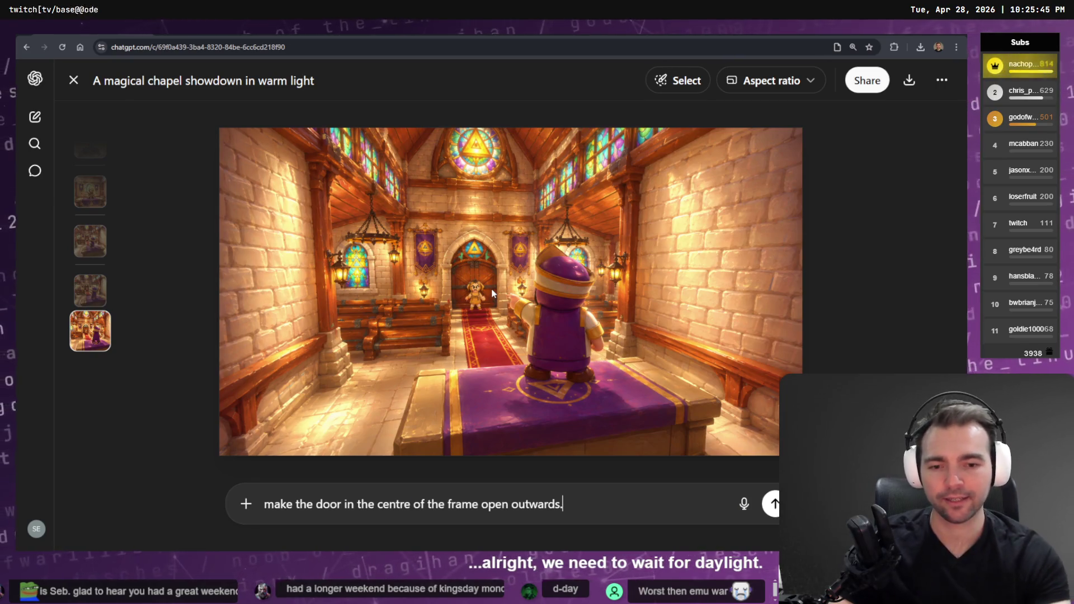
Step: Write the prompt to open the central door onto a glimpsed pavilion, attach the screenshot, and send
text(M)
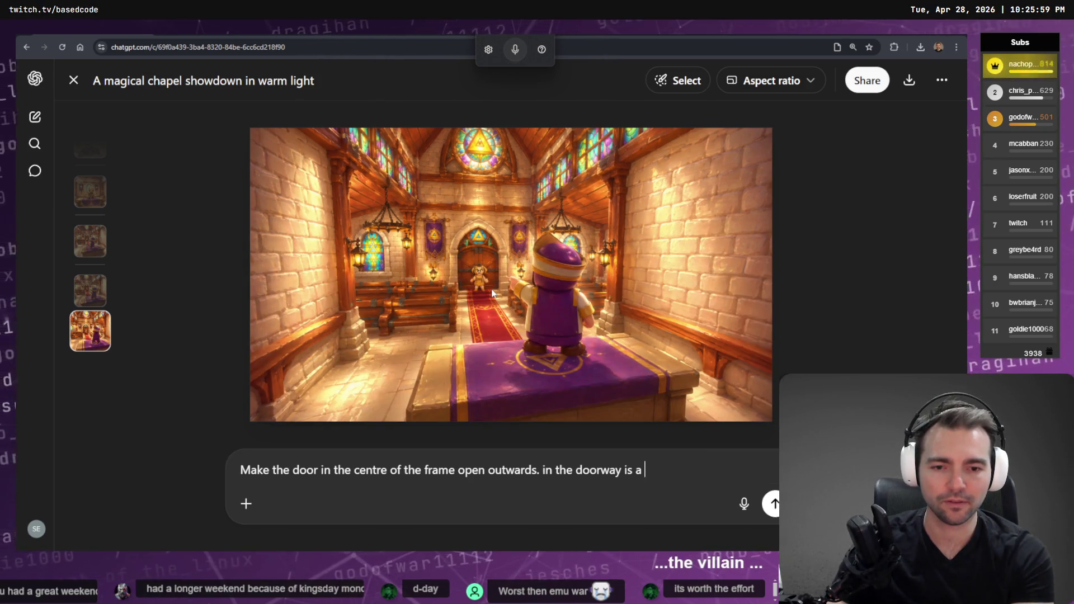
key(BackSpace)
key(BackSpace)
key(BackSpace)
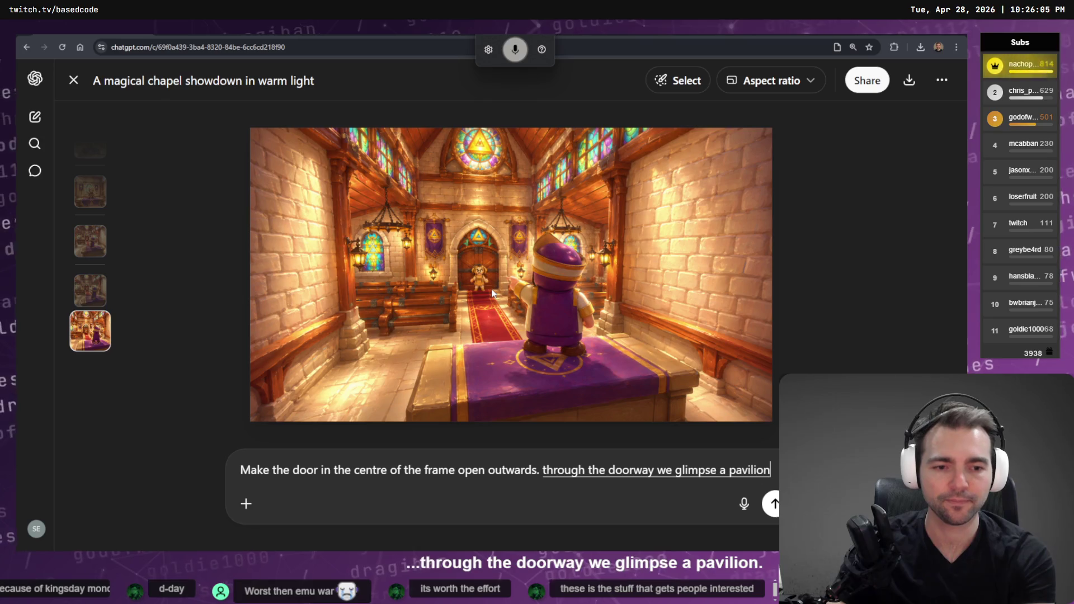
text((se)
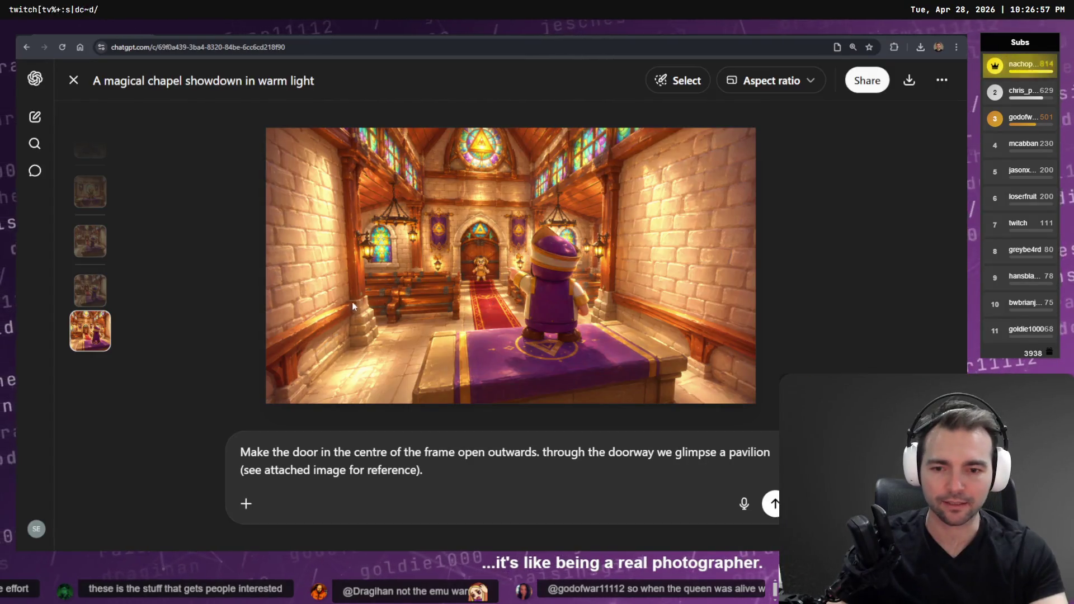
key(ctrl+v)
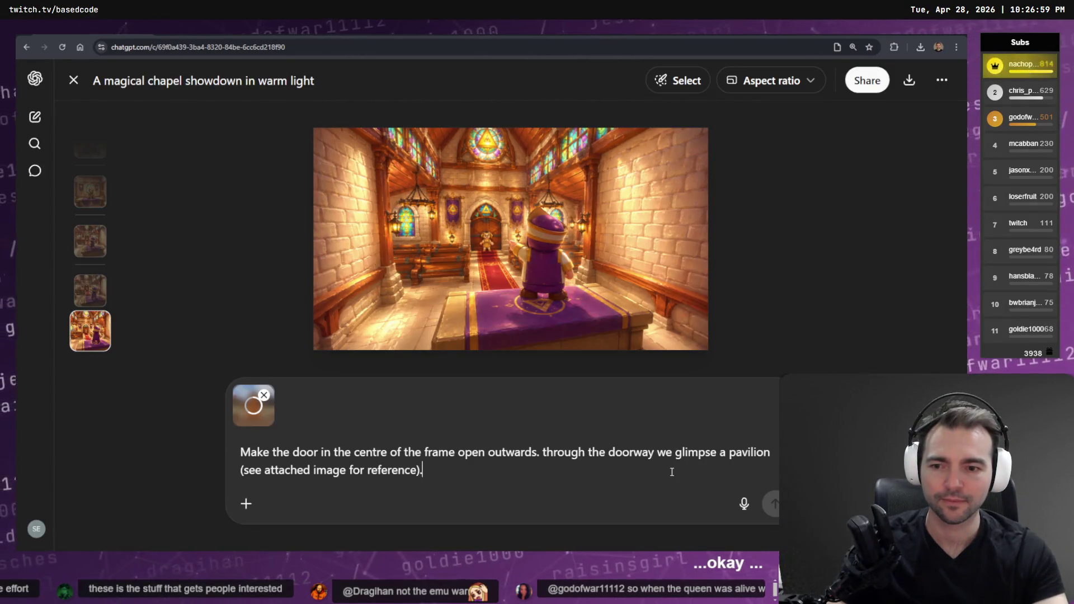
click(775, 504)
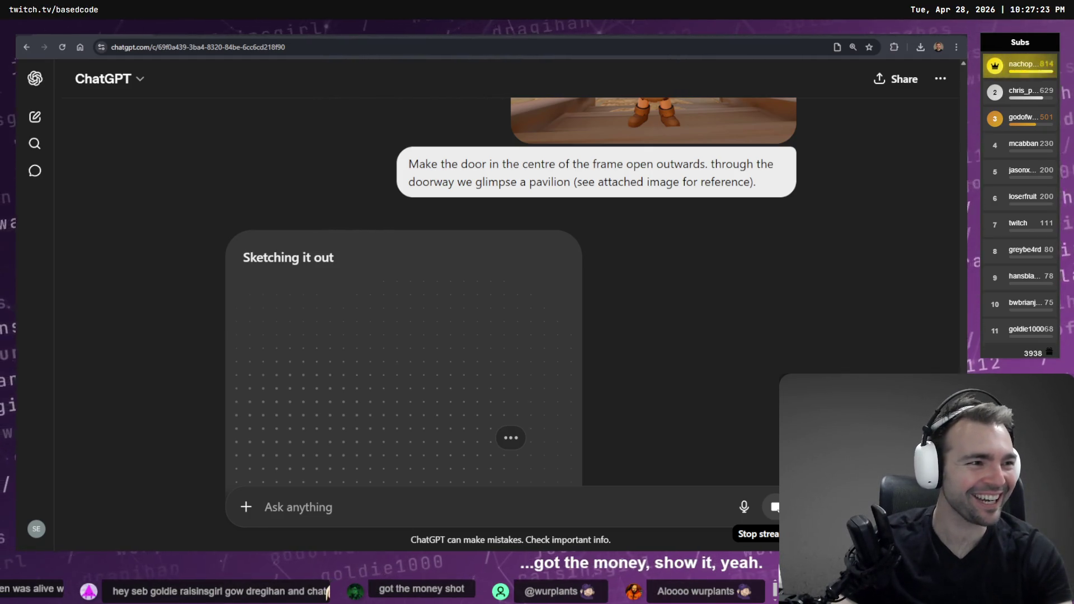
Step: Switch from ChatGPT to the 'Not Monster' storyboard board
key(alt+Tab)
Step: Paste the village rooftop image onto the board and place it under the door shot
scroll(495, 282, down, 5)
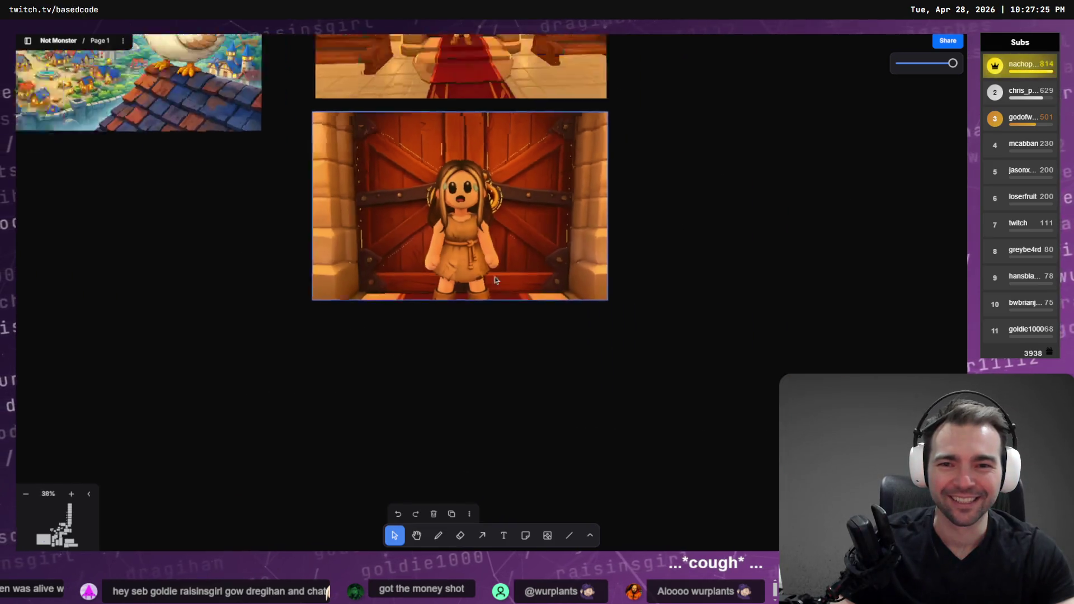
click(598, 369)
key(ctrl+v)
mouse_move(515, 257)
mouse_down()
mouse_move(507, 334)
mouse_move(489, 309)
mouse_move(736, 294)
mouse_move(696, 204)
mouse_move(667, 201)
mouse_up()
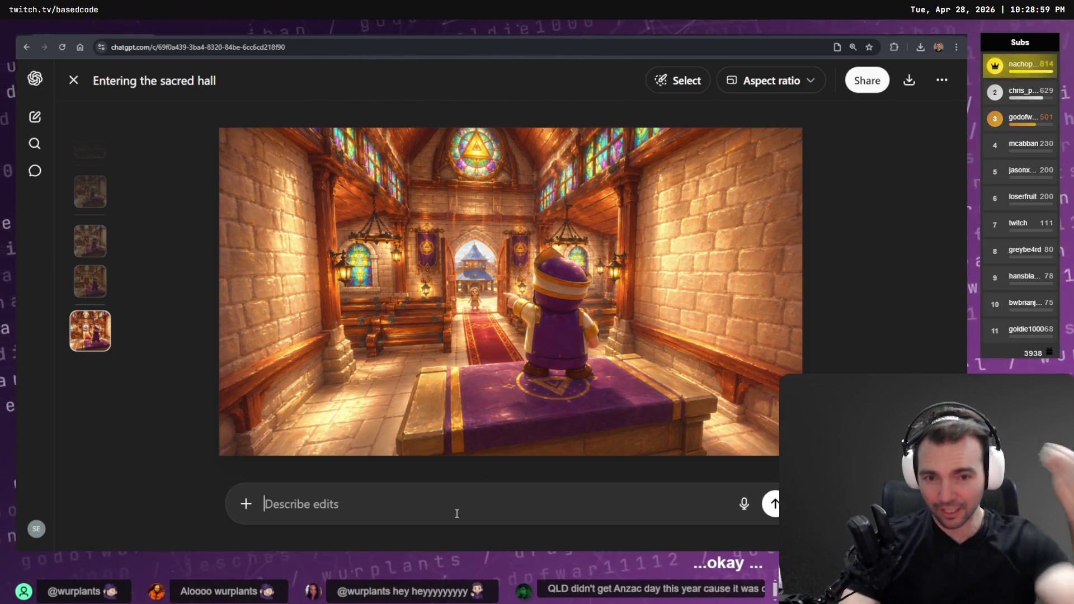
click(93, 289)
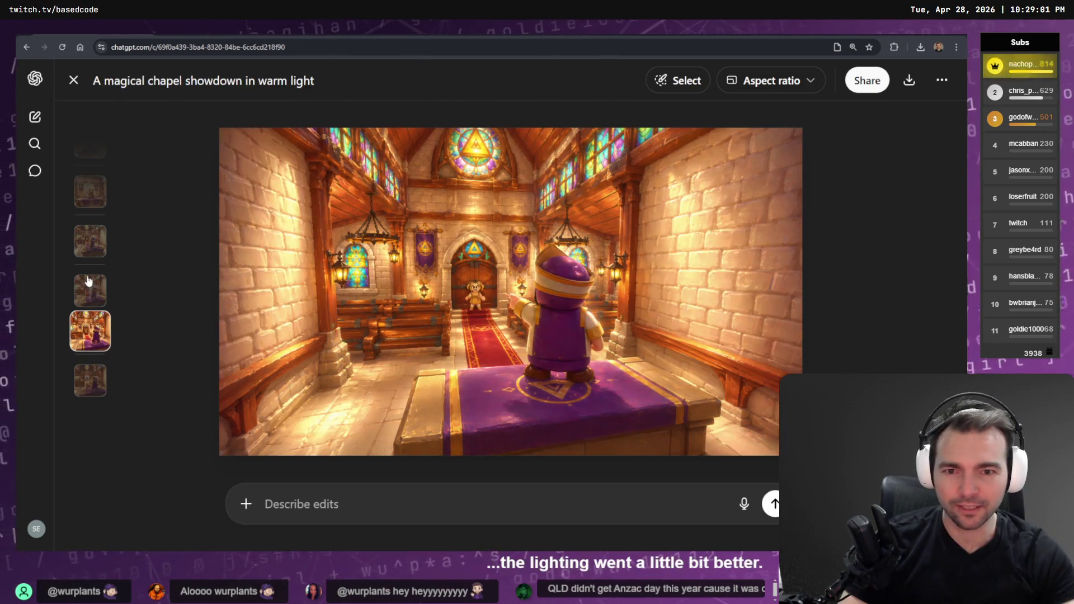
click(87, 238)
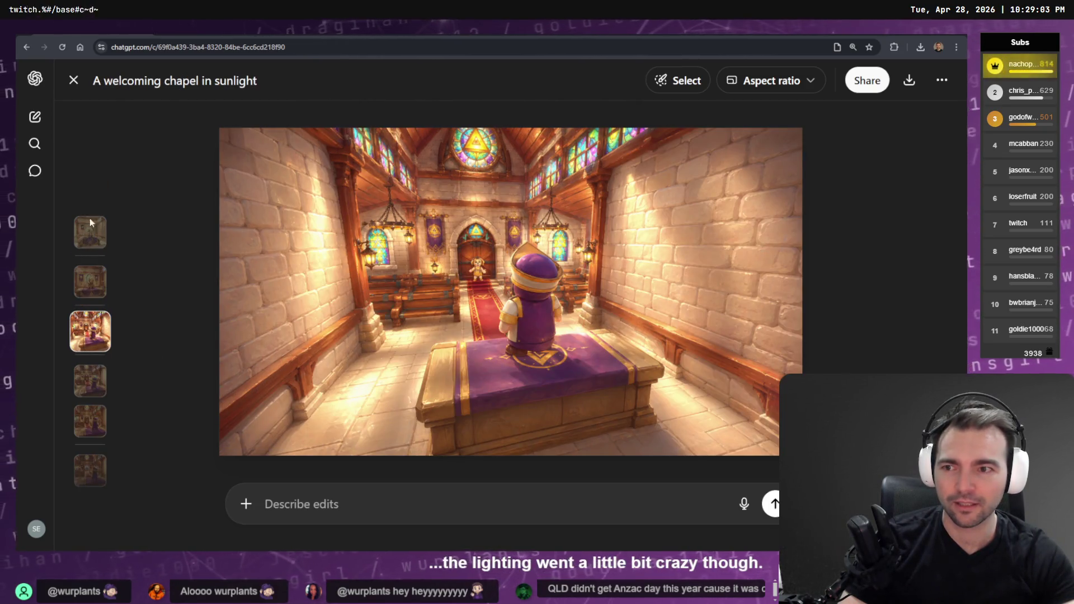
click(89, 227)
click(95, 382)
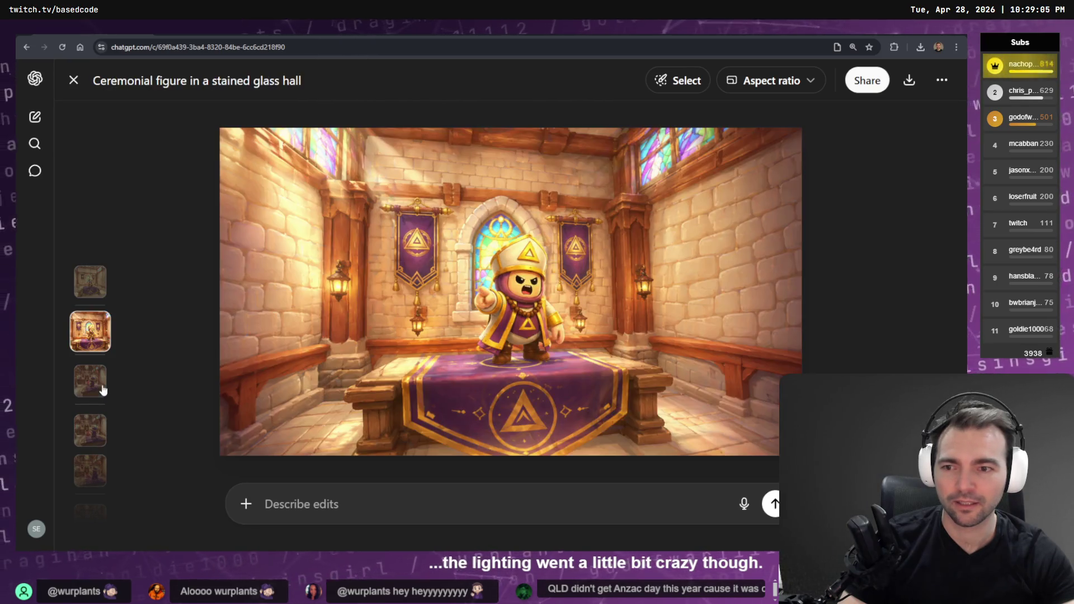
click(93, 480)
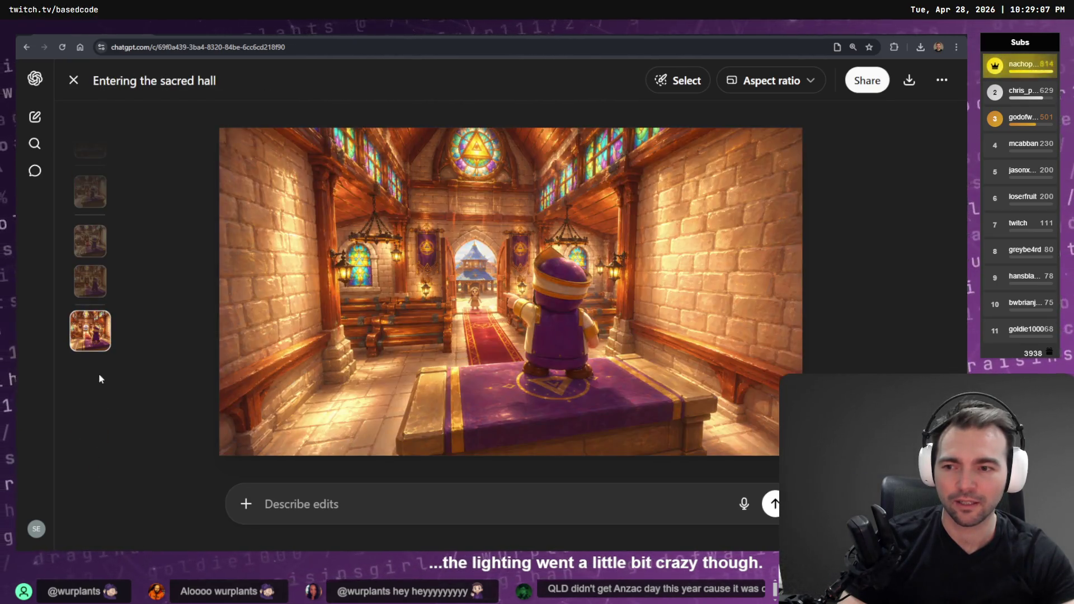
scroll(103, 371, up, 2)
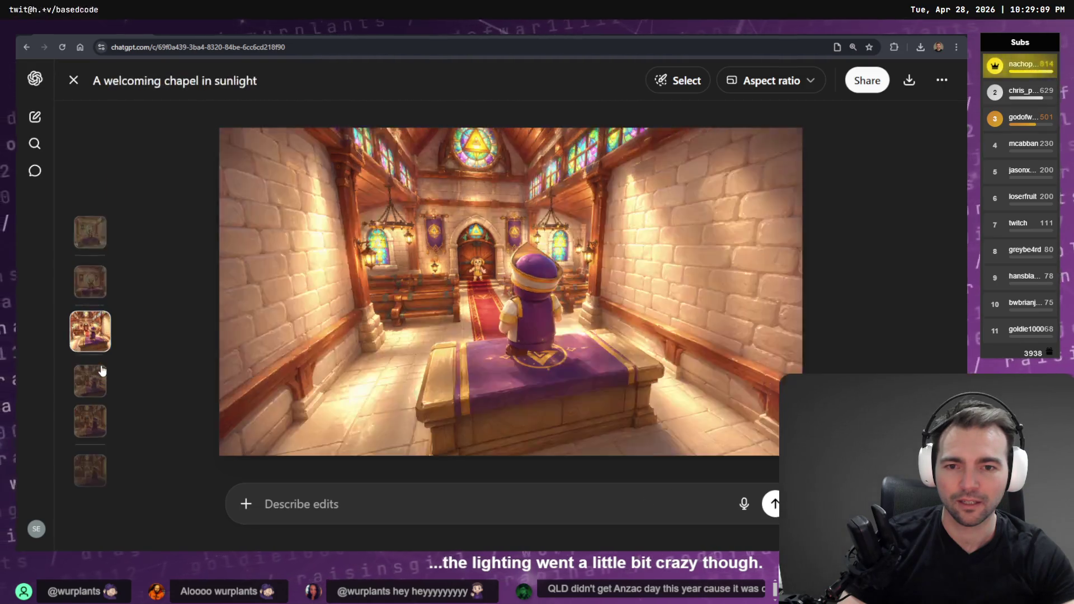
scroll(101, 368, down, 2)
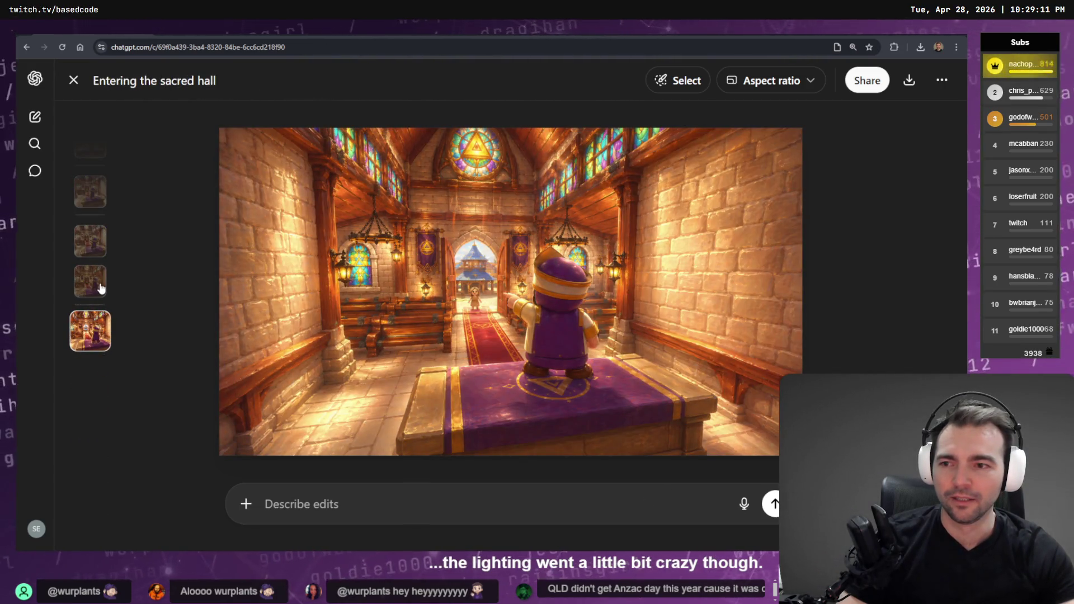
scroll(101, 285, up, 2)
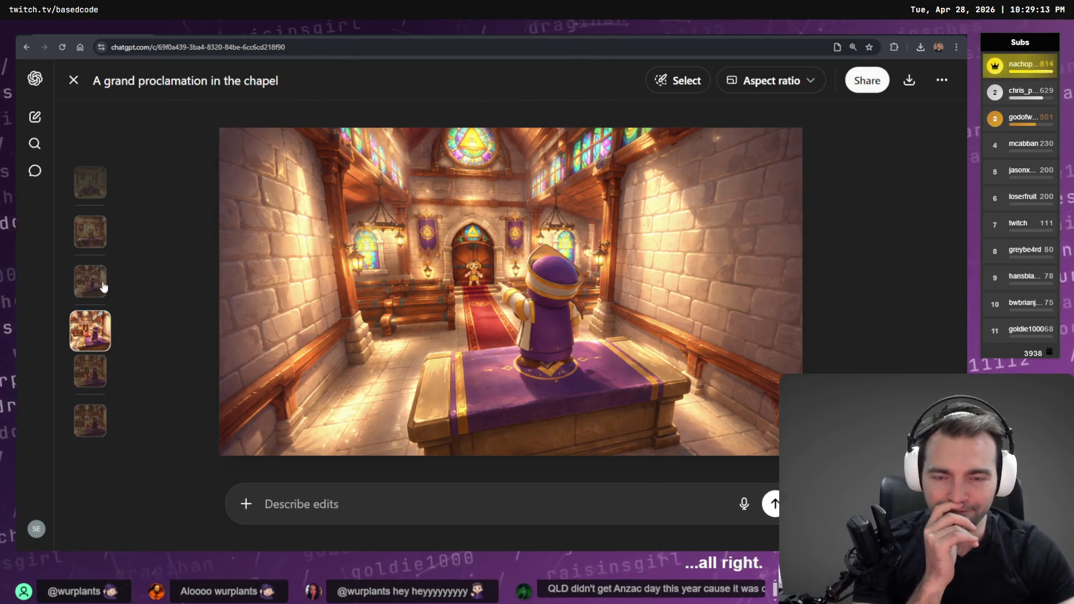
scroll(96, 229, up, 1)
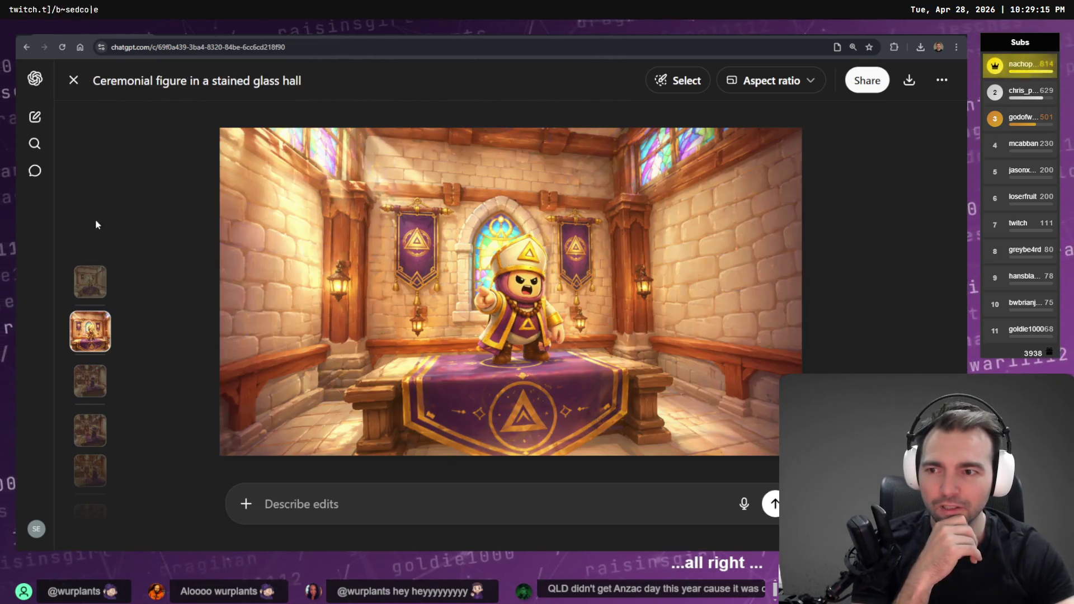
scroll(81, 294, up, 1)
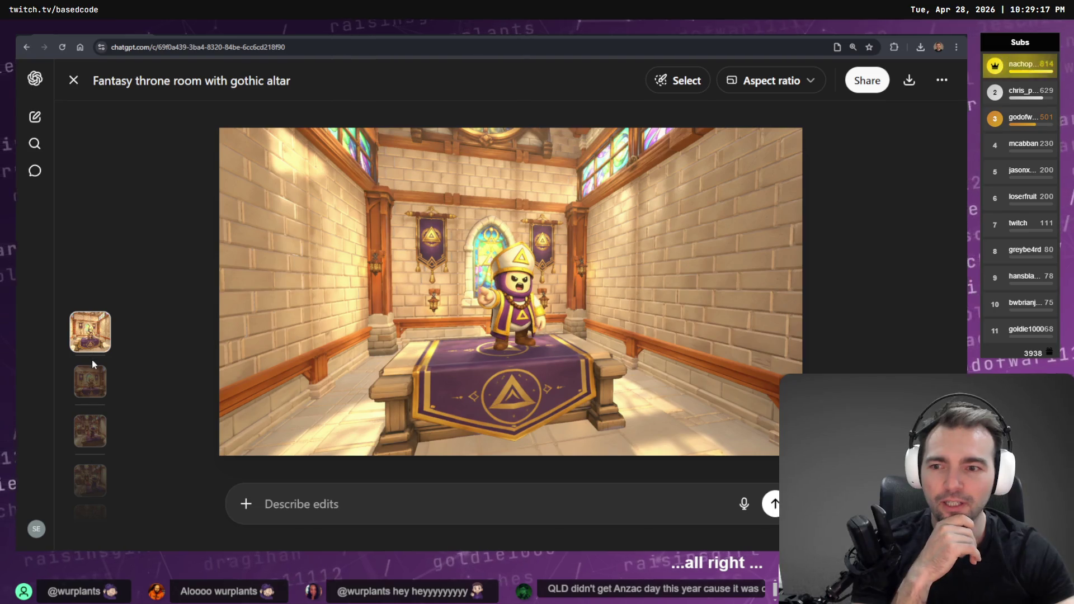
scroll(94, 386, down, 1)
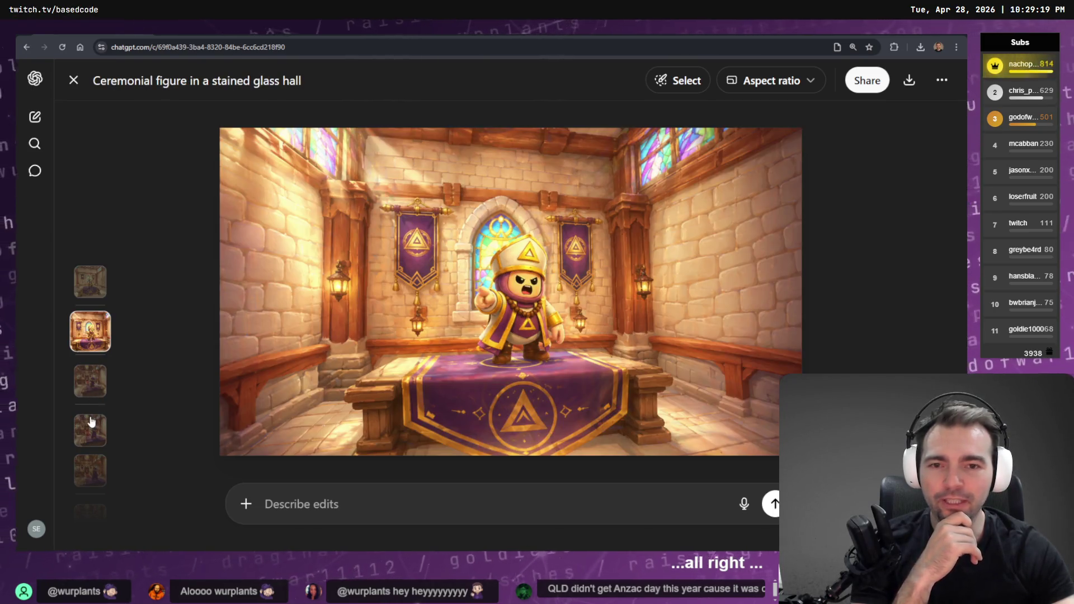
scroll(95, 399, down, 1)
scroll(86, 433, down, 1)
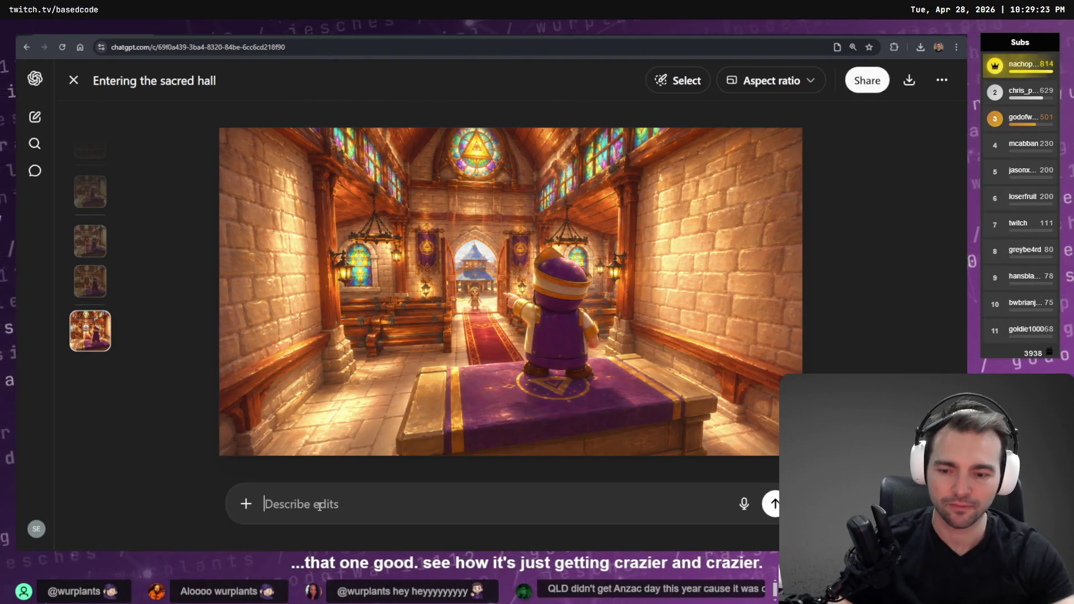
key(super+h)
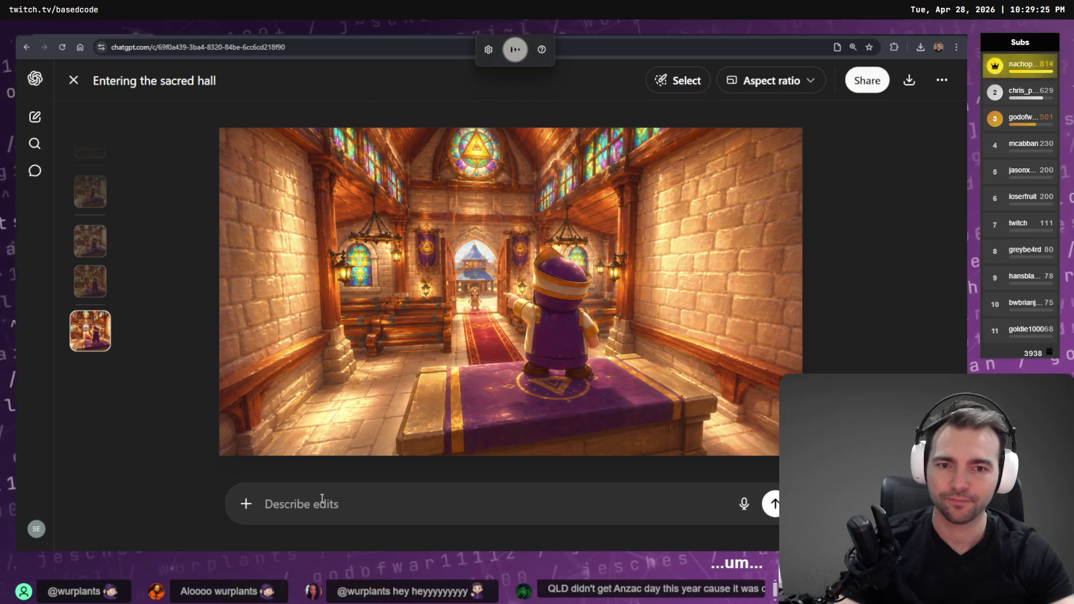
Step: Copy the earlier 'welcoming chapel in sunlight' version as the lighting reference
click(246, 503)
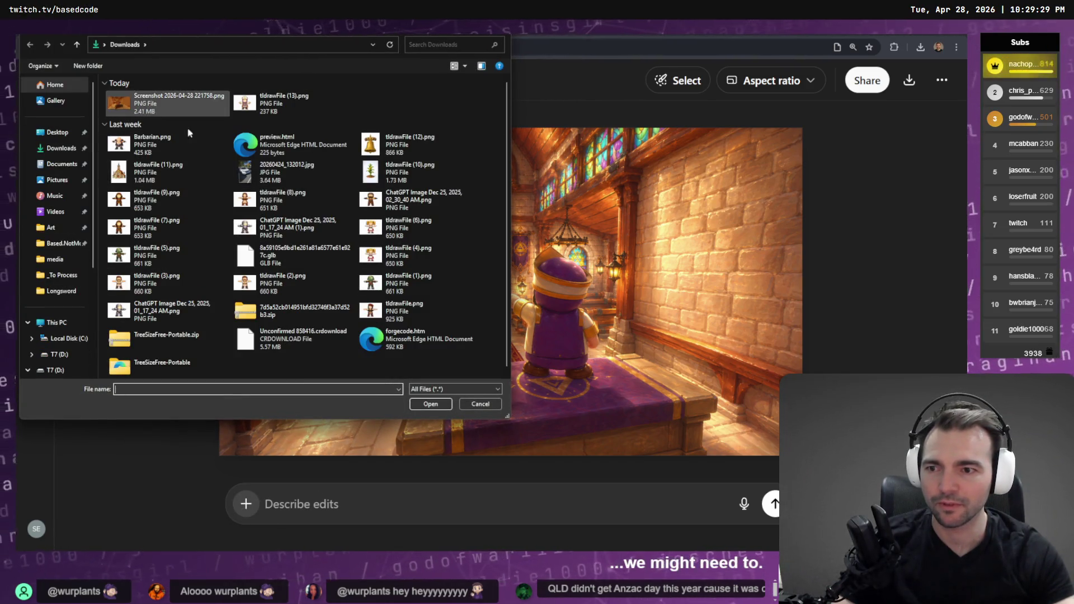
double_click(403, 199)
key(Down)
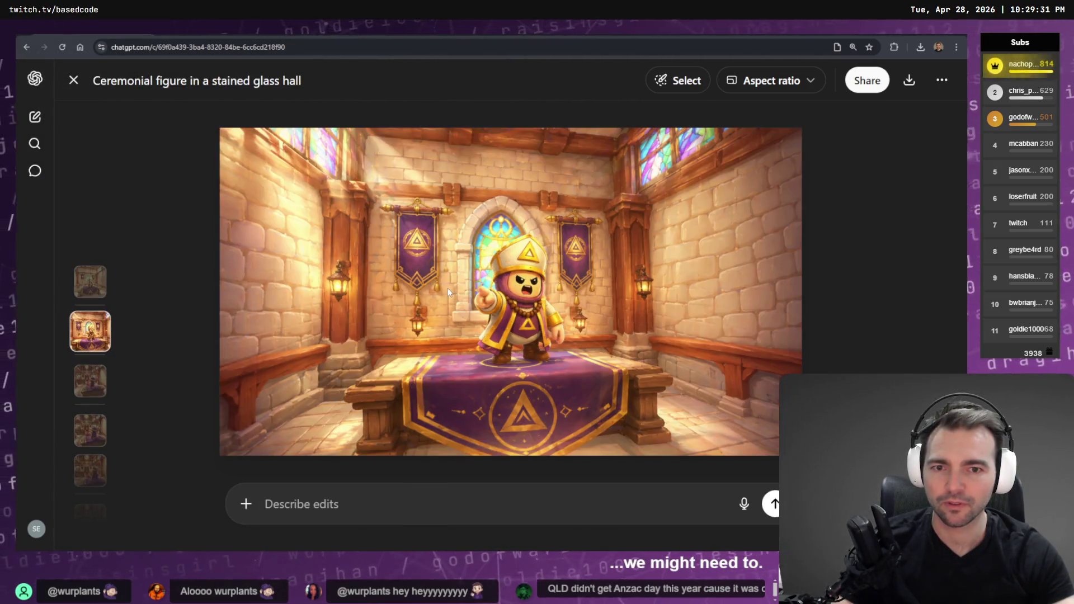
key(Down)
key(Up)
right_click(447, 287)
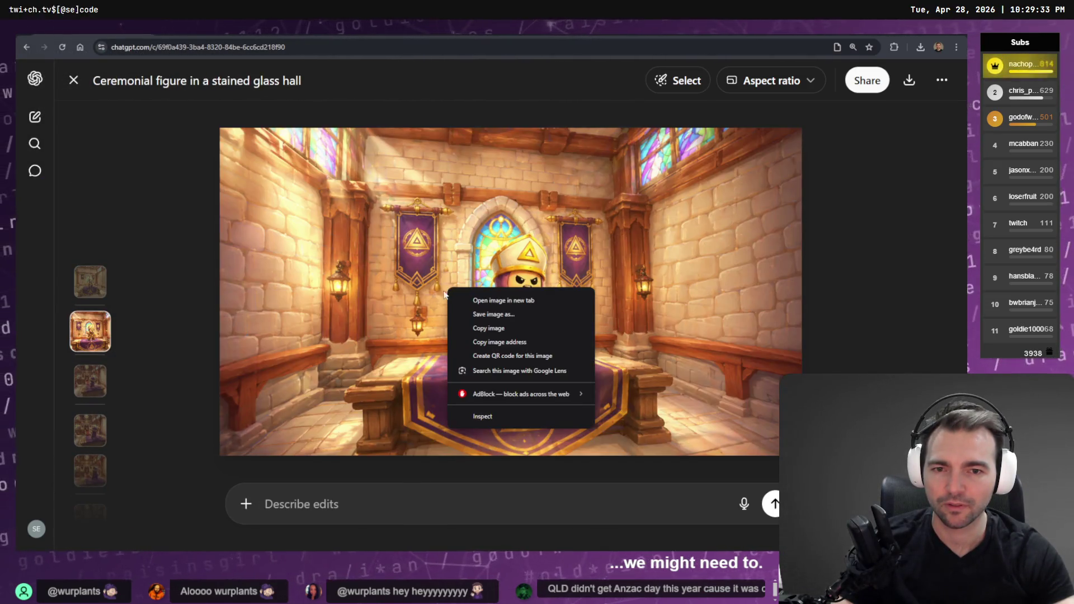
click(435, 282)
key(Down)
key(Up)
key(Down)
right_click(442, 281)
click(489, 319)
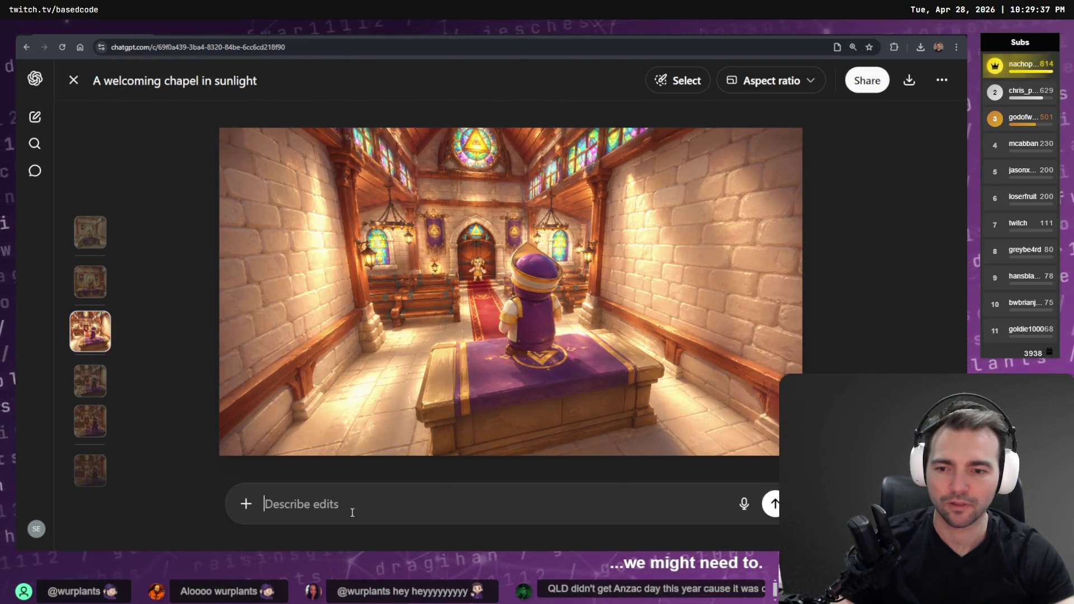
key(Down)
key(Escape)
Step: Attach it and send 'Dial back the lighting a little so it's more like the attached reference image'
key(ctrl+v)
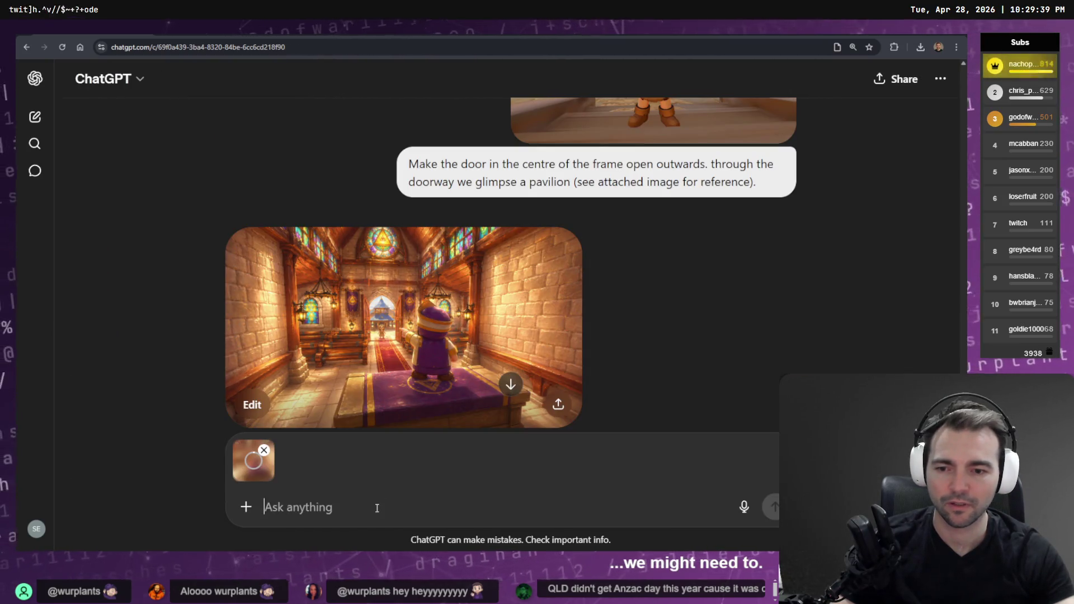
text(dial back the)
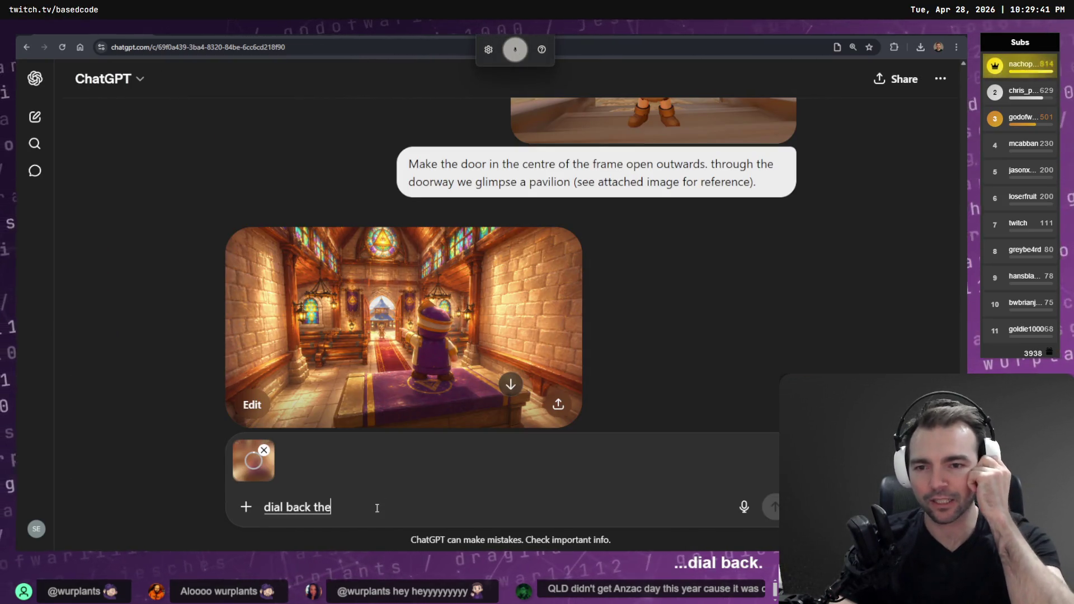
text( lighting a little so it's more like the attached reference image)
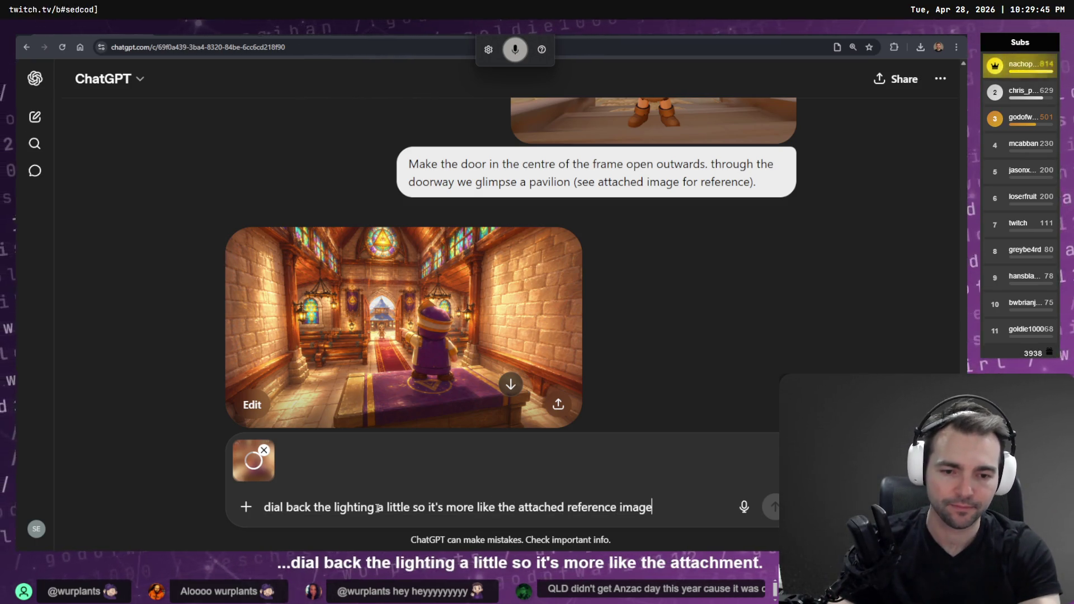
text(D)
key(Delete)
key(Return)
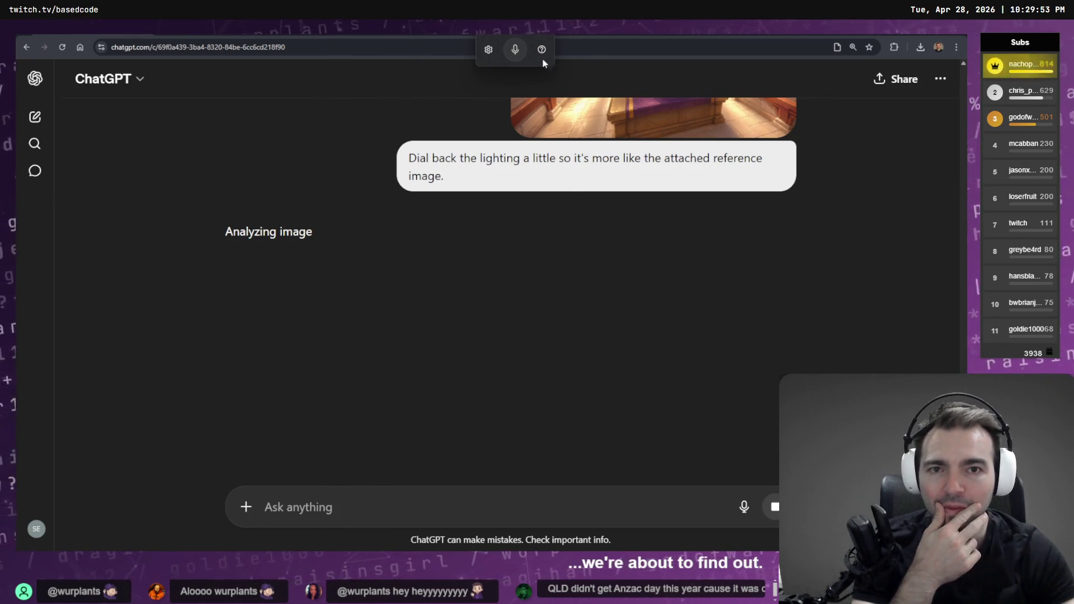
Step: Copy the finished dimmer chapel image and return to the tldraw storyboard
scroll(559, 321, up, 10)
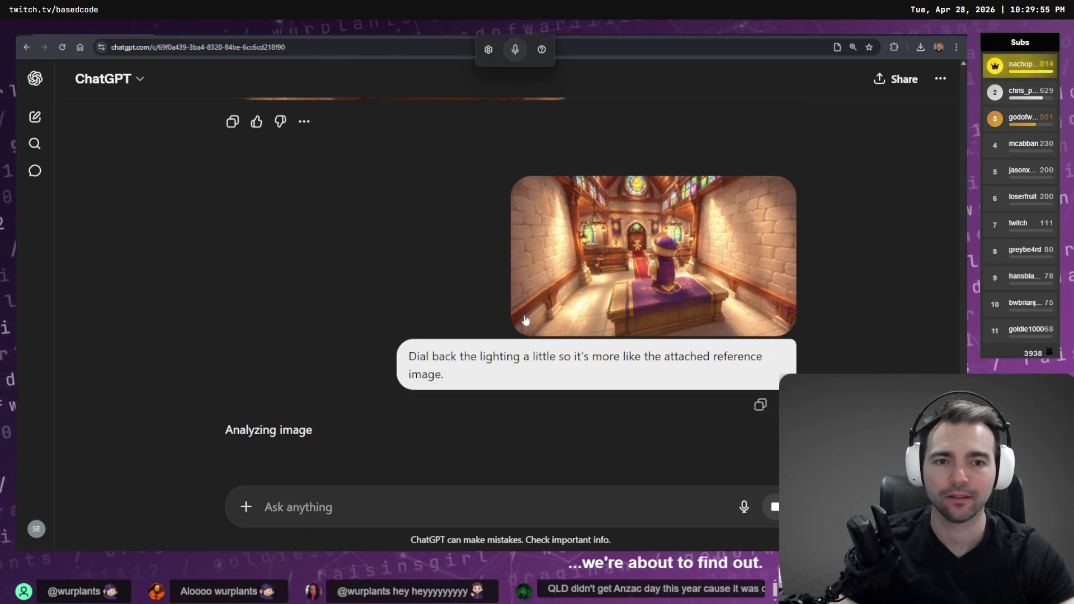
scroll(645, 328, down, 15)
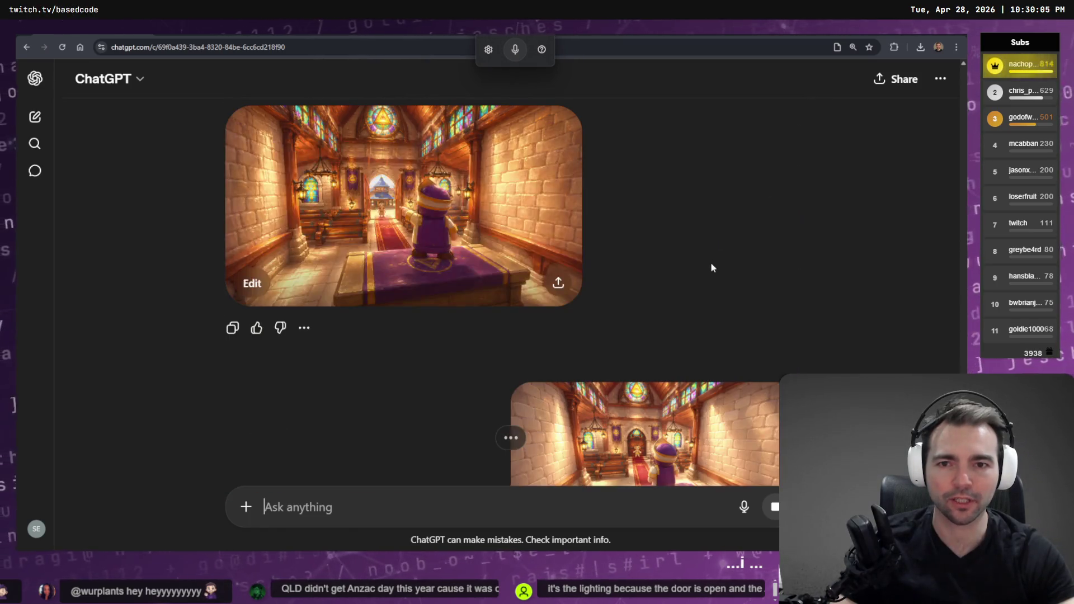
click(506, 270)
right_click(506, 269)
click(536, 309)
key(alt+Tab)
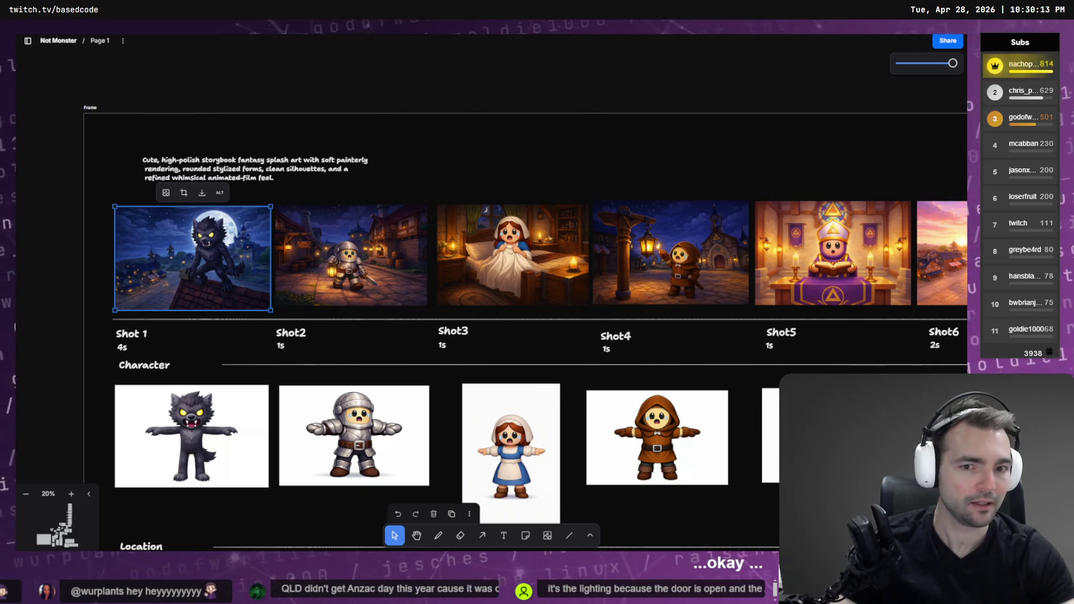
Step: Paste the dimmer chapel image and place it under the first hall shot
scroll(610, 329, down, 5)
scroll(671, 319, up, 3)
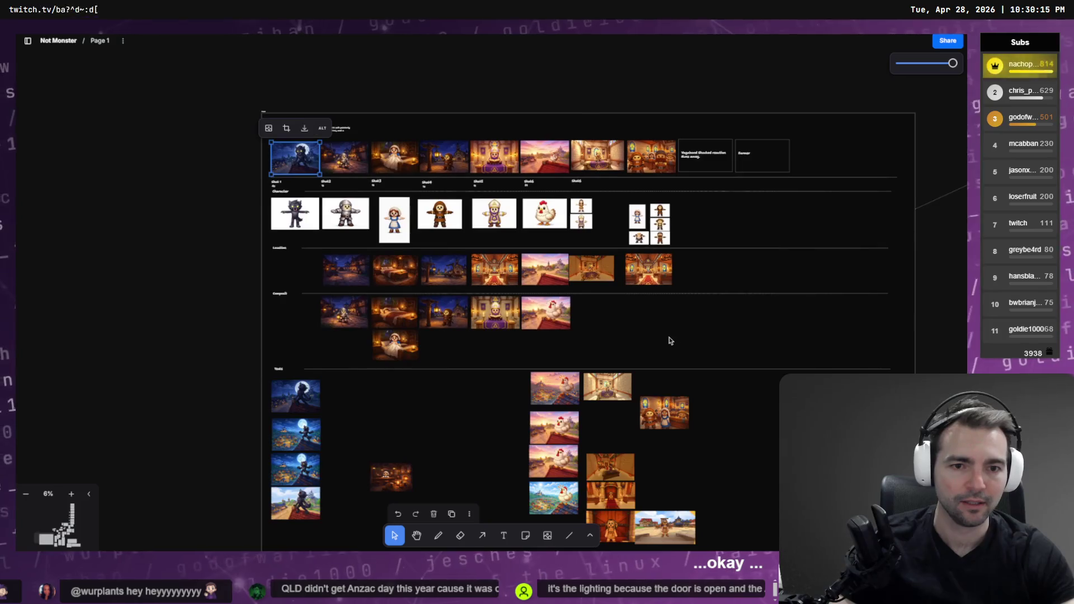
scroll(503, 324, down, 5)
scroll(486, 455, up, 2)
scroll(709, 328, down, 3)
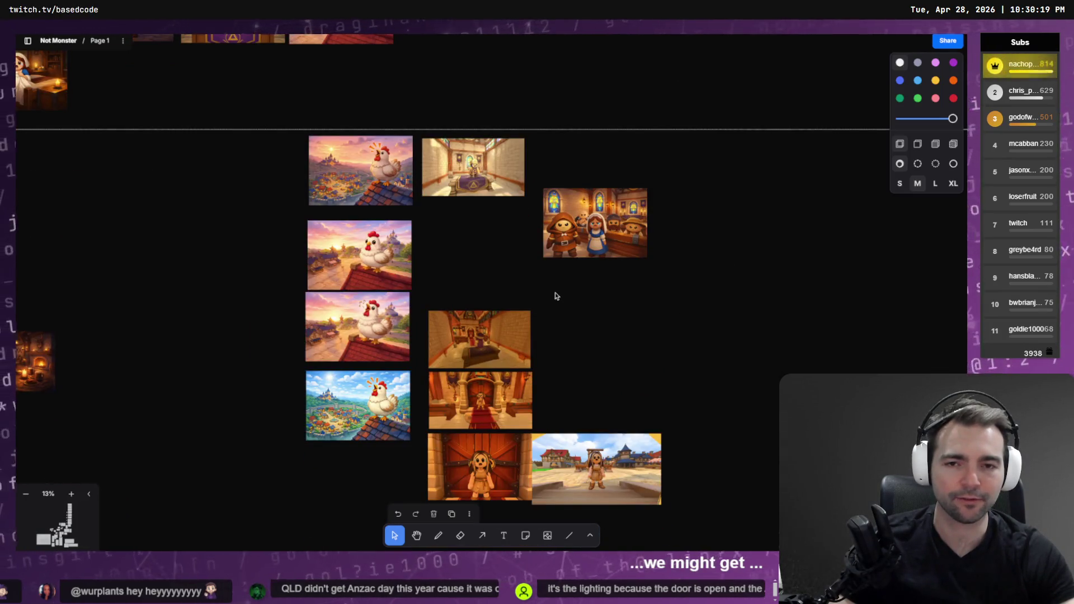
key(ctrl+v)
drag(517, 263, 504, 211)
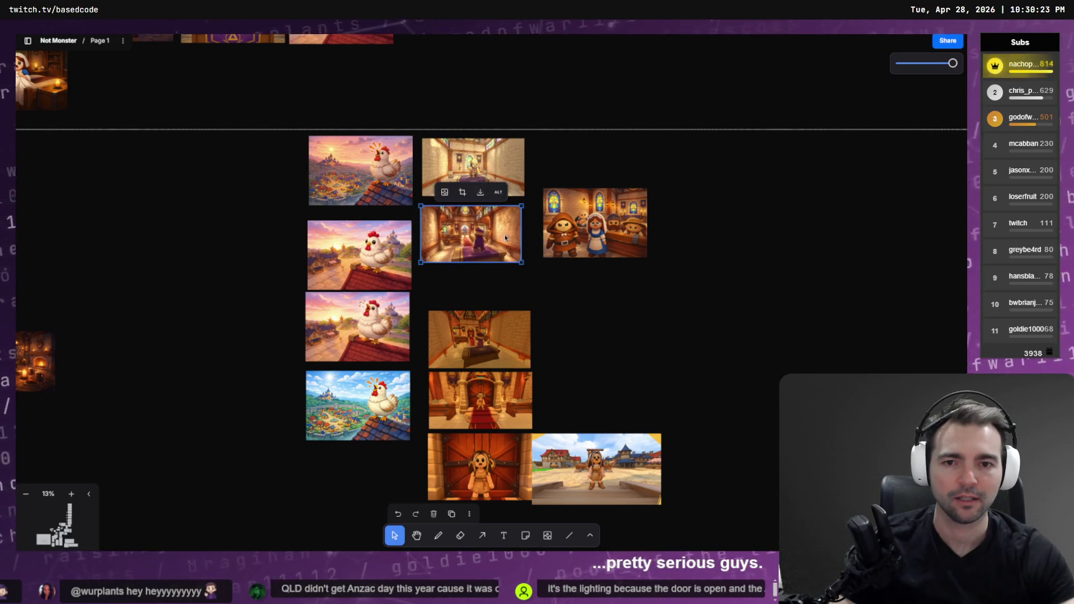
scroll(506, 226, up, 5)
scroll(458, 206, up, 3)
key(Escape)
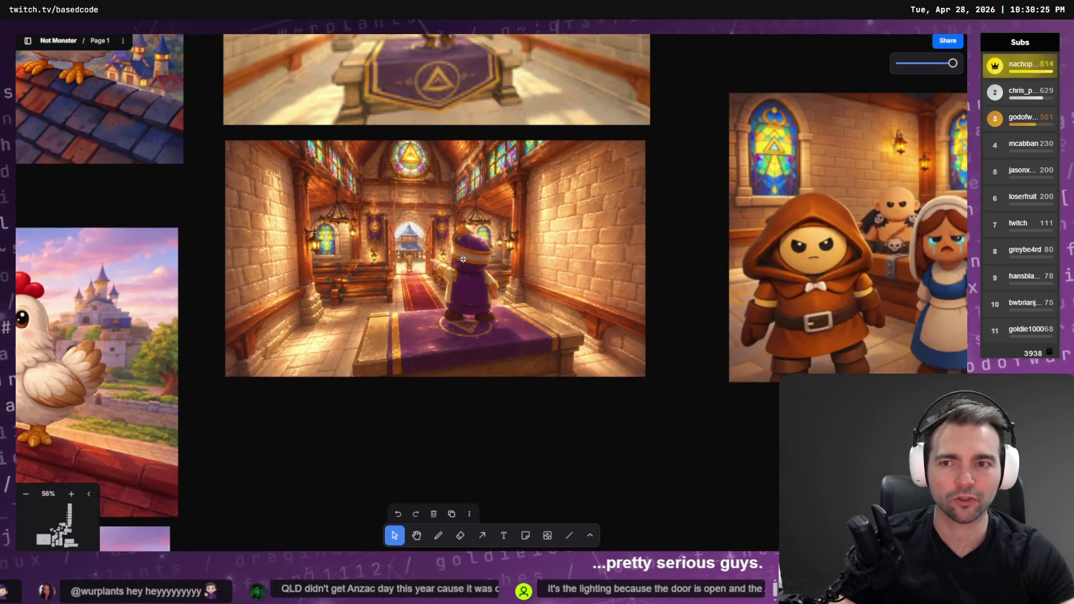
click(468, 213)
Step: Move the right column of shots further down, then go back to ChatGPT
scroll(469, 214, up, 5)
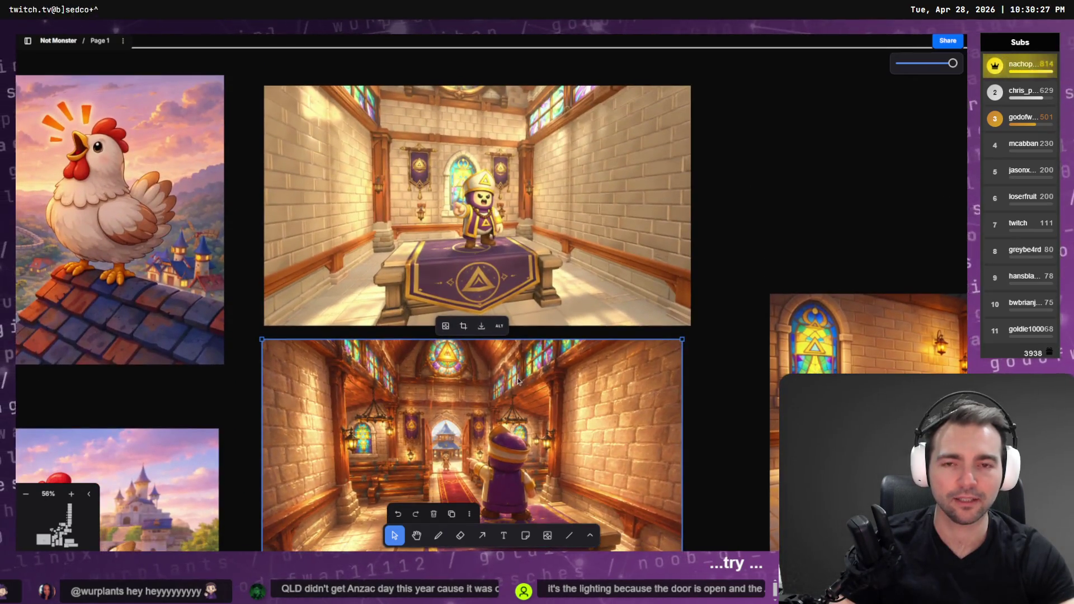
scroll(448, 168, down, 3)
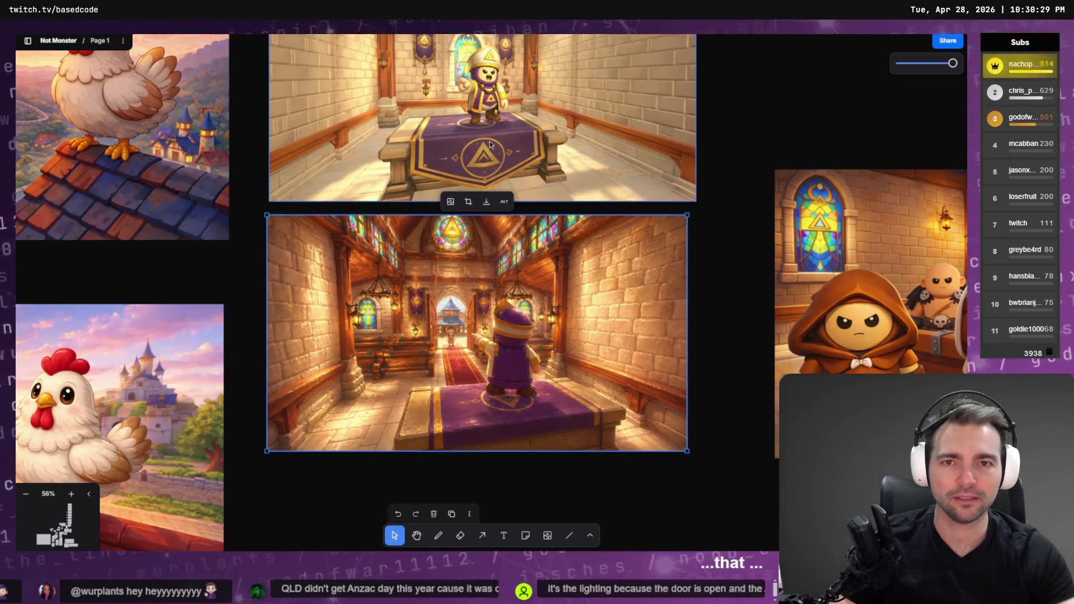
scroll(514, 226, up, 3)
scroll(534, 220, down, 4)
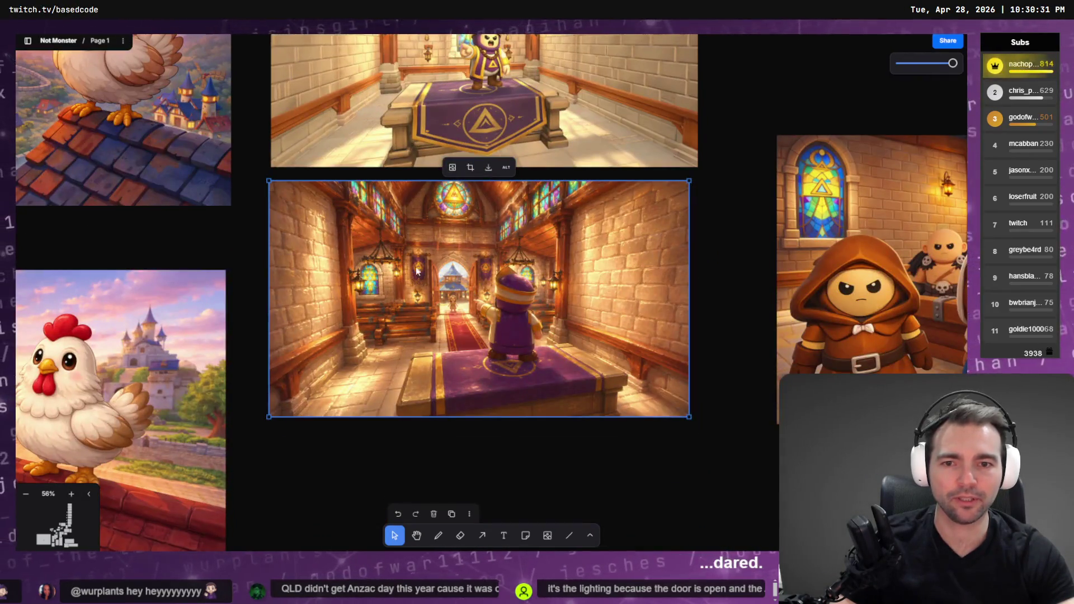
scroll(467, 311, up, 3)
scroll(521, 310, down, 5)
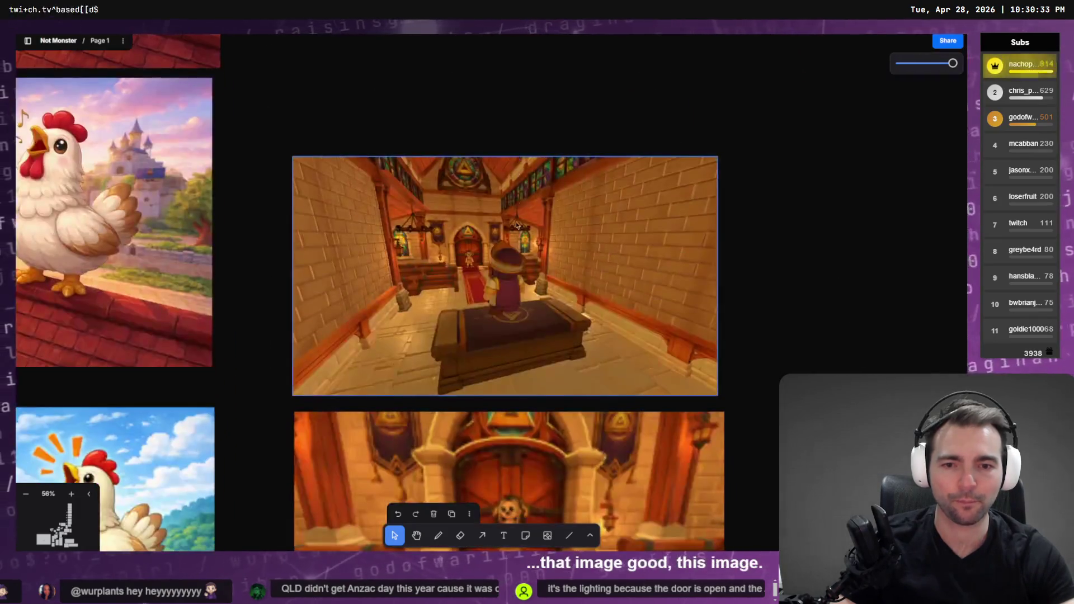
scroll(628, 312, down, 1)
scroll(559, 325, down, 5)
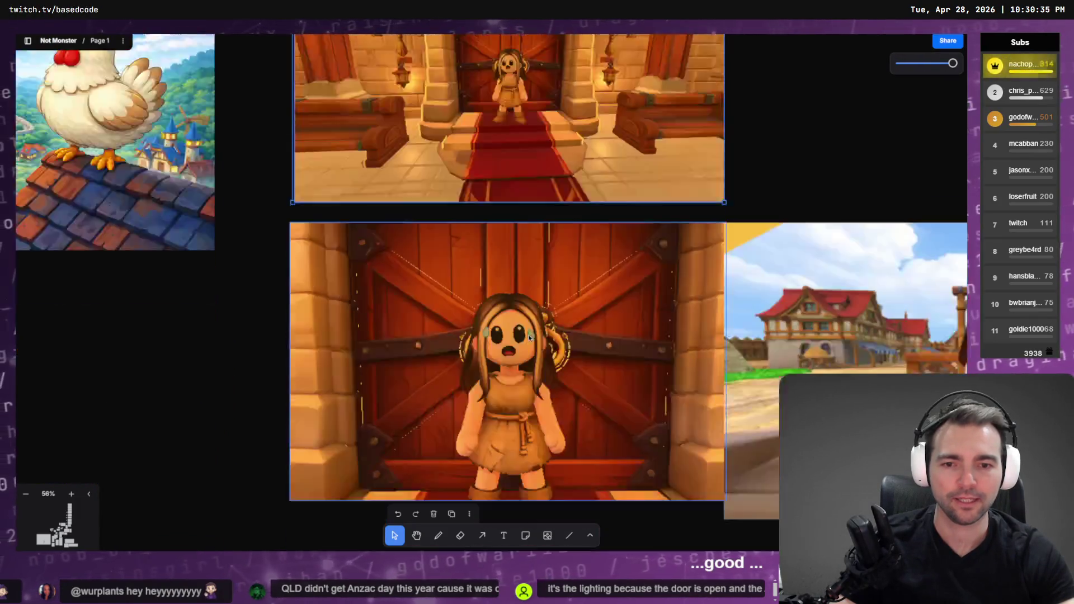
scroll(543, 328, down, 3)
scroll(544, 328, down, 2)
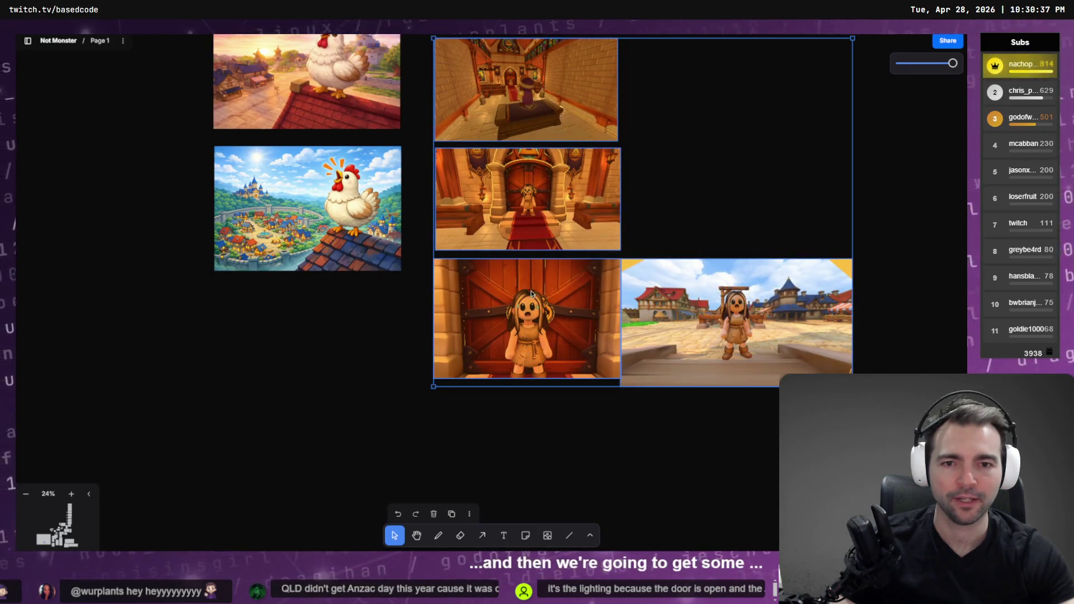
drag(527, 353, 523, 398)
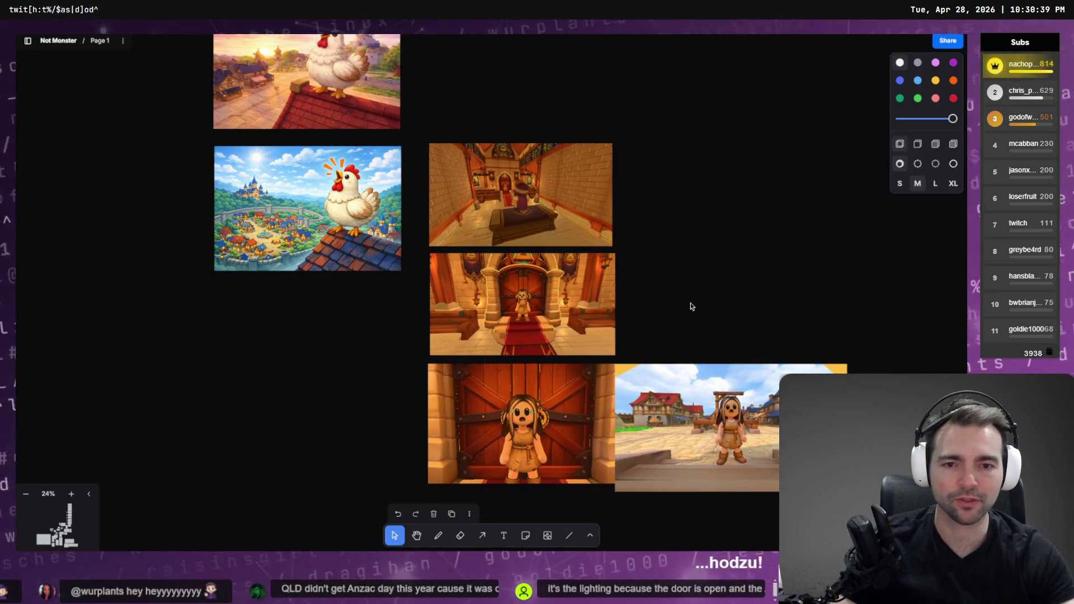
key(alt+Tab)
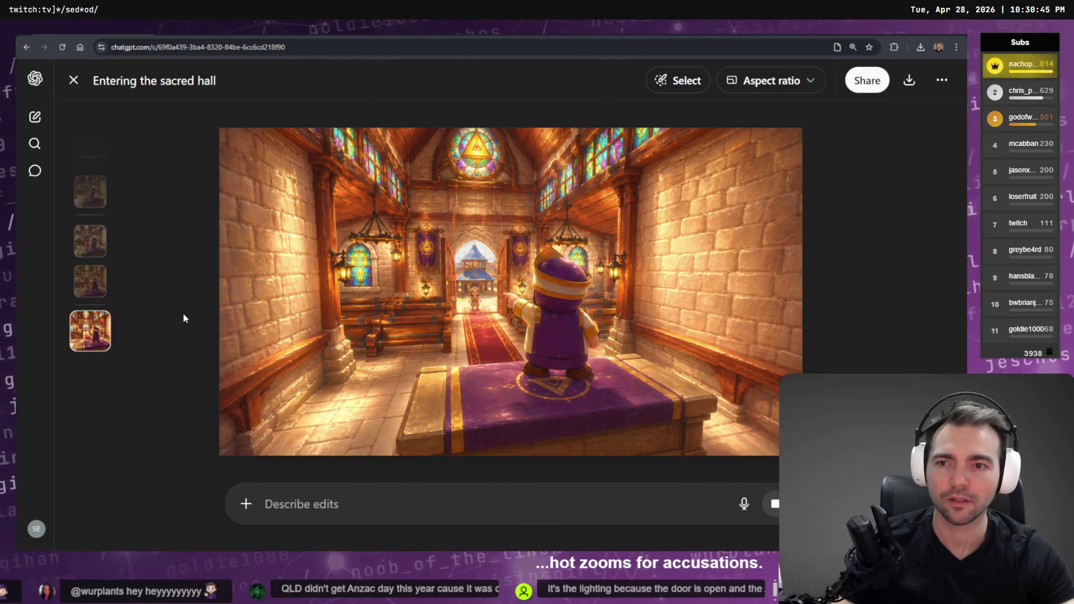
Step: Close the editor and view the 'Entering the sacred hall' image full size
key(Escape)
click(643, 338)
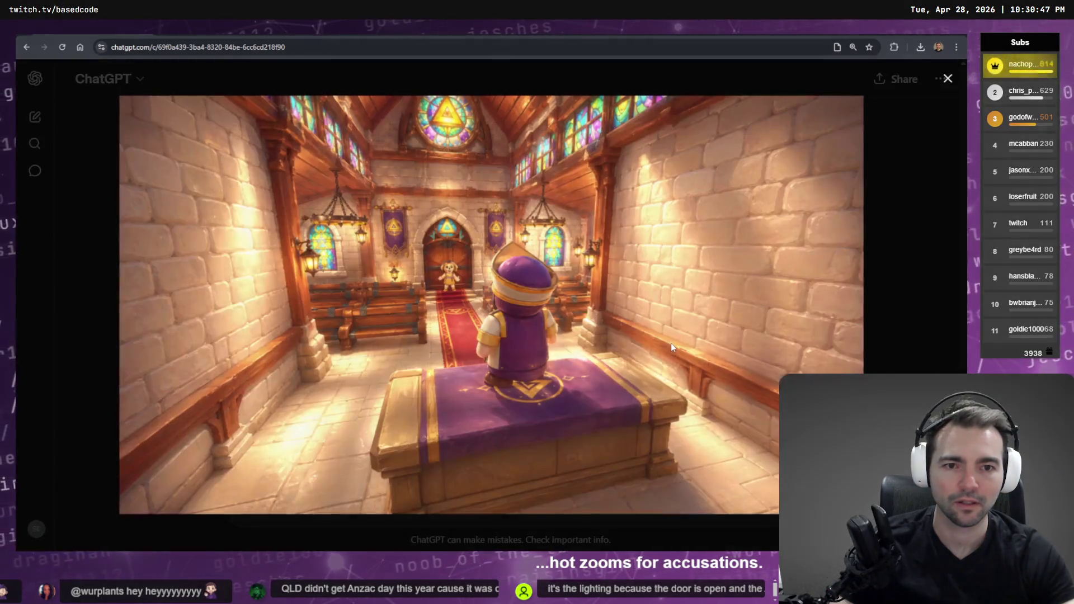
key(Escape)
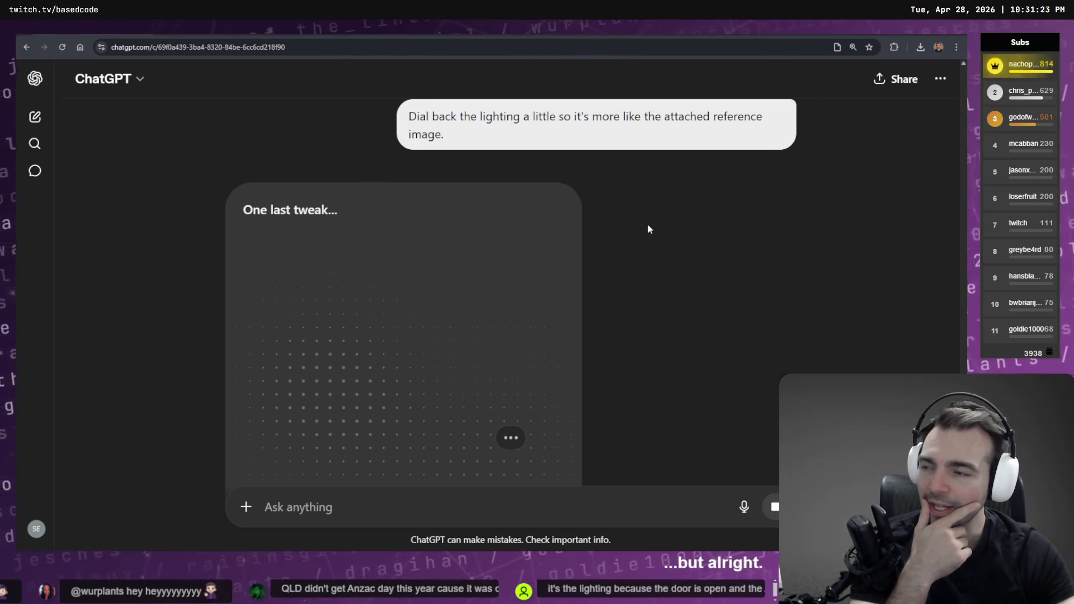
Step: Scroll to the finished softer-lit chapel image and open it for editing
scroll(354, 247, down, 2)
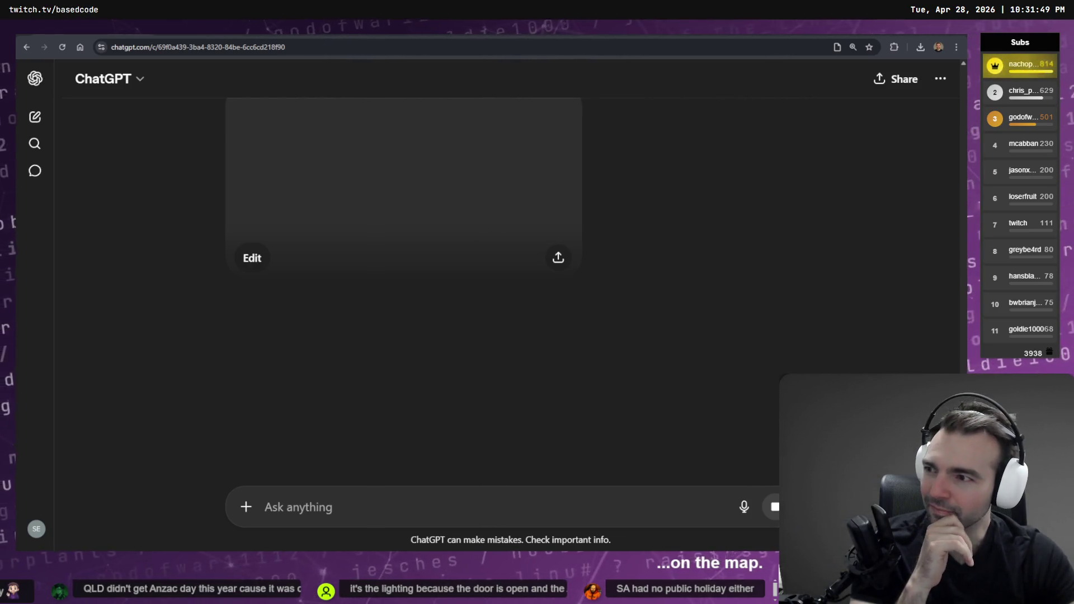
click(542, 215)
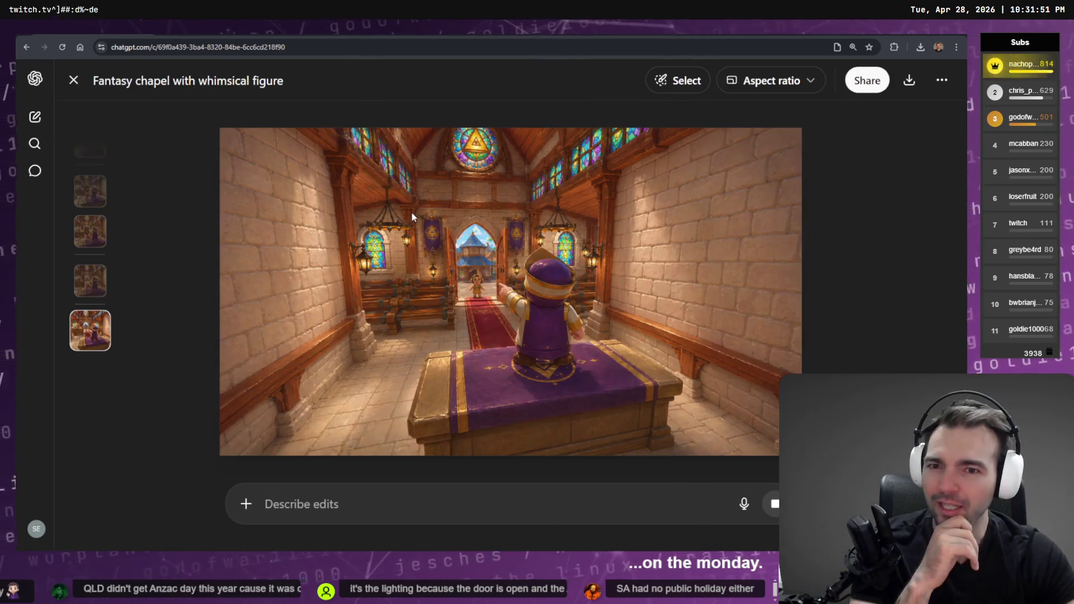
Step: Attach Screenshot 2026-04-28 222837.png of the village to the chapel image edit request
right_click(469, 290)
click(536, 326)
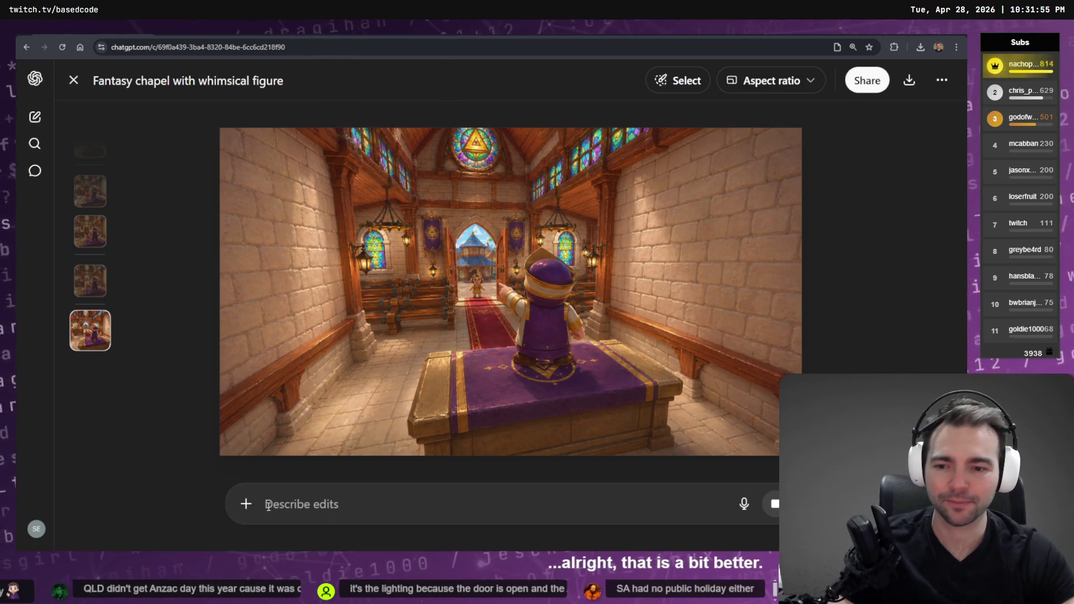
click(246, 503)
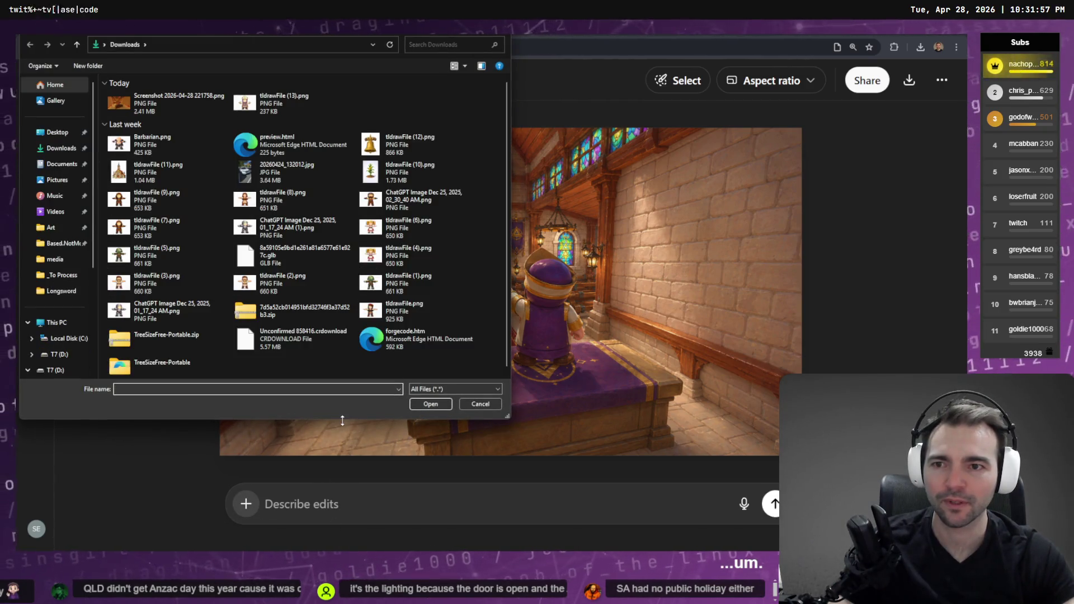
key(Escape)
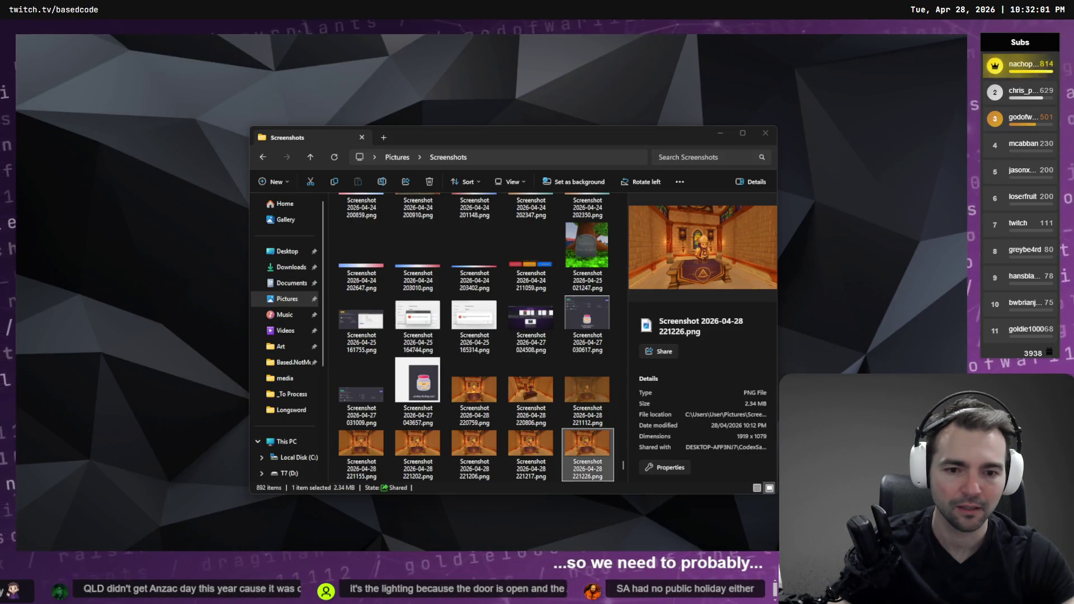
scroll(438, 448, down, 3)
click(438, 477)
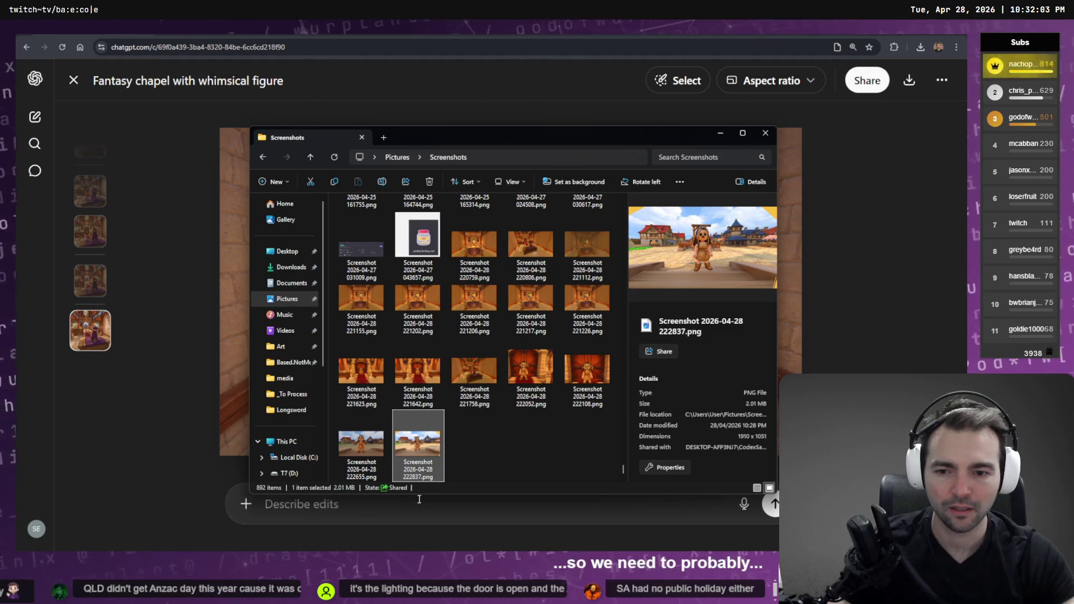
mouse_move(418, 476)
mouse_down()
mouse_move(344, 494)
mouse_move(324, 484)
mouse_move(249, 500)
mouse_up()
click(249, 499)
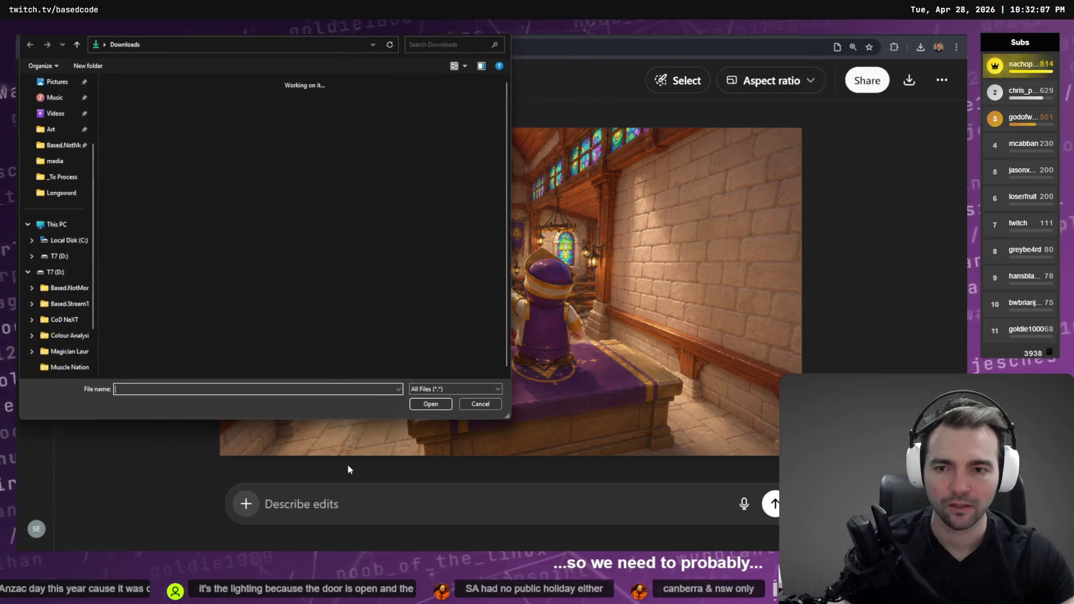
key(Escape)
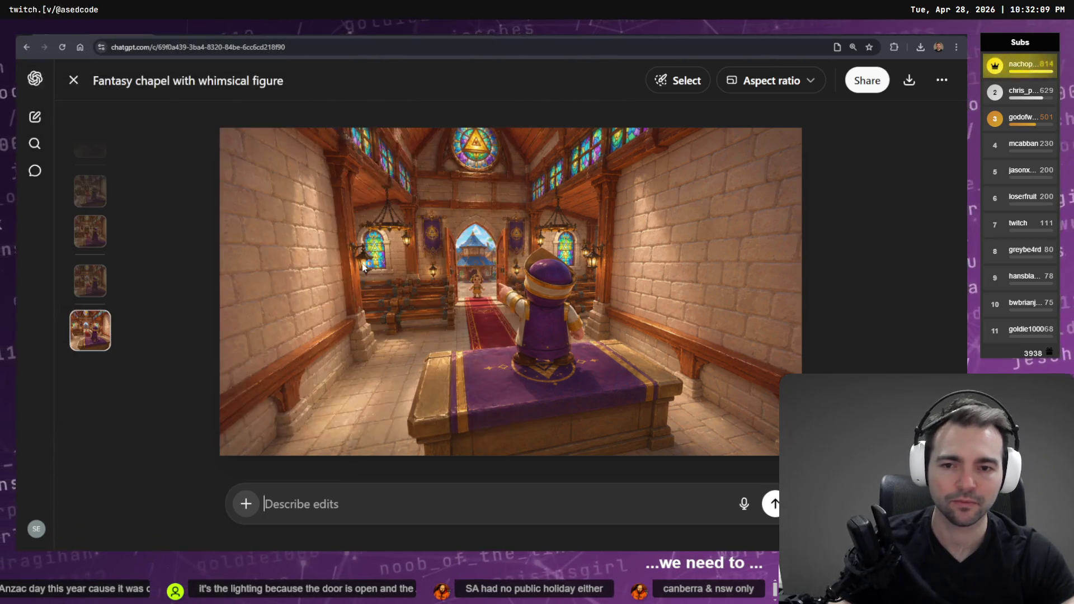
key(alt+Tab)
drag(384, 475, 467, 297)
Step: Copy the chapel image and send the request to make the doorway character match the reference
right_click(491, 288)
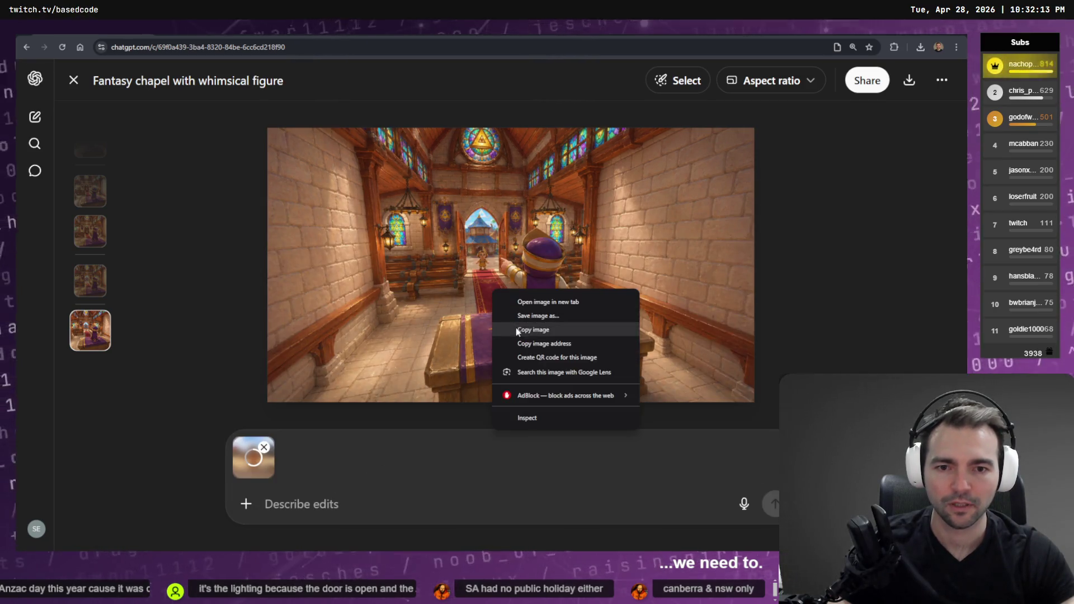
click(518, 327)
key(alt+Tab)
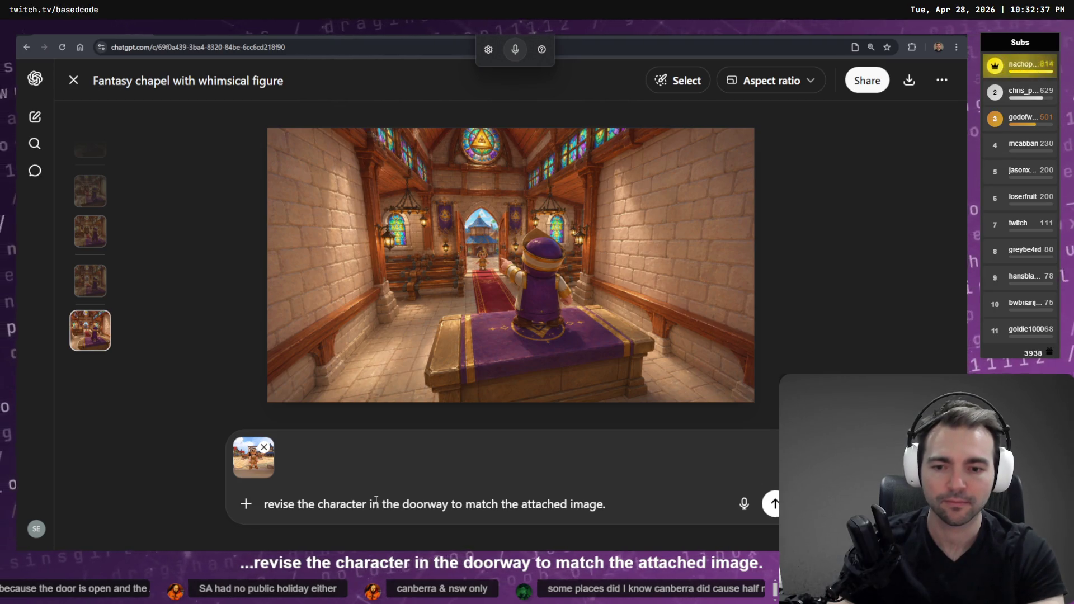
key(Return)
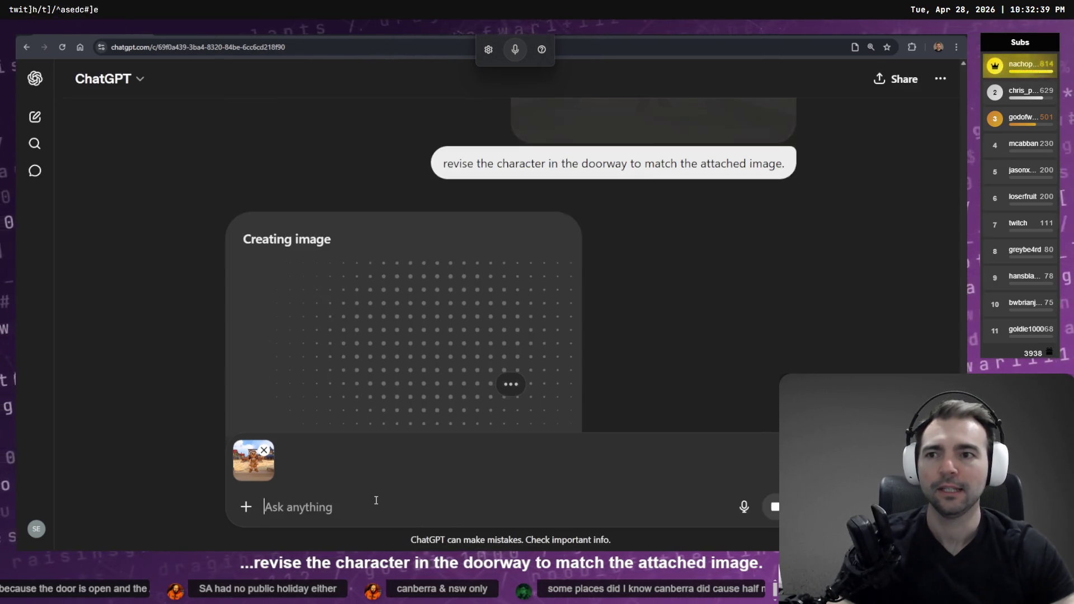
Step: Watch the doorway-character image generate and remove the leftover reference attachment
scroll(668, 277, up, 5)
scroll(667, 289, down, 4)
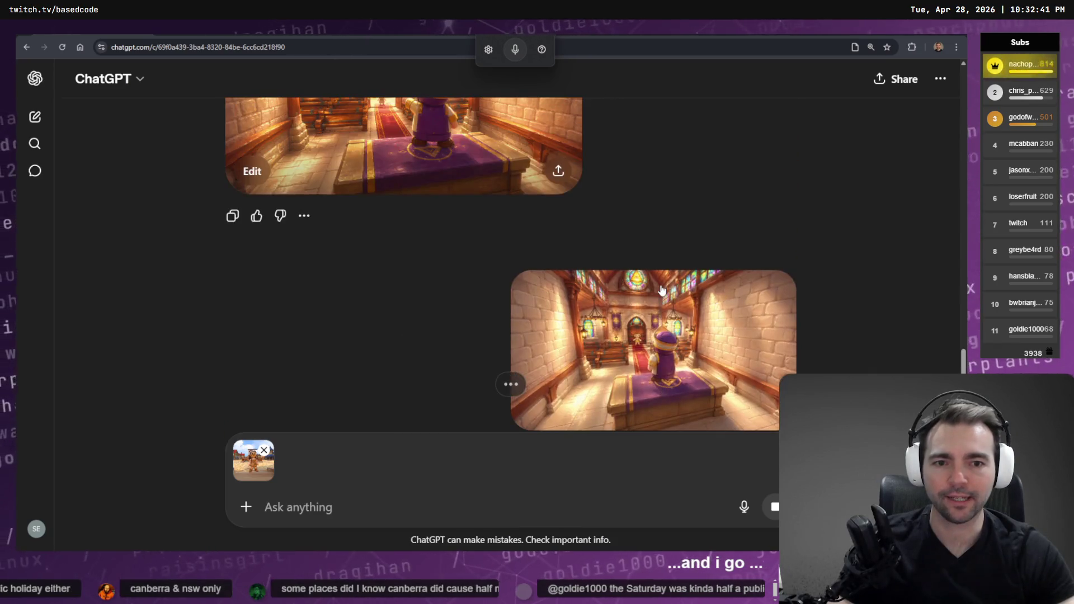
scroll(661, 290, down, 5)
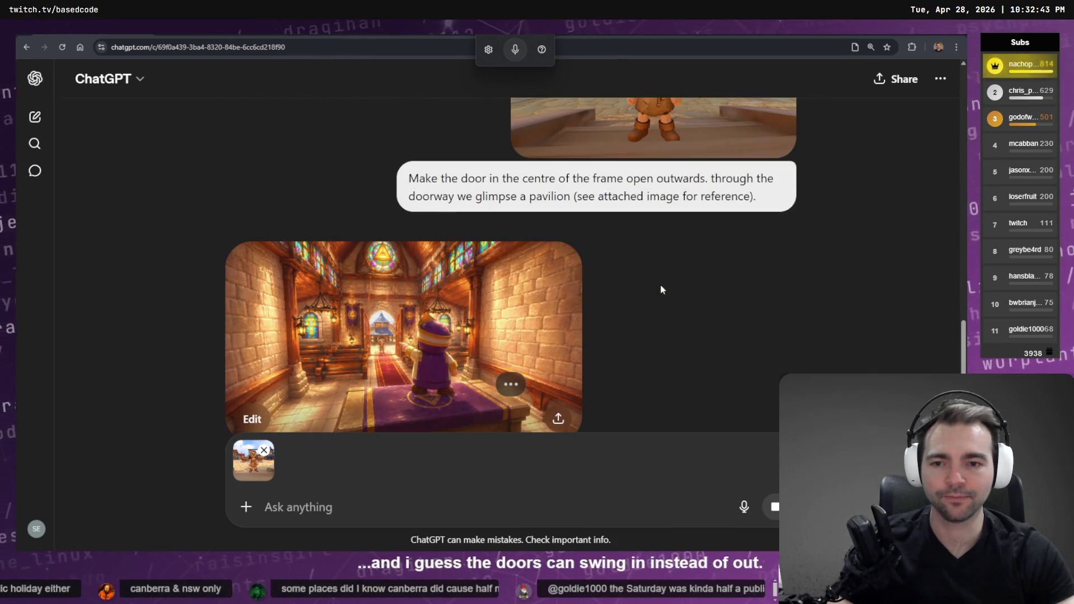
scroll(660, 290, down, 5)
scroll(667, 295, down, 10)
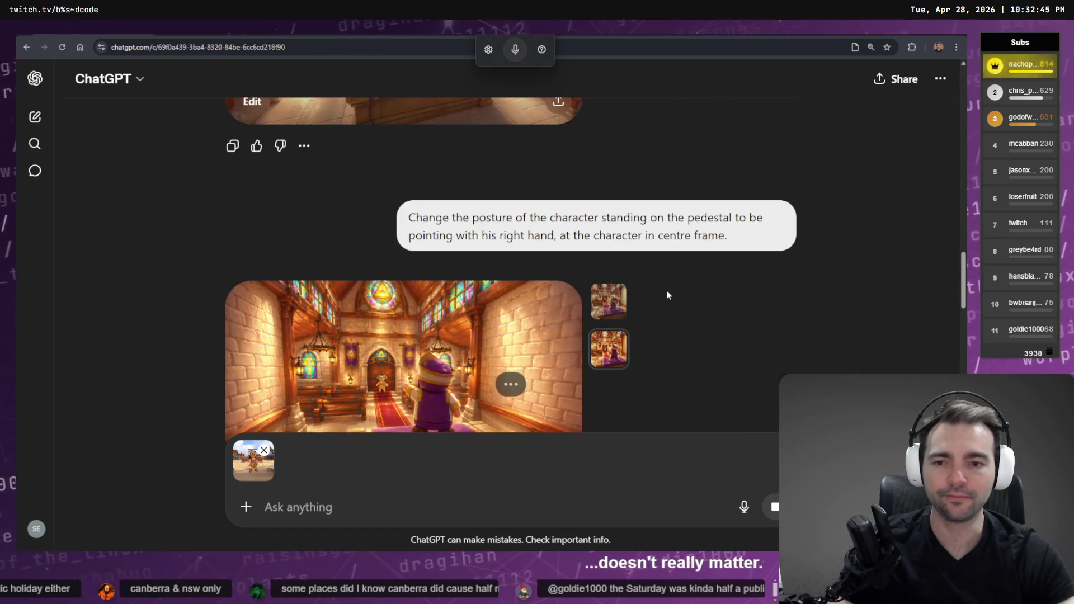
scroll(670, 285, down, 5)
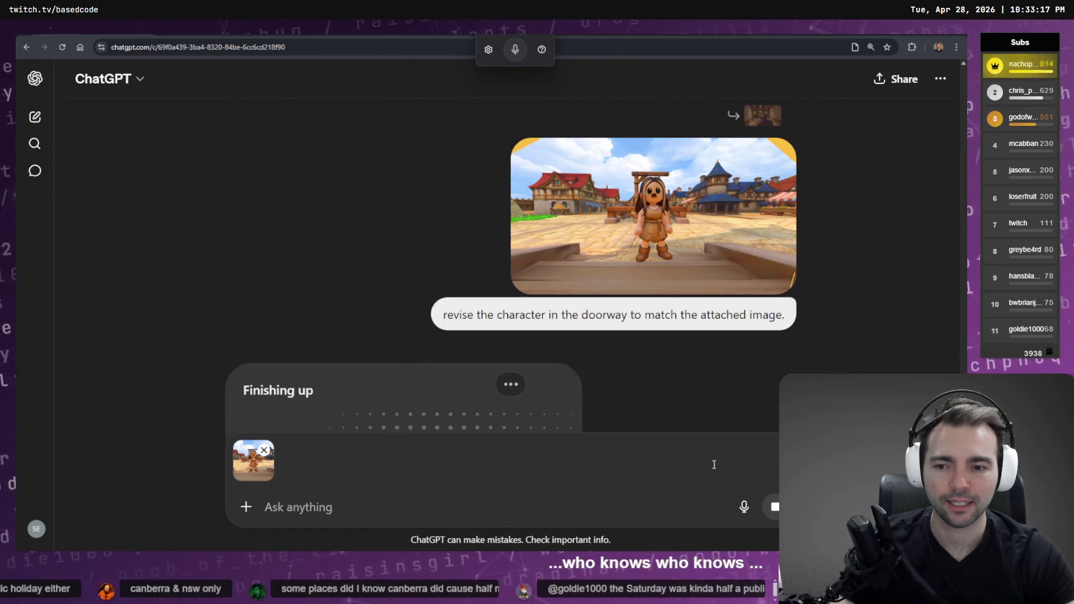
click(267, 452)
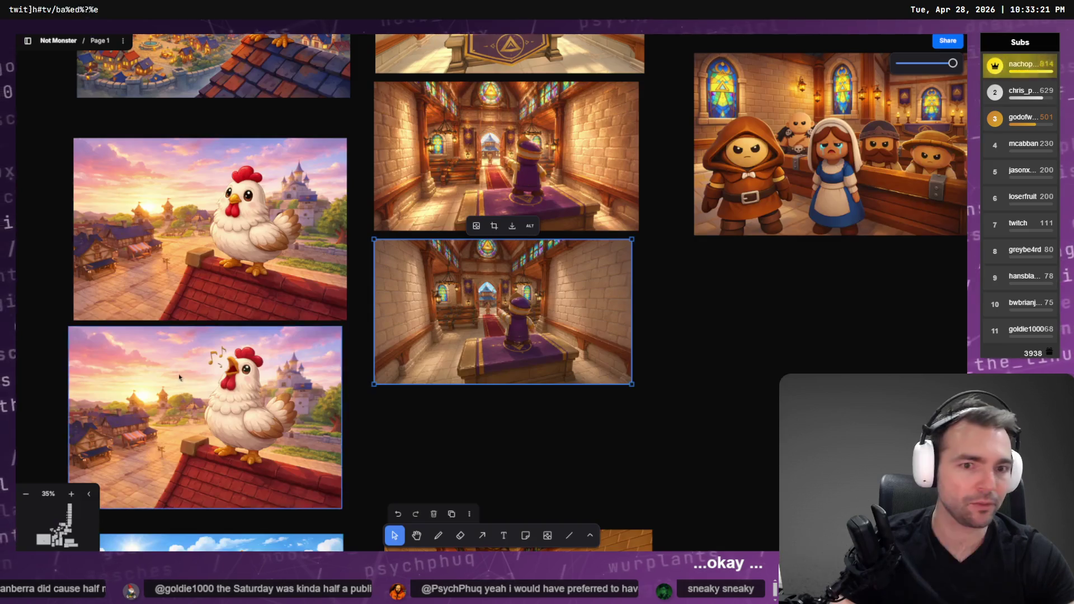
Step: Copy the chapel doorway shot from tldraw as a PNG and paste it into the ChatGPT message
key(alt+Tab)
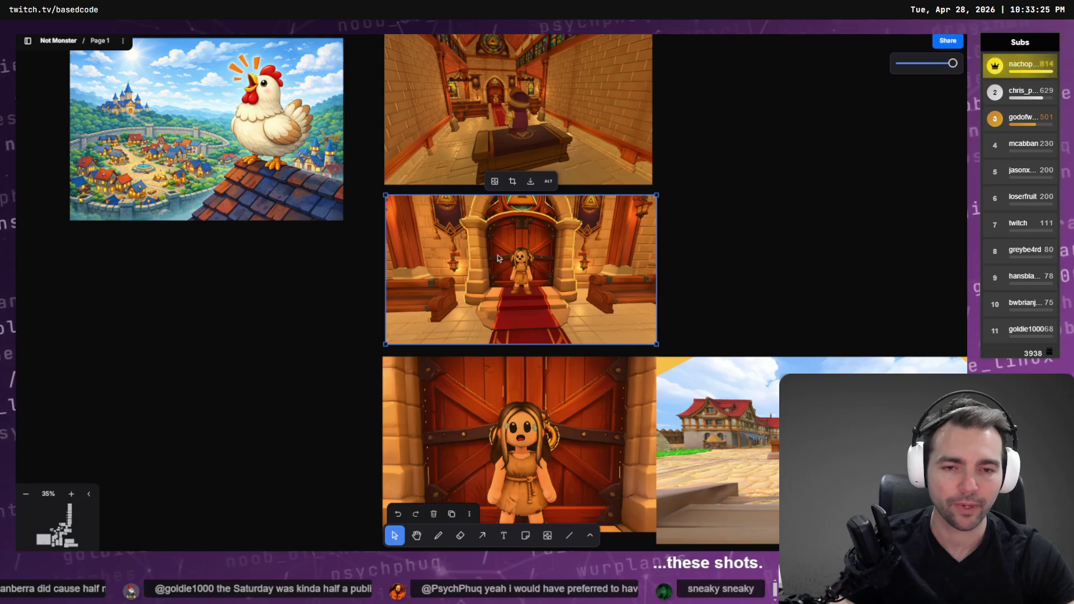
right_click(591, 292)
click(618, 410)
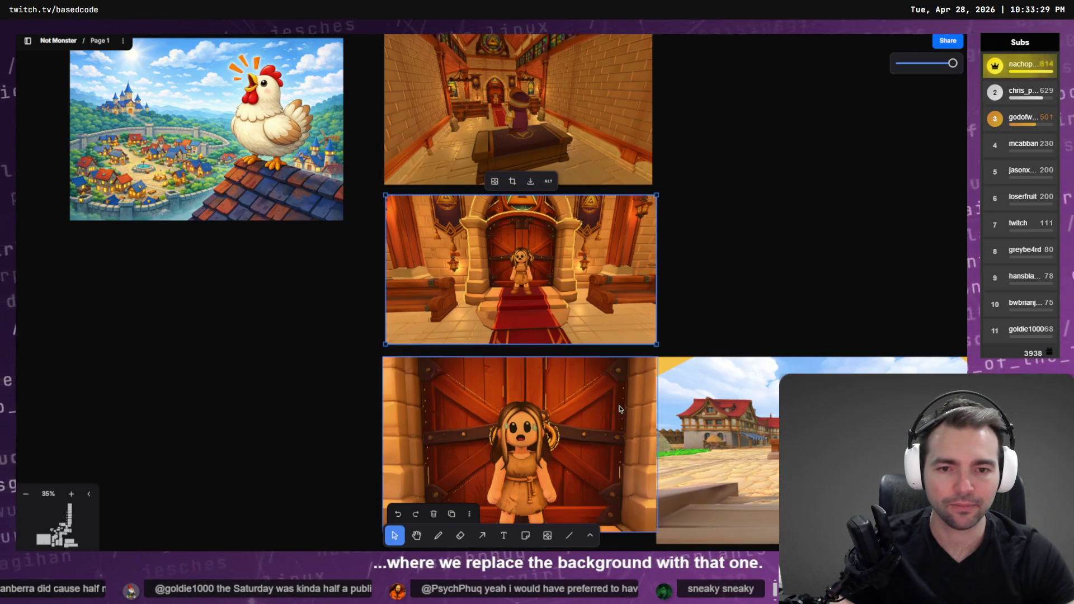
right_click(564, 293)
mouse_move(625, 484)
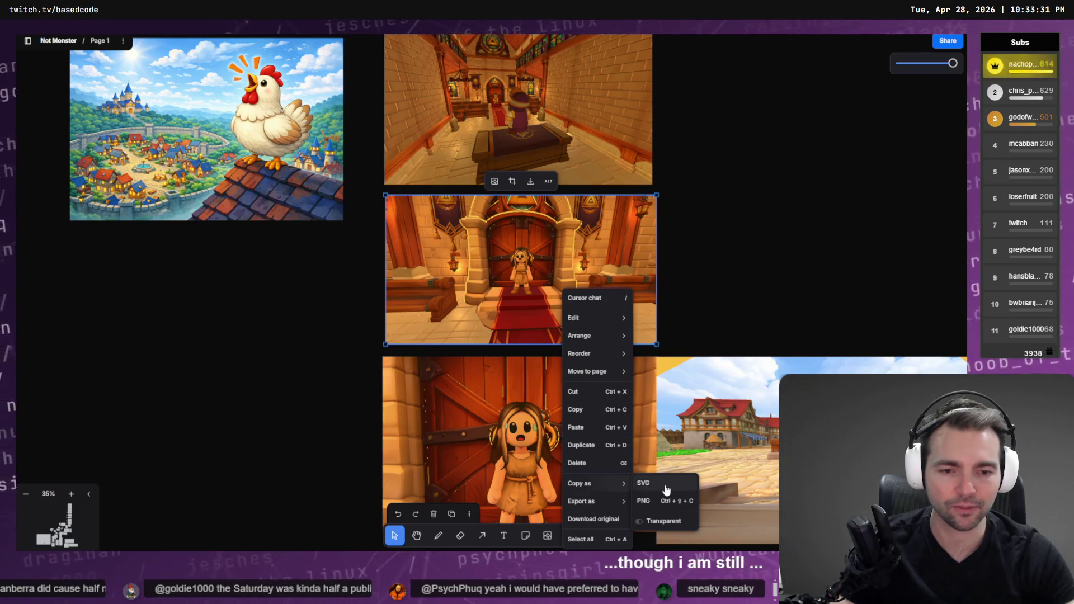
click(660, 501)
key(alt+Tab)
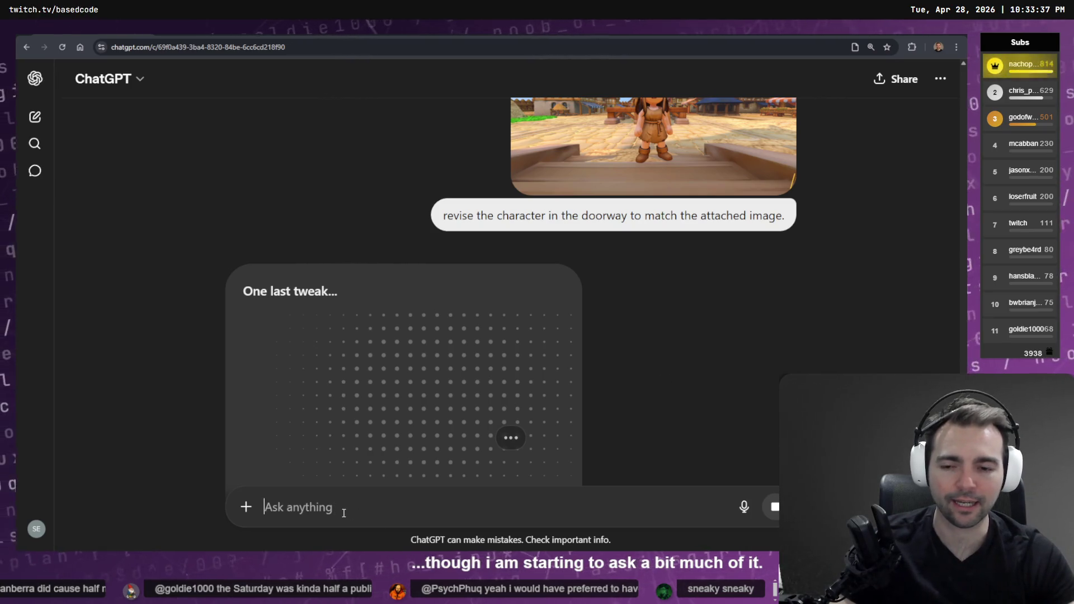
key(ctrl+v)
Step: Copy the outdoor town reference image and paste it into the same ChatGPT message
key(alt+Tab)
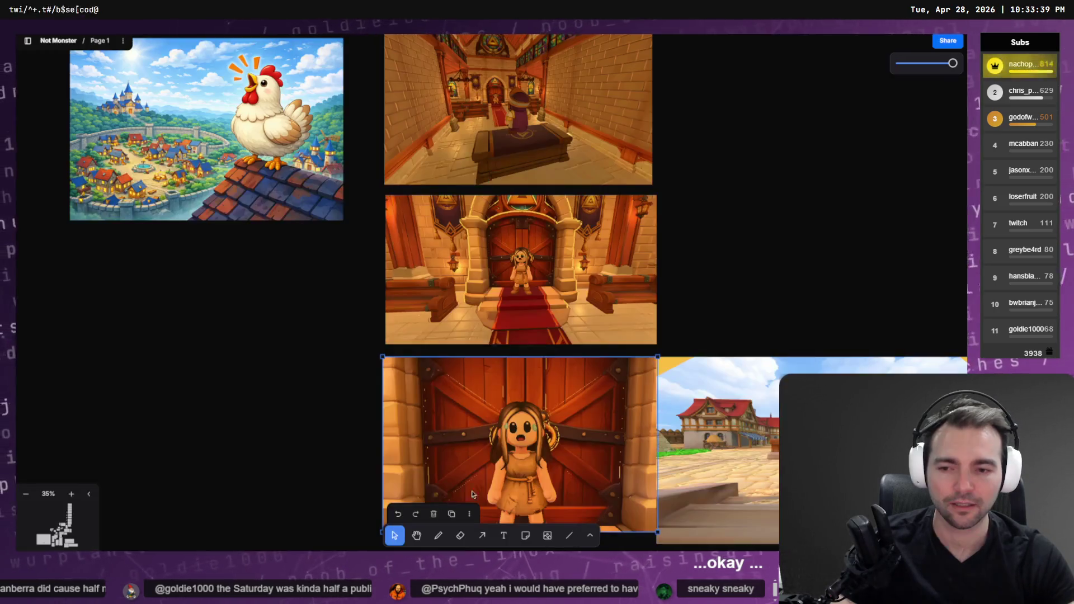
click(765, 436)
right_click(765, 436)
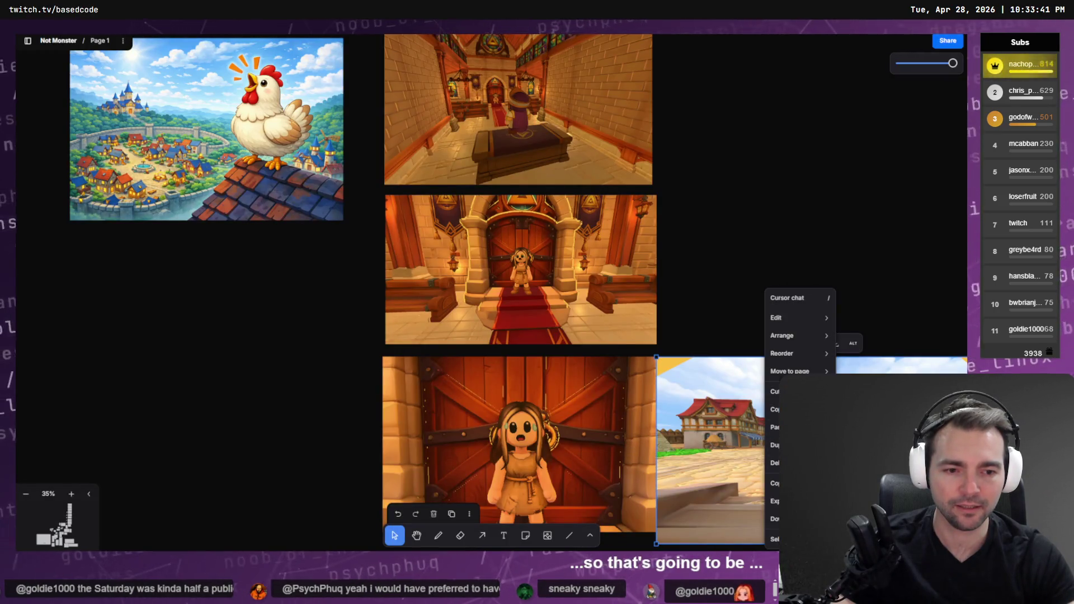
key(ctrl+c)
key(alt+Tab)
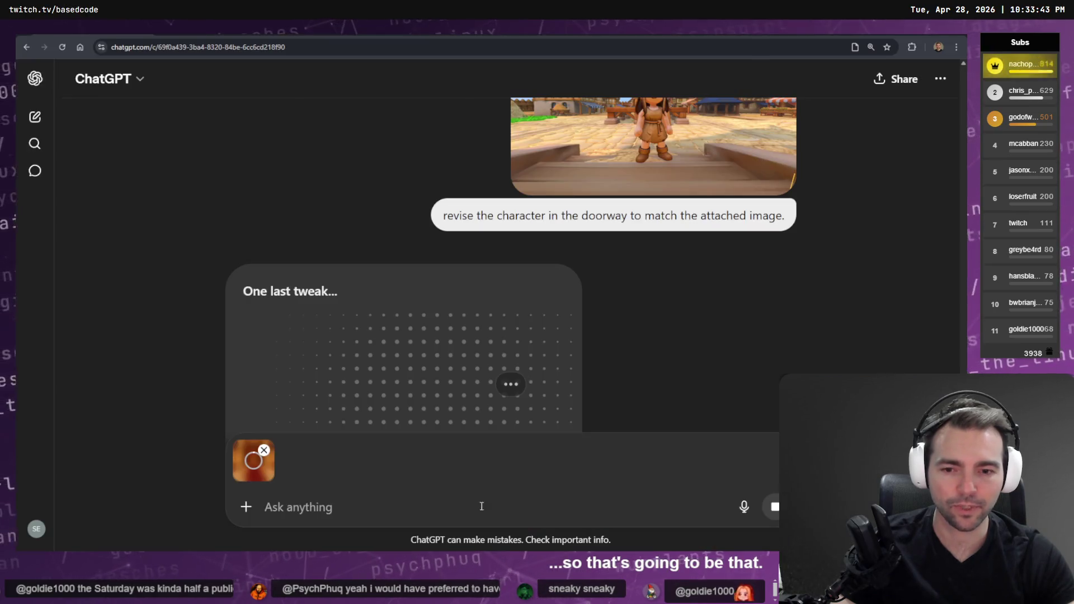
key(ctrl+v)
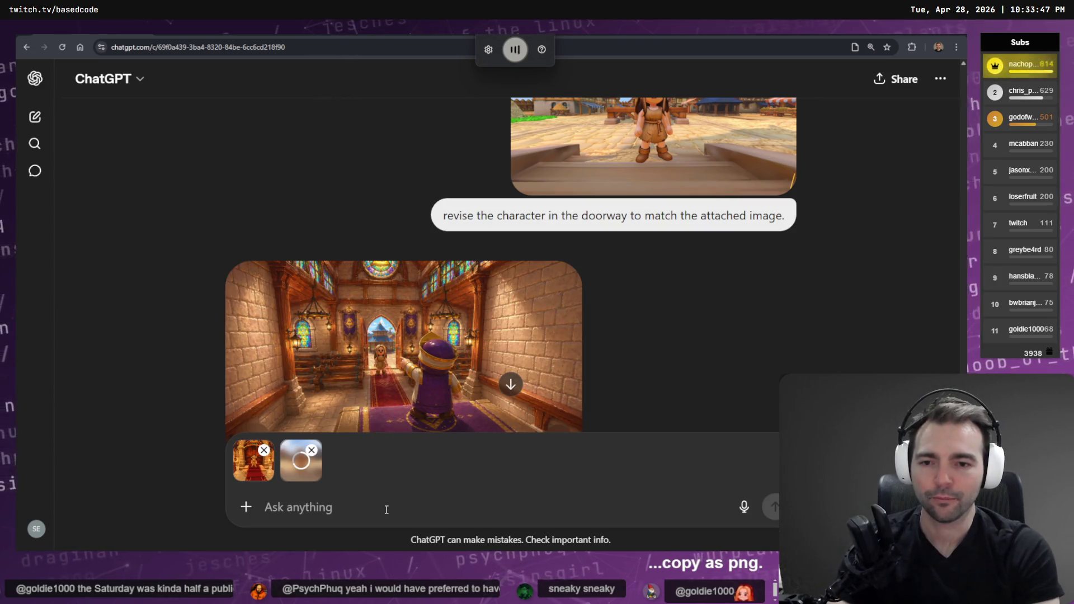
Step: Send the prompt asking to make the doorway open with the character standing there, shocked
text(make the doorway open)
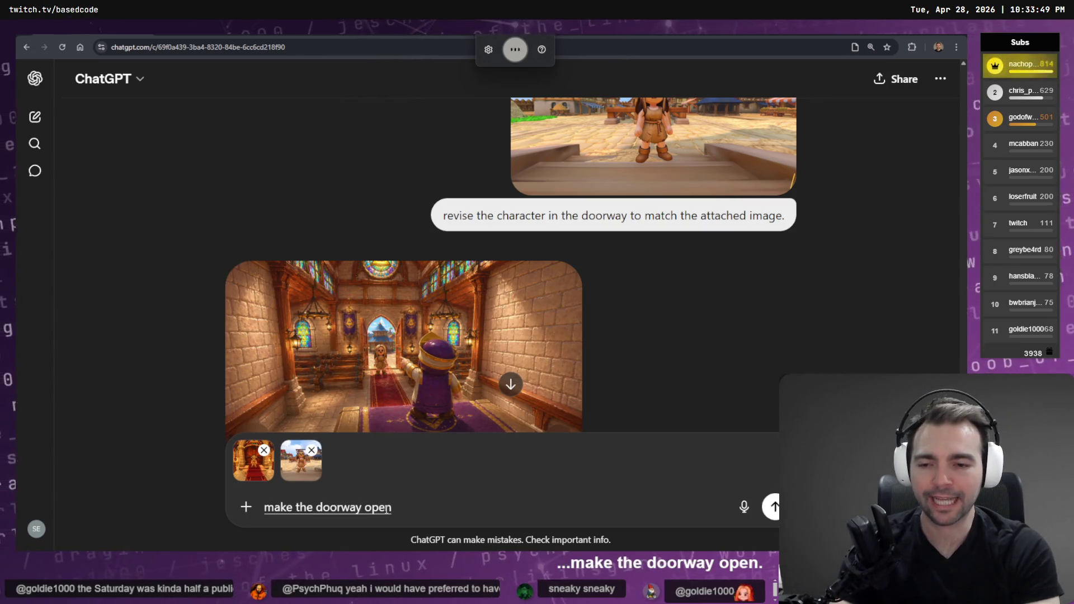
text( and have the ch.... standing)
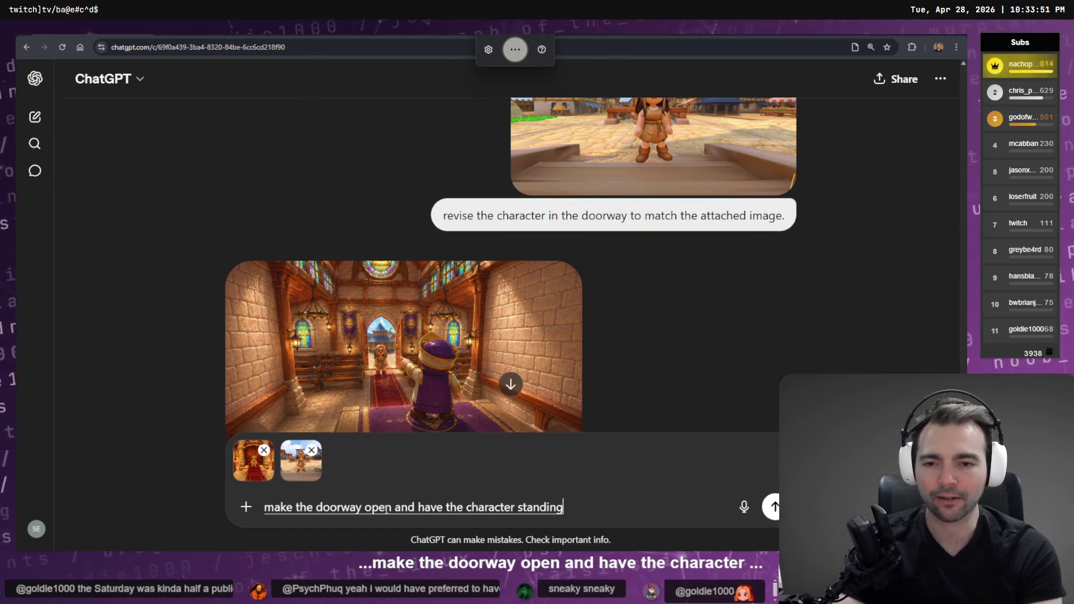
text( outside with a shocked face.)
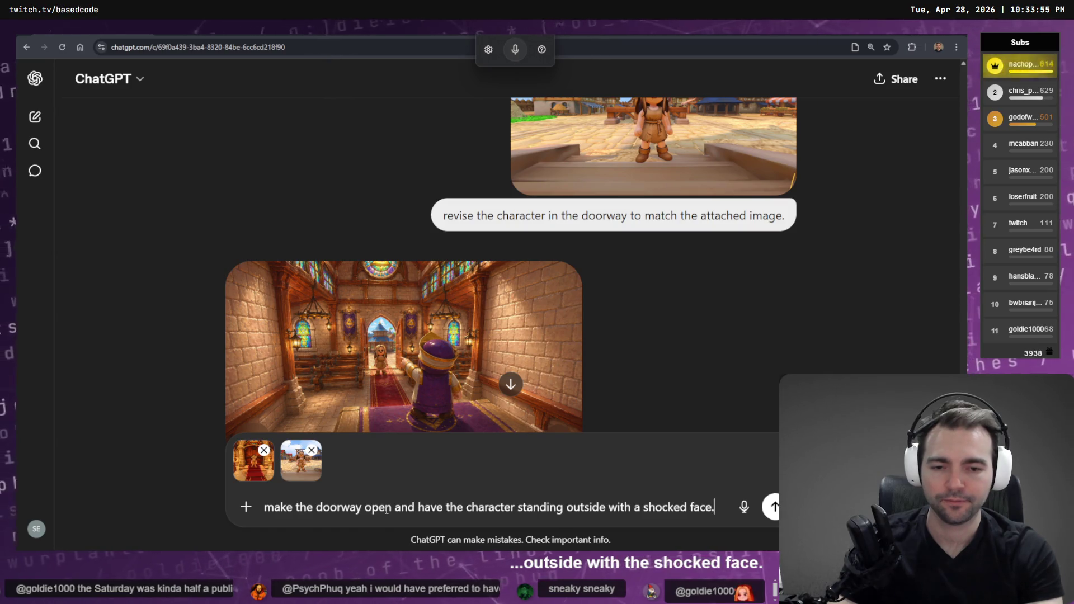
key(ctrl+BackSpace)
key(ctrl+BackSpace)
key(ctrl+BackSpace)
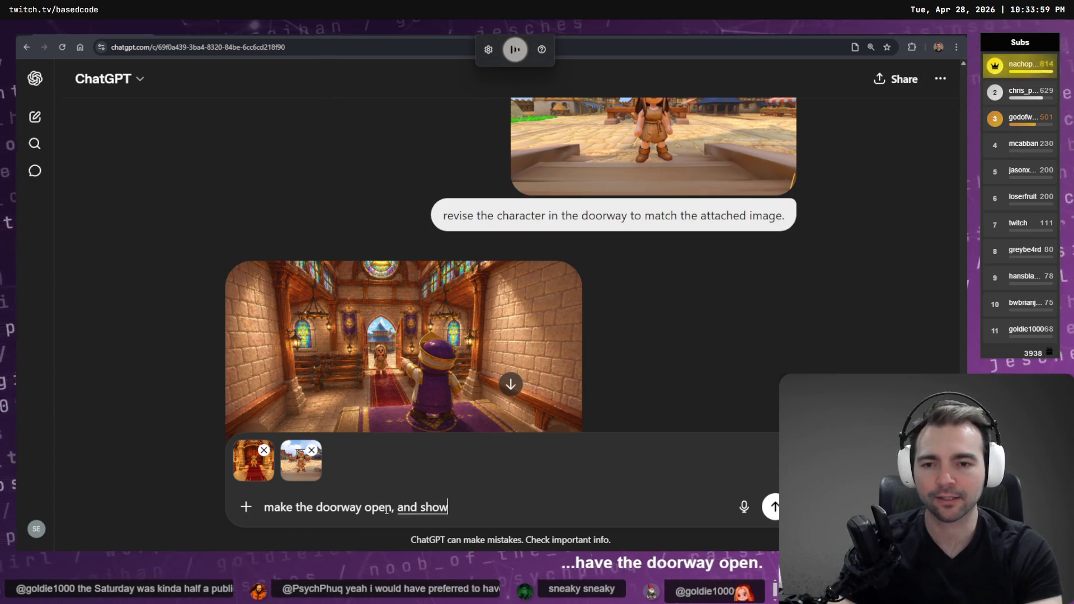
text( the character standing in the open doorway.)
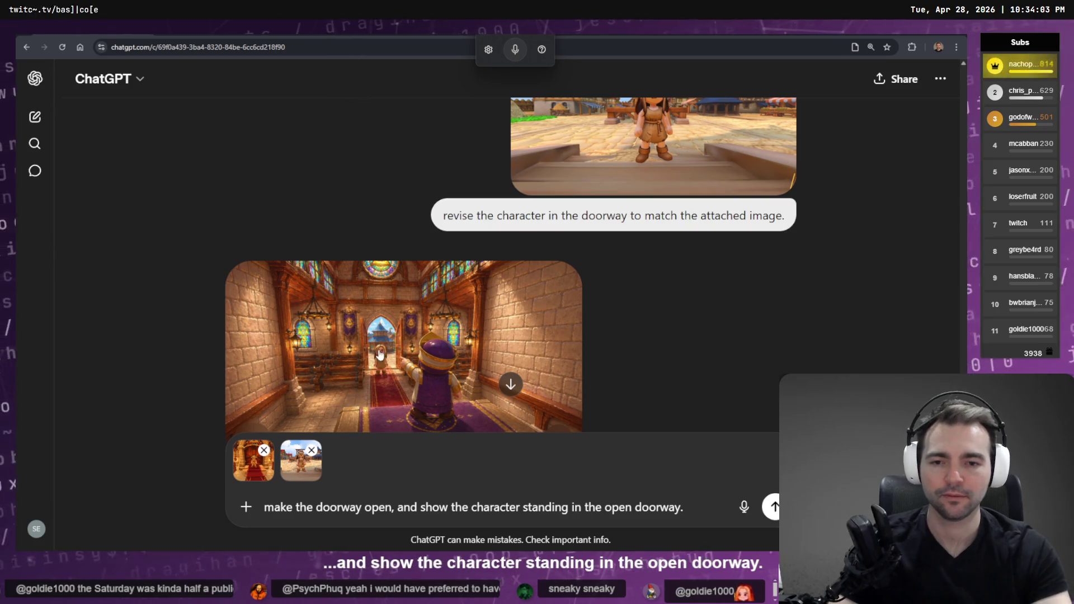
scroll(560, 386, down, 3)
key(Return)
Step: View the latest generated chapel image full size and copy it
scroll(526, 316, up, 8)
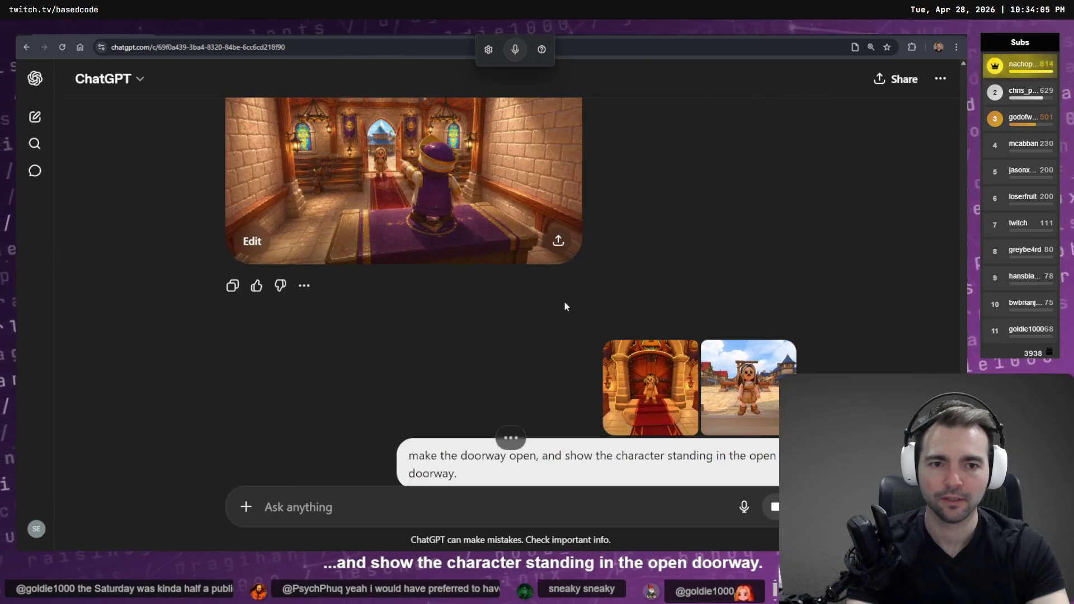
click(443, 349)
right_click(478, 269)
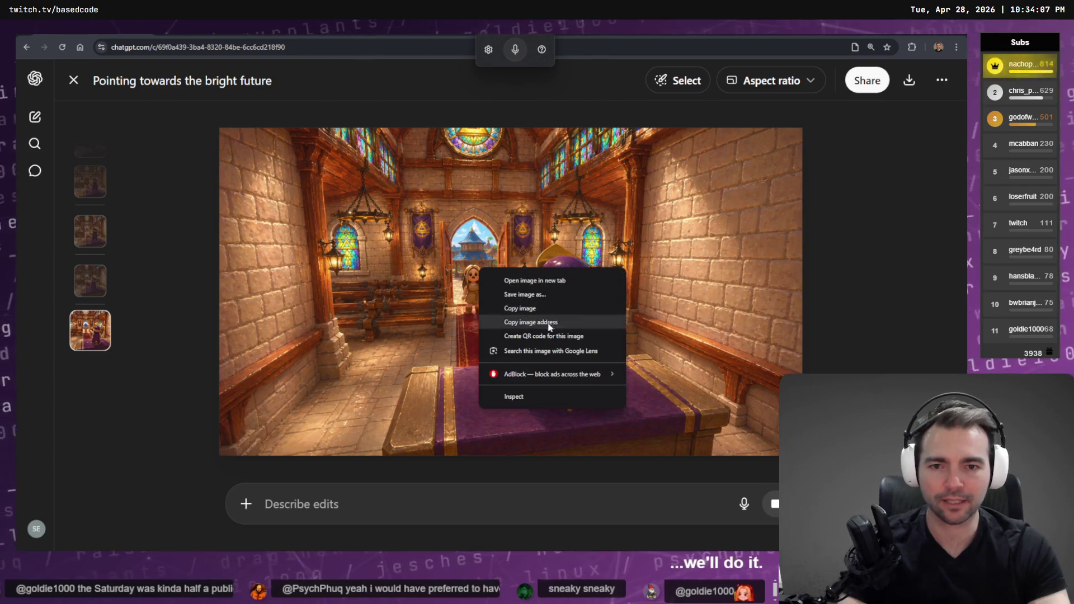
click(540, 309)
Step: Paste the new chapel image onto the tldraw storyboard and drag it next to the chapel shots
key(alt+Tab)
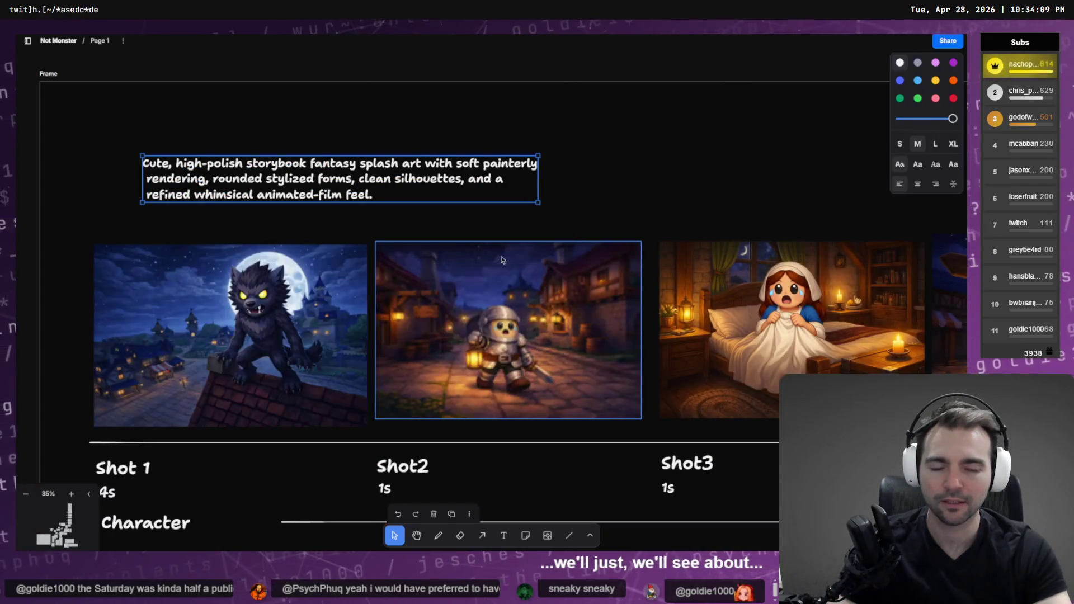
scroll(474, 264, down, 5)
scroll(123, 244, right, 5)
scroll(123, 245, down, 10)
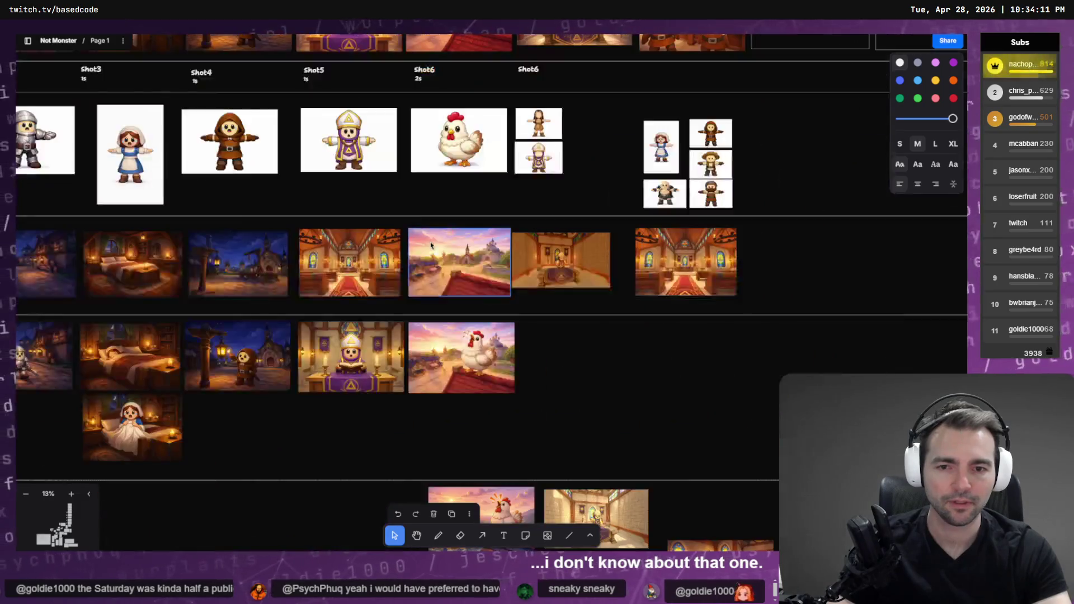
scroll(459, 277, up, 5)
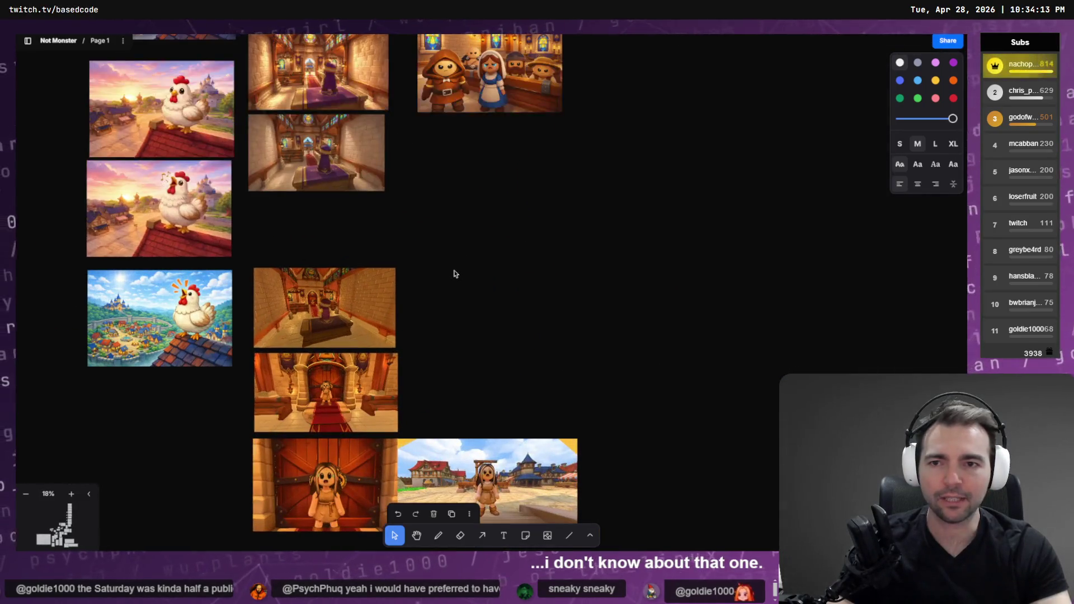
key(ctrl+v)
mouse_move(497, 314)
mouse_down()
mouse_move(392, 237)
mouse_move(437, 223)
mouse_up()
scroll(291, 155, up, 5)
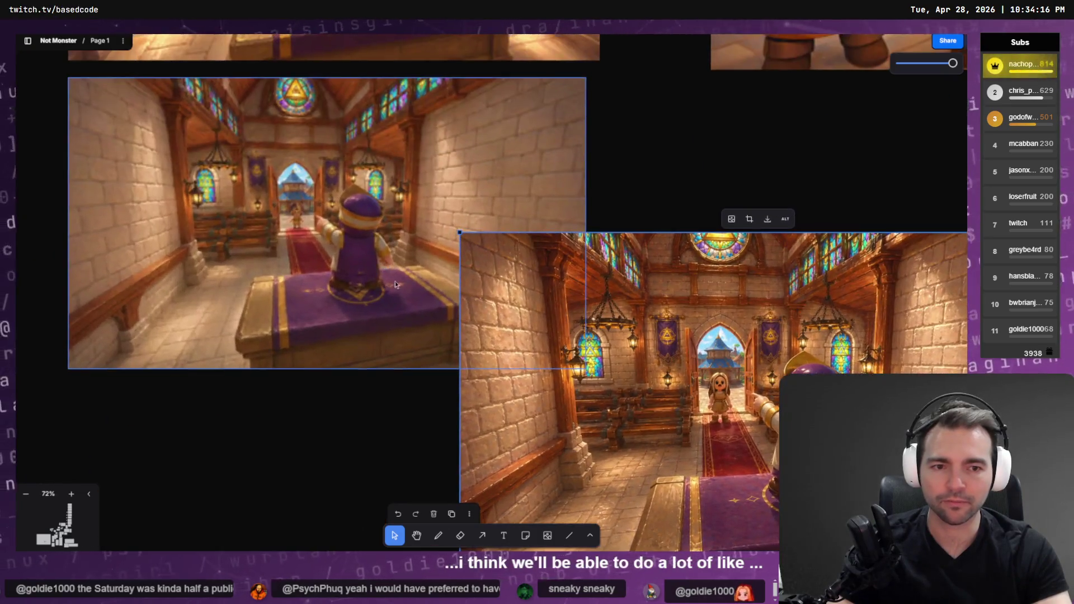
scroll(395, 281, down, 4)
mouse_move(646, 414)
mouse_down()
mouse_move(446, 390)
mouse_move(424, 350)
mouse_move(425, 401)
mouse_up()
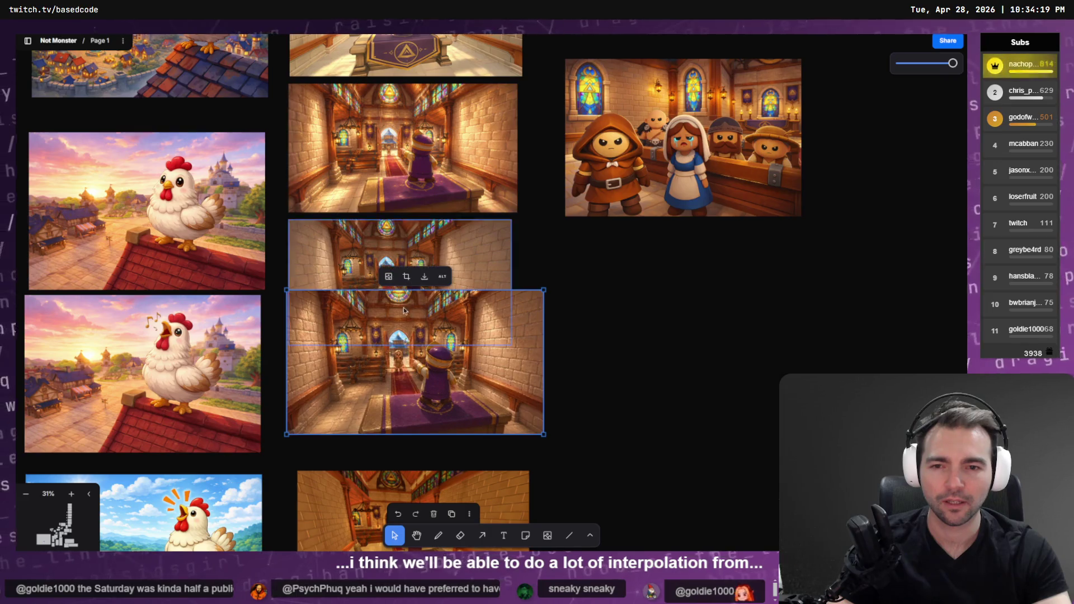
Step: Shift the middle-column chapel images right and place the new image beside the top chapel shot
scroll(379, 243, up, 5)
scroll(379, 243, up, 5)
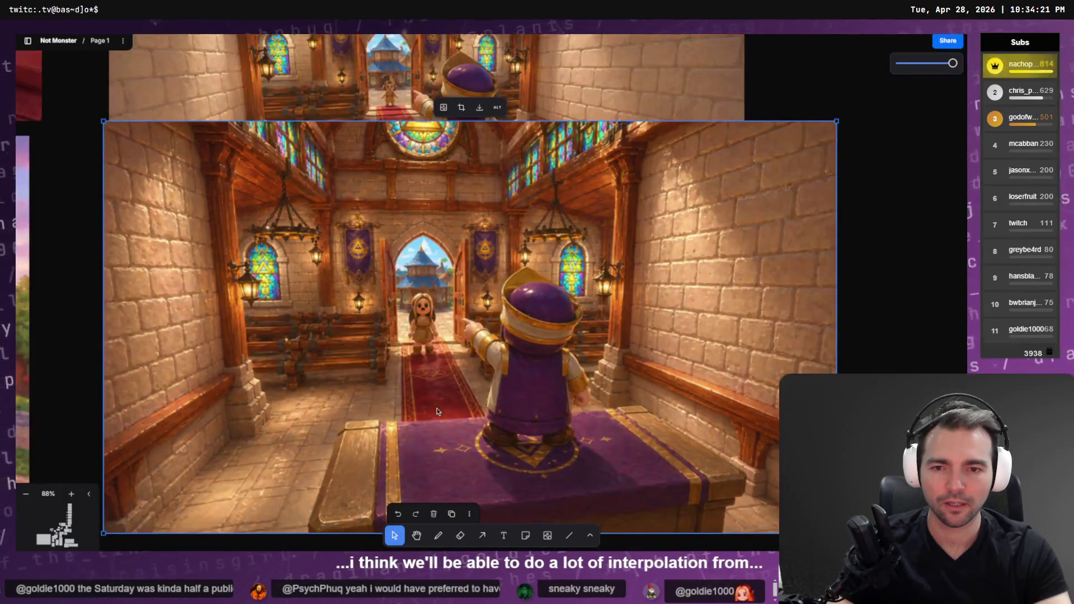
scroll(454, 390, down, 3)
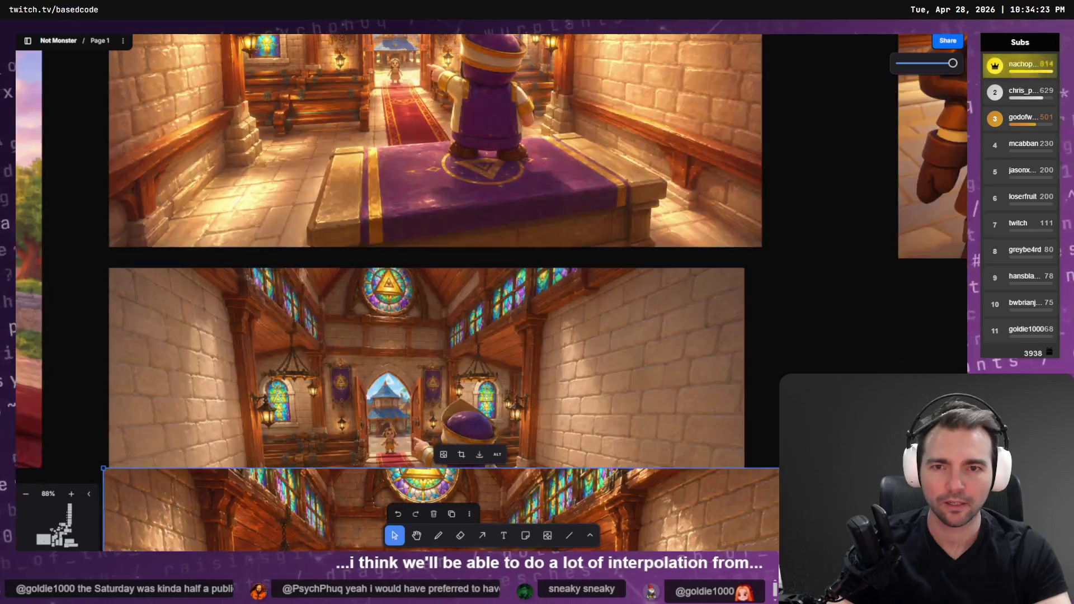
click(404, 217)
scroll(358, 222, down, 5)
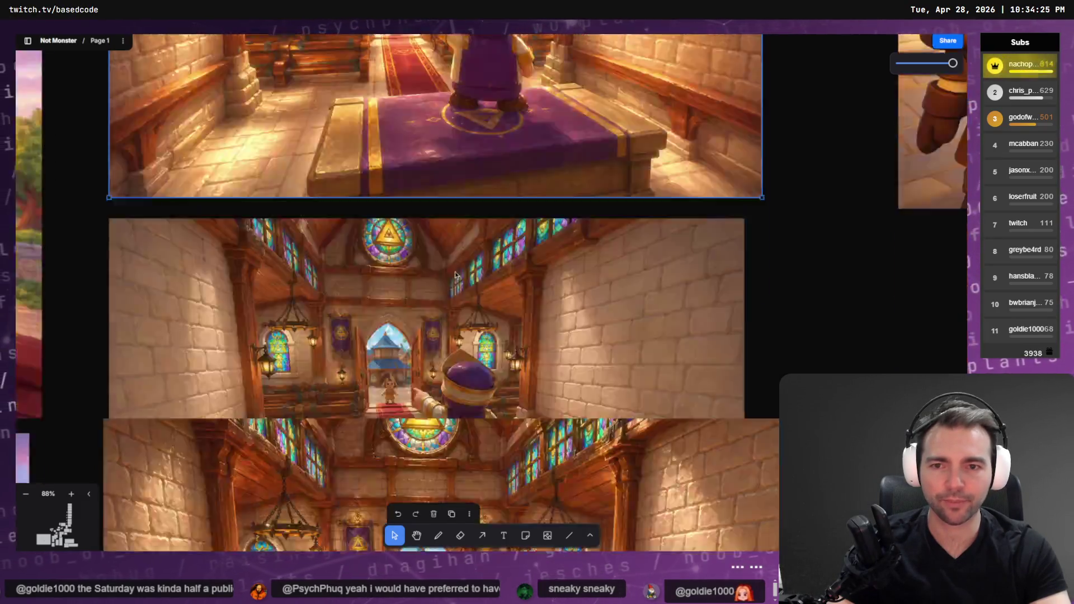
scroll(426, 274, down, 2)
scroll(425, 274, down, 5)
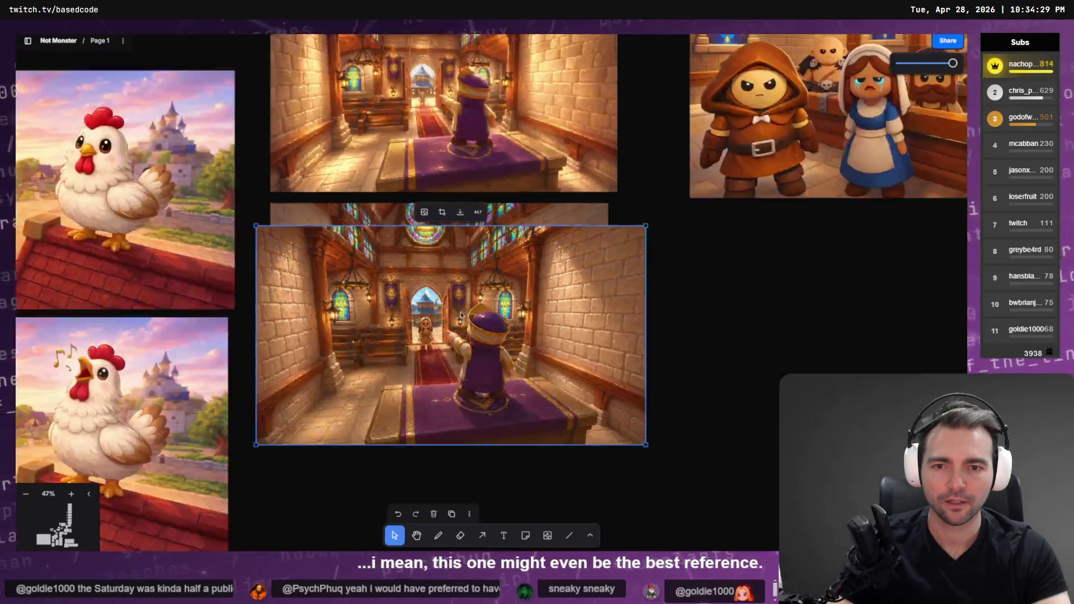
scroll(460, 315, down, 3)
drag(582, 369, 828, 400)
mouse_move(481, 447)
mouse_down()
mouse_move(352, 104)
mouse_move(927, 225)
mouse_up()
scroll(927, 226, right, 2)
mouse_move(722, 343)
mouse_down()
mouse_move(551, 218)
mouse_move(465, 177)
mouse_up()
Step: Nudge the open-doorway chapel image slightly upward into its final position
scroll(343, 172, up, 3)
scroll(344, 175, left, 3)
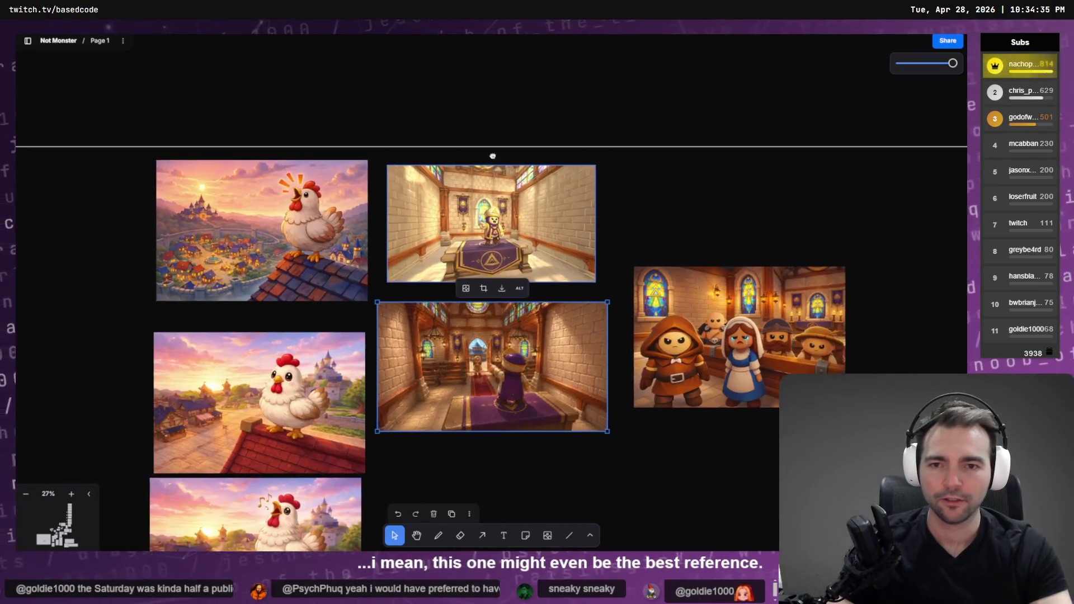
scroll(675, 461, up, 4)
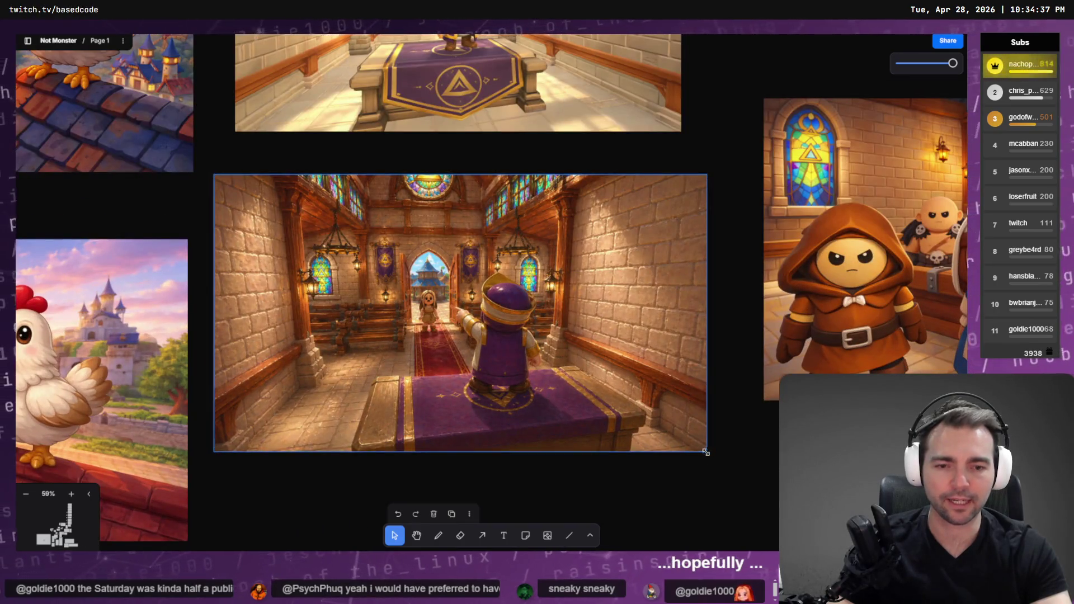
drag(508, 361, 523, 336)
click(523, 336)
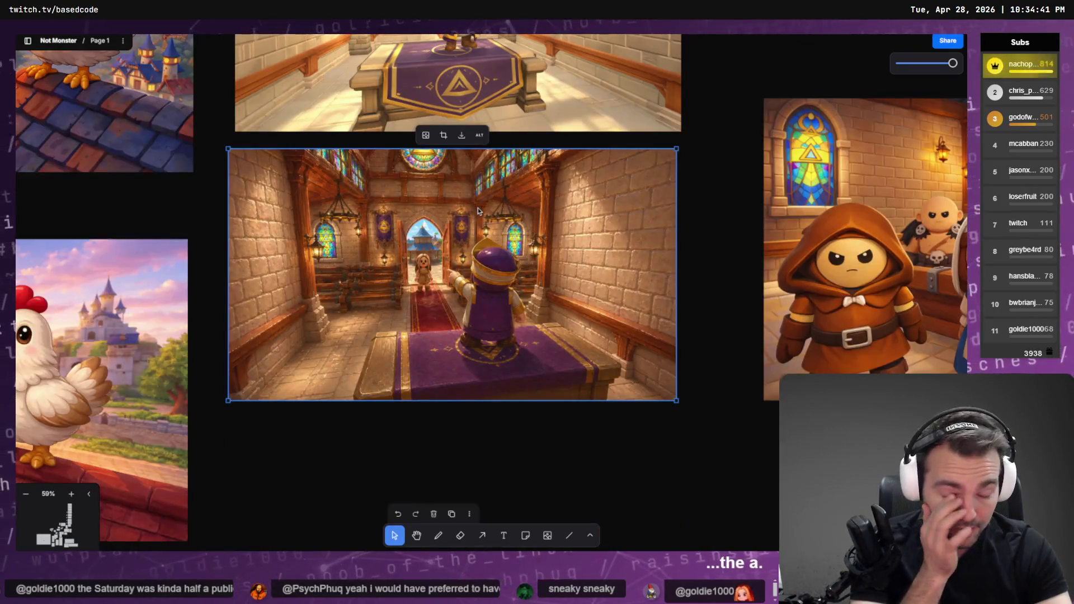
scroll(477, 212, up, 5)
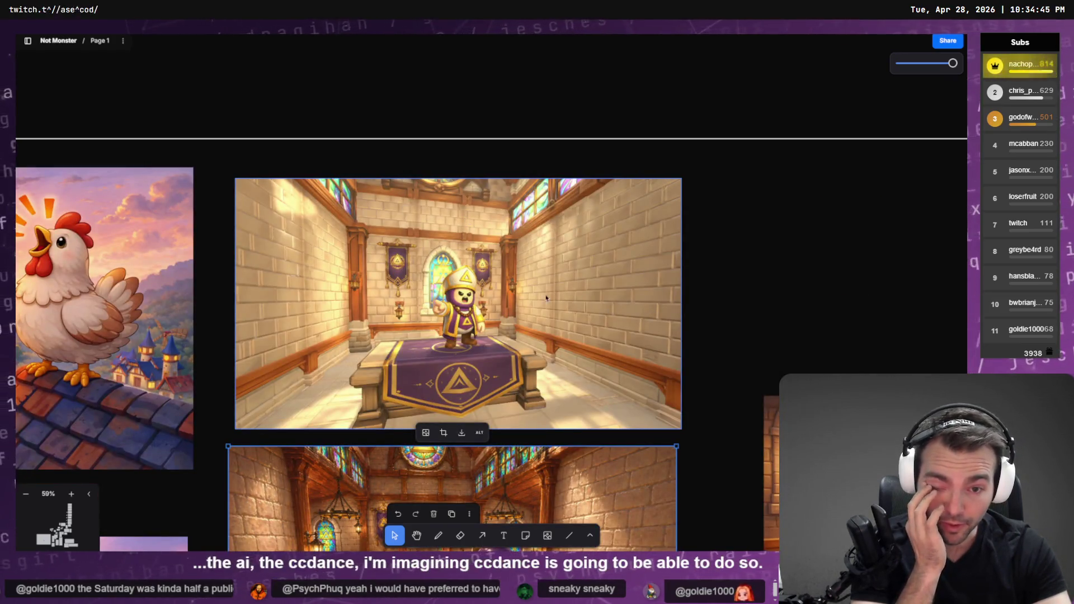
scroll(488, 289, down, 6)
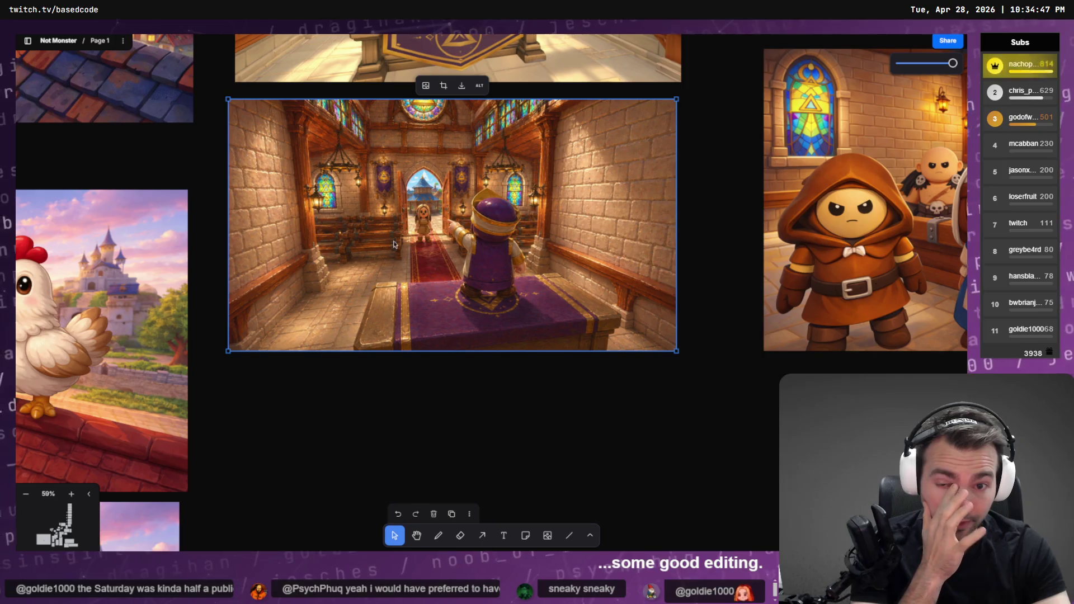
scroll(432, 259, down, 3)
key(alt+Tab)
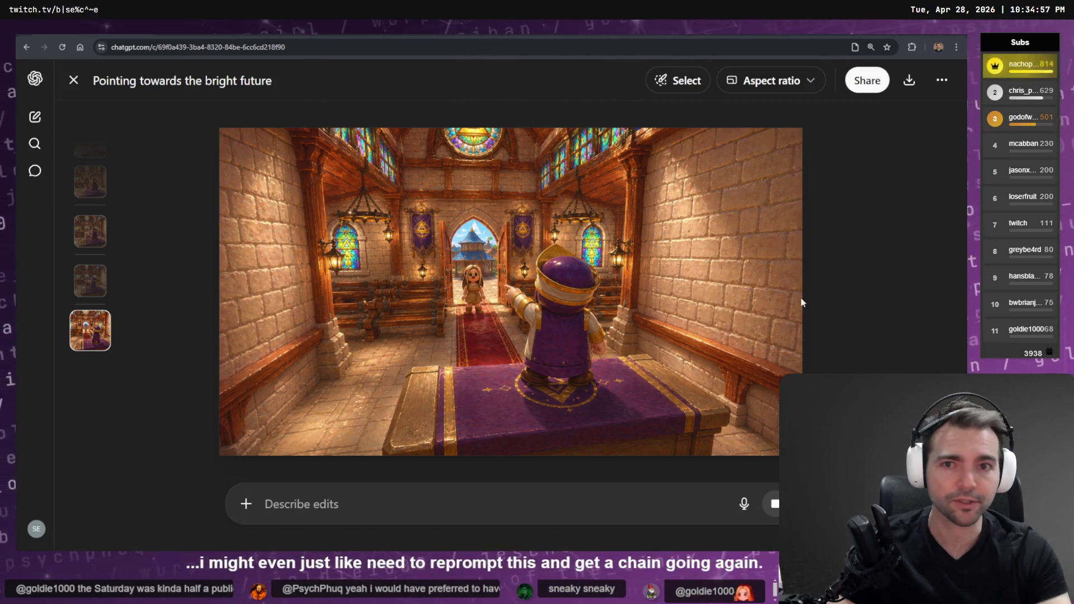
Step: Close the image viewer, start a new empty chat, and bring up the attach-files menu
key(Escape)
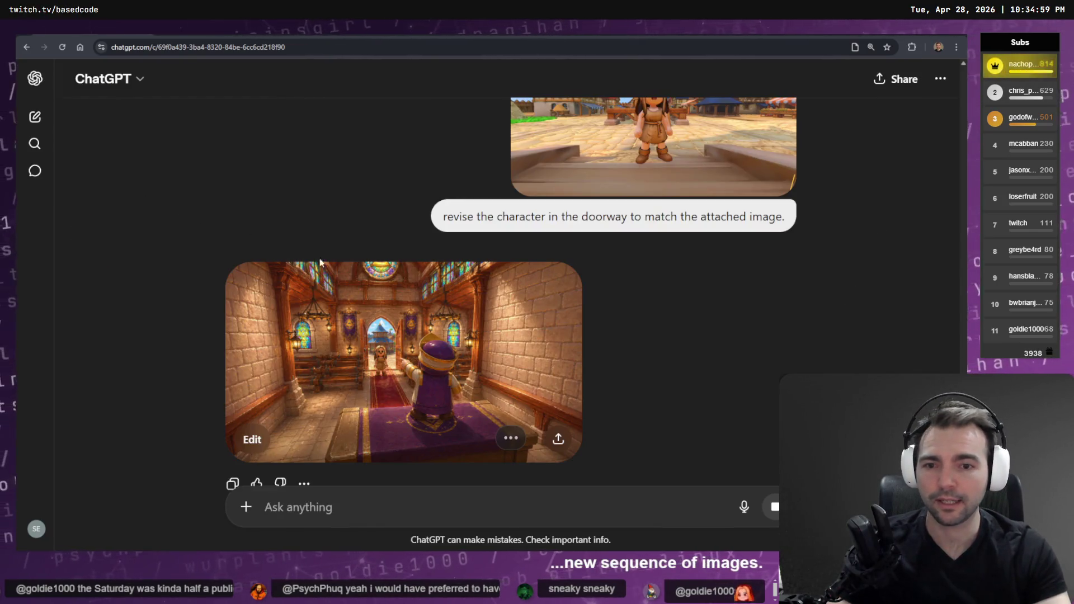
scroll(306, 254, down, 5)
scroll(727, 358, up, 10)
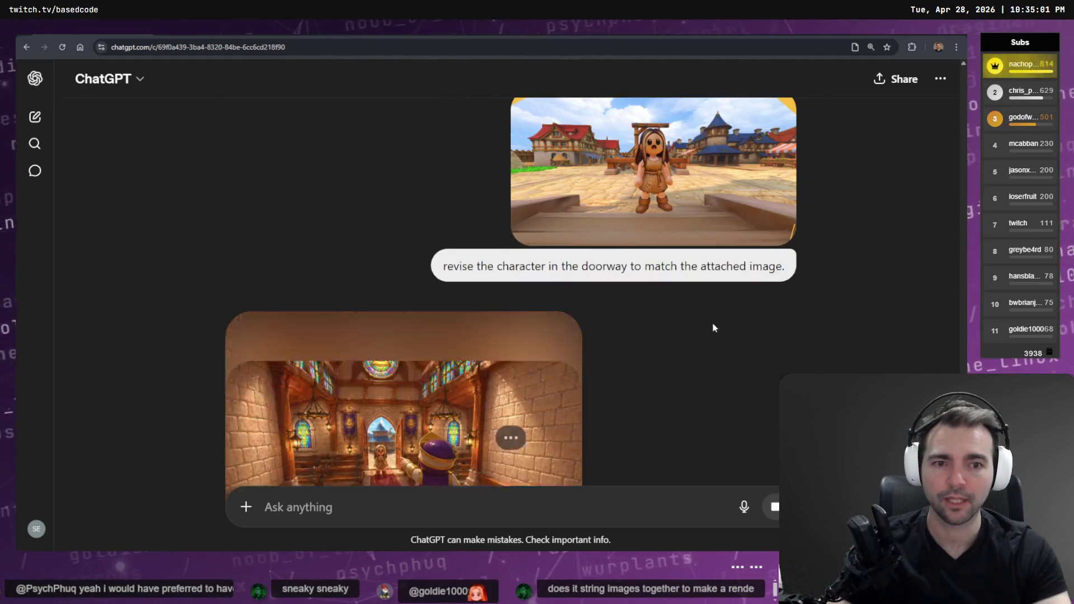
click(35, 116)
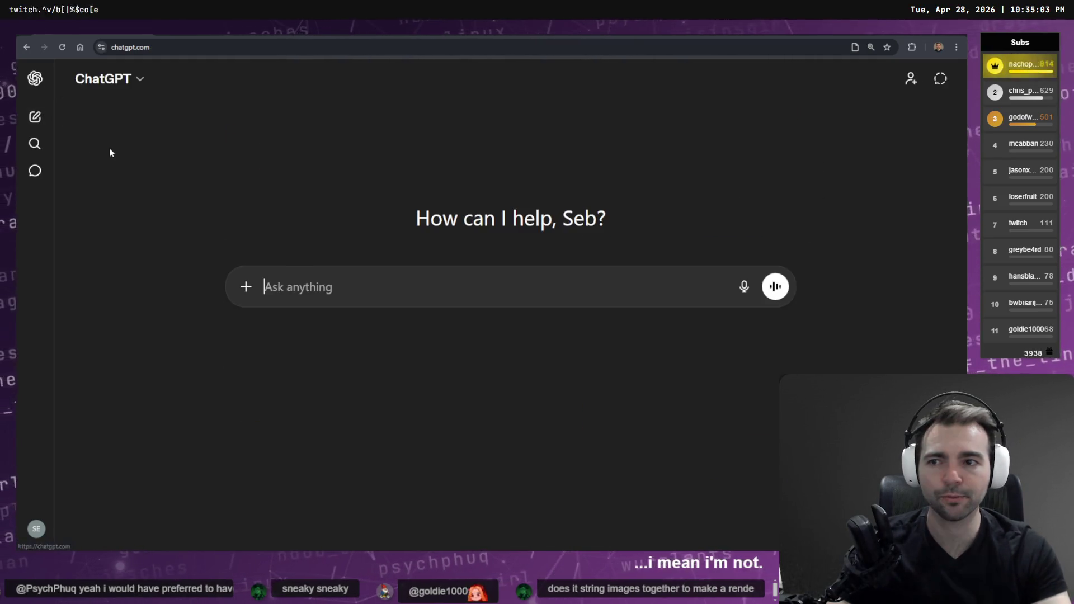
click(252, 298)
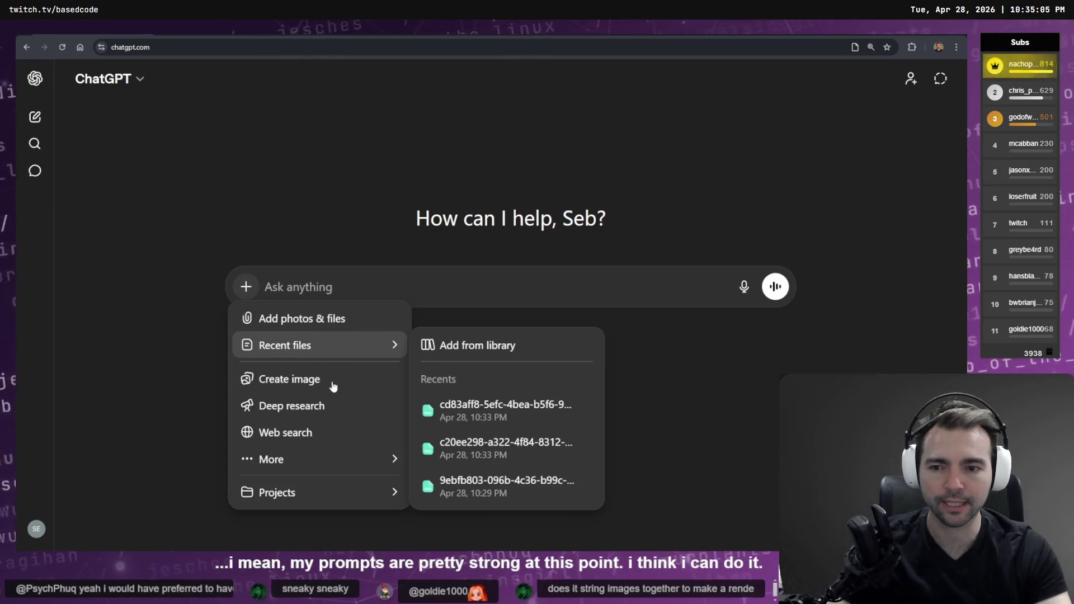
Step: Copy a chapel interior shot from the tldraw storyboard and focus the ChatGPT message box
key(alt+Tab)
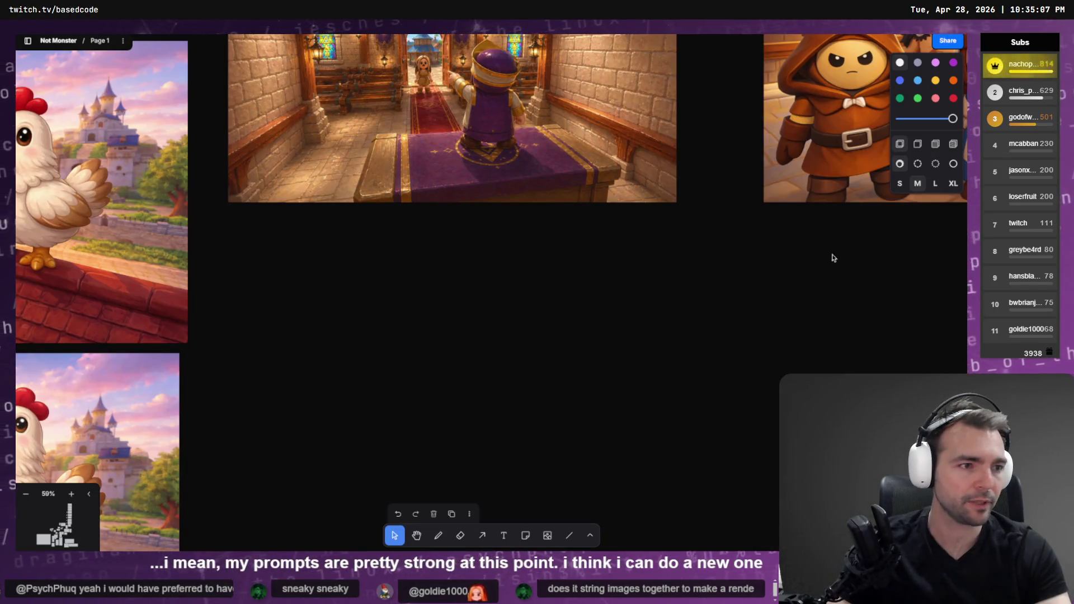
scroll(507, 284, down, 8)
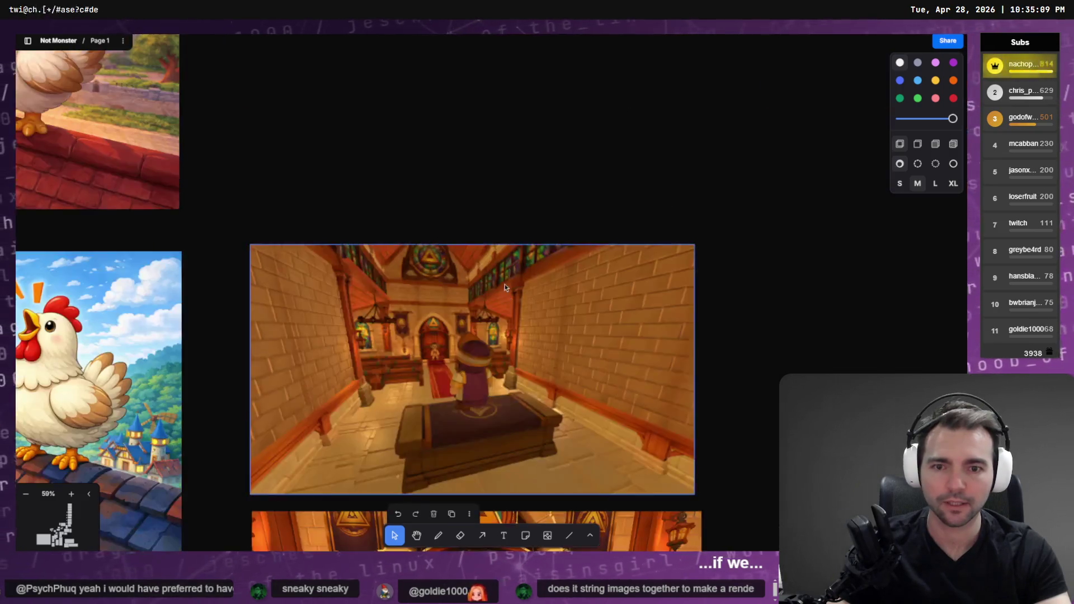
scroll(508, 331, up, 15)
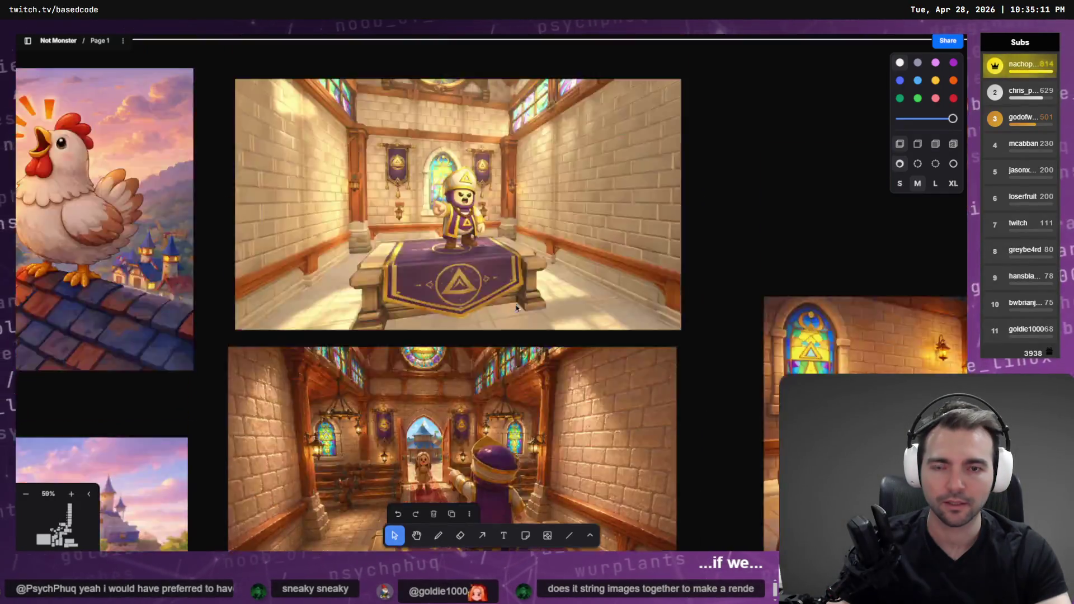
scroll(515, 318, down, 15)
scroll(518, 311, down, 5)
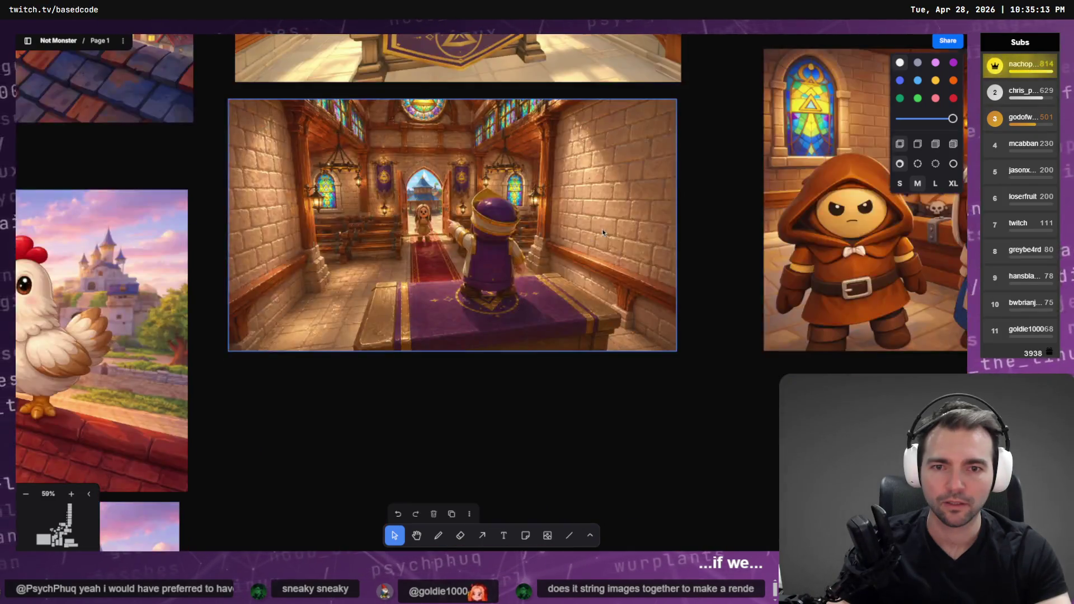
scroll(520, 303, up, 4)
scroll(519, 303, down, 10)
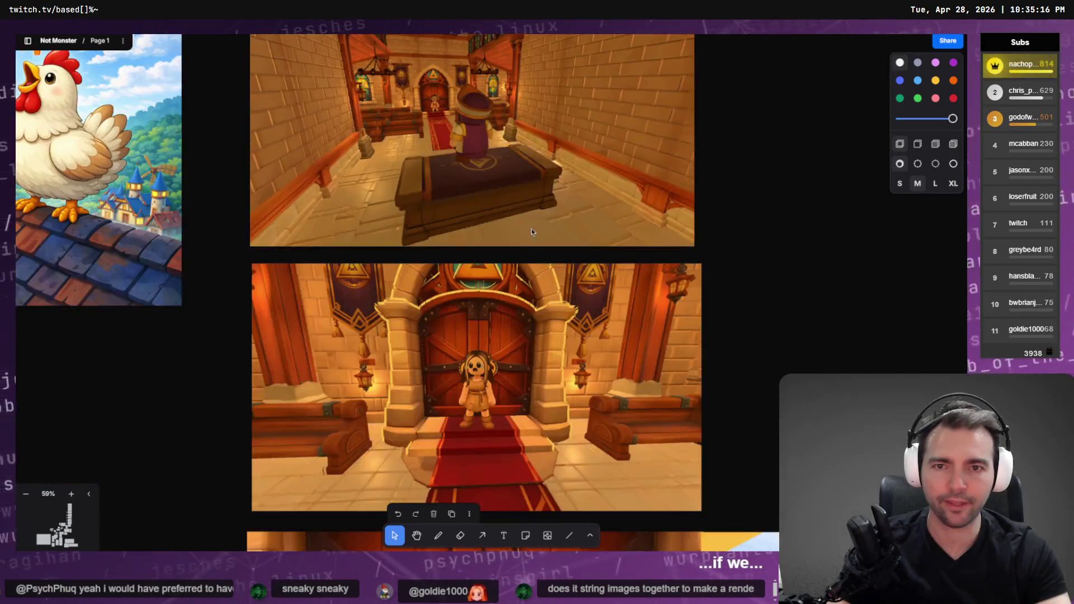
click(518, 146)
right_click(518, 146)
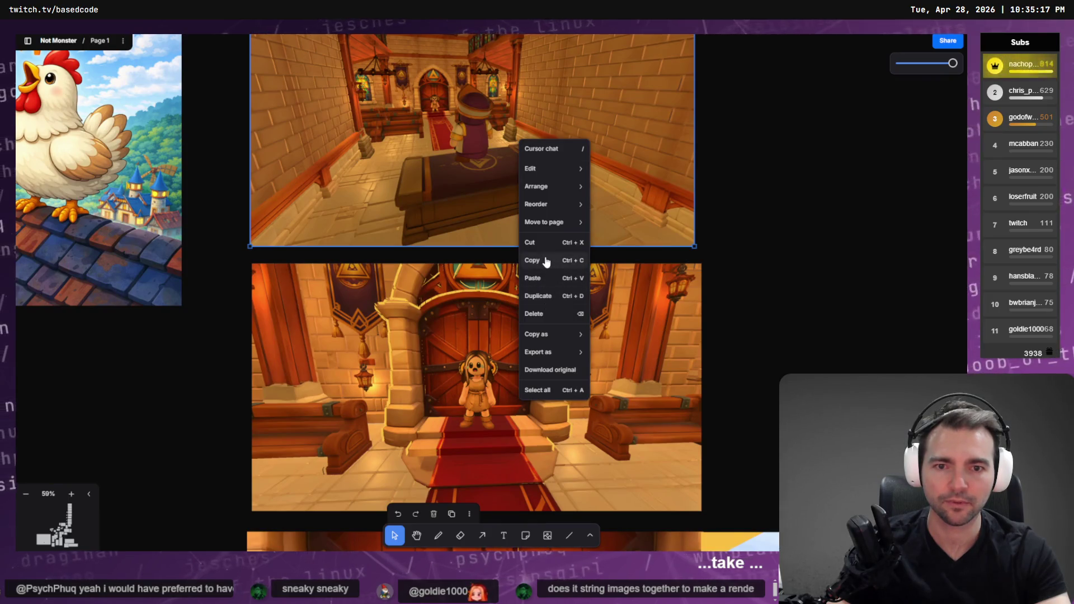
click(547, 271)
key(alt+Tab)
click(441, 289)
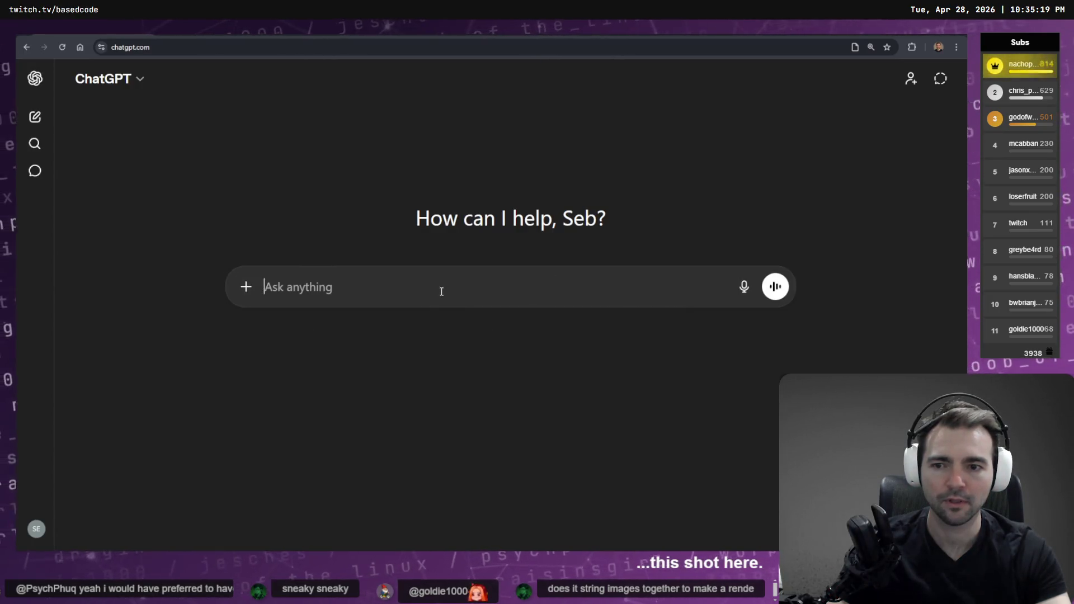
Step: Copy the pedestal chapel shot as PNG and paste it into the new ChatGPT message
key(alt+Tab)
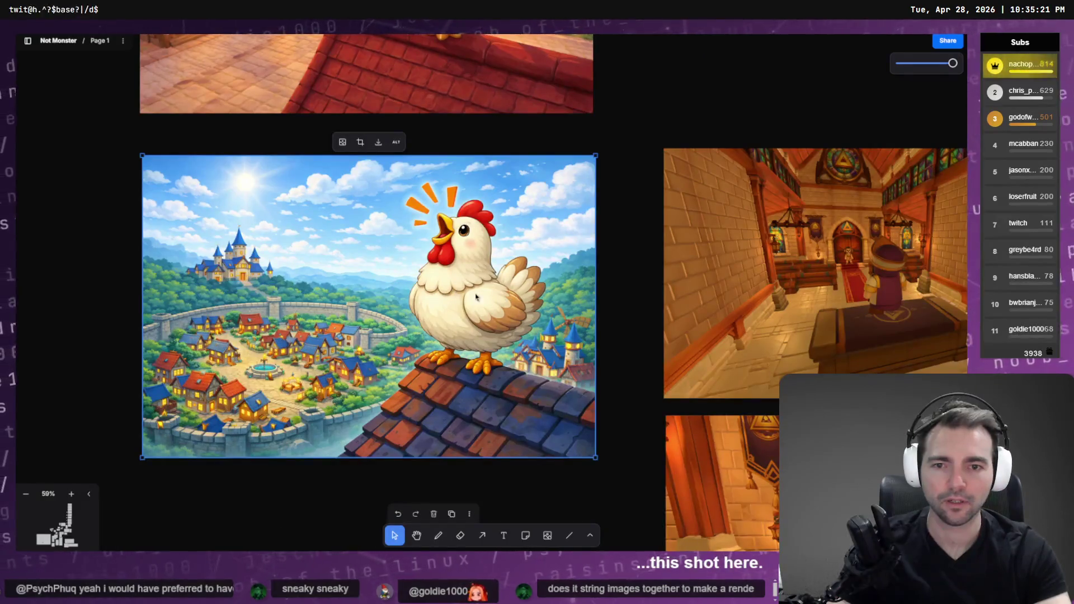
scroll(70, 253, up, 3)
right_click(246, 223)
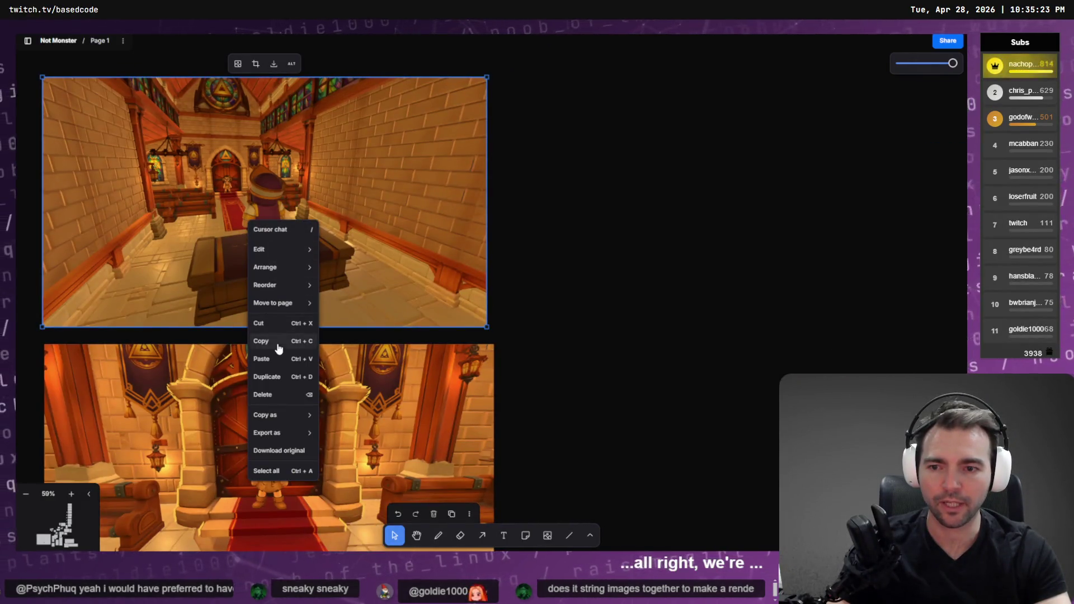
mouse_move(294, 428)
click(330, 450)
key(alt+Tab)
key(ctrl+v)
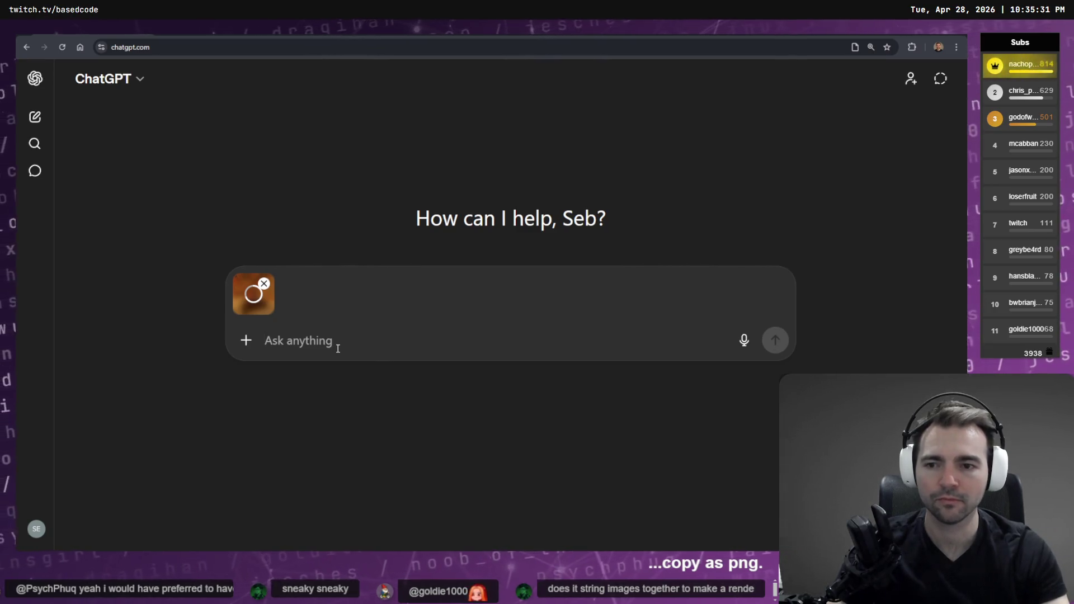
Step: Dictate 'have the character on the pedestal point towards the character at the door', dropping 'open the door'
key(super+h)
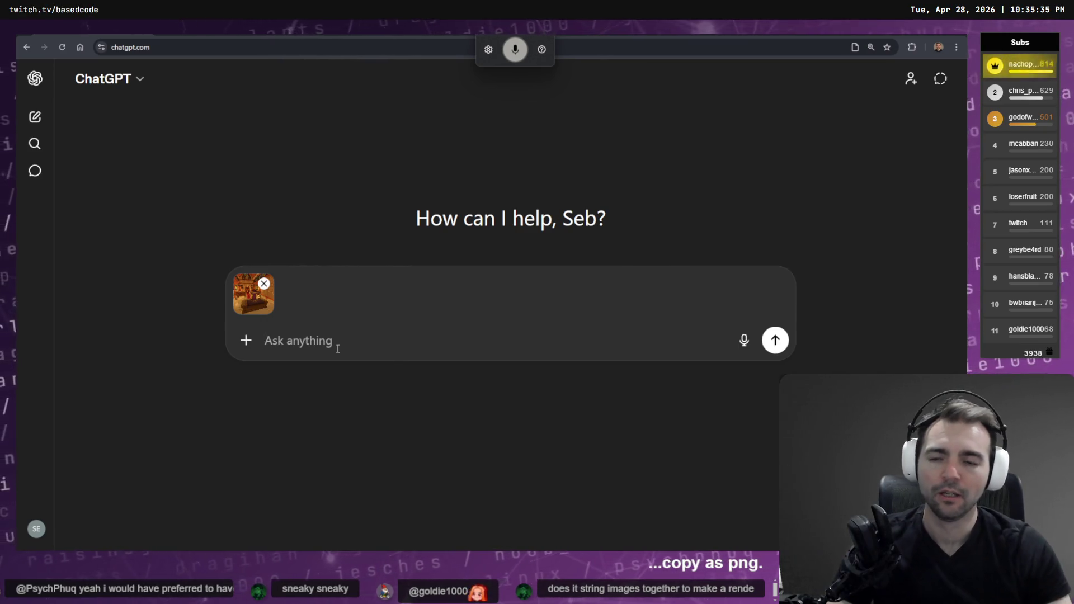
text(have the character on the PED)
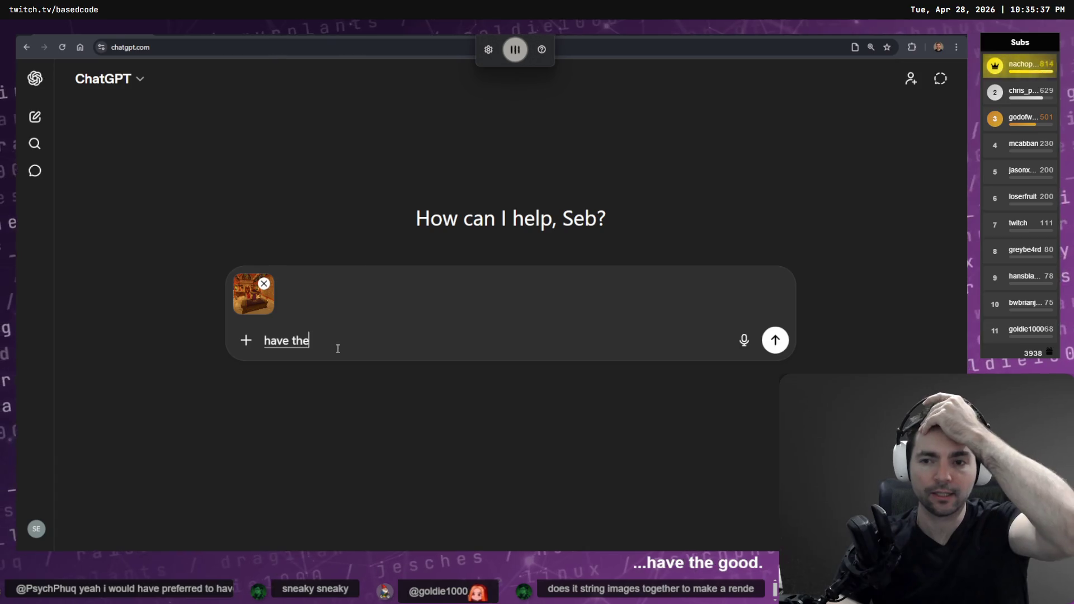
key(BackSpace)
key(BackSpace)
key(BackSpace)
text(pedestal)
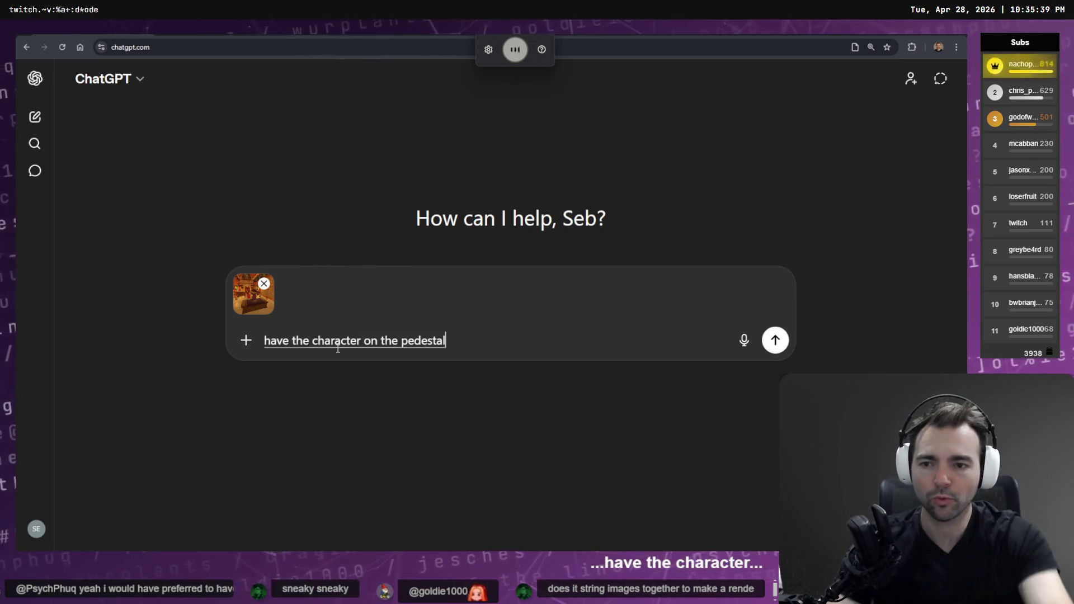
text( point towards the character at the door.)
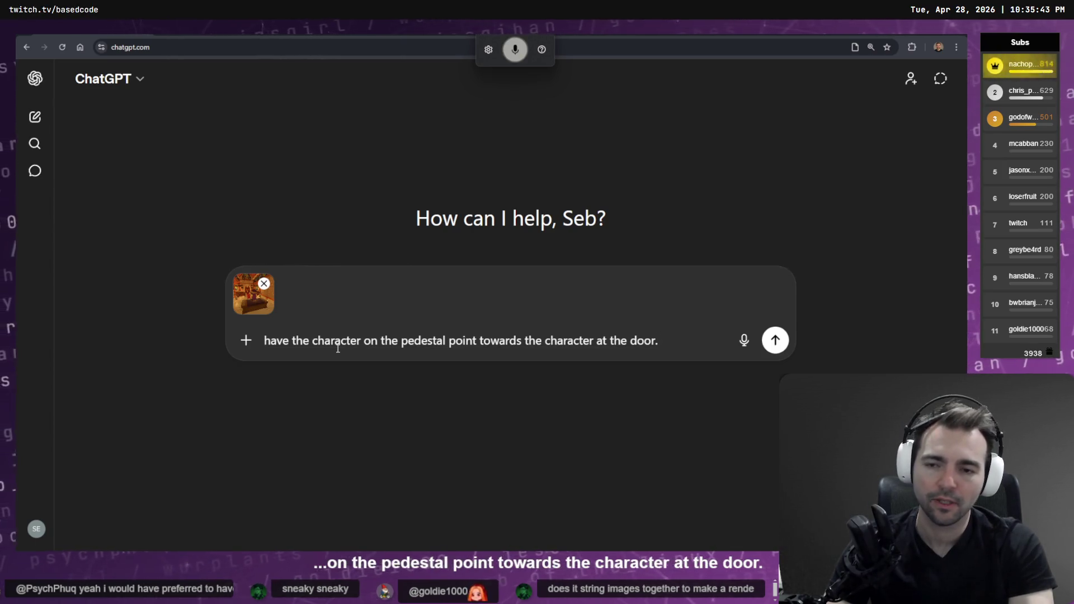
text( open the door)
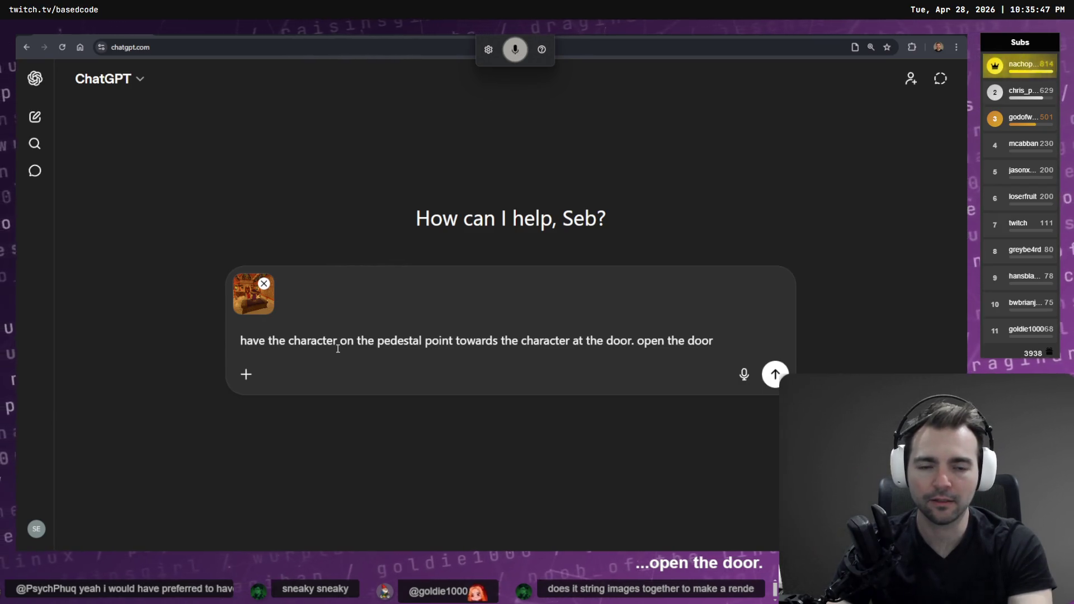
key(ctrl+BackSpace)
key(ctrl+BackSpace)
key(ctrl+BackSpace)
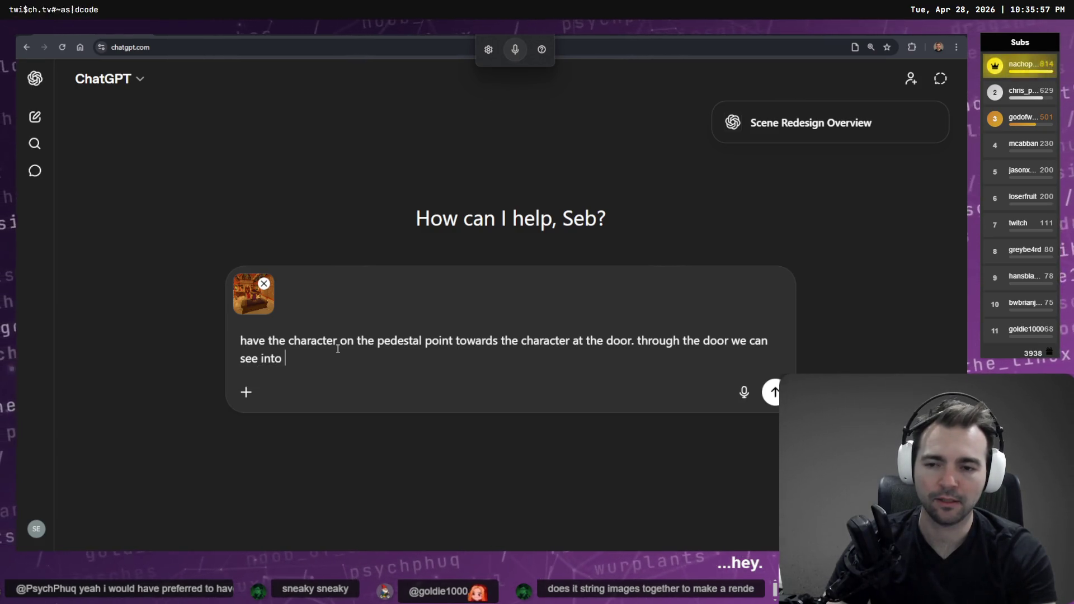
key(alt+Tab)
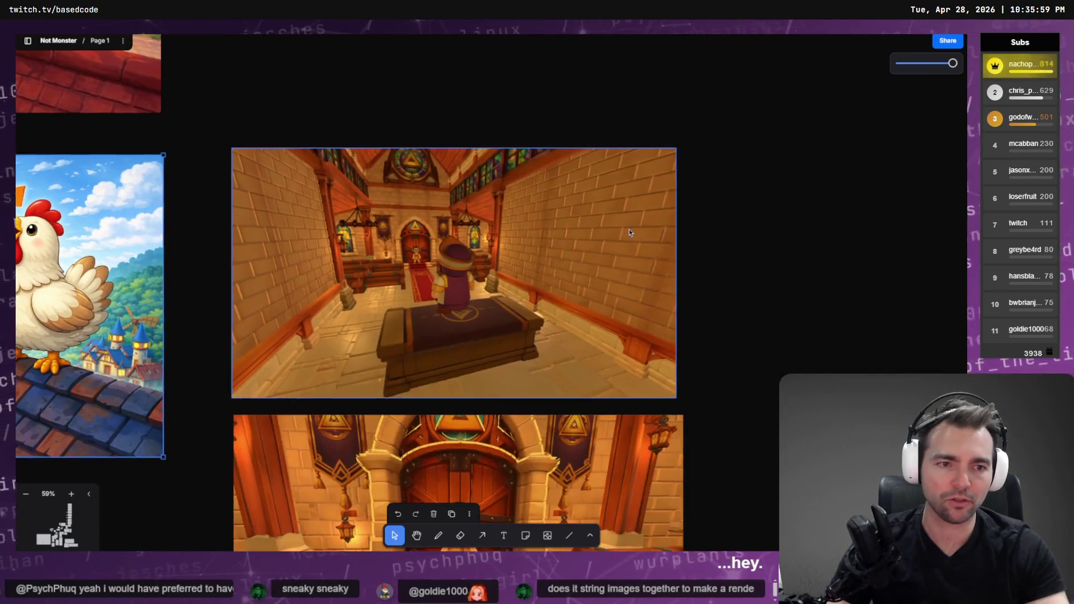
Step: Select the girl's town-square shot on the board and copy it as a PNG
scroll(629, 230, down, 5)
scroll(589, 315, up, 5)
click(490, 133)
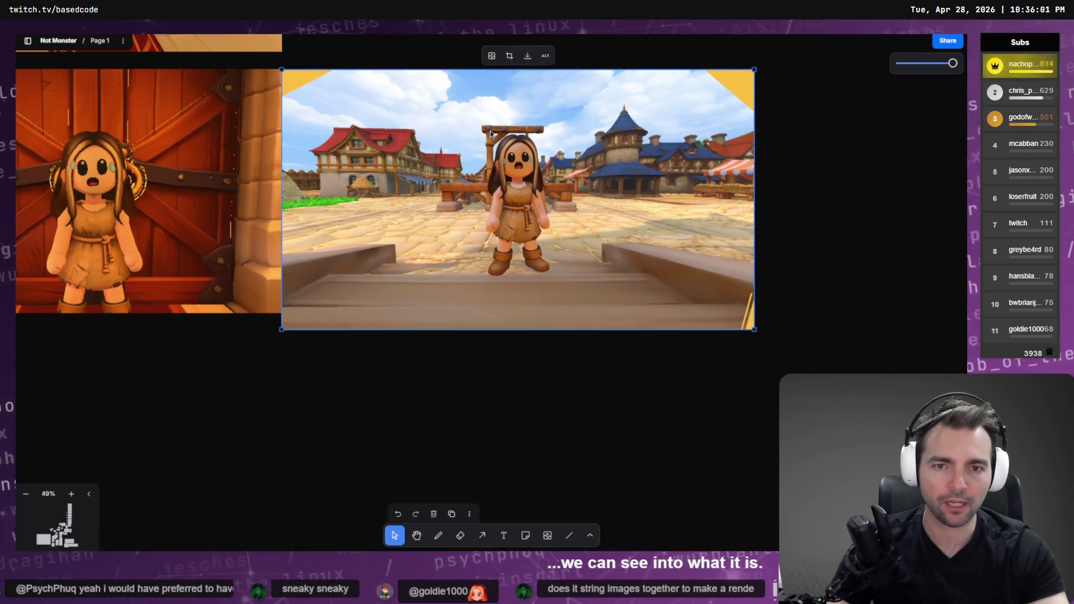
right_click(490, 133)
click(524, 220)
scroll(541, 385, up, 1)
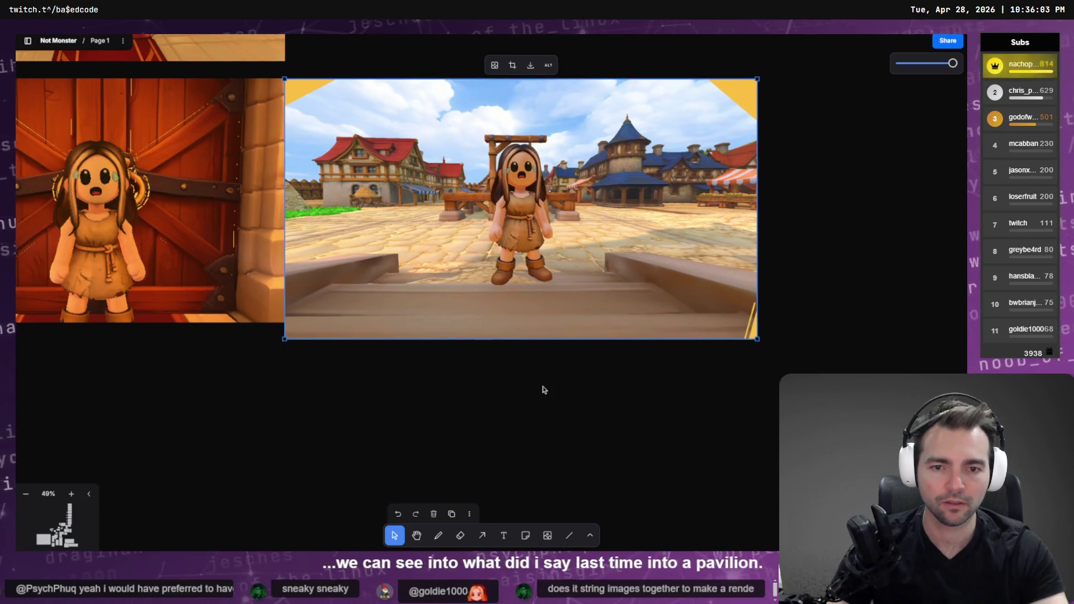
right_click(523, 239)
mouse_move(571, 433)
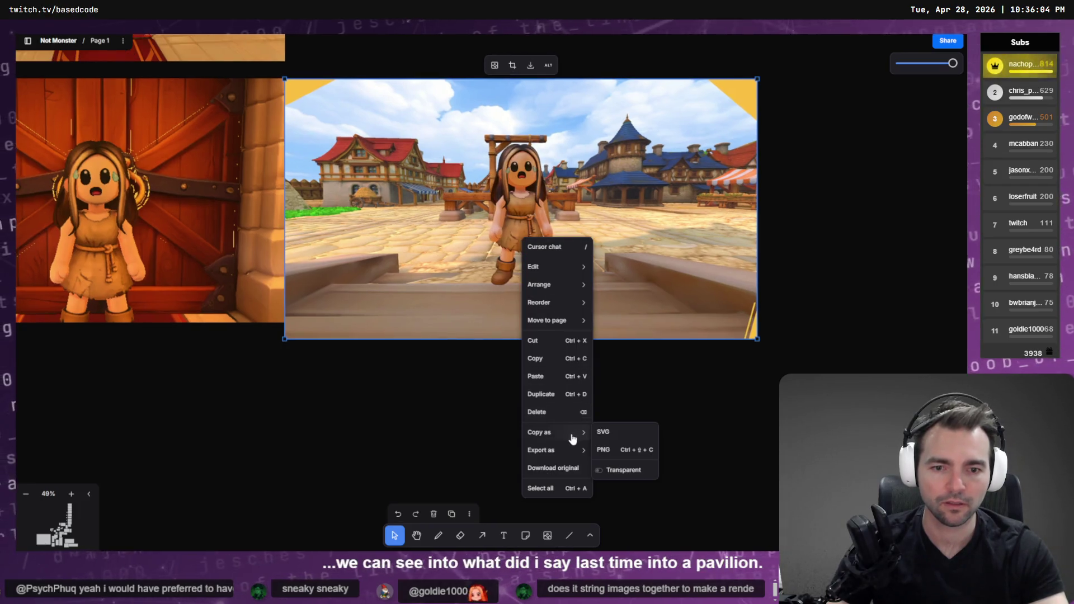
click(621, 458)
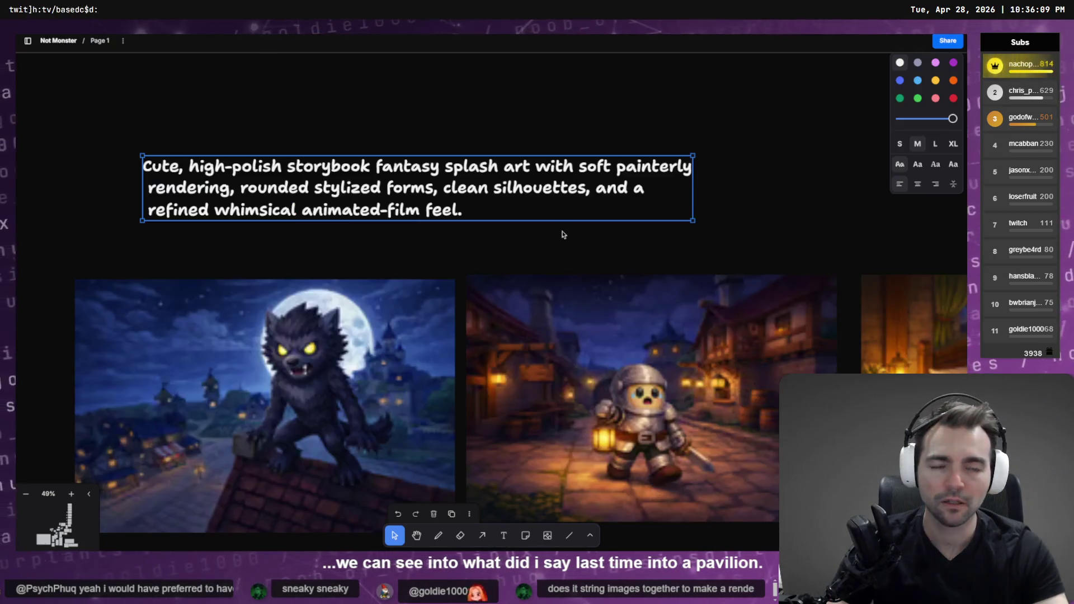
Step: Finish the prompt with 'a pavillion.', attach the town-square shot, and send it
text(a )
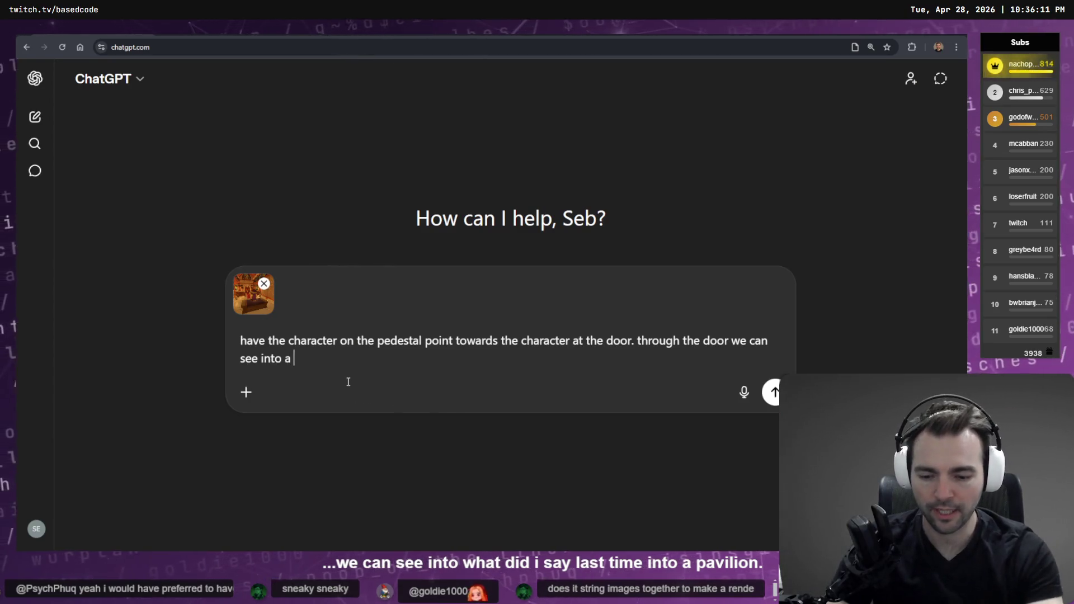
text(pavill)
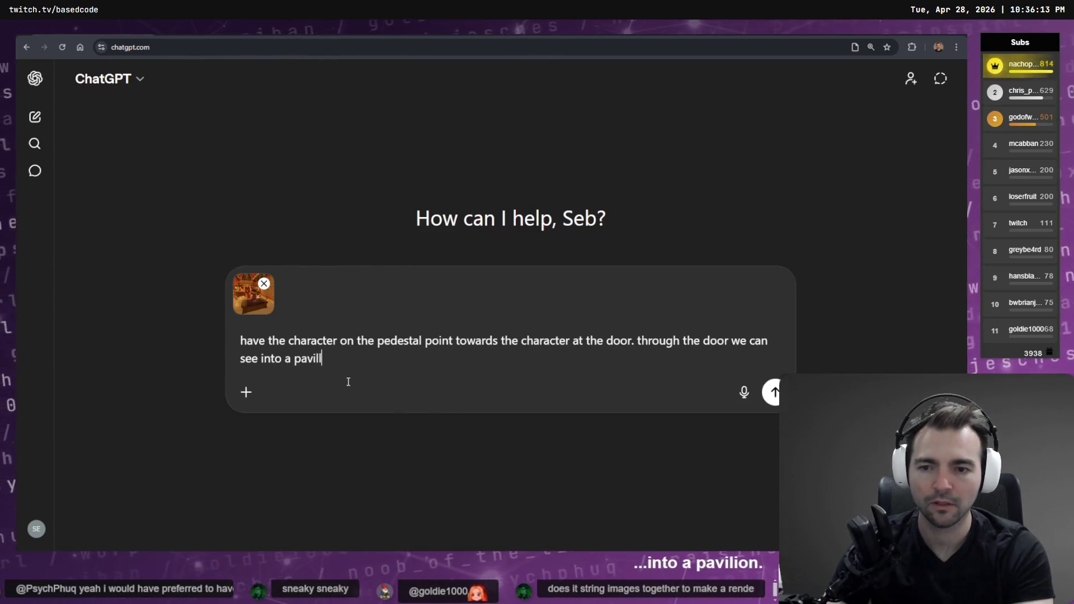
text(ion.)
key(ctrl+v)
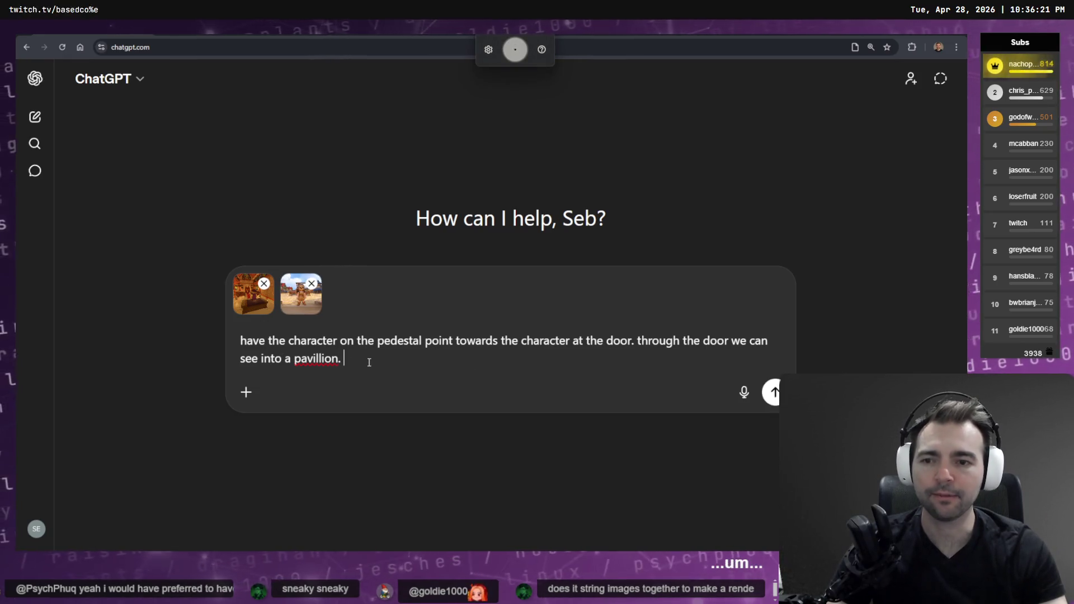
text(keep)
key(BackSpace)
key(BackSpace)
key(BackSpace)
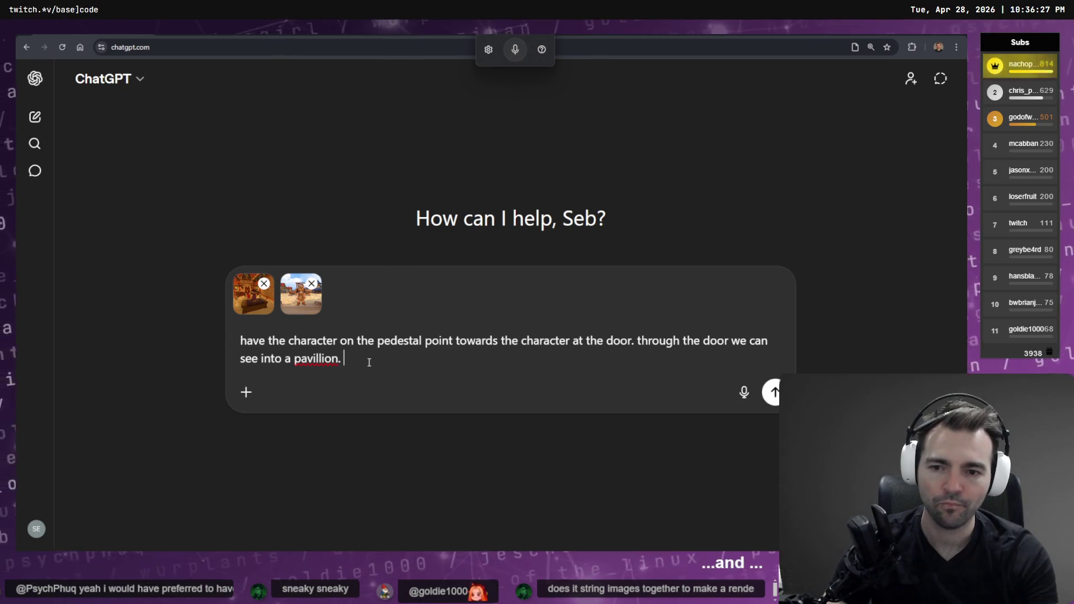
key(Return)
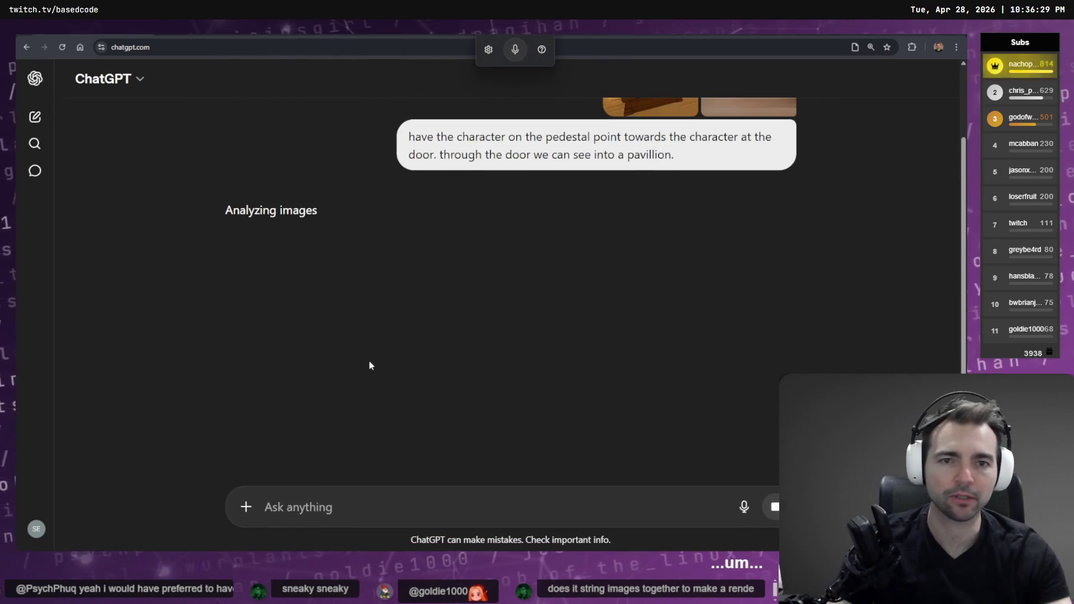
Step: Briefly scroll around the tldraw storyboard, then return to the ChatGPT chat
key(alt+Tab)
scroll(678, 351, down, 10)
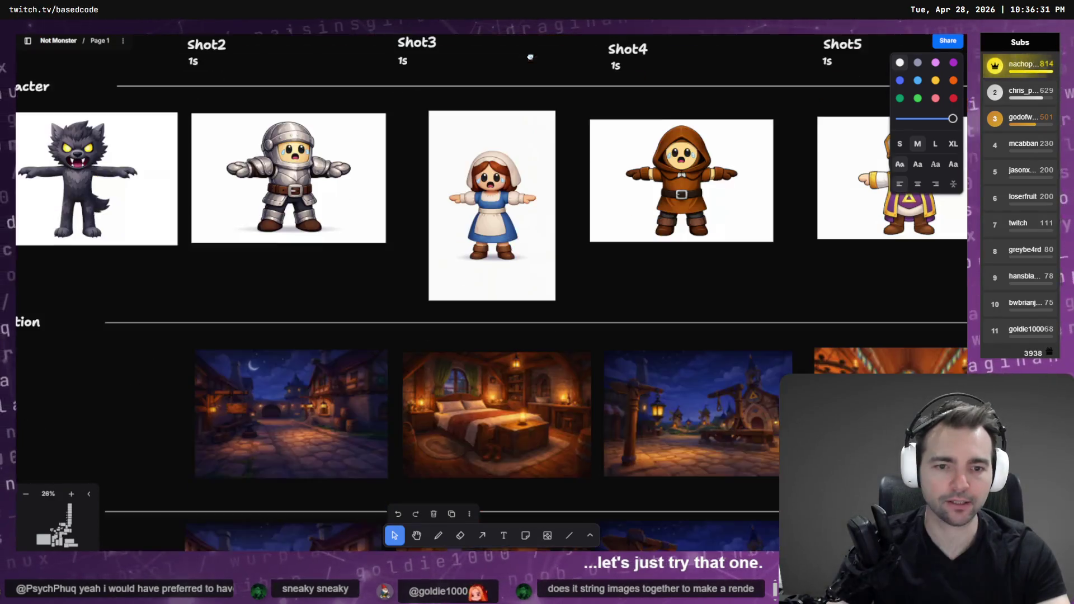
scroll(651, 288, down, 5)
scroll(652, 288, right, 8)
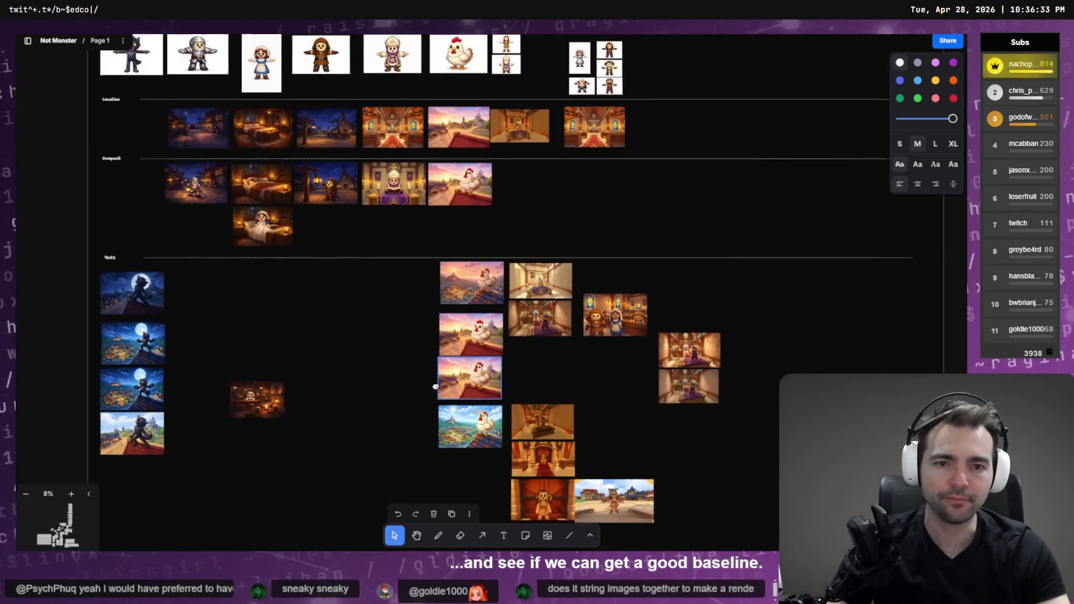
scroll(524, 321, up, 10)
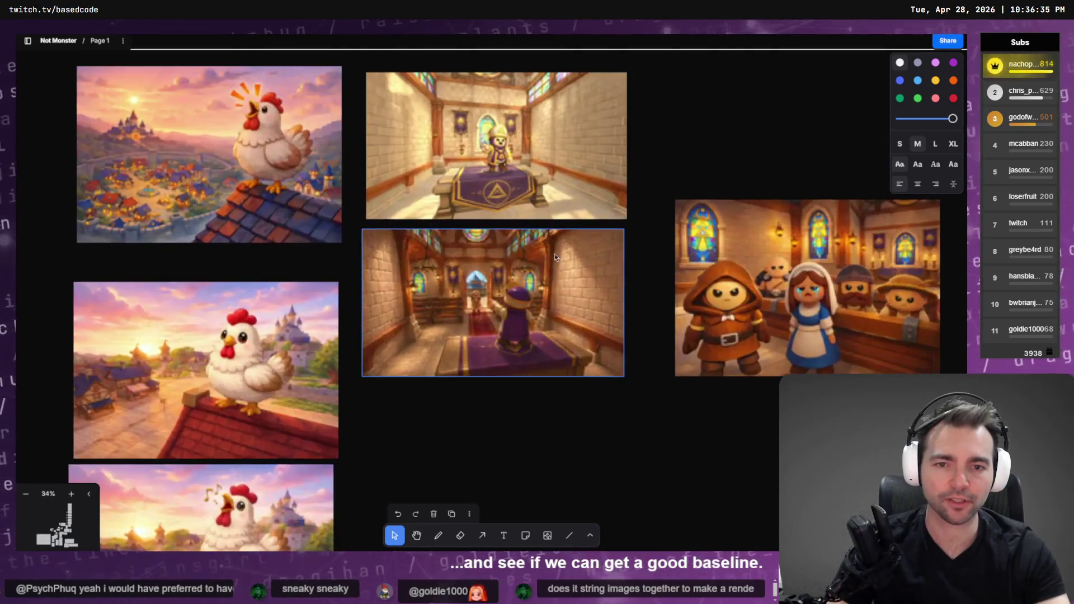
scroll(517, 144, down, 5)
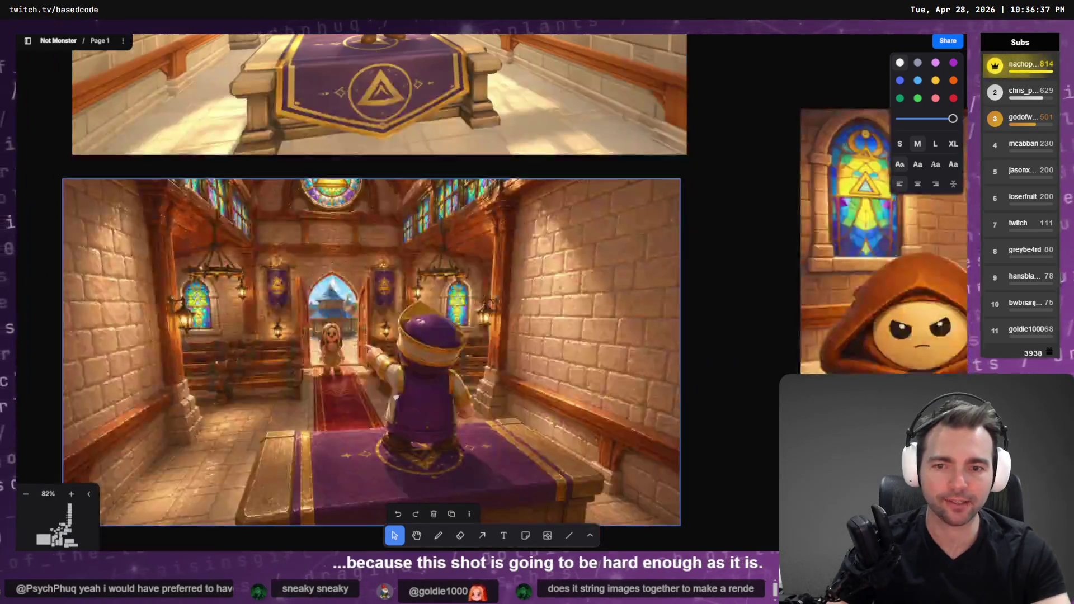
key(alt+Tab)
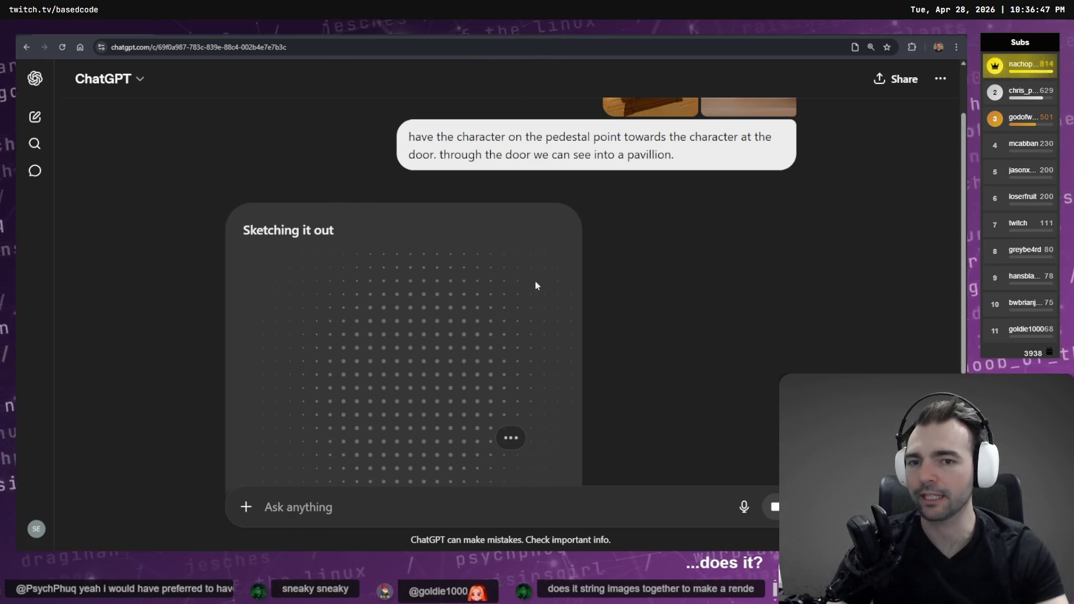
Step: View the pedestal-room and town-square attachments full size, three times each, then switch to Codex
scroll(559, 279, up, 2)
click(667, 140)
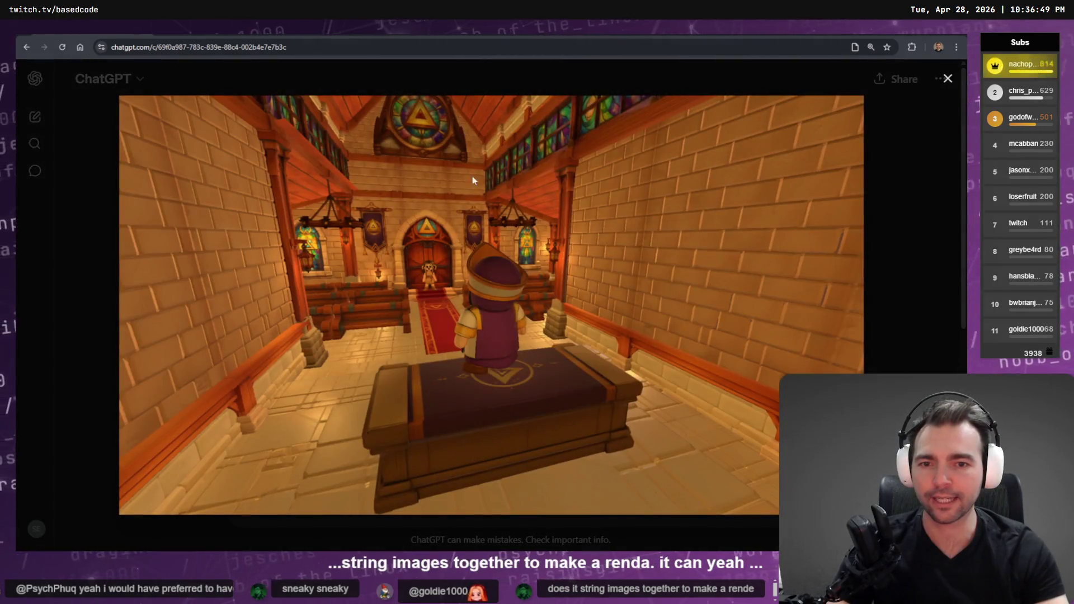
key(Escape)
click(748, 154)
key(Escape)
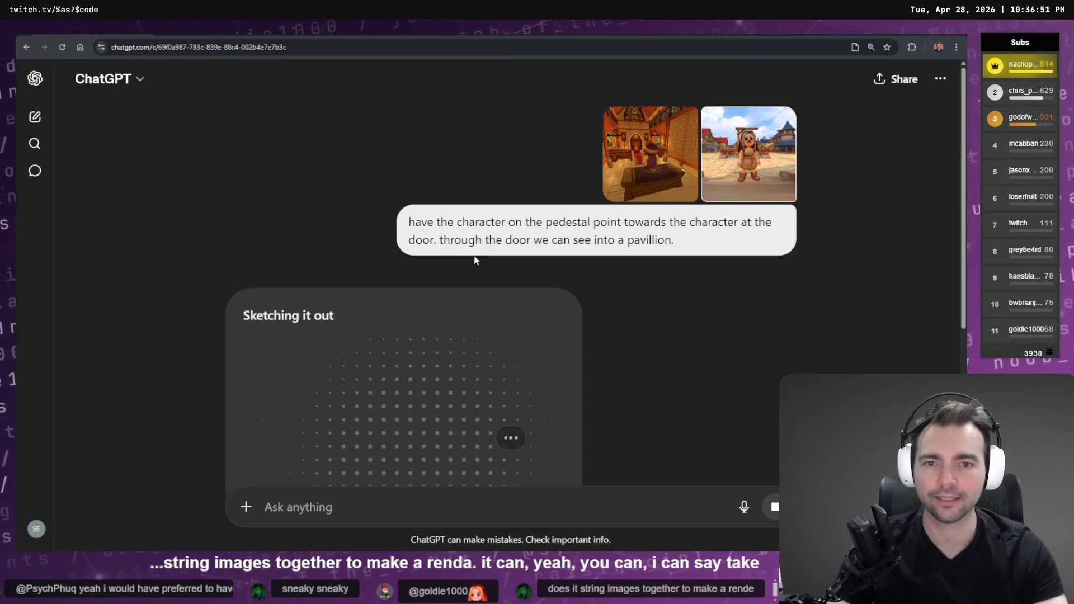
click(682, 135)
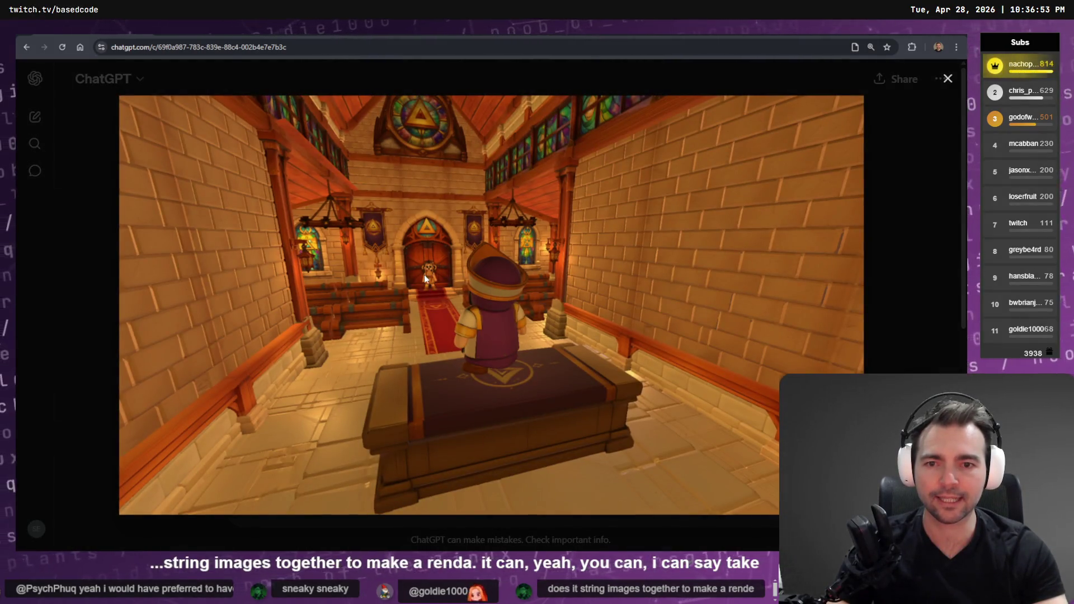
key(Escape)
click(749, 184)
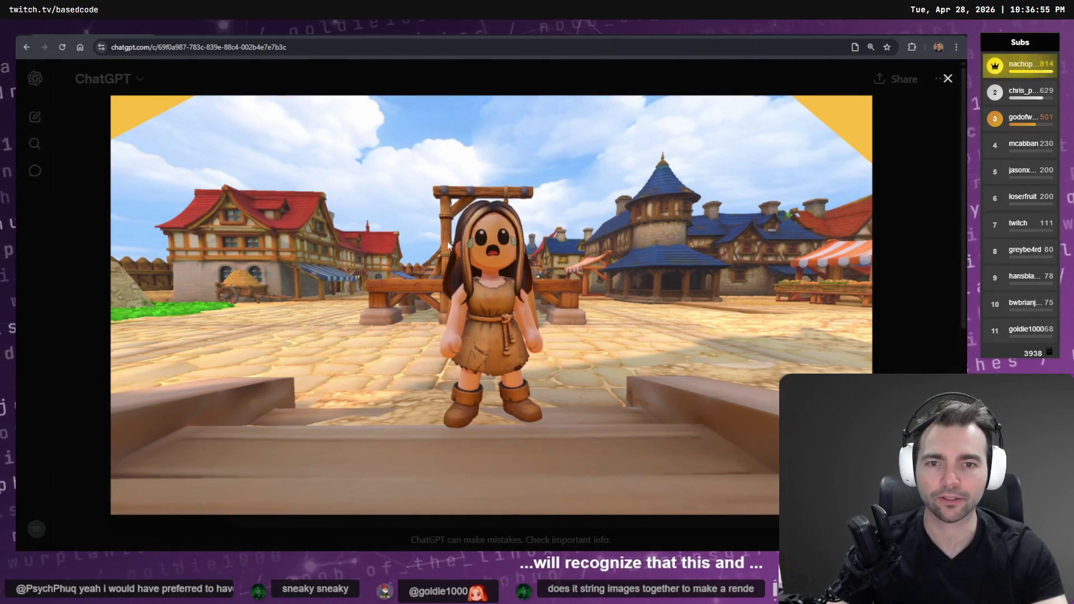
key(Escape)
click(649, 154)
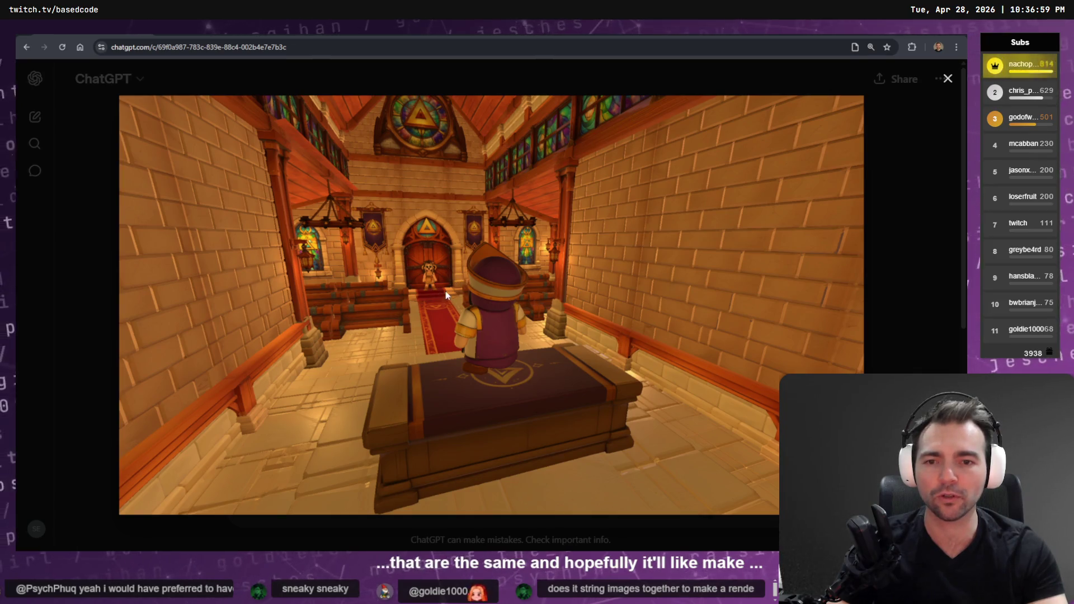
key(Escape)
click(749, 168)
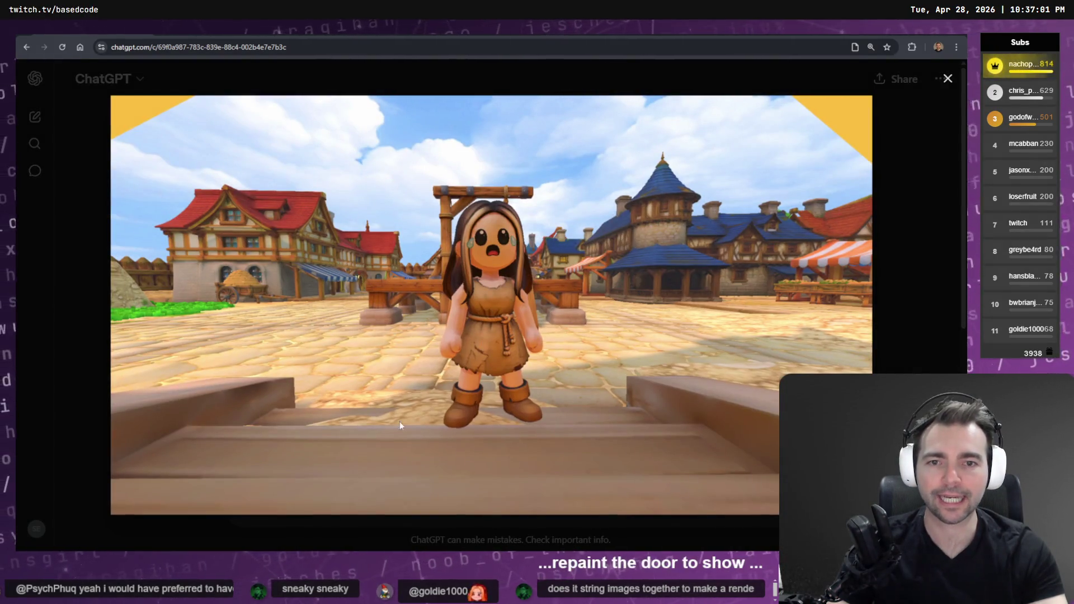
key(Escape)
scroll(511, 294, down, 5)
scroll(515, 289, up, 2)
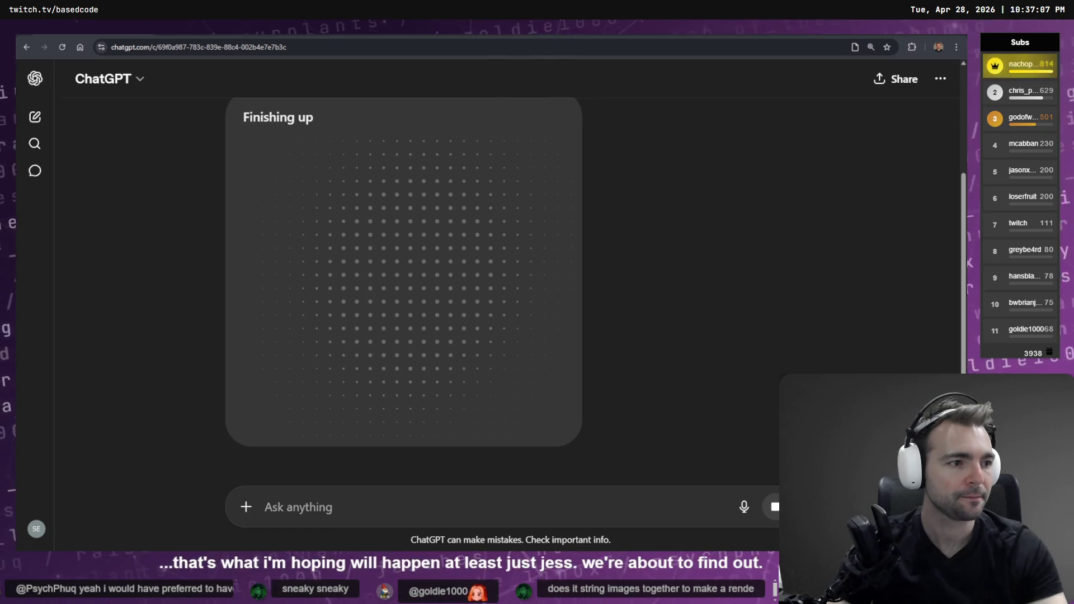
key(alt+Tab)
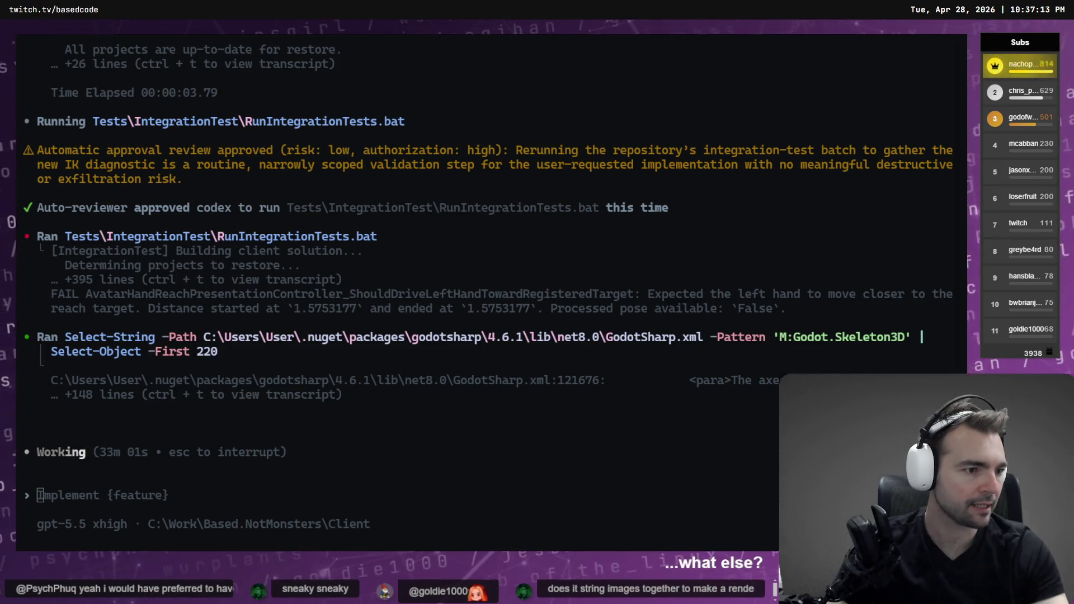
Step: In Fork, review the AvatarHandReachRecord, Service, IAvatarHandReachRequester and ServicesRuntime registration diffs
key(alt+Tab)
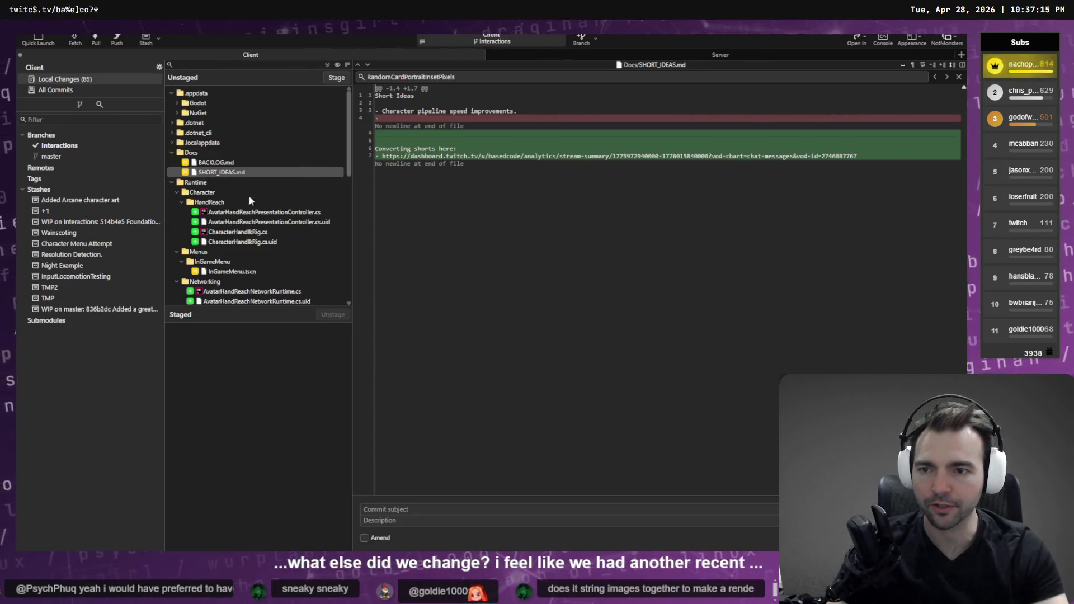
scroll(251, 197, down, 10)
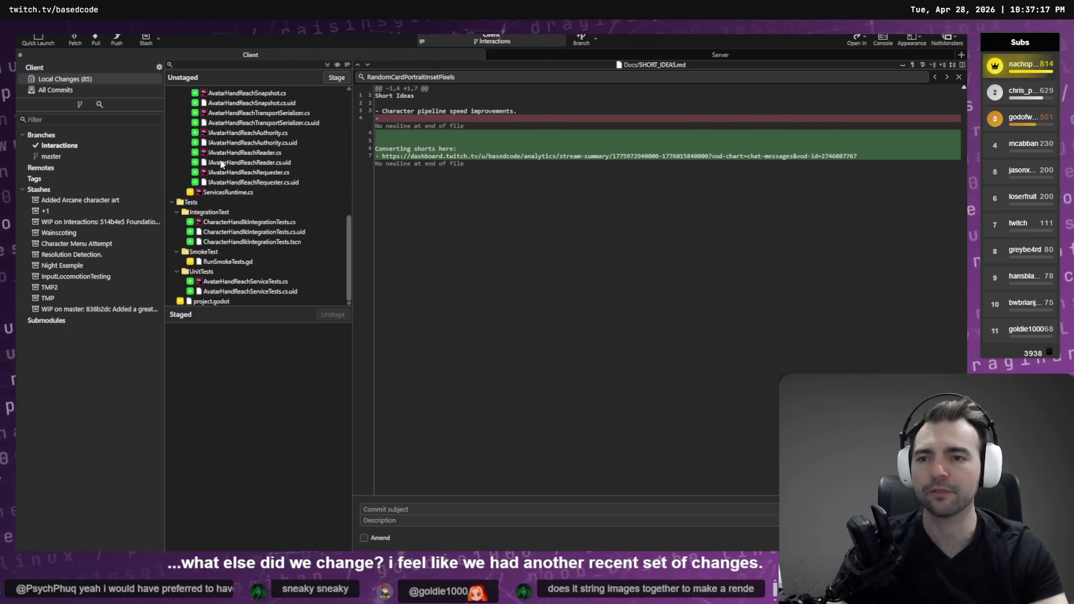
scroll(226, 168, up, 3)
click(246, 143)
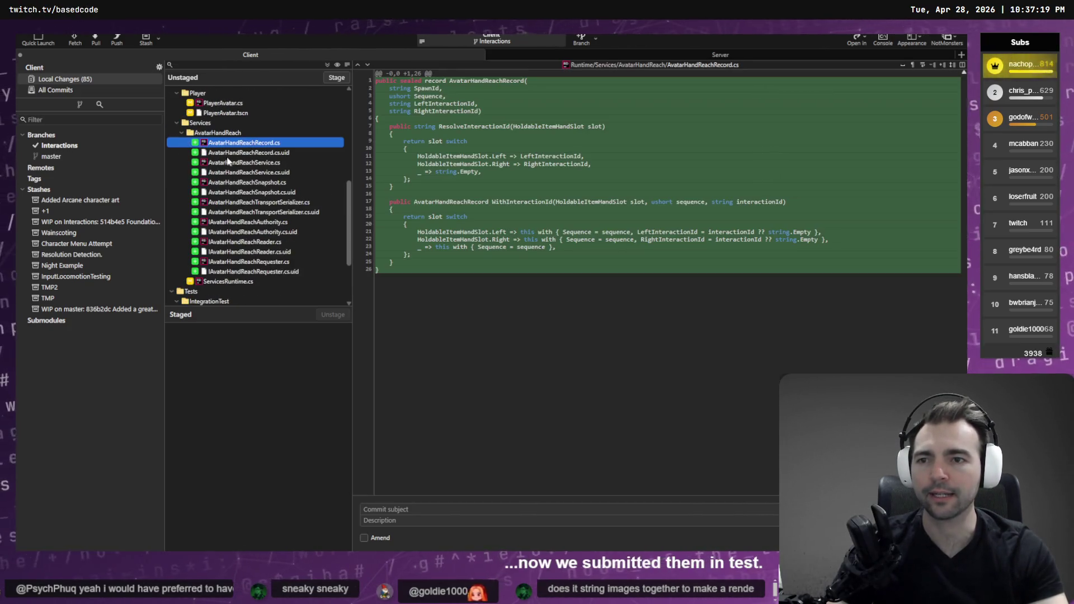
click(233, 153)
click(239, 163)
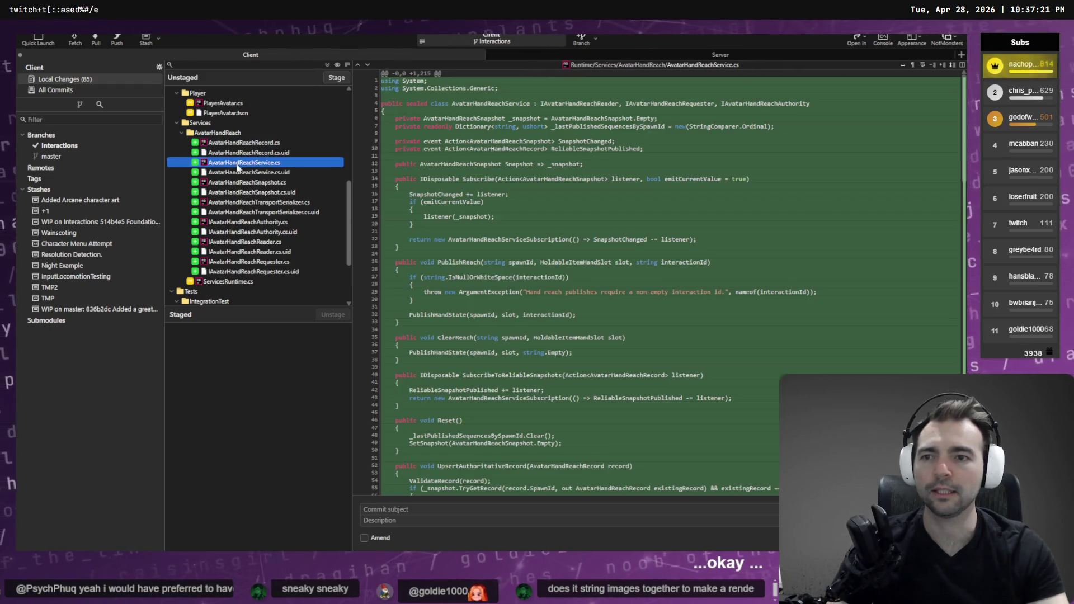
click(249, 262)
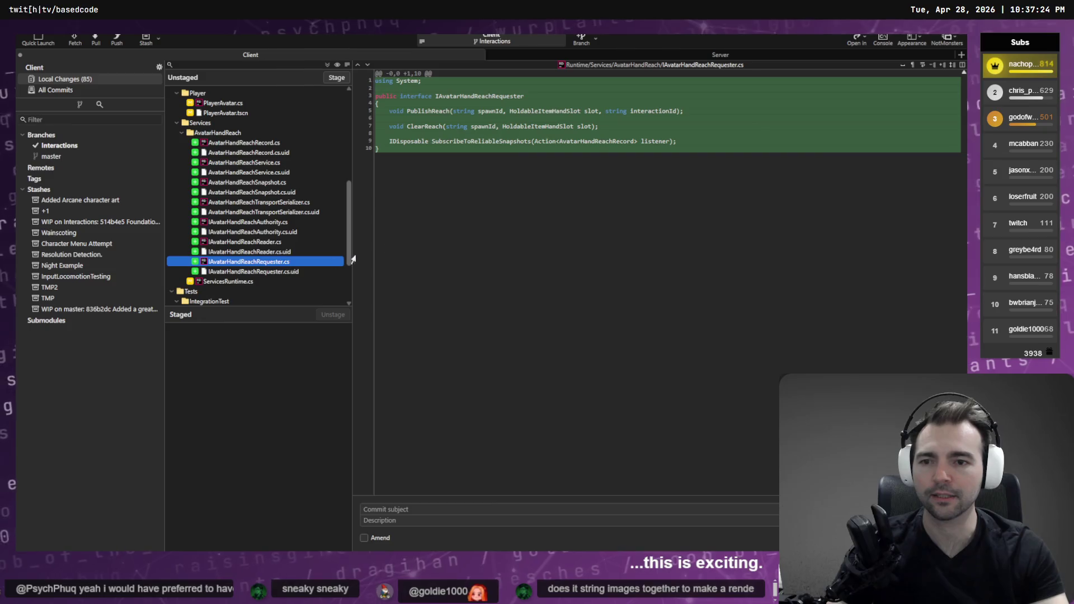
click(227, 281)
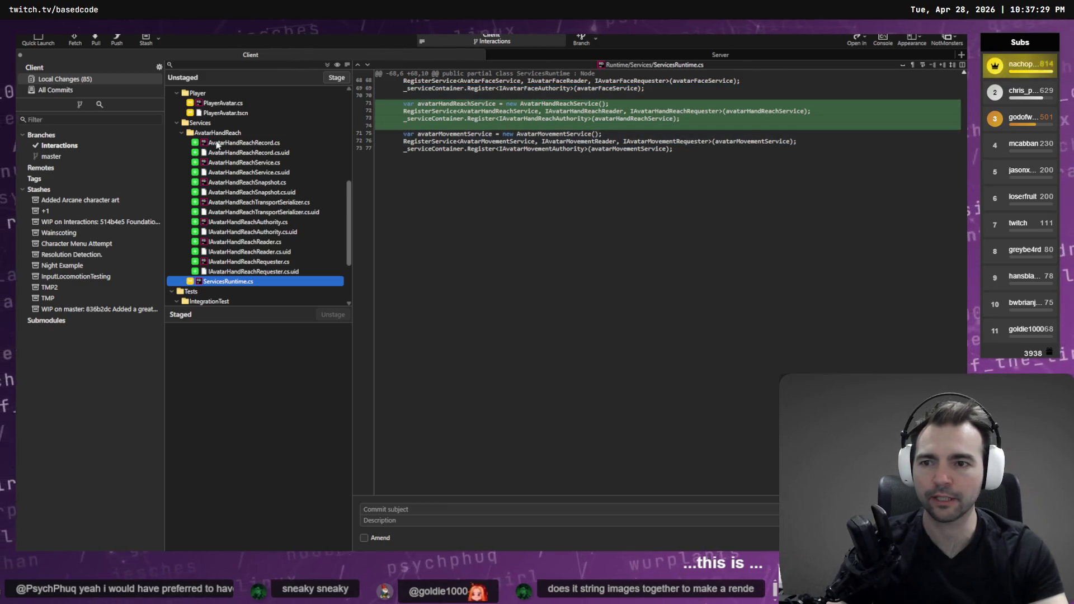
Step: Review the CharacterHandIkIntegrationTests.cs and PlayerAvatar.cs diffs
scroll(269, 269, down, 2)
scroll(269, 269, down, 1)
click(249, 222)
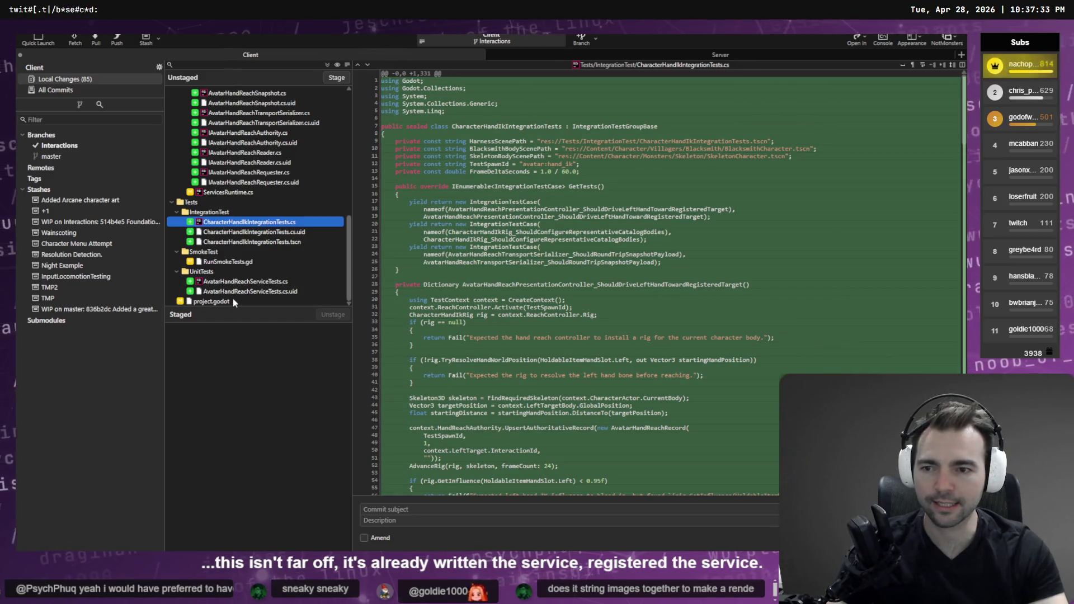
scroll(242, 283, up, 5)
click(232, 166)
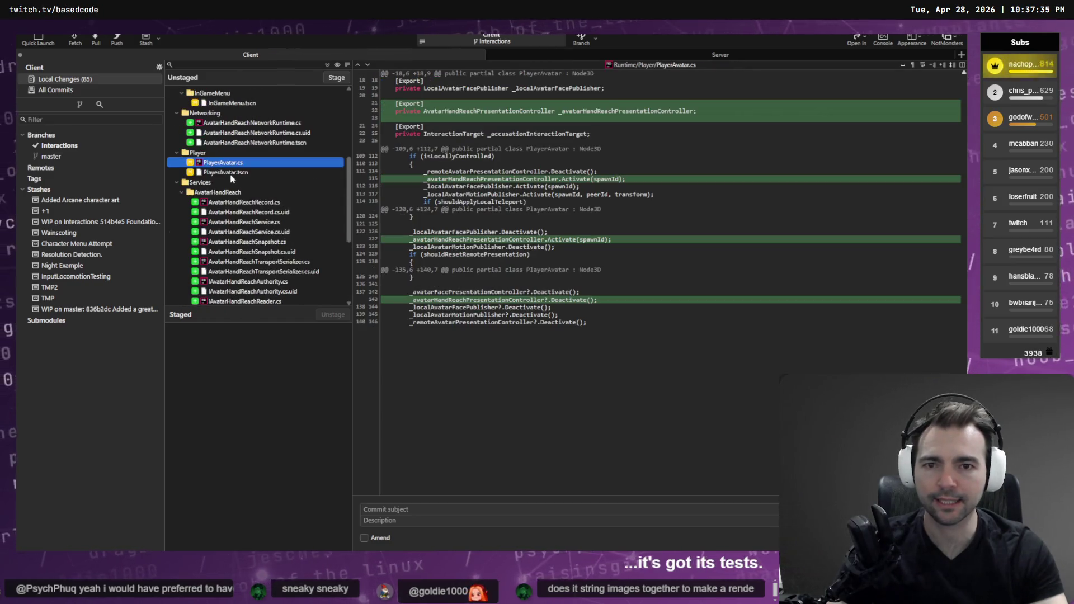
Step: Read through the AvatarHandReachNetworkRuntime.cs diff, then its .tscn scene file diff
mouse_move(588, 105)
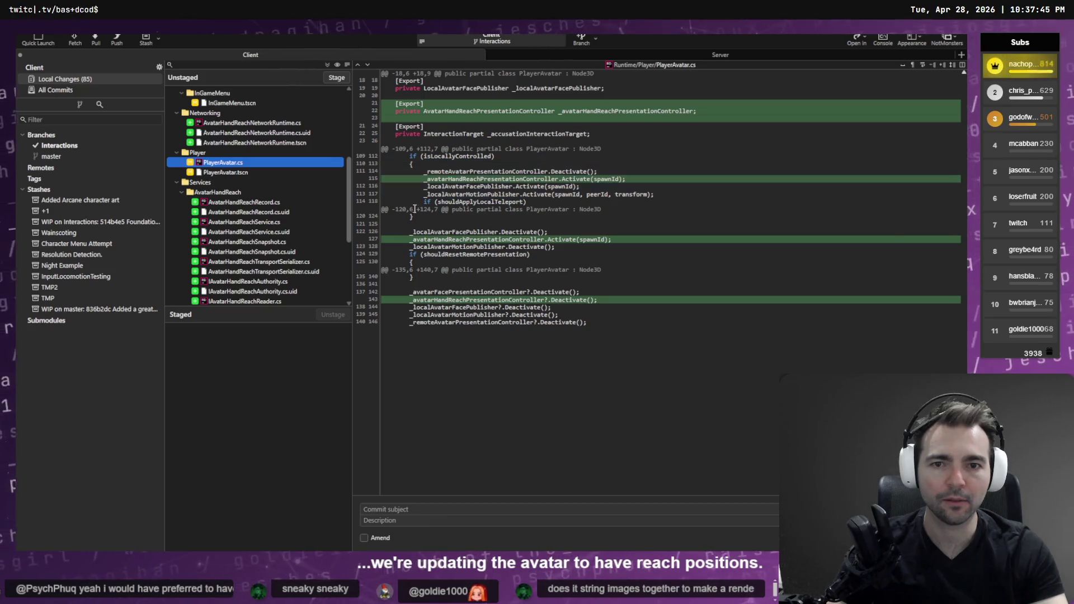
click(266, 147)
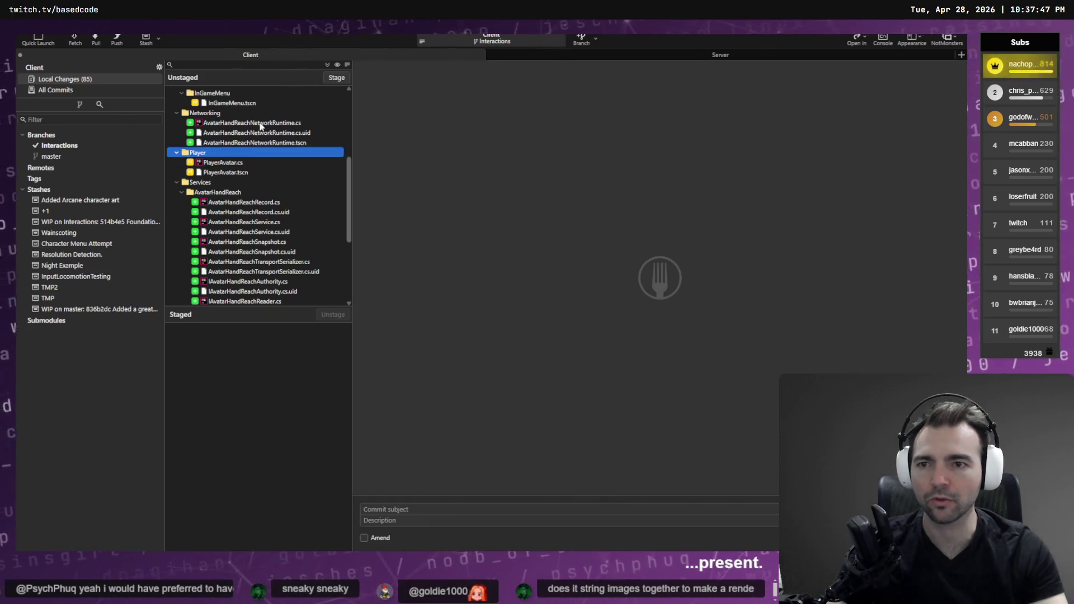
key(Up)
key(Up)
key(Up)
scroll(498, 164, down, 5)
scroll(504, 167, down, 5)
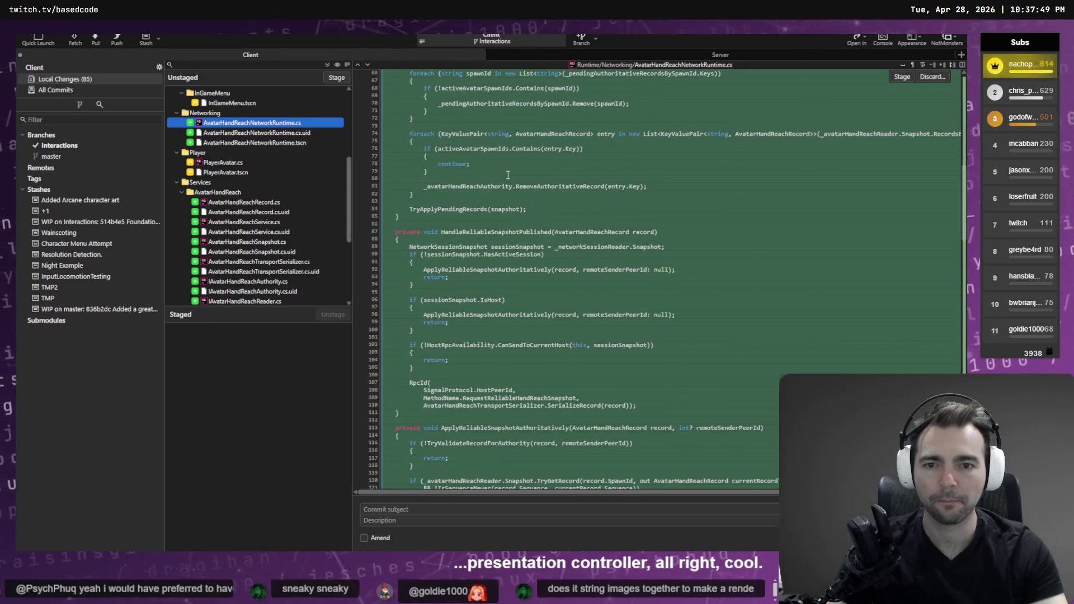
scroll(507, 175, down, 15)
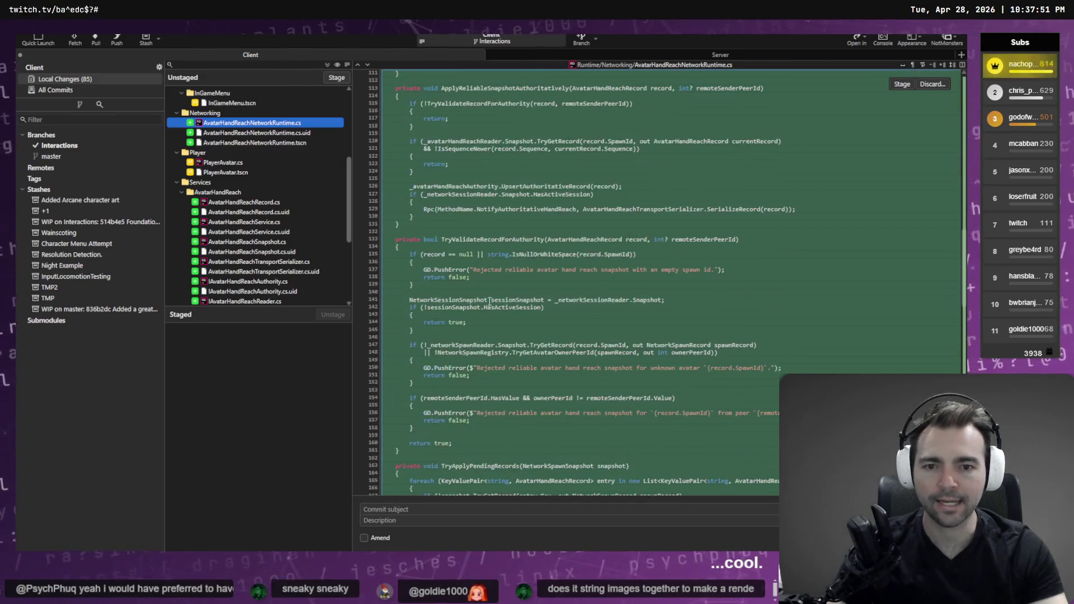
scroll(497, 280, down, 15)
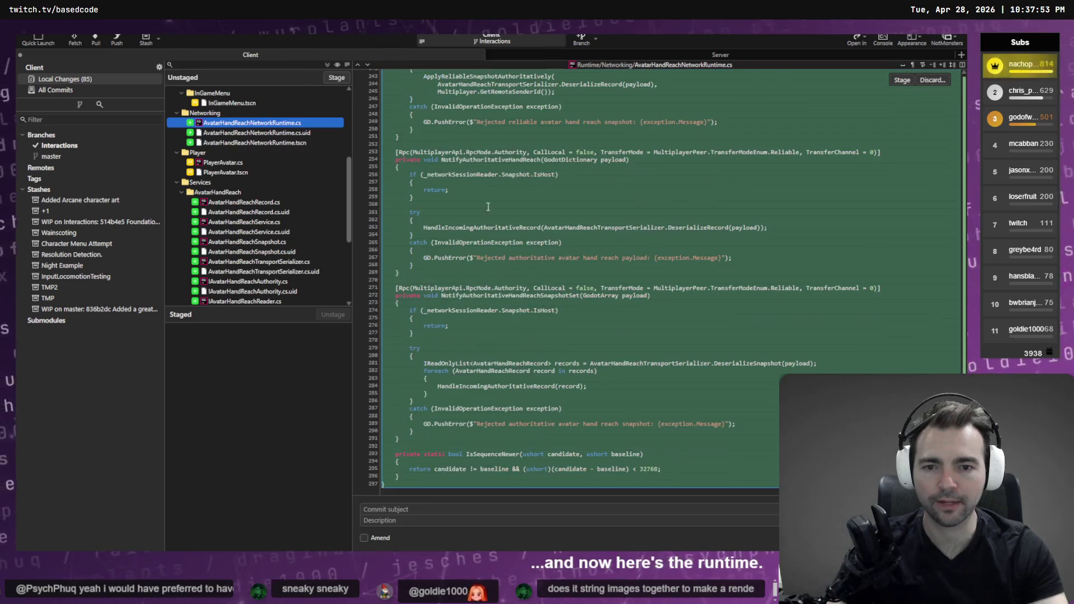
key(Down)
key(Down)
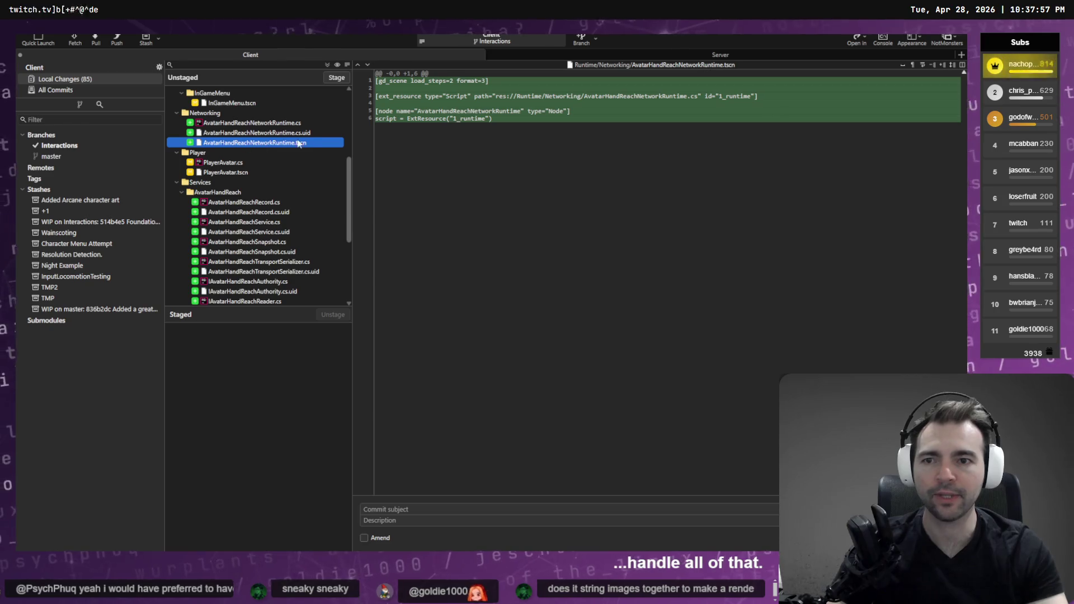
scroll(268, 191, up, 2)
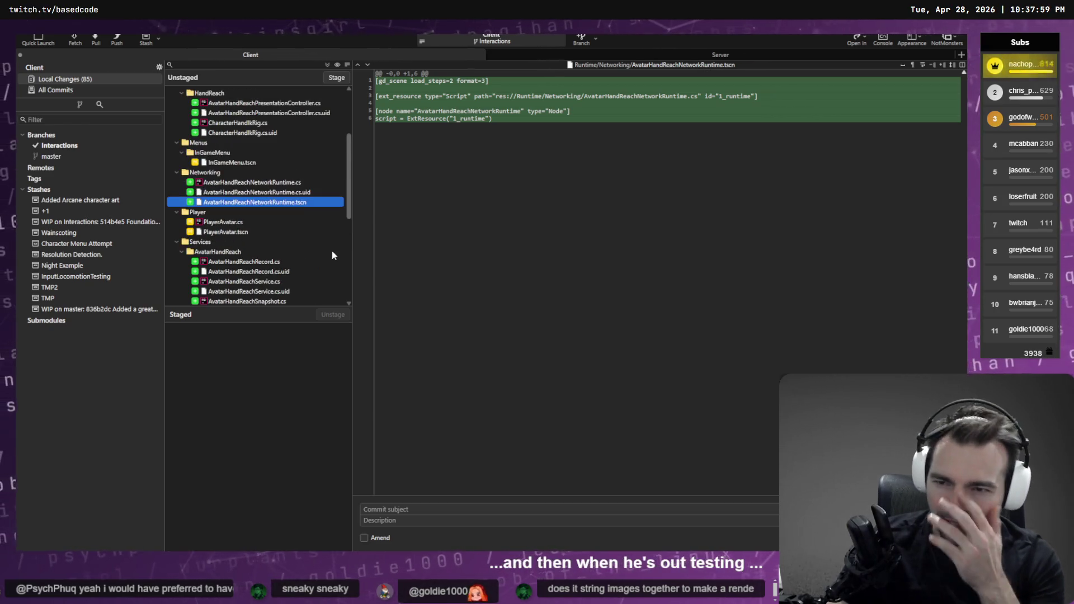
scroll(170, 221, up, 3)
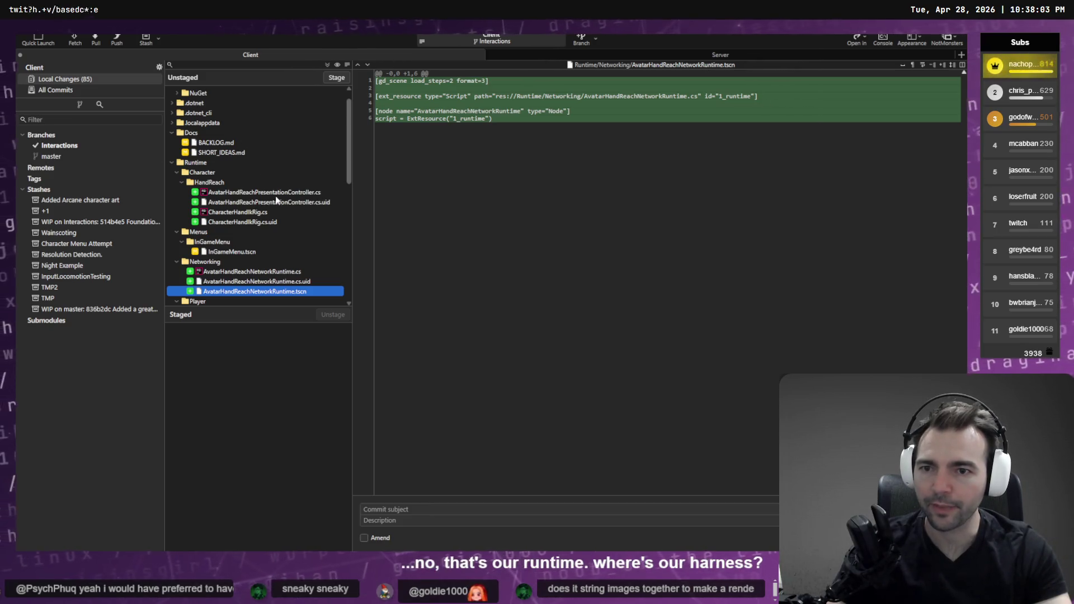
Step: Review the AvatarHandReachPresentationController.cs and InGameMenu.tscn diffs
click(277, 193)
scroll(285, 190, down, 4)
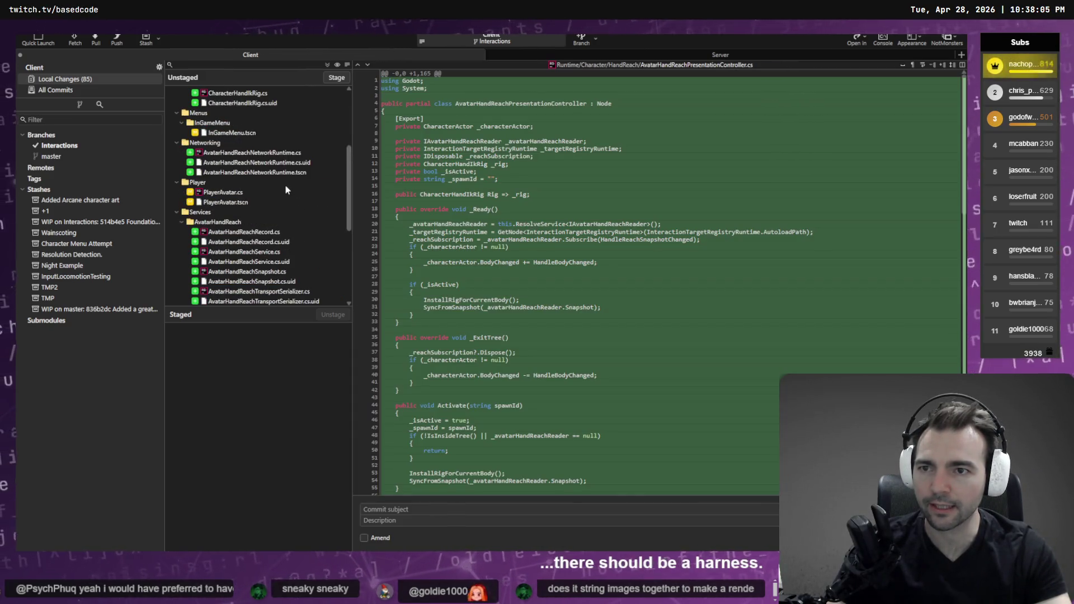
click(243, 133)
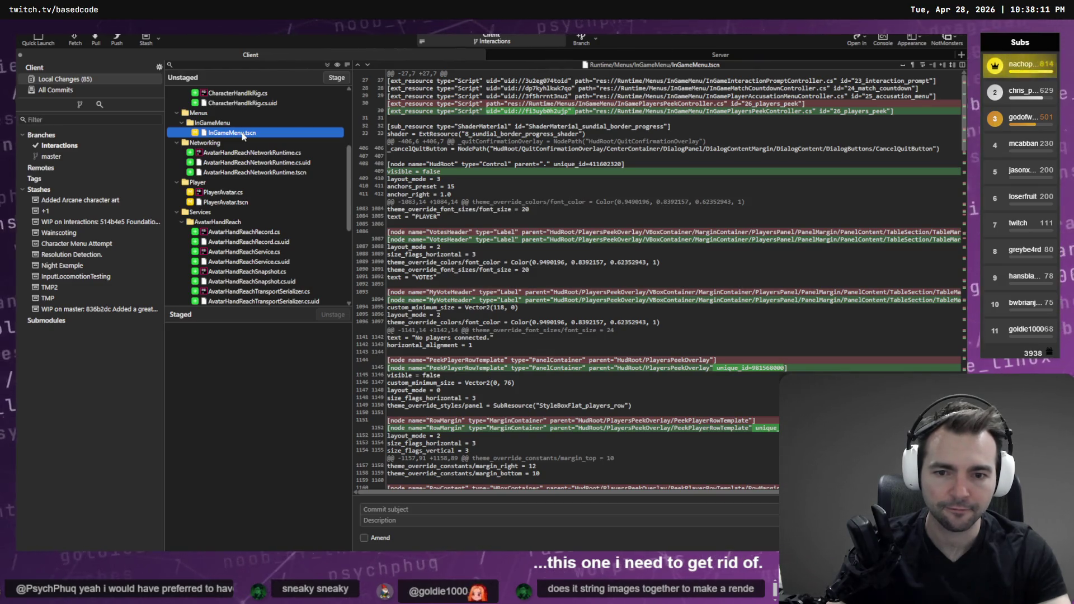
scroll(245, 162, down, 6)
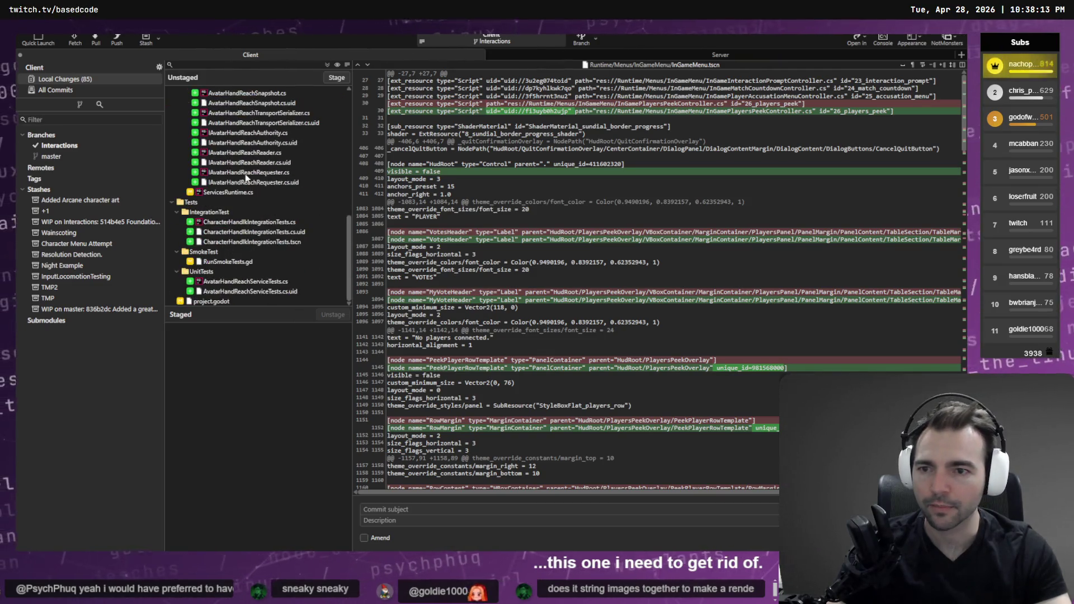
Step: Check the service tests, integration test scene and RunSmokeTests.gd diffs, then return to ChatGPT
click(263, 281)
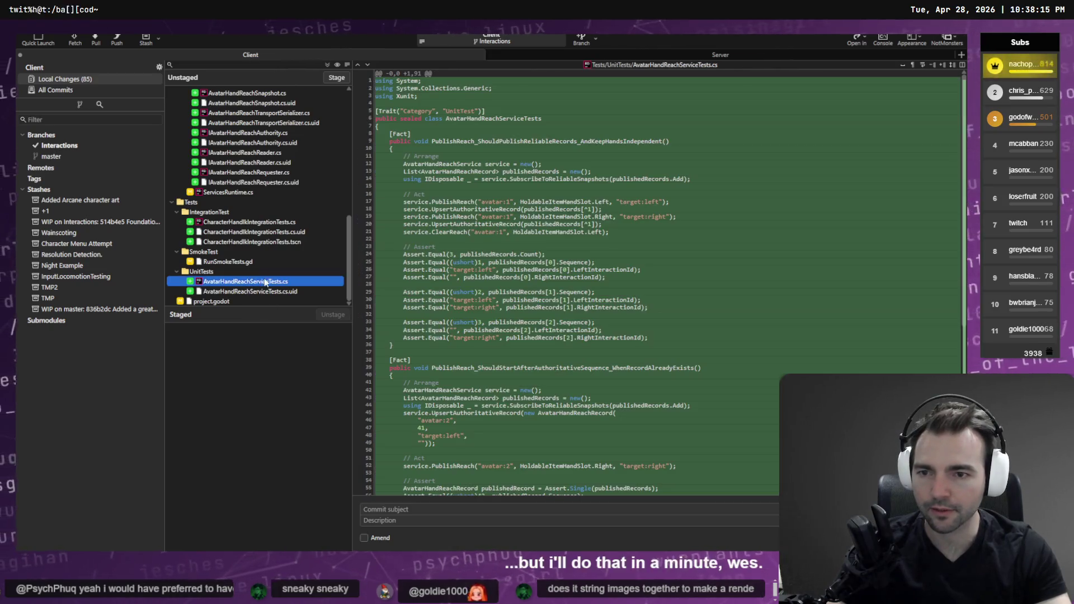
click(263, 222)
click(266, 244)
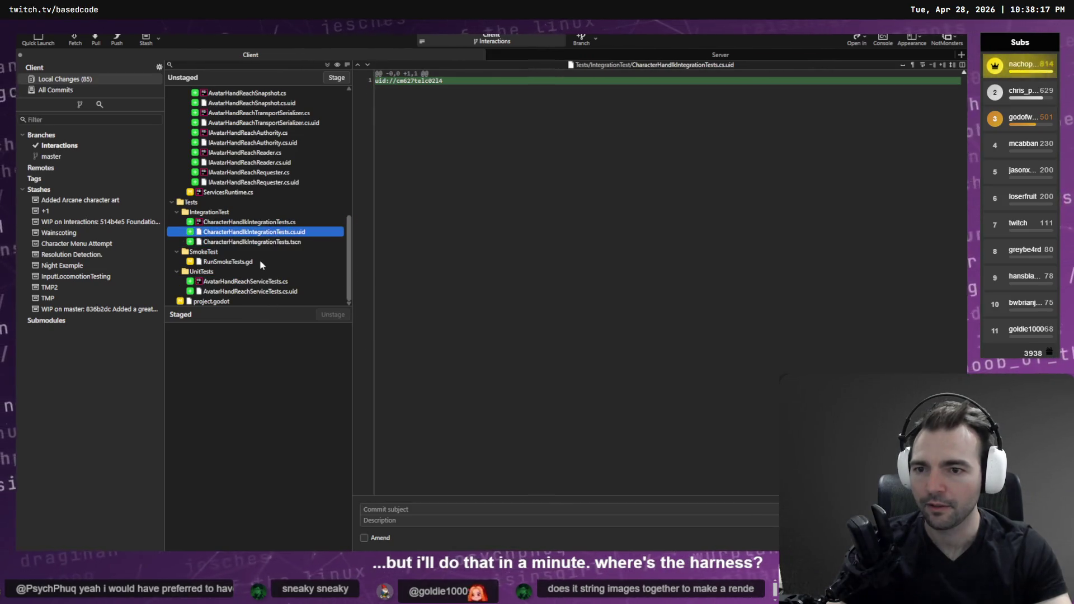
click(254, 263)
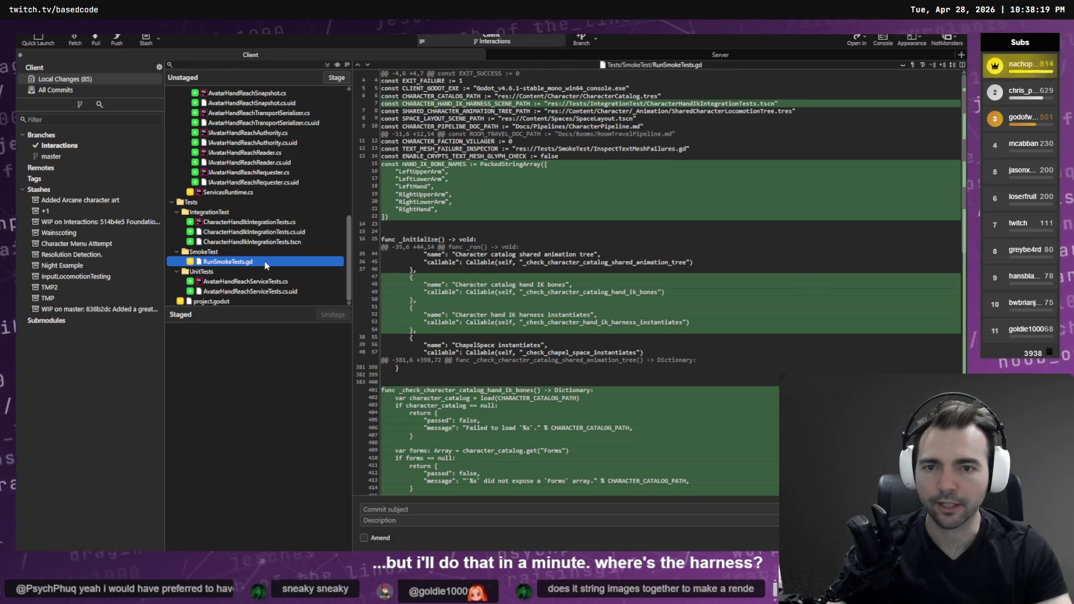
mouse_move(672, 101)
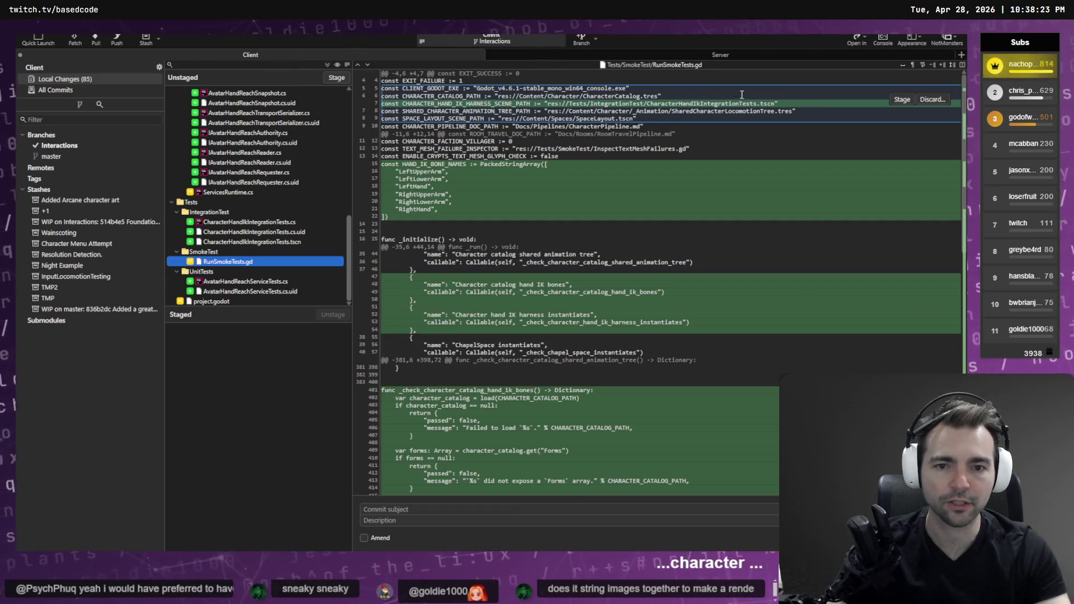
scroll(709, 82, down, 1)
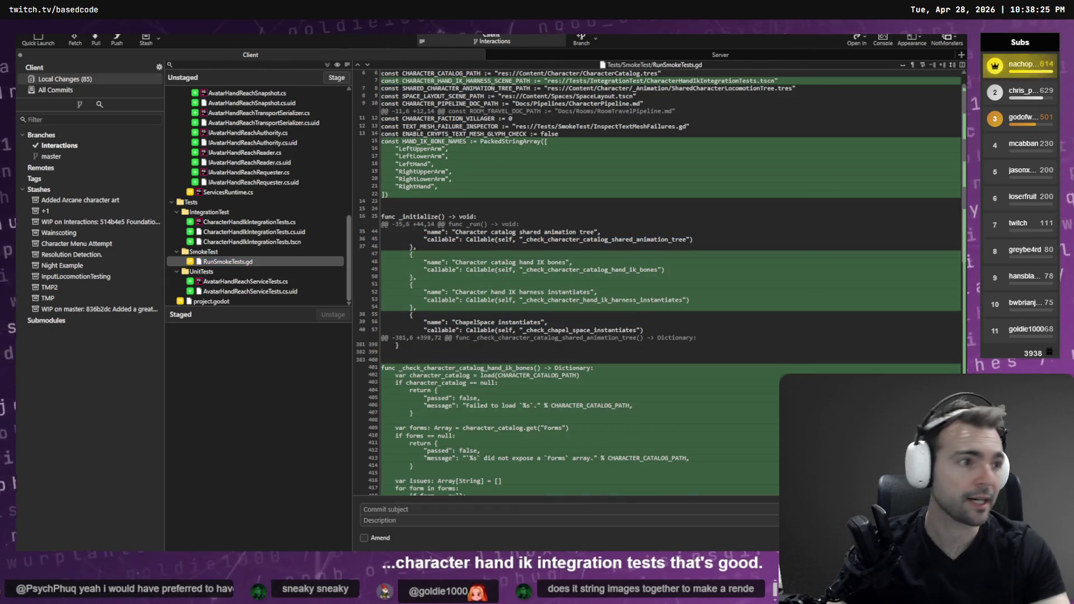
key(alt+Tab)
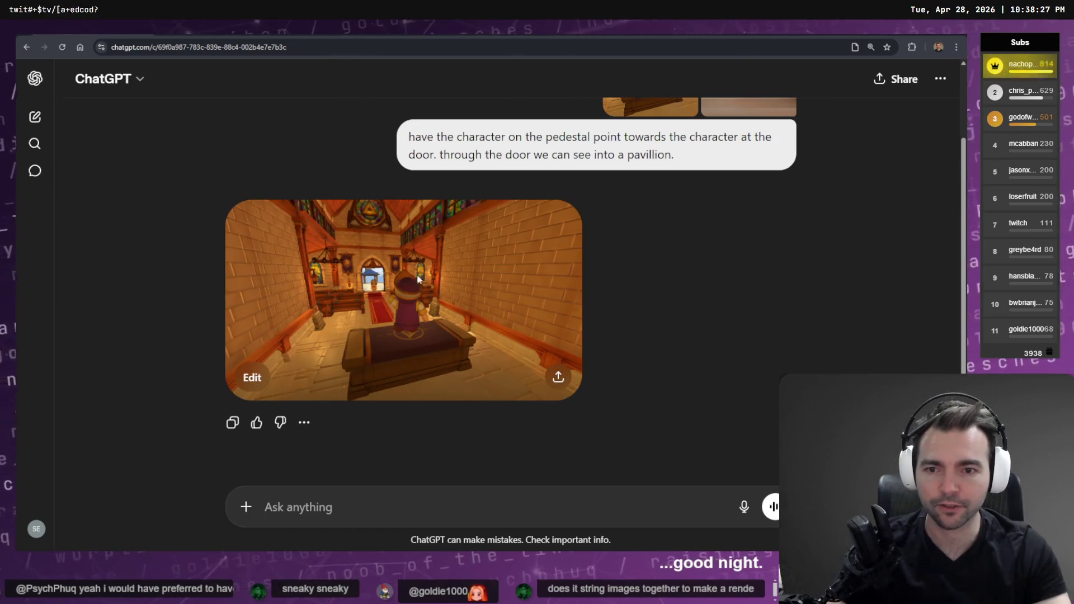
Step: Open the chapel image for editing and copy the storybook style prompt from tldraw
click(548, 269)
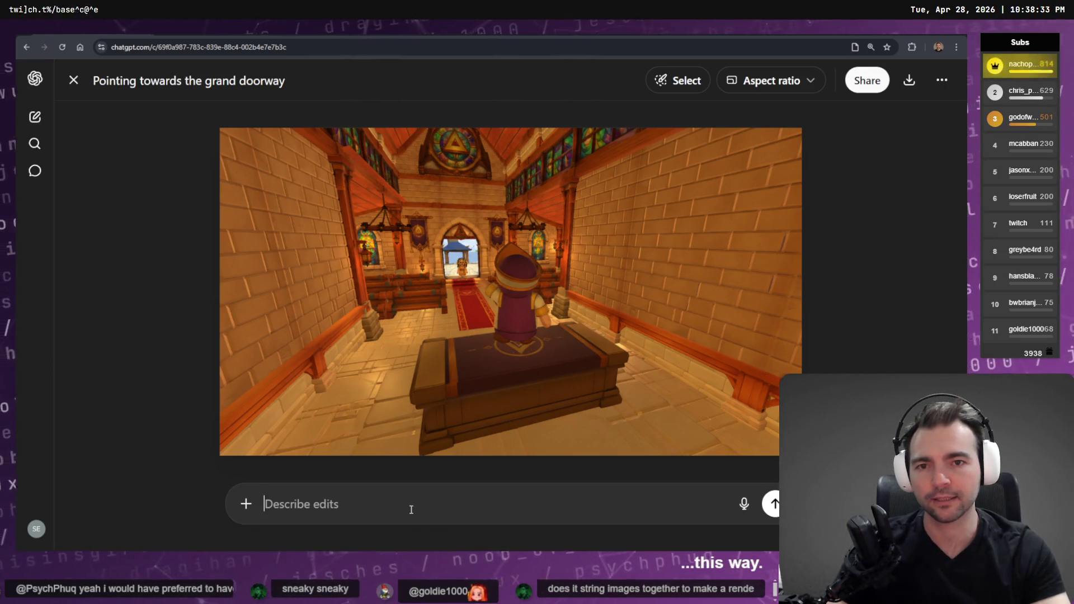
key(alt+Tab)
key(alt+Tab)
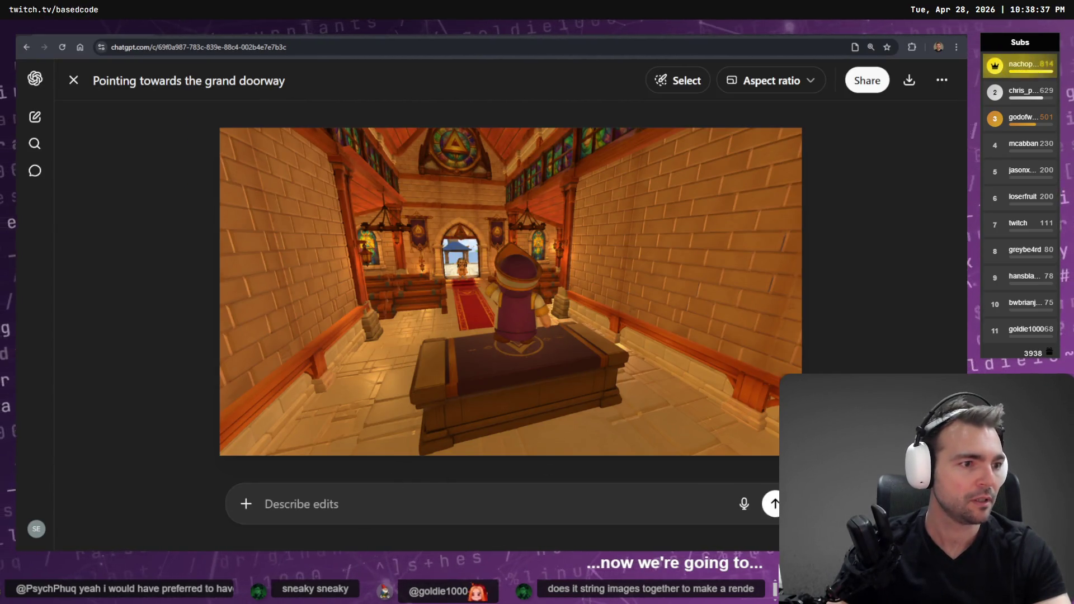
key(alt+Tab)
scroll(748, 293, down, 10)
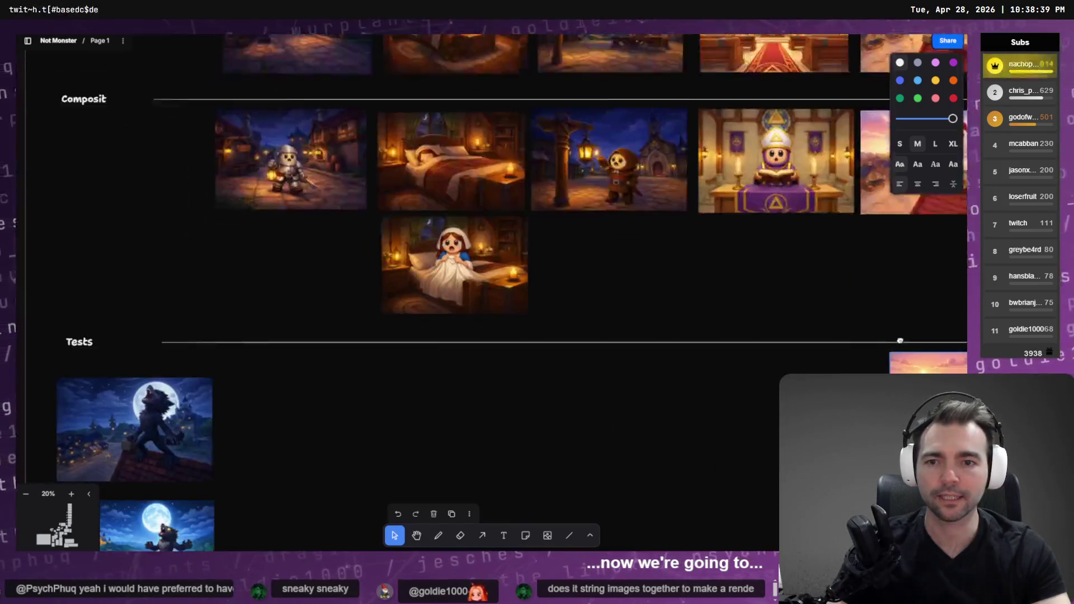
scroll(747, 294, up, 10)
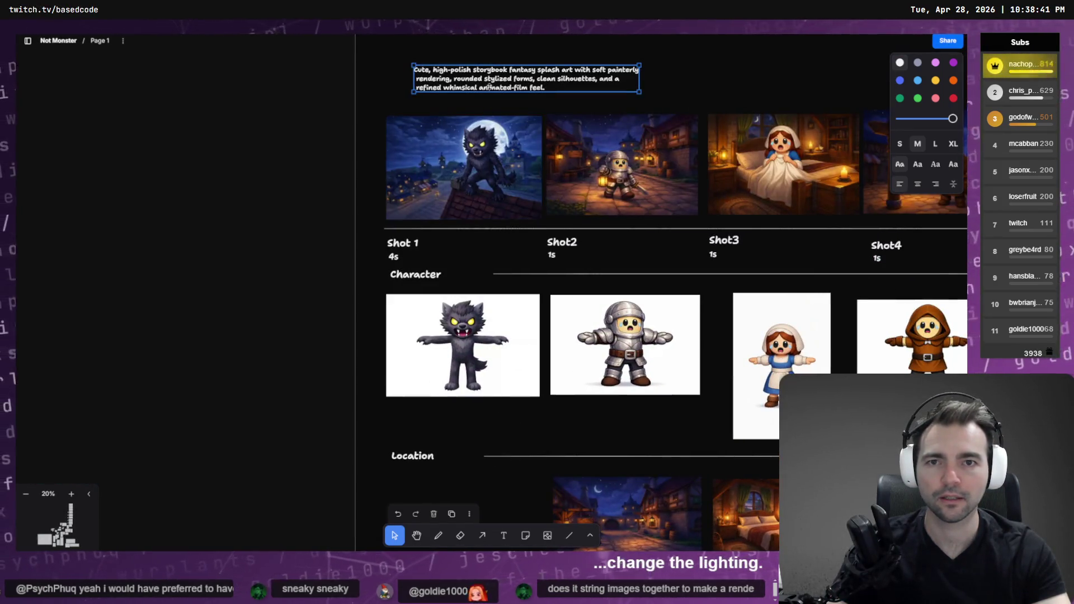
key(ctrl+a)
key(ctrl+c)
key(alt+Tab)
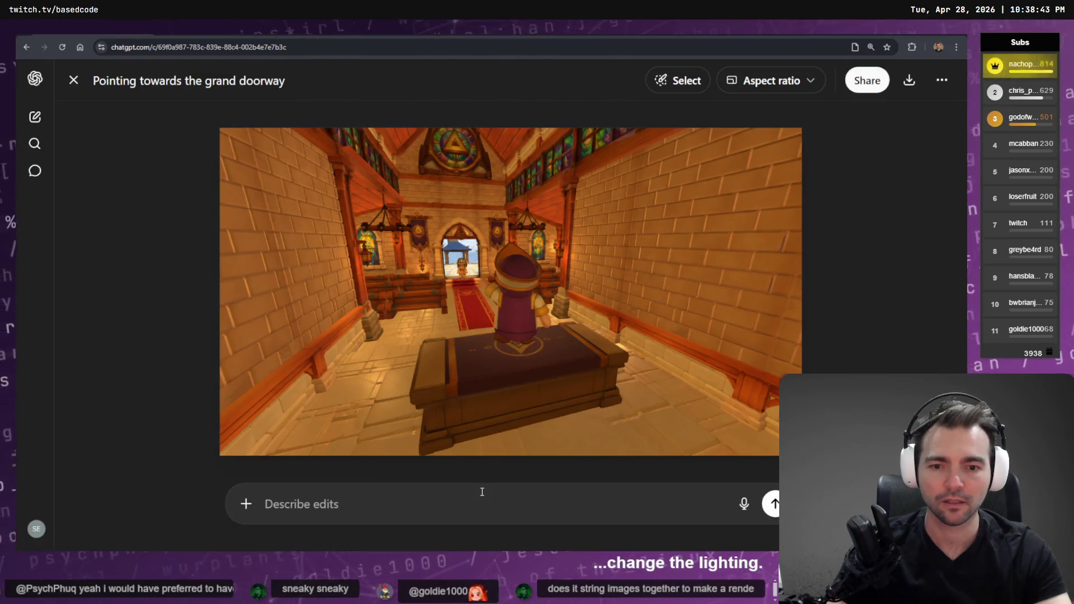
Step: Send an edit asking for morning lighting plus the pasted cute storybook style prompt, tidied into one paragraph
text(change the lining of the scenes so that it appears as)
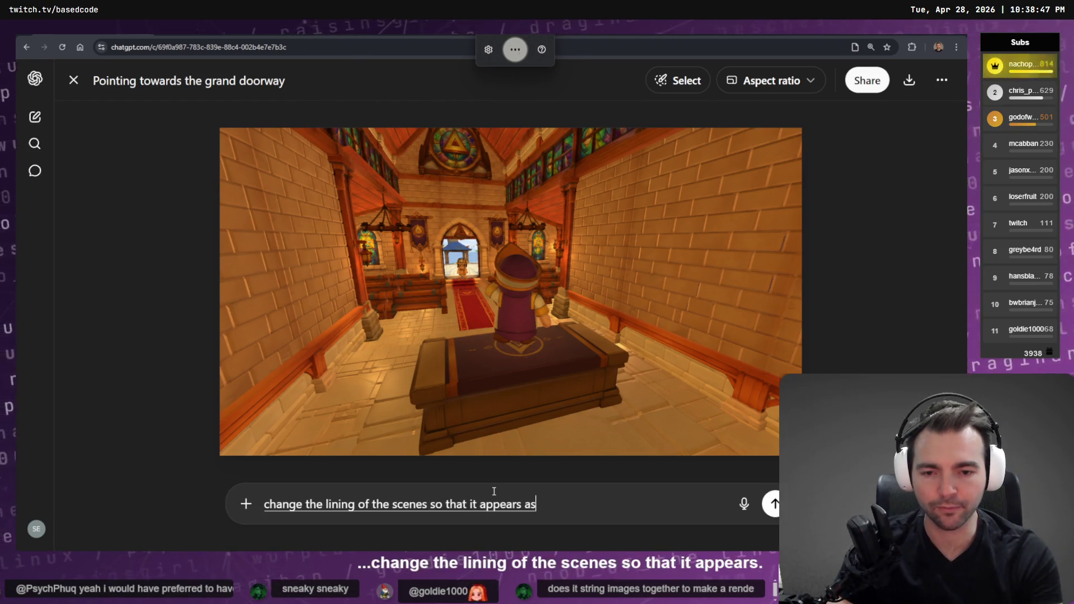
text( if it's morning time.)
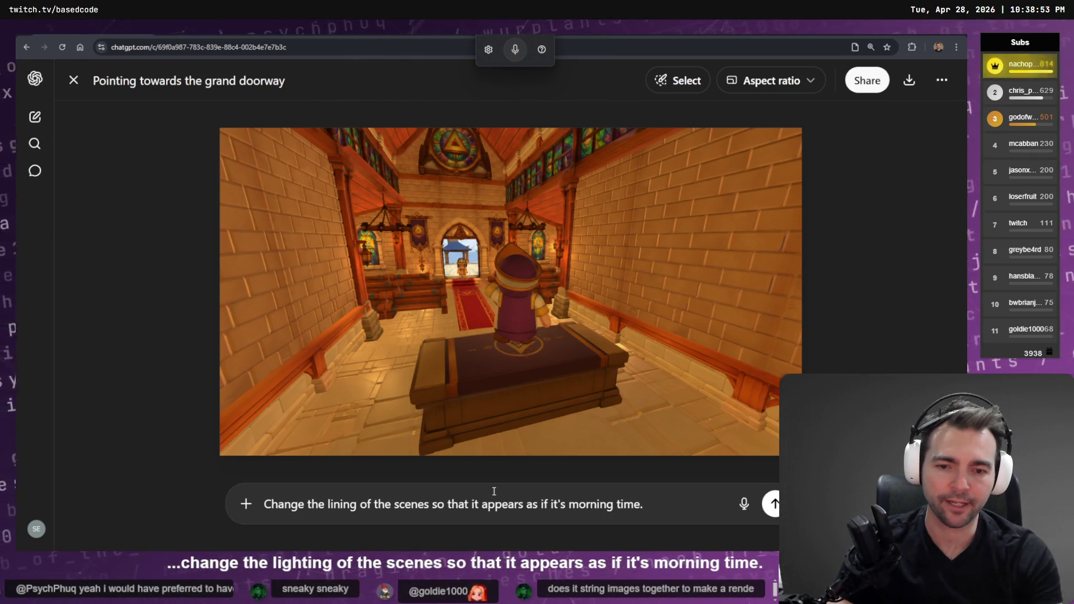
key(shift+Return)
key(shift+Return)
key(ctrl+v)
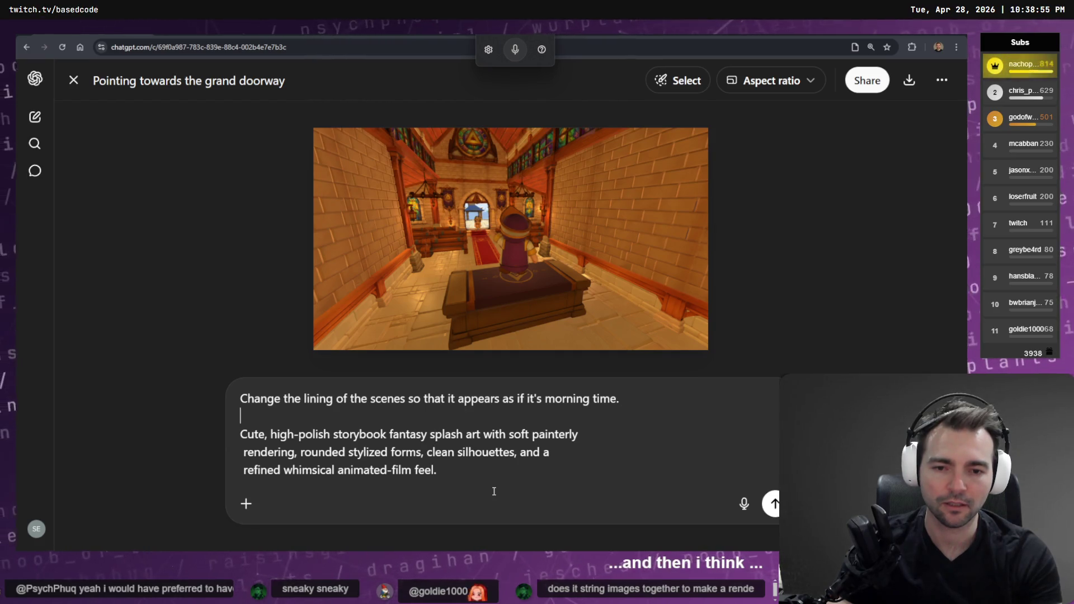
text(hange the style to)
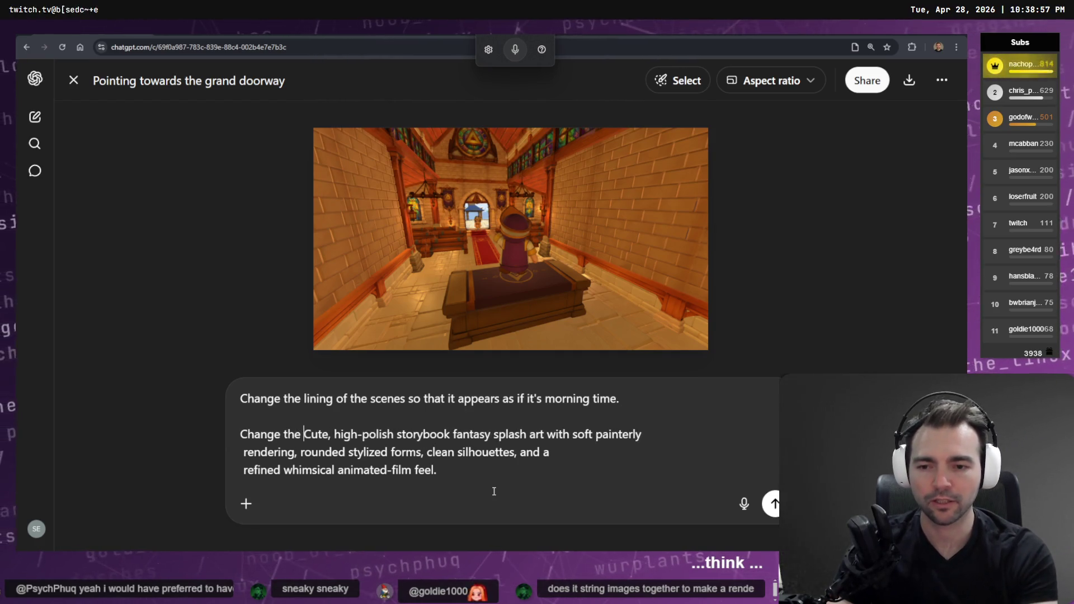
key(Delete)
text(c)
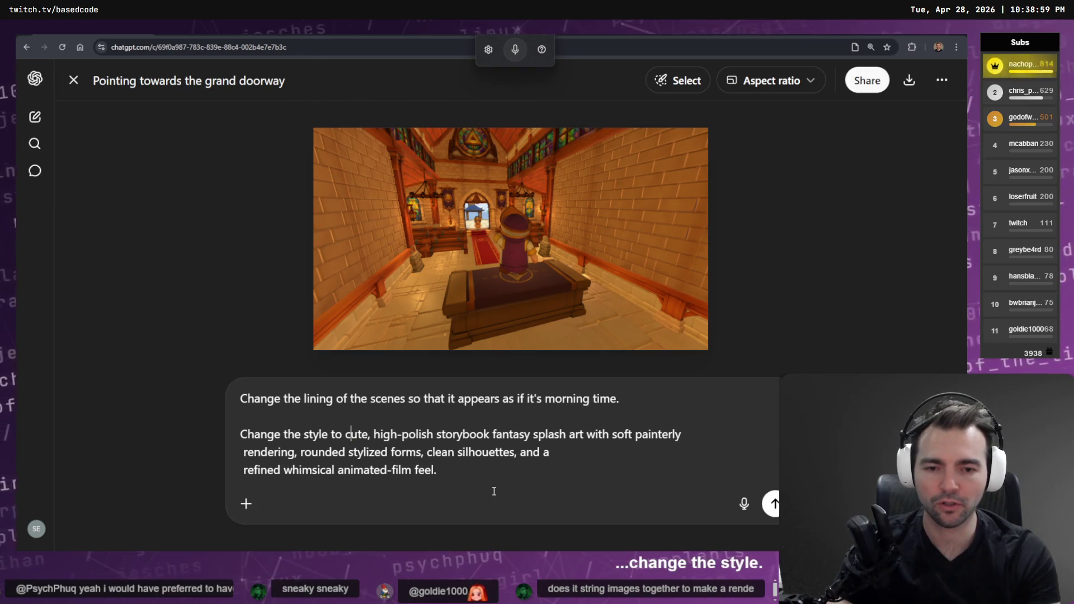
key(End)
key(Delete)
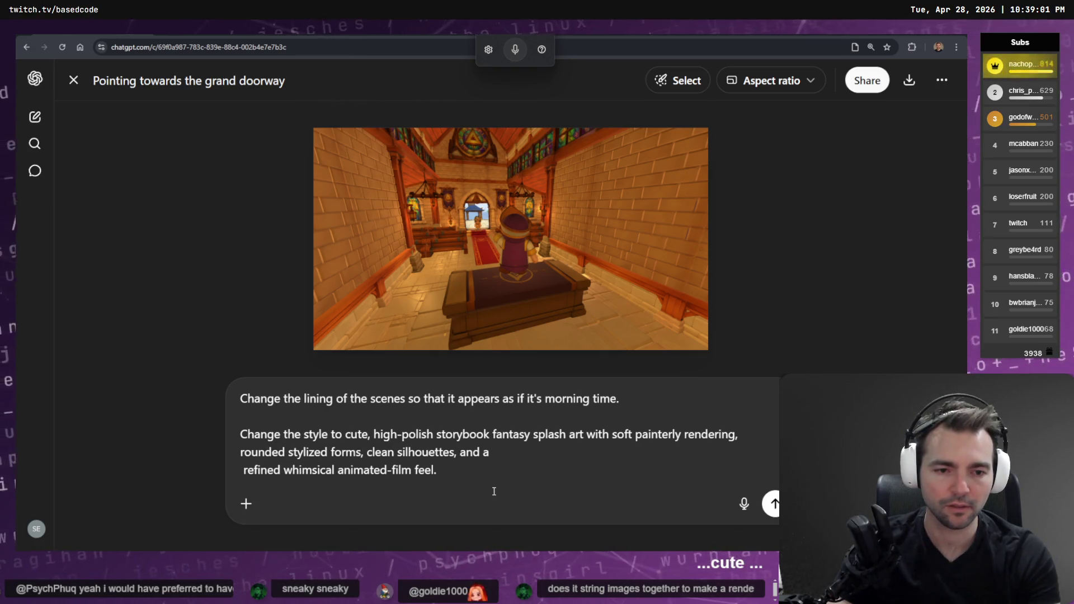
key(Delete)
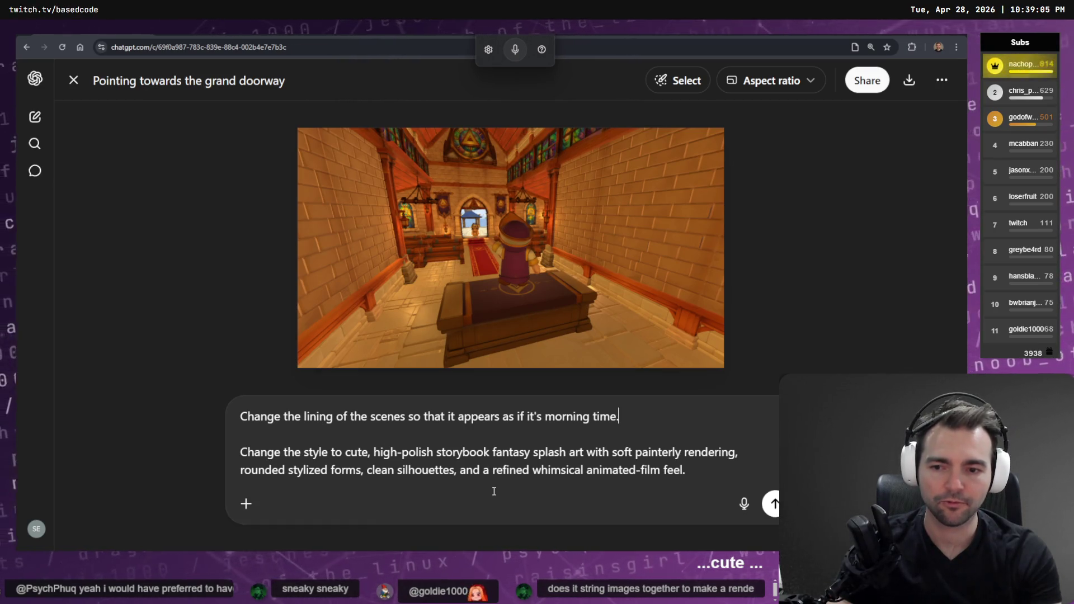
key(Delete)
key(Delete)
key(Return)
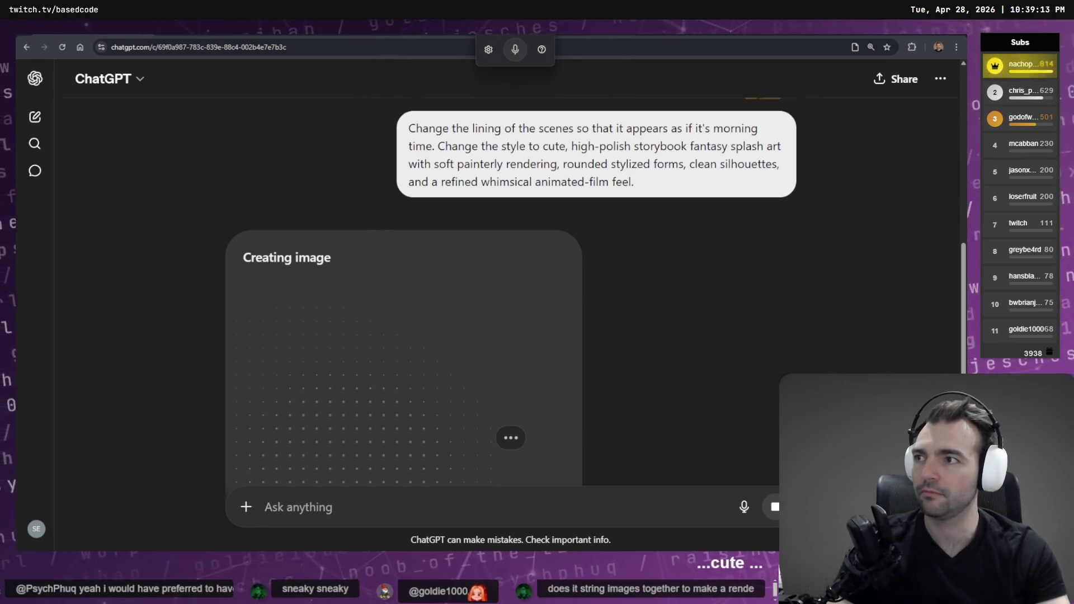
Step: Wait for the morning-lit chapel image to finish generating, briefly checking the Codex terminal
scroll(664, 247, up, 10)
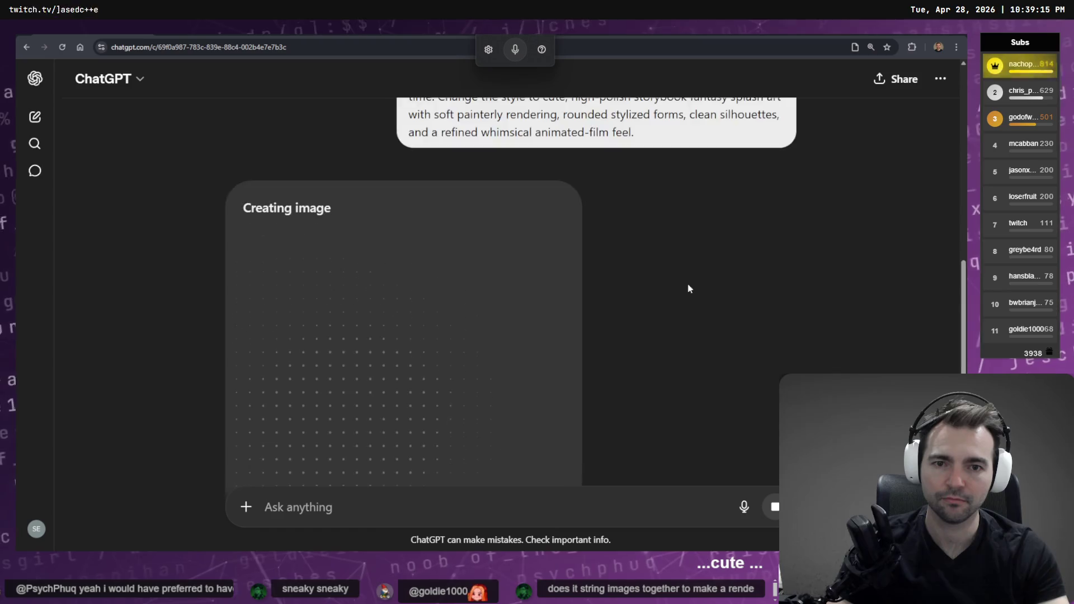
scroll(725, 286, down, 10)
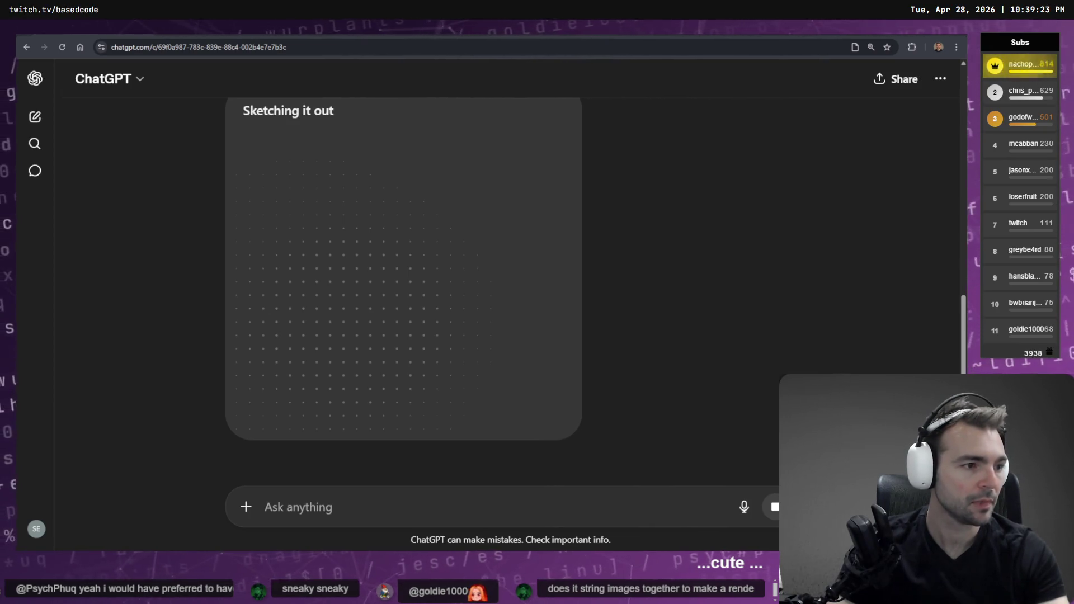
scroll(575, 316, up, 5)
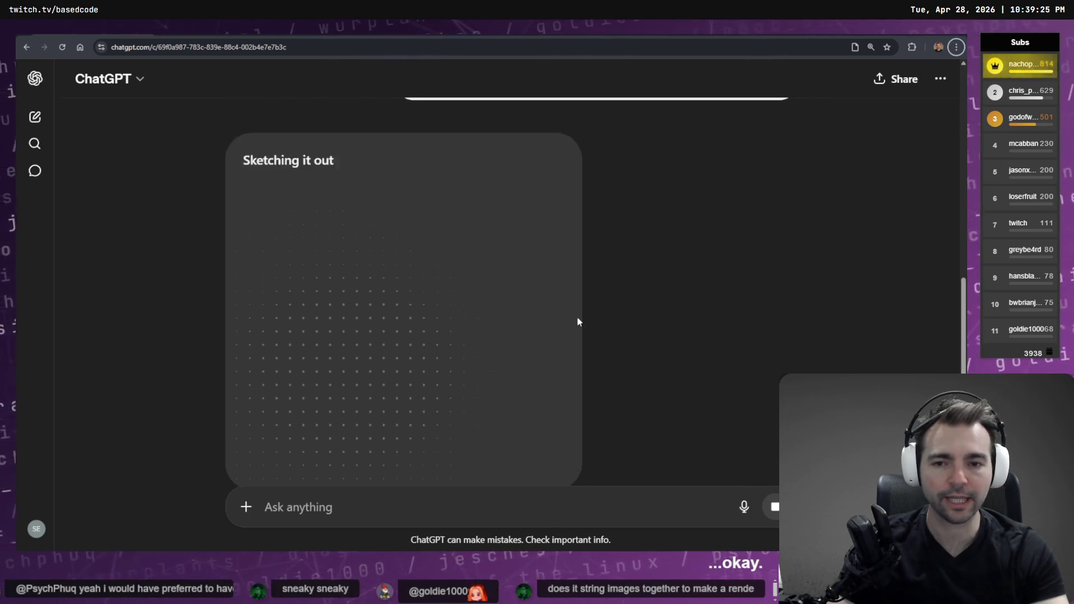
scroll(543, 318, up, 3)
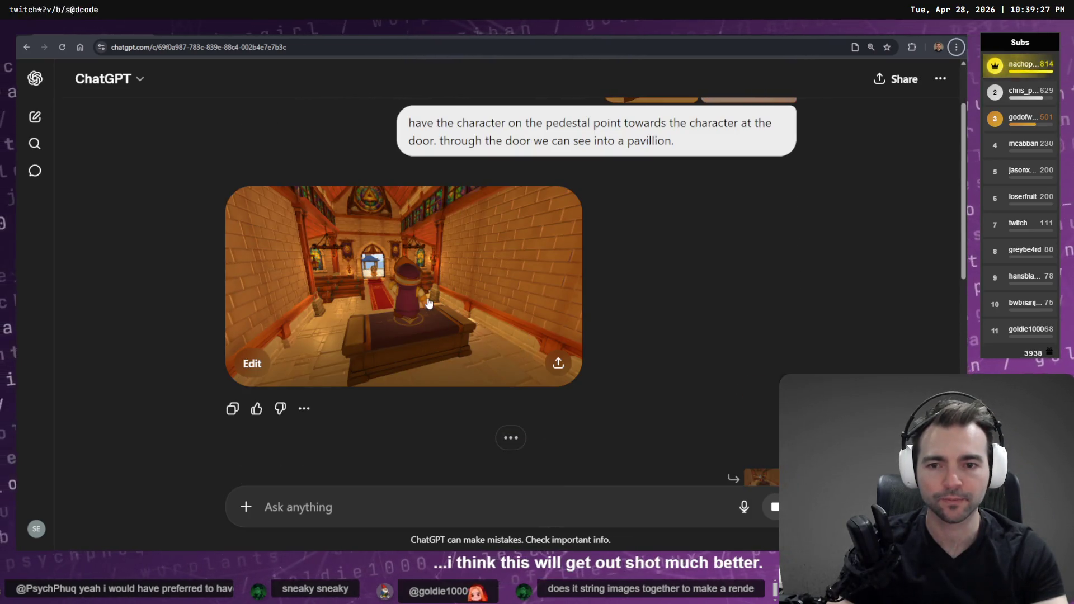
scroll(409, 286, down, 6)
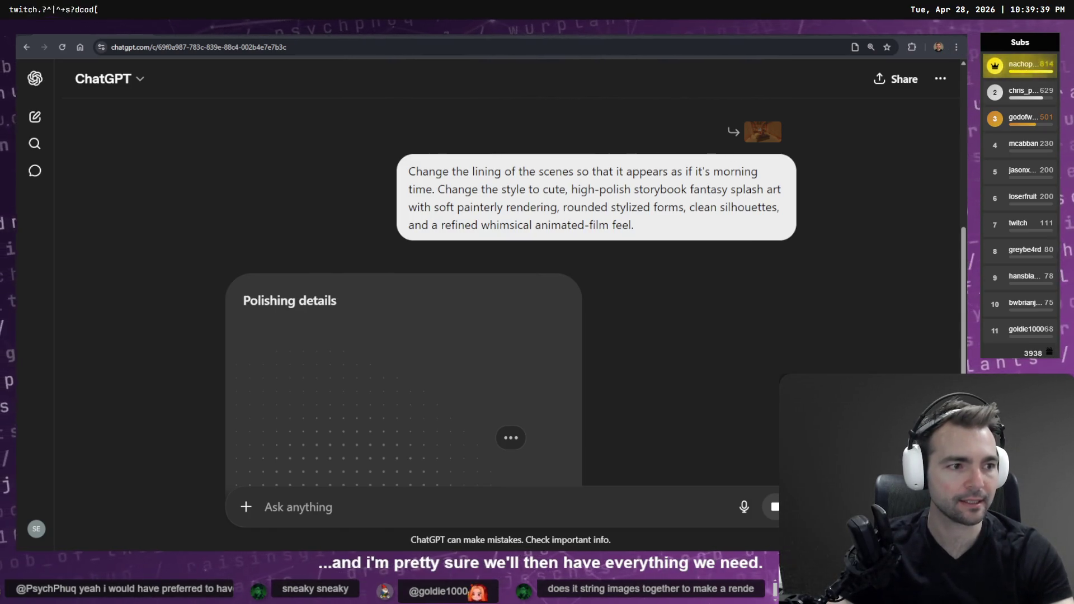
key(alt+Tab)
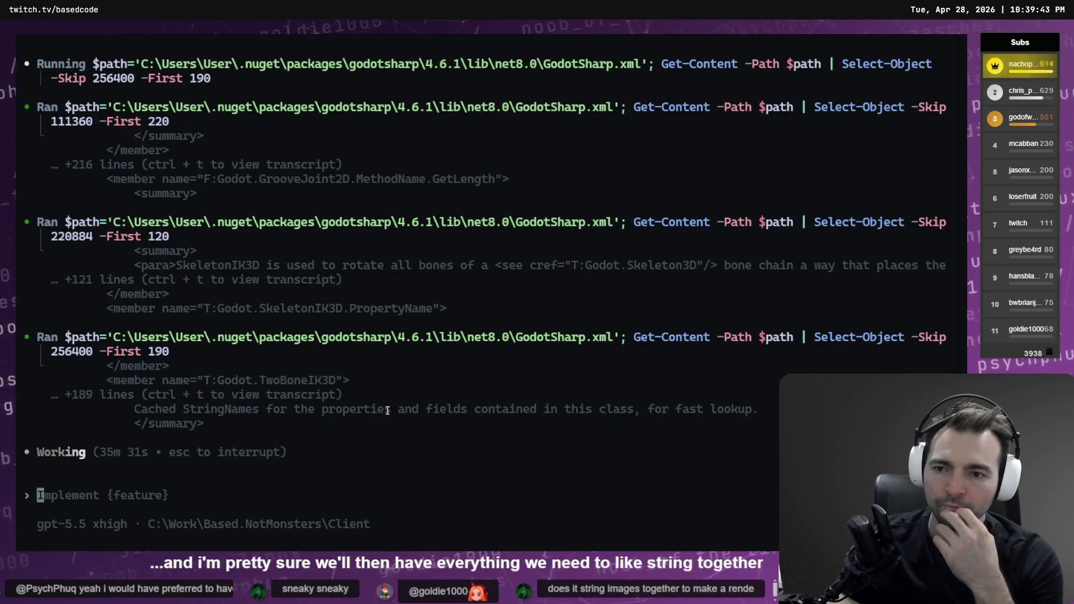
key(alt+Tab)
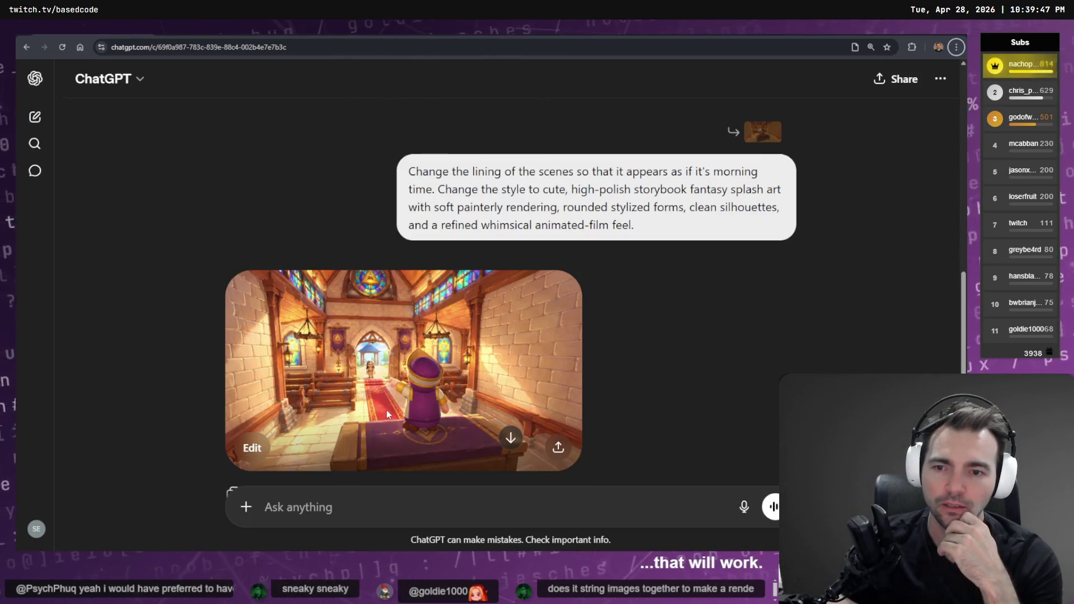
Step: Copy the new 'Fantasy chapel greeting in morning light' image and return to the tldraw board
click(393, 378)
right_click(568, 291)
click(618, 330)
key(alt+Tab)
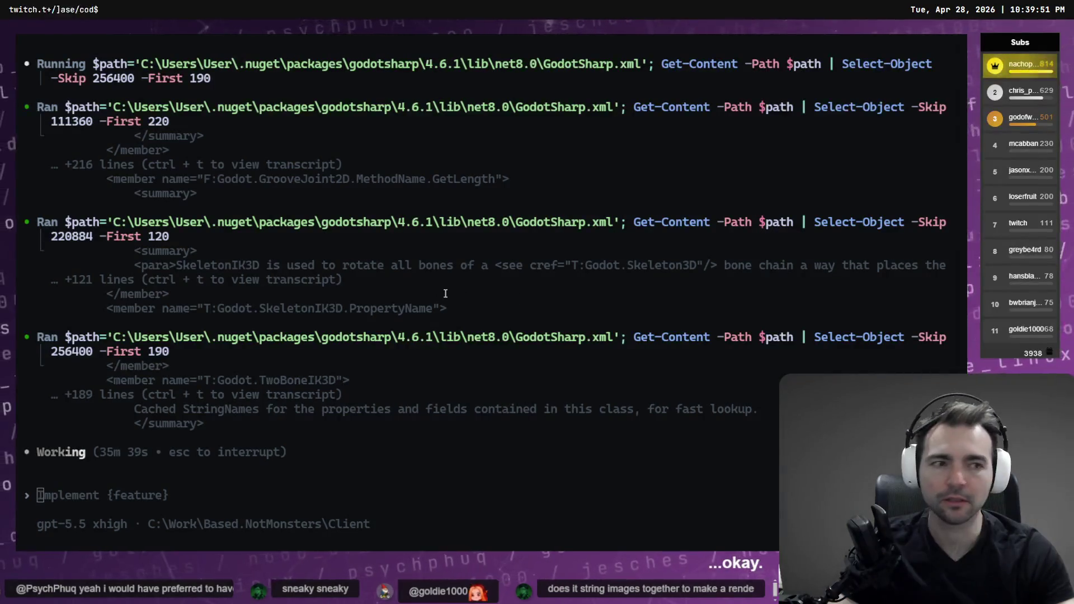
key(alt+Tab)
scroll(775, 304, down, 5)
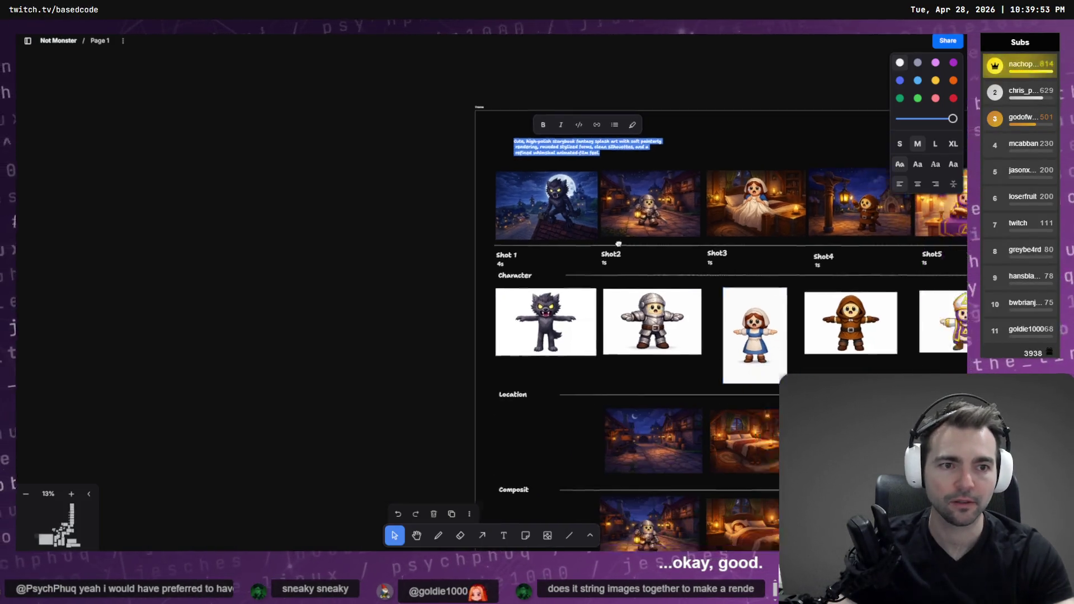
Step: Place the morning-lit chapel image under the earlier shot and shrink it slightly
scroll(632, 374, down, 5)
scroll(473, 283, up, 5)
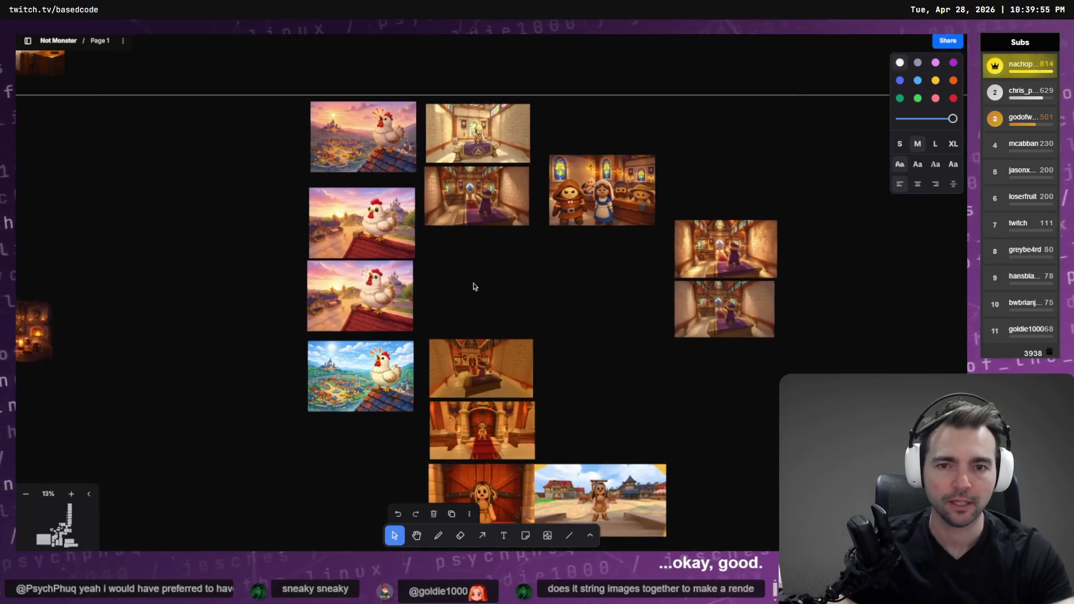
click(489, 268)
scroll(498, 281, up, 5)
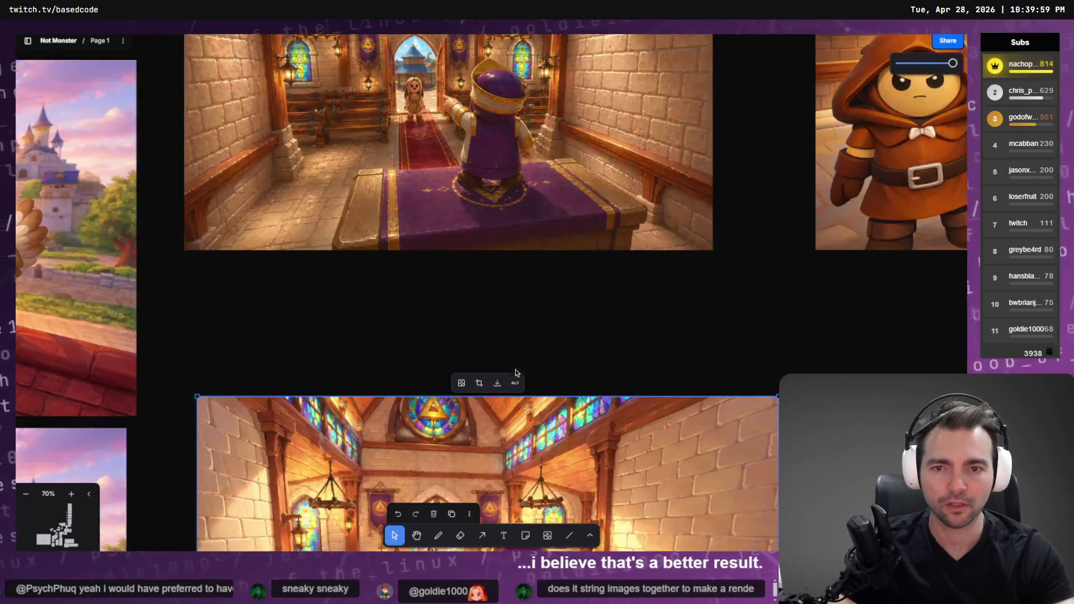
drag(515, 455, 500, 323)
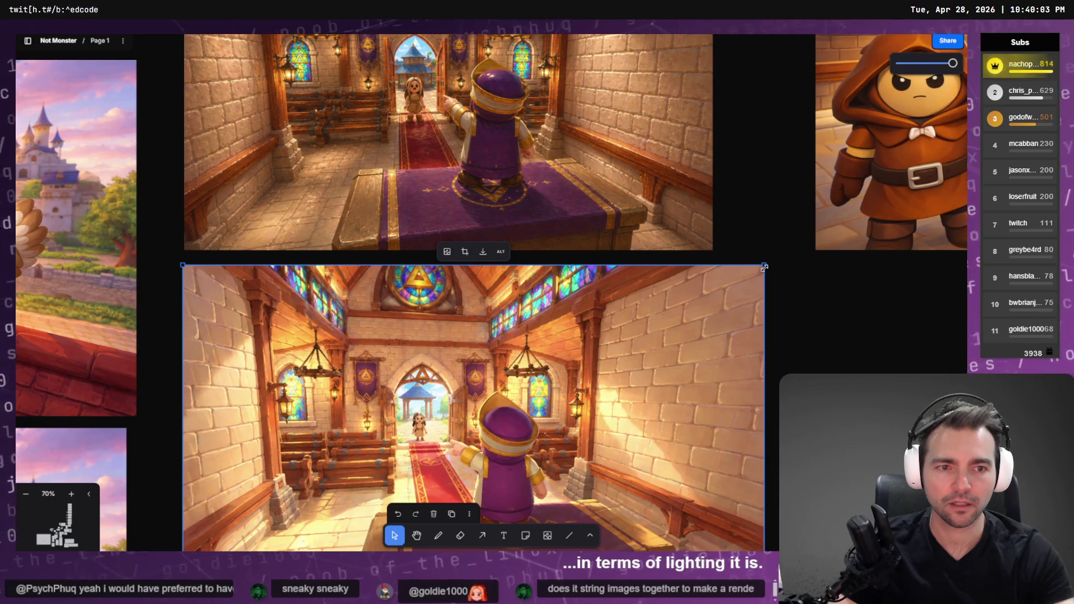
mouse_move(764, 266)
mouse_down()
mouse_move(661, 323)
mouse_move(726, 288)
mouse_move(709, 296)
mouse_up()
drag(620, 370, 614, 337)
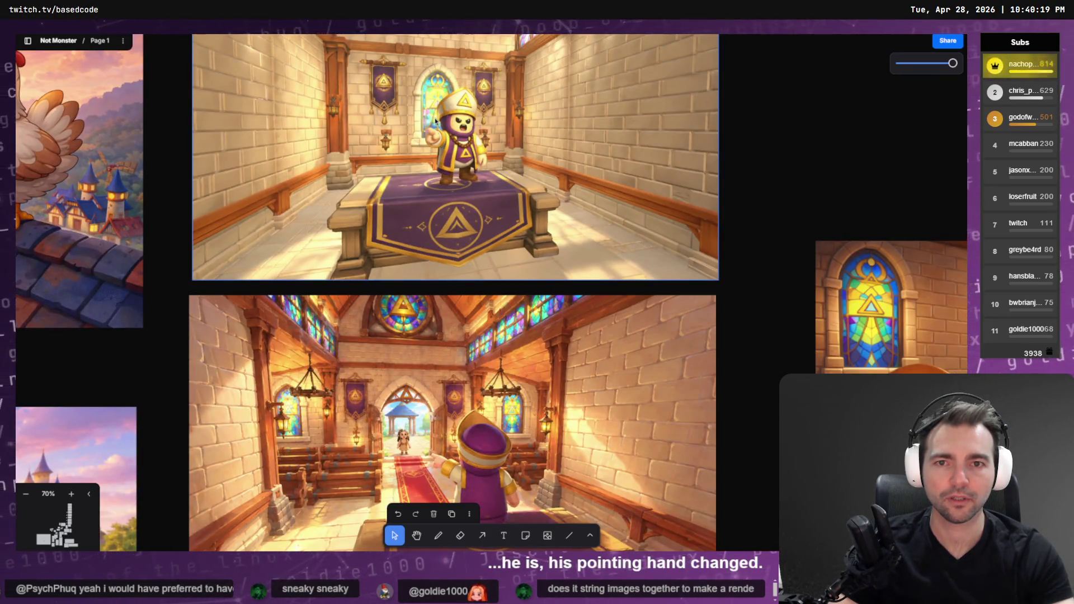
Step: Compare the upper pointing-priest chapel shot with the lower aisle shot
scroll(442, 139, down, 4)
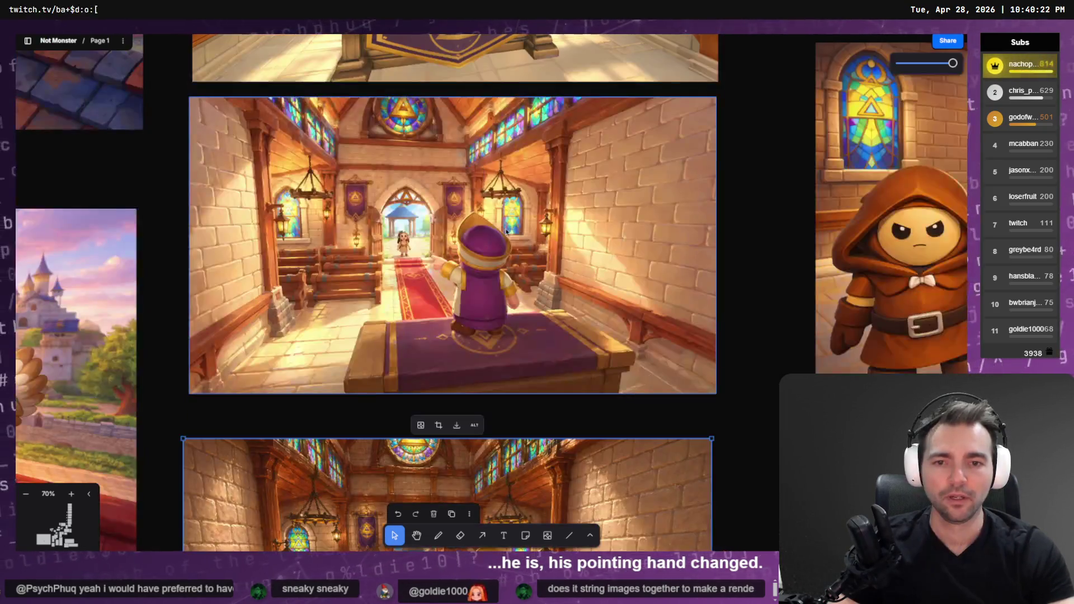
click(497, 307)
scroll(497, 307, up, 4)
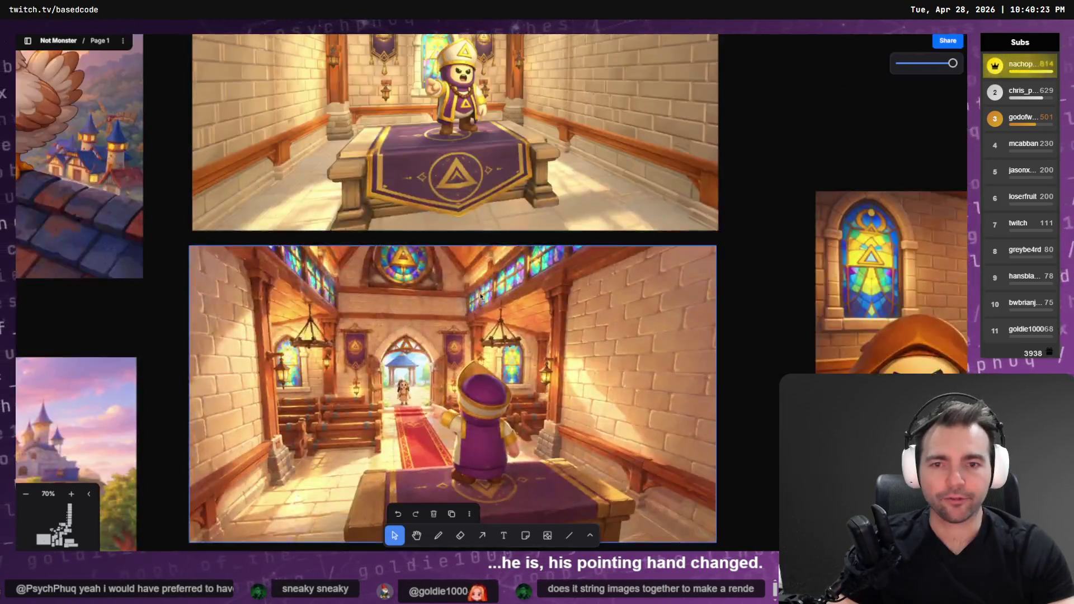
click(467, 153)
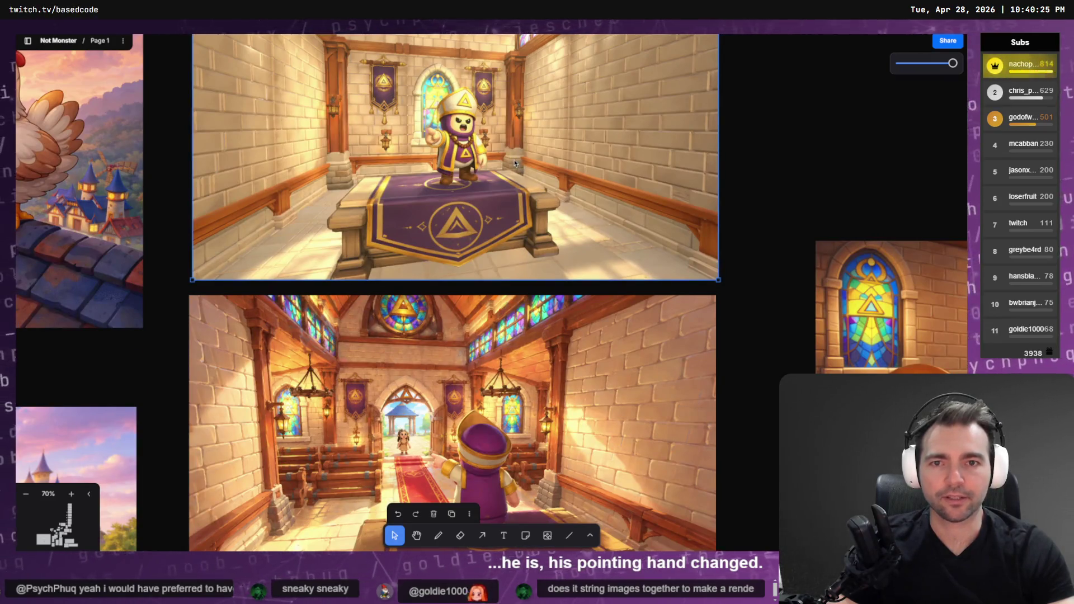
click(473, 467)
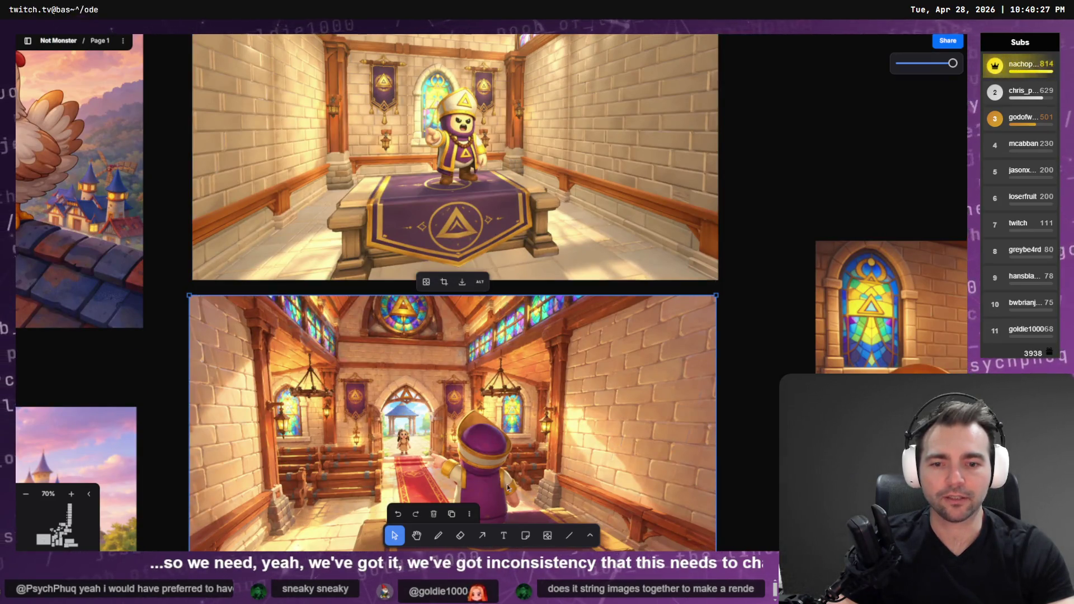
scroll(474, 371, down, 4)
scroll(457, 296, down, 4)
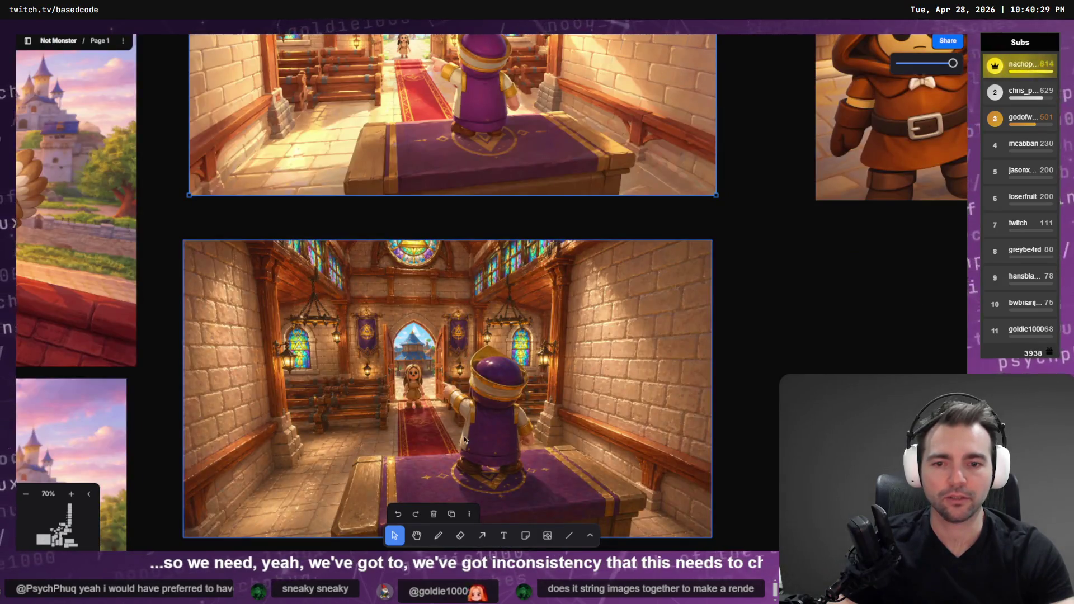
scroll(464, 435, down, 4)
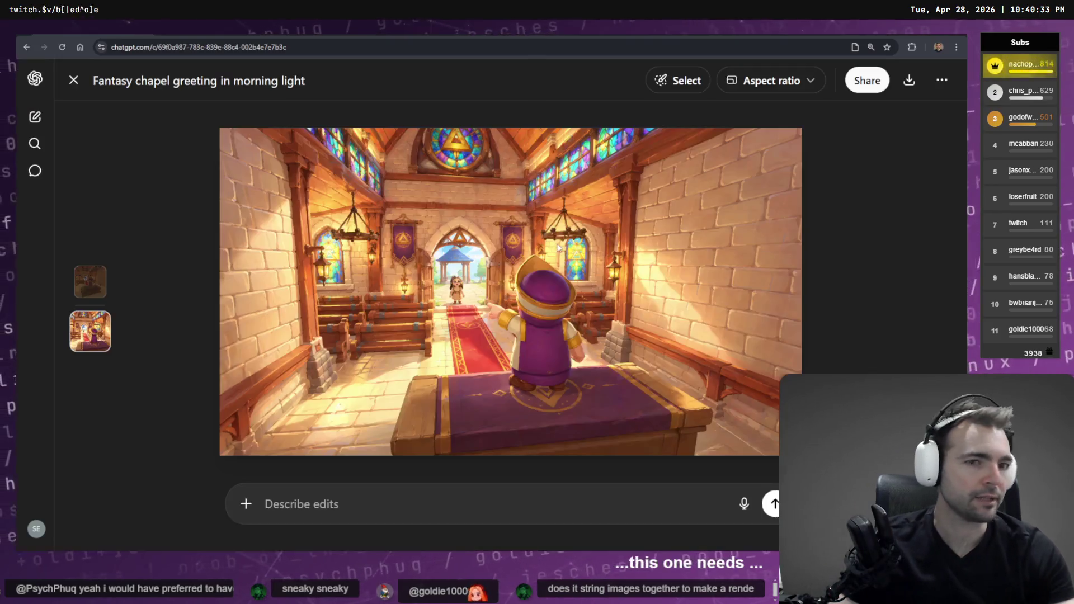
Step: Close the enlarged chapel image and return to the previously viewed chat
key(Escape)
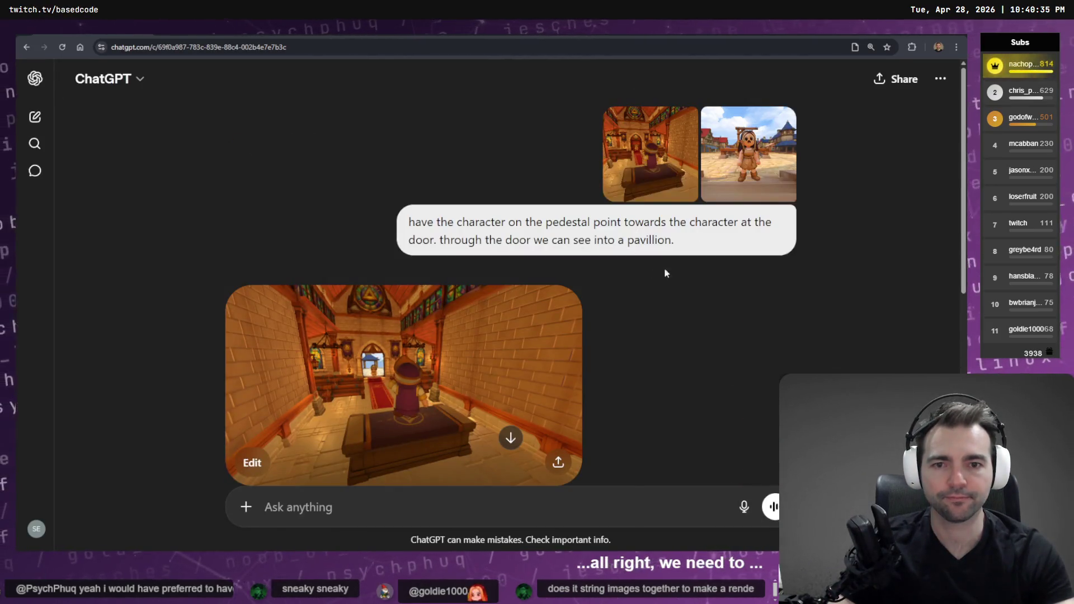
click(32, 51)
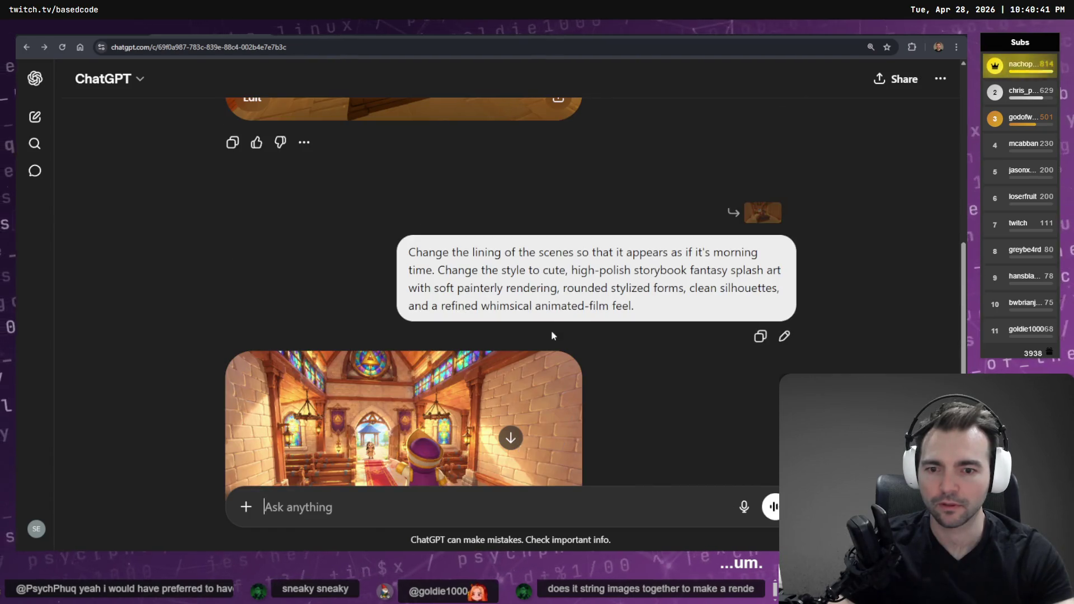
scroll(556, 329, up, 5)
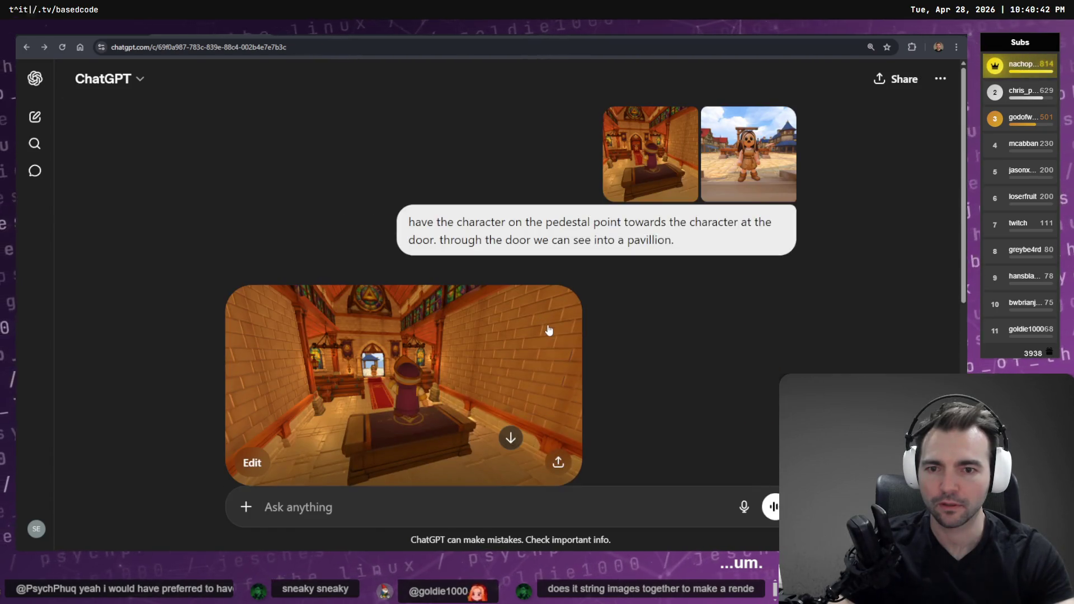
Step: Open More > Images, scroll My images and enlarge the throne-room priest image
click(79, 115)
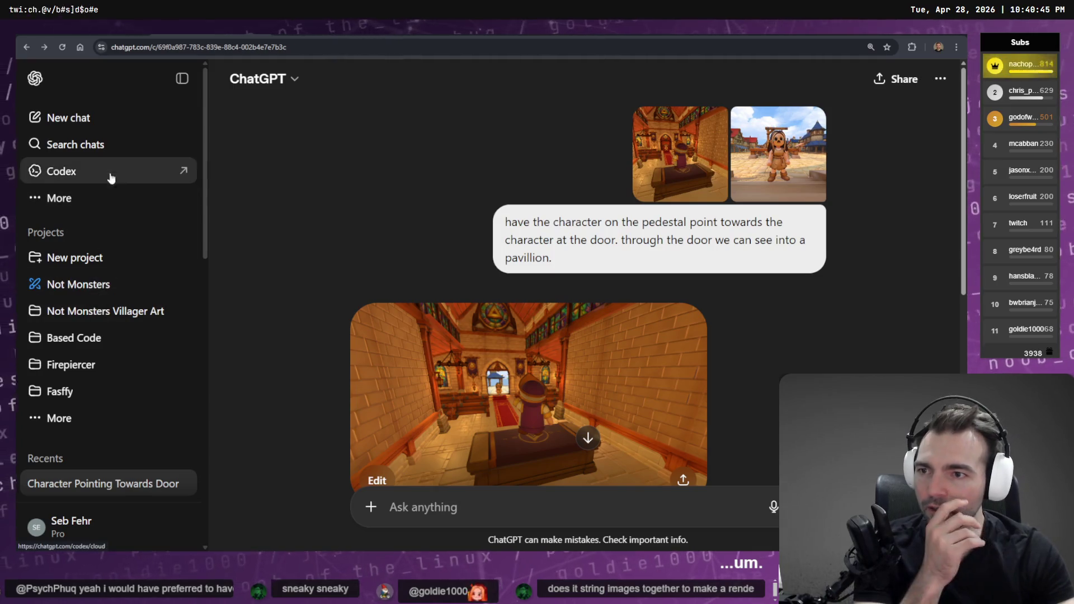
click(89, 202)
click(284, 202)
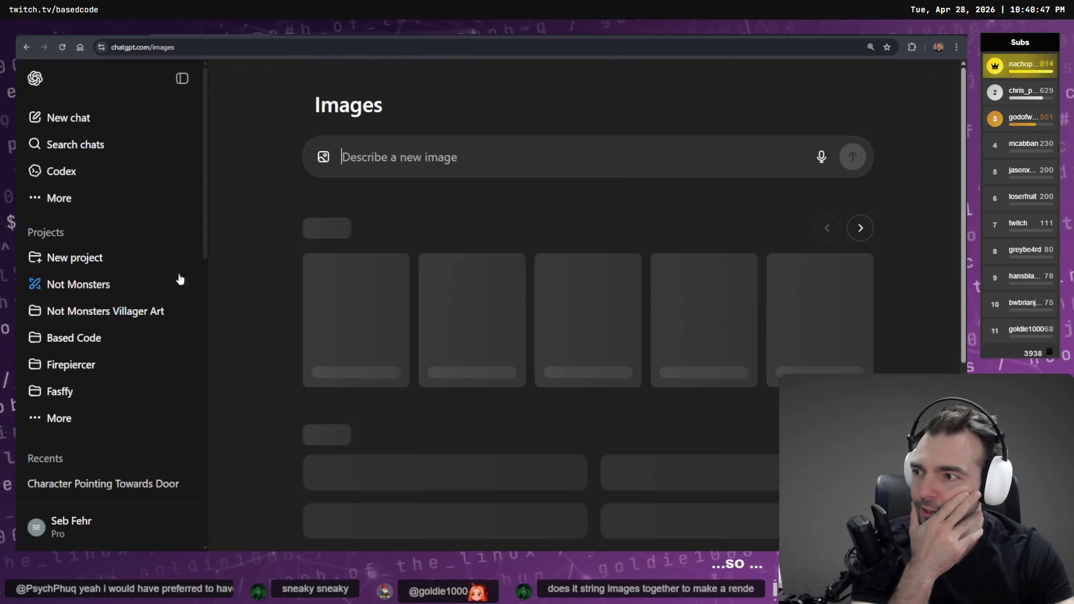
scroll(438, 222, down, 2)
scroll(438, 222, down, 3)
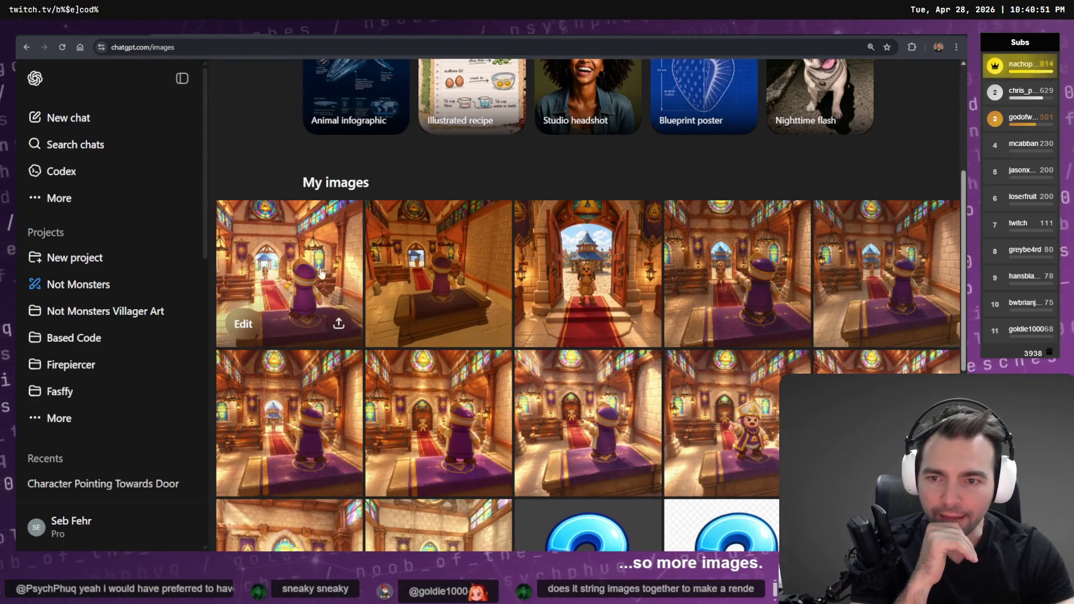
scroll(742, 390, down, 1)
scroll(743, 390, down, 1)
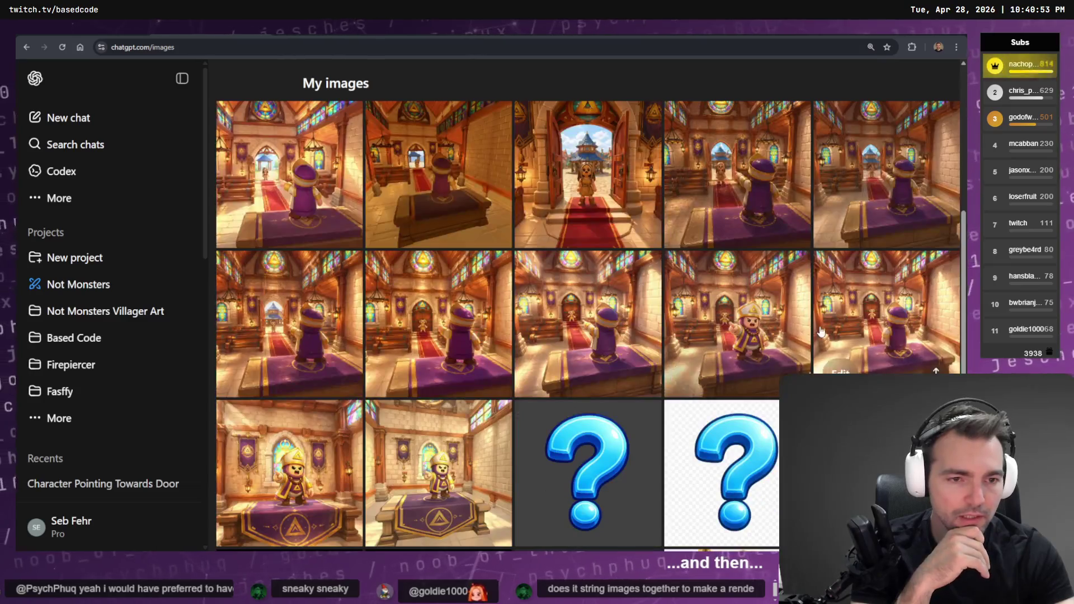
scroll(475, 293, down, 4)
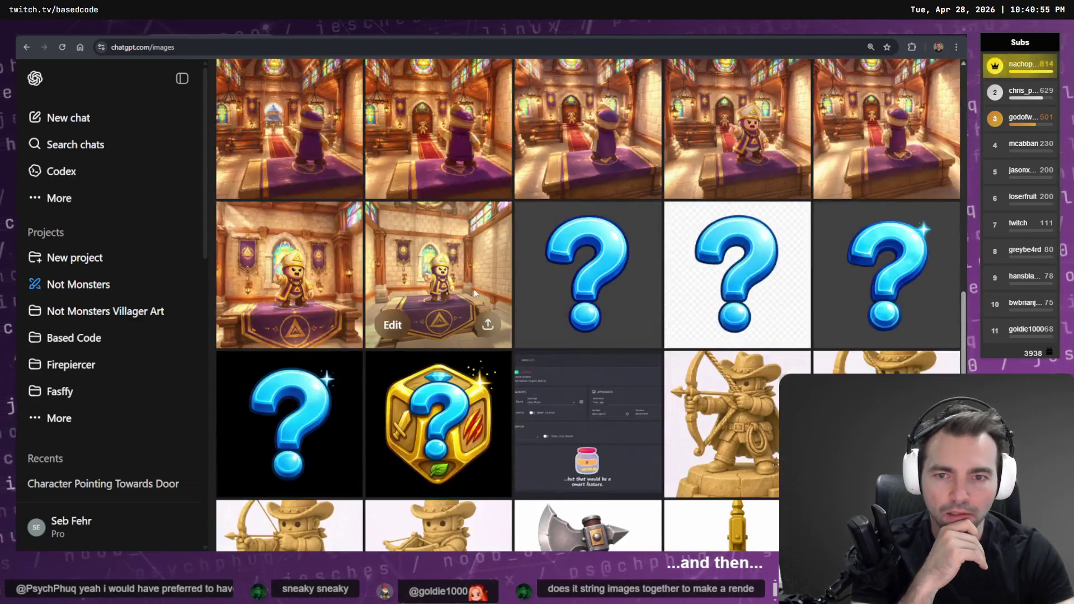
click(442, 260)
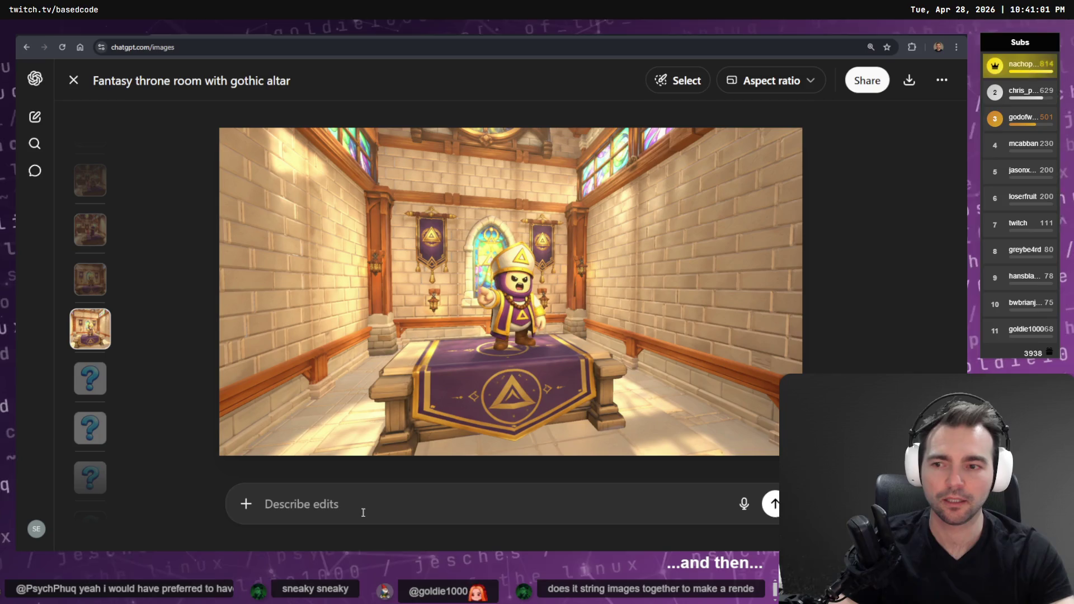
Step: Flip through the image viewer and open the throne-room image's original conversation
scroll(693, 108, down, 4)
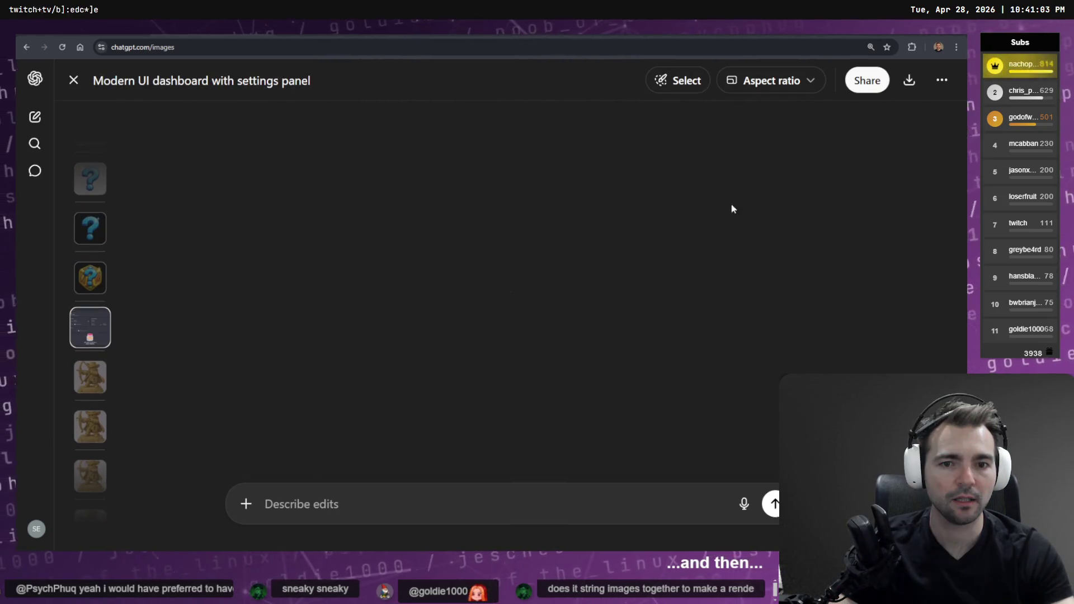
scroll(773, 163, up, 1)
scroll(772, 164, up, 1)
scroll(772, 162, up, 1)
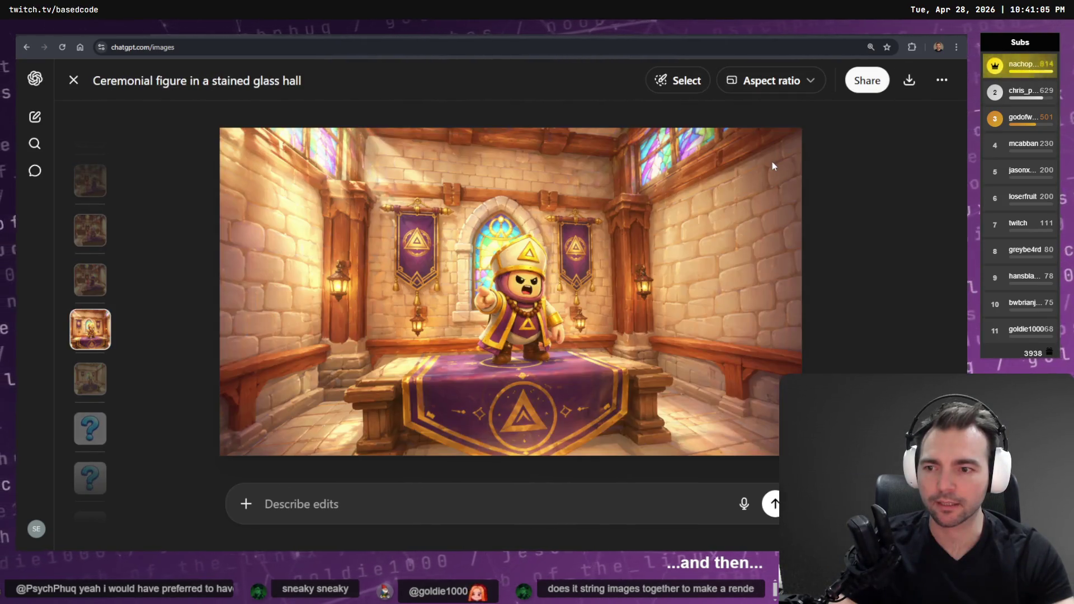
scroll(794, 159, down, 1)
click(942, 80)
click(889, 118)
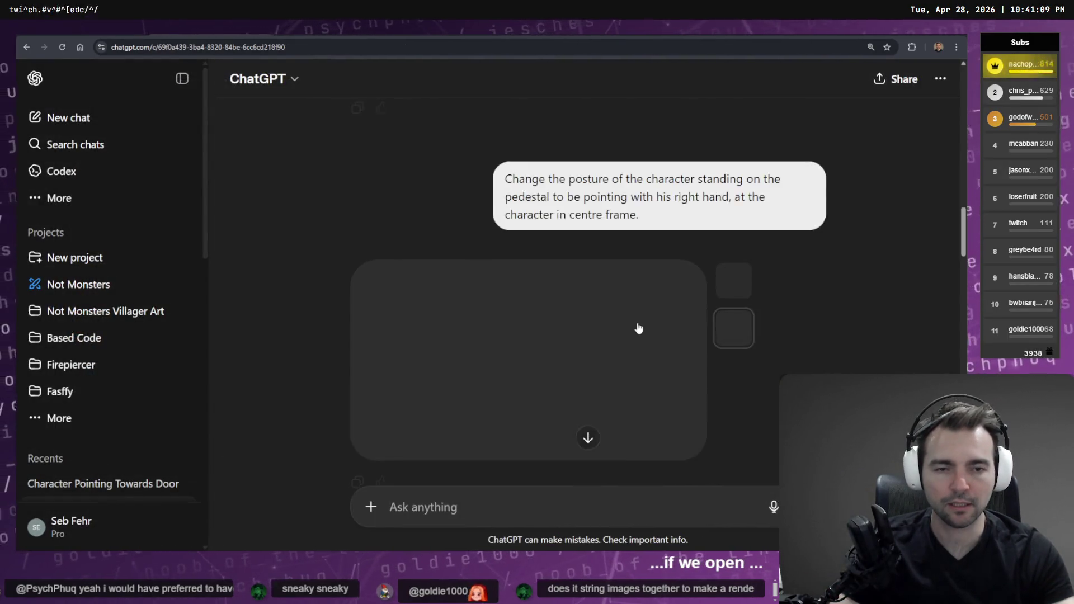
Step: Scroll the conversation and start editing the paint-over storybook style prompt
mouse_move(525, 280)
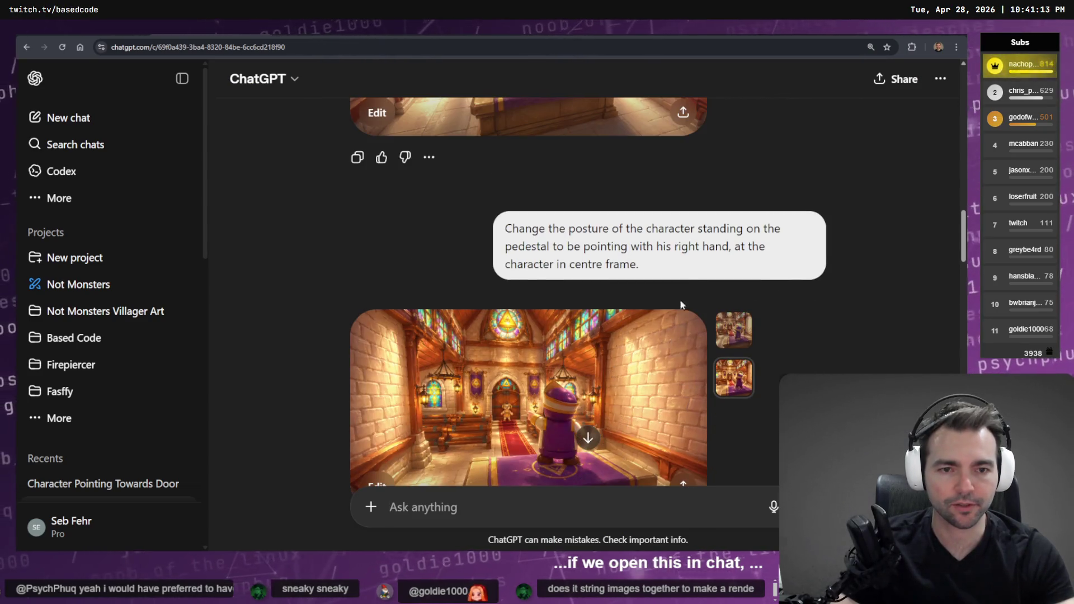
scroll(647, 330, up, 2)
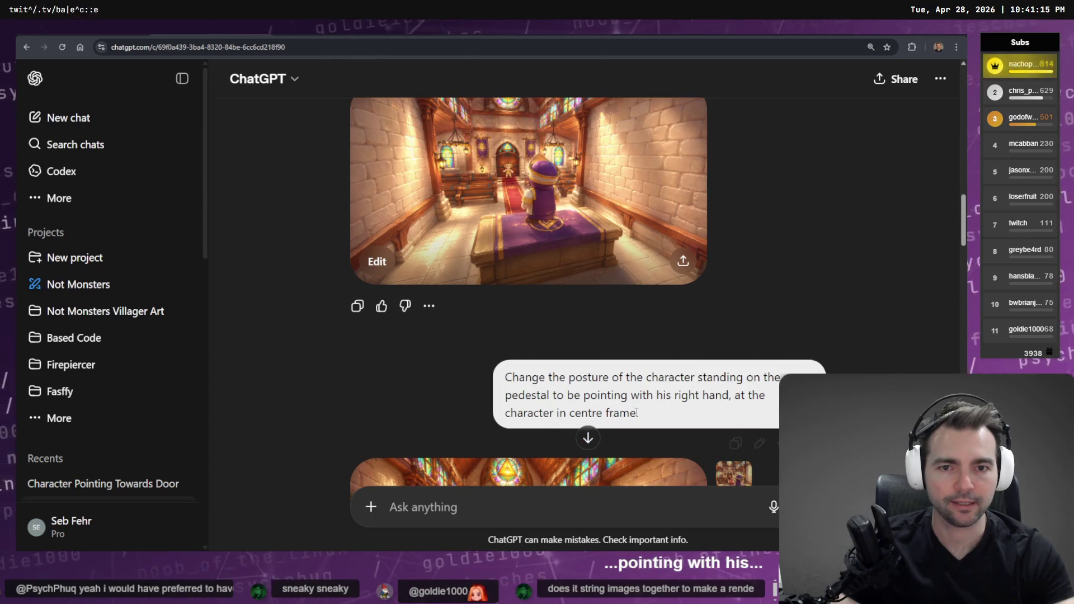
scroll(665, 394, down, 9)
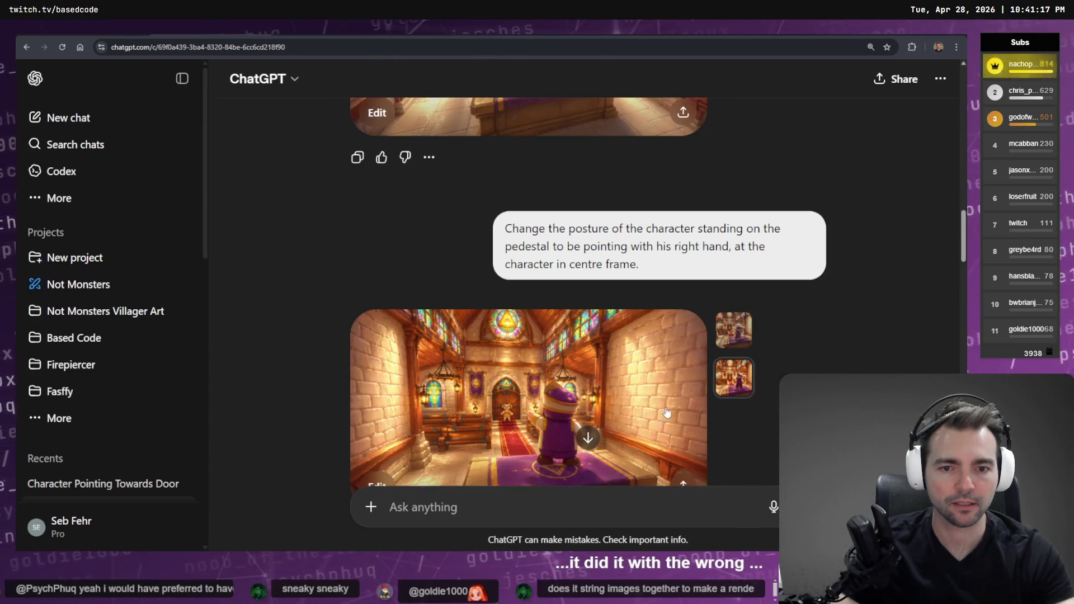
scroll(678, 395, up, 6)
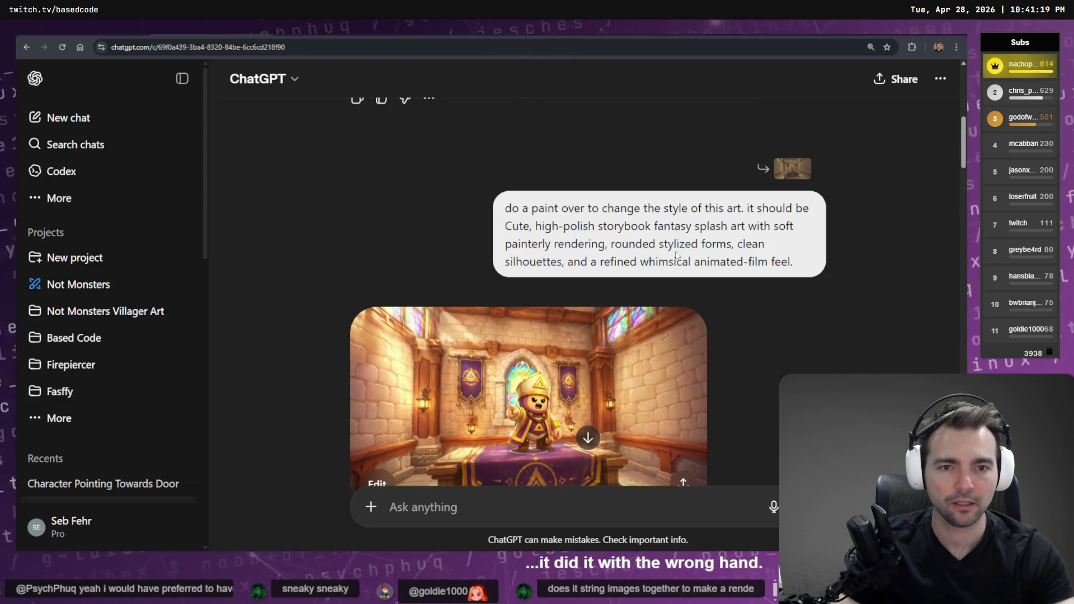
click(815, 293)
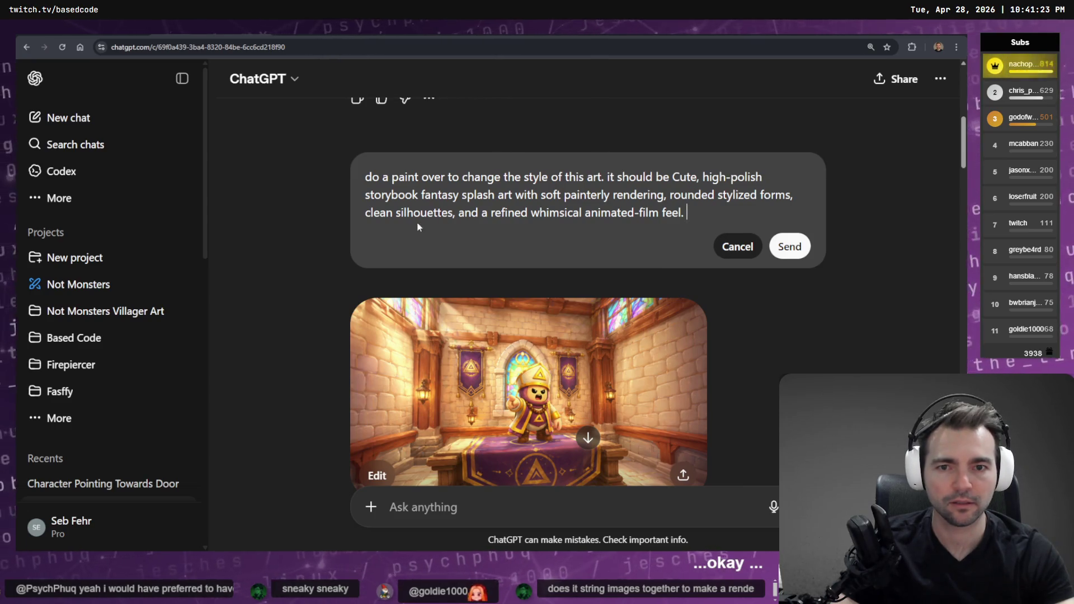
Step: Insert 'with his left hand,' into the morning-light paint-over prompt and resend it
click(737, 246)
scroll(746, 274, up, 8)
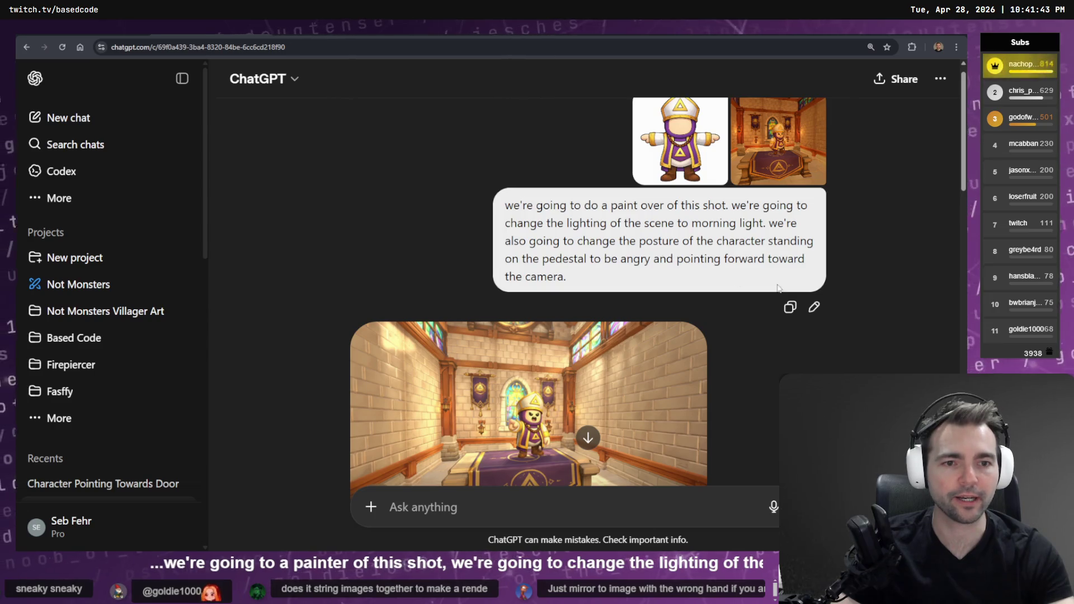
click(814, 307)
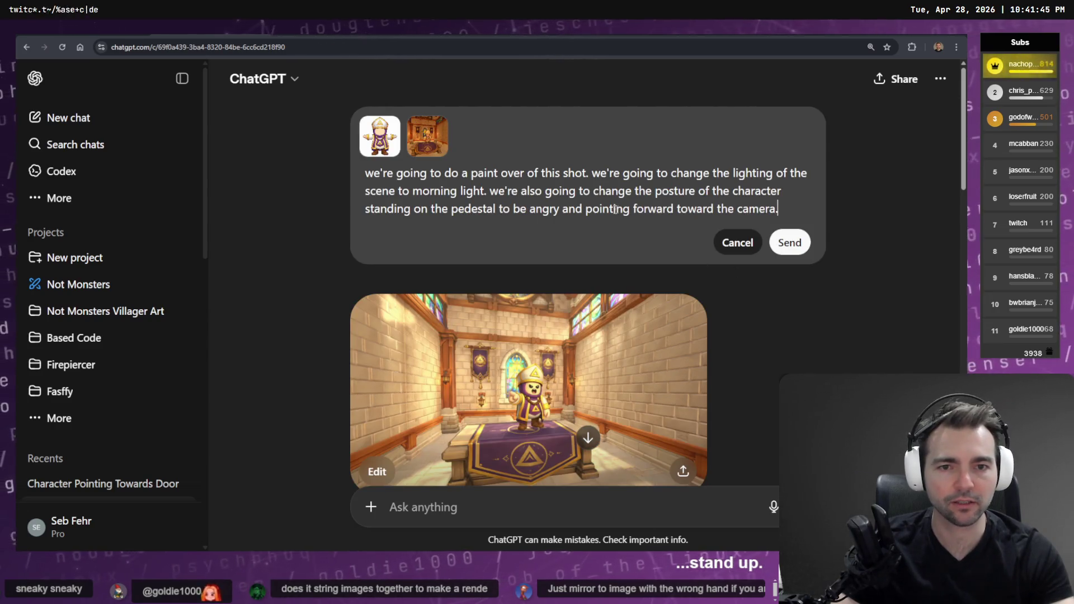
text(with his )
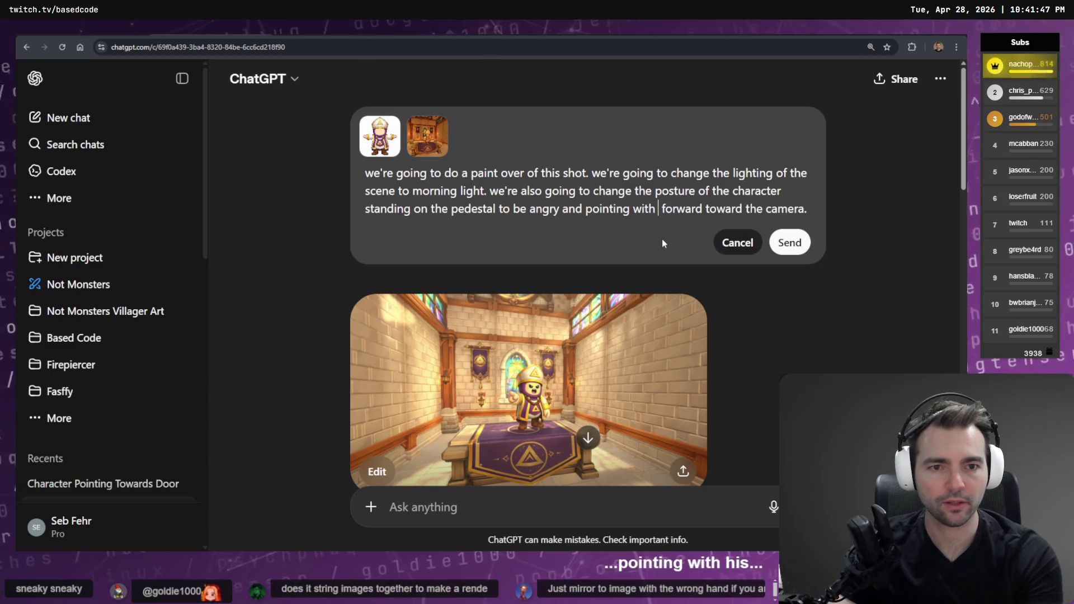
text(le)
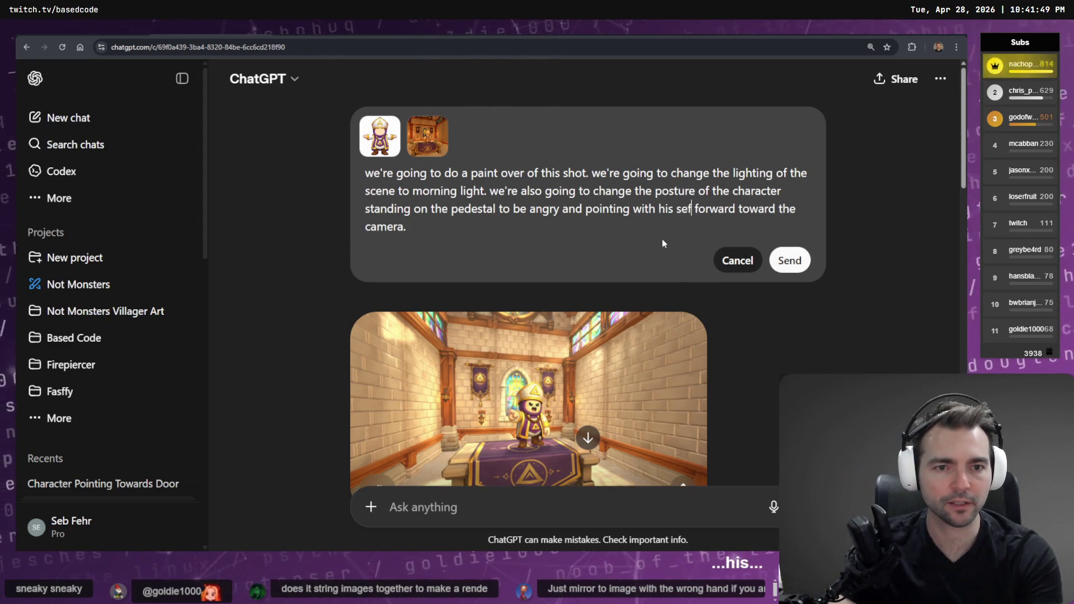
text(ft hand,)
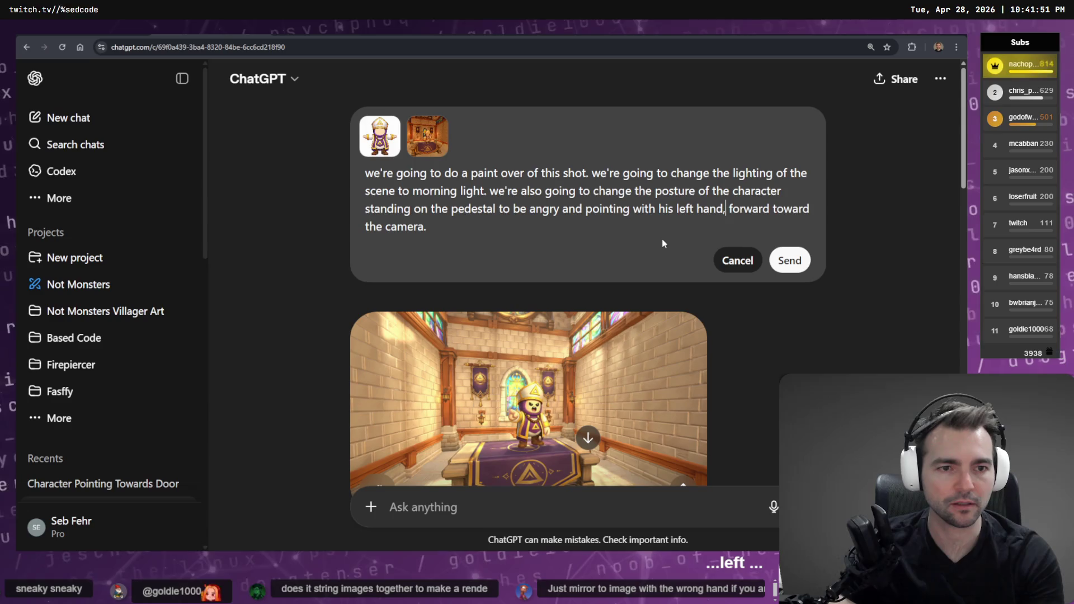
key(Return)
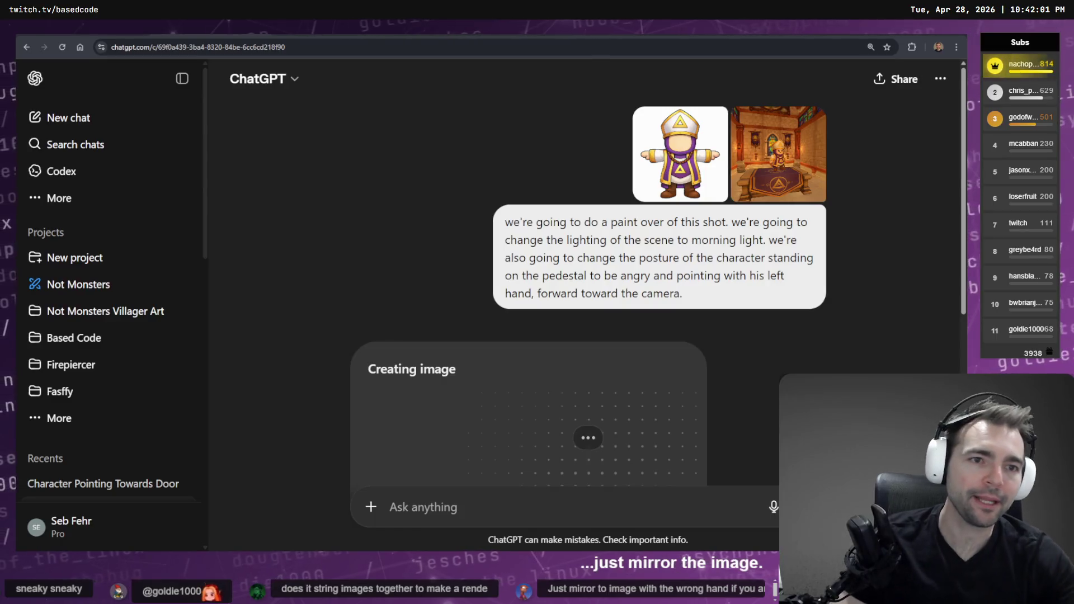
key(alt+Tab)
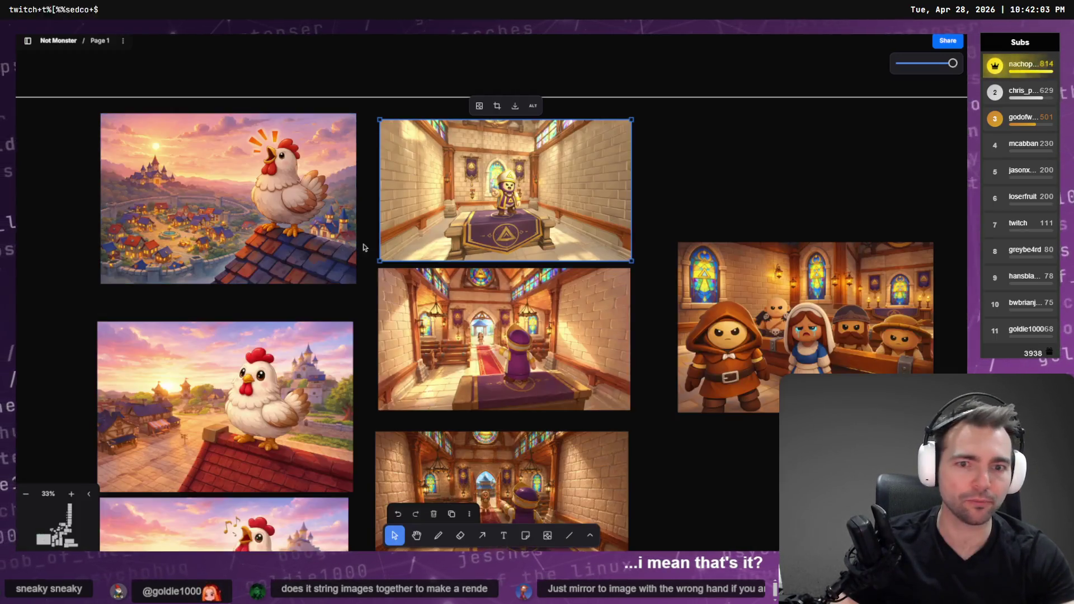
Step: Shrink the other church image and move it aside to uncover the chicken shot
scroll(532, 210, up, 5)
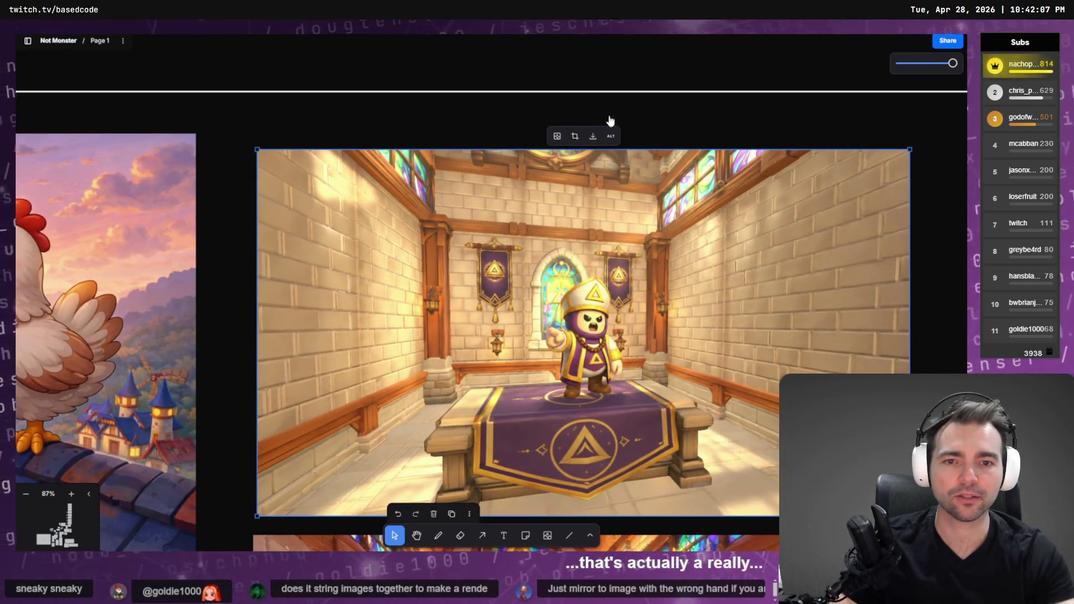
scroll(549, 340, down, 5)
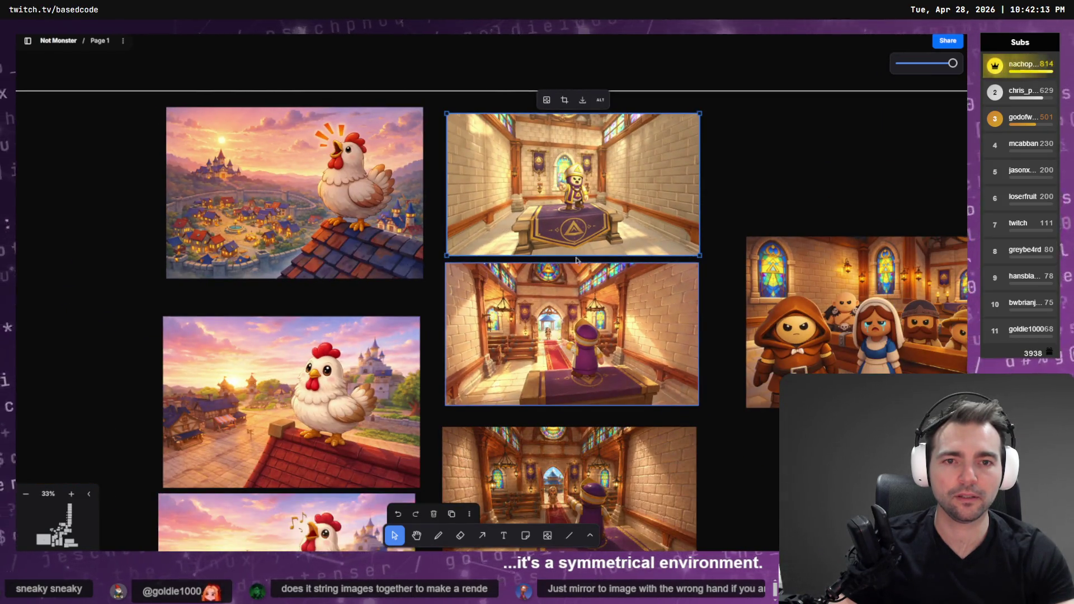
right_click(576, 142)
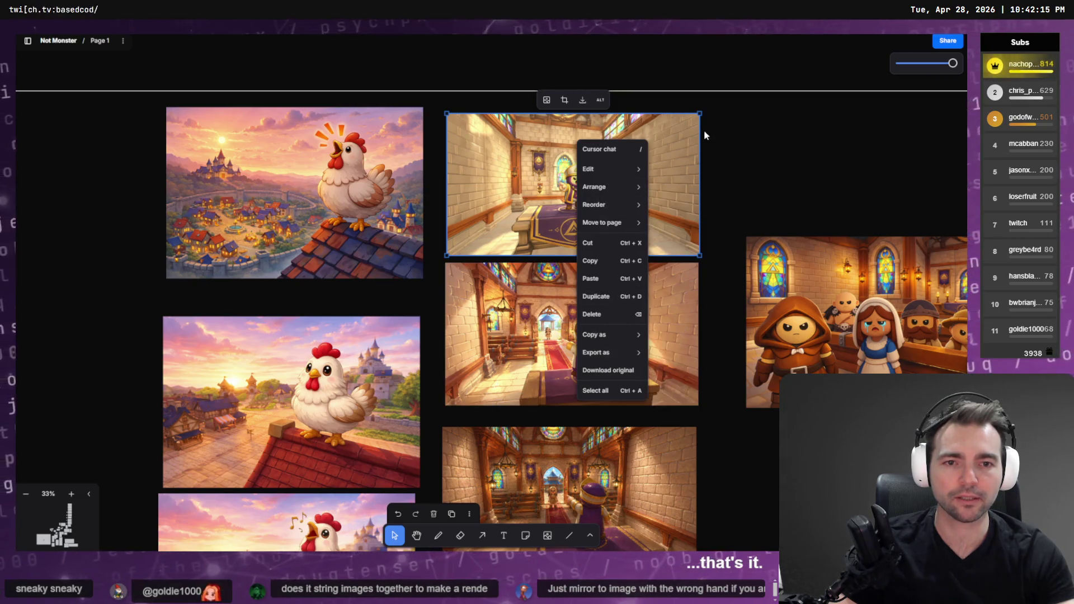
click(693, 164)
drag(700, 172, 269, 181)
mouse_move(340, 195)
mouse_down()
mouse_move(574, 193)
mouse_move(513, 185)
mouse_up()
Step: Enlarge and nudge the bishop altar image to match the chapel aisle image's width
mouse_move(616, 222)
mouse_down()
mouse_move(690, 264)
mouse_move(649, 233)
mouse_up()
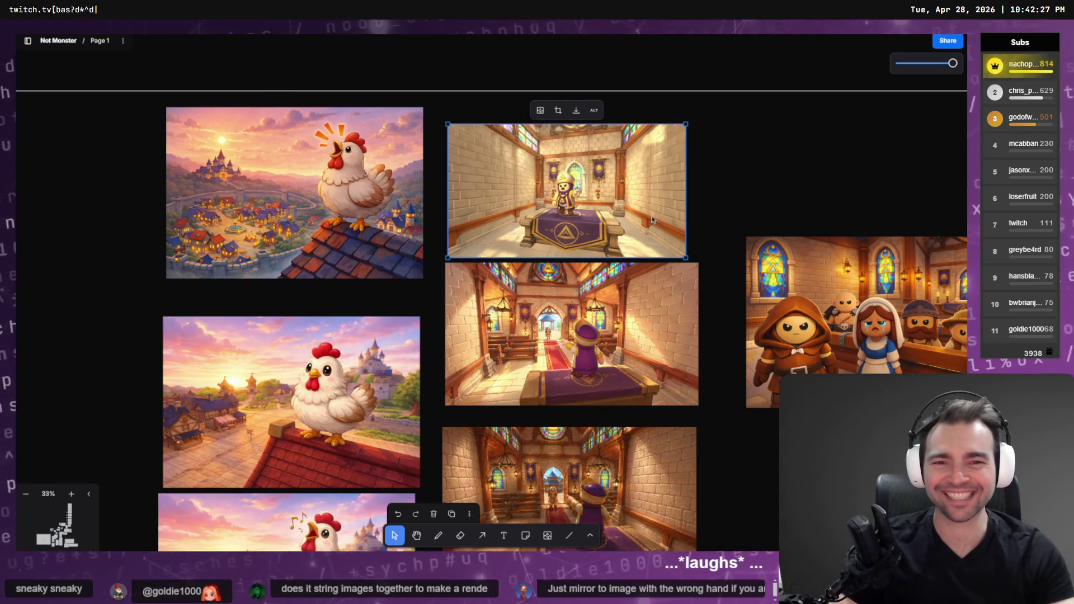
scroll(600, 225, up, 5)
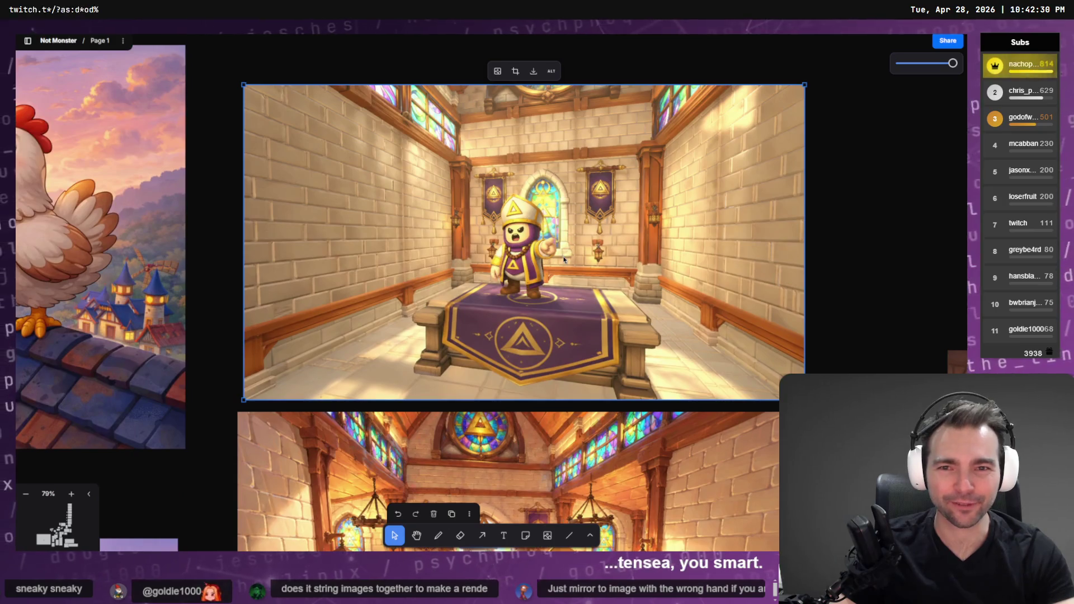
drag(634, 299, 631, 289)
mouse_move(801, 391)
mouse_down()
mouse_move(840, 413)
mouse_move(820, 408)
mouse_move(829, 405)
mouse_up()
key(Escape)
click(739, 317)
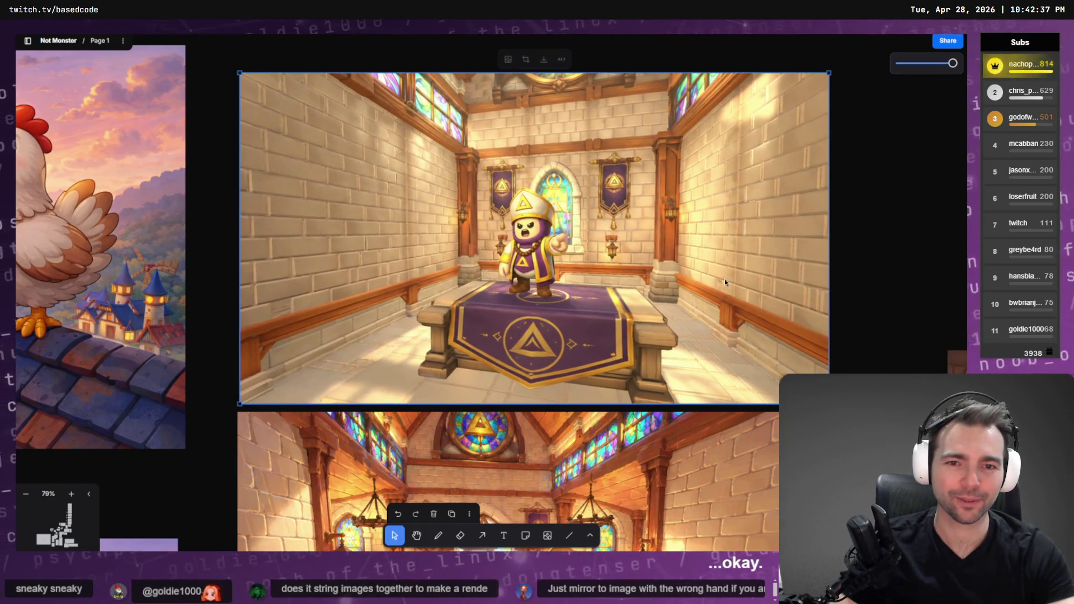
scroll(548, 276, down, 4)
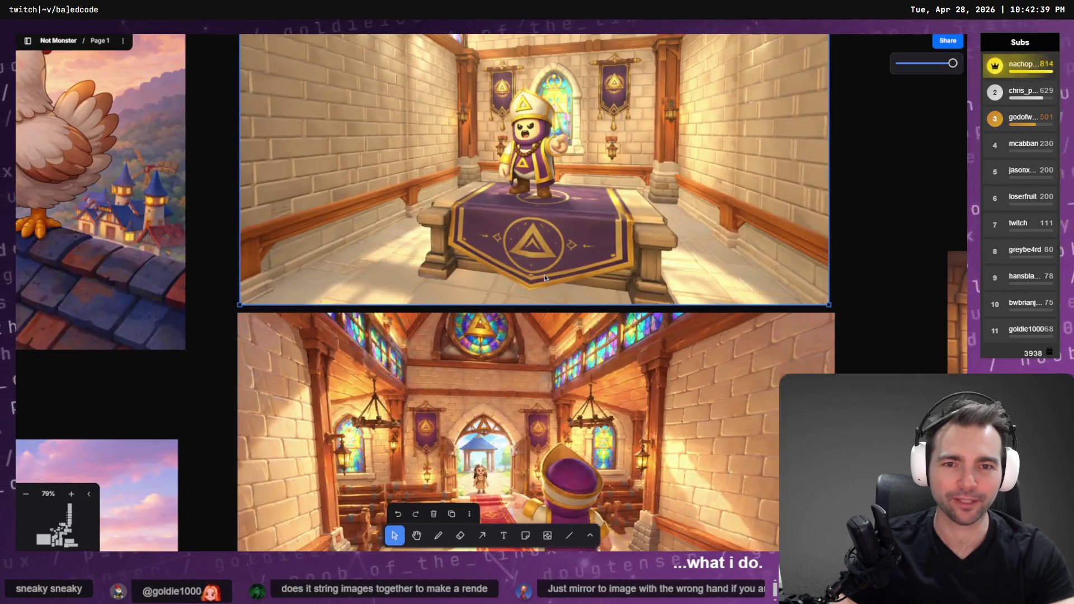
scroll(546, 278, down, 7)
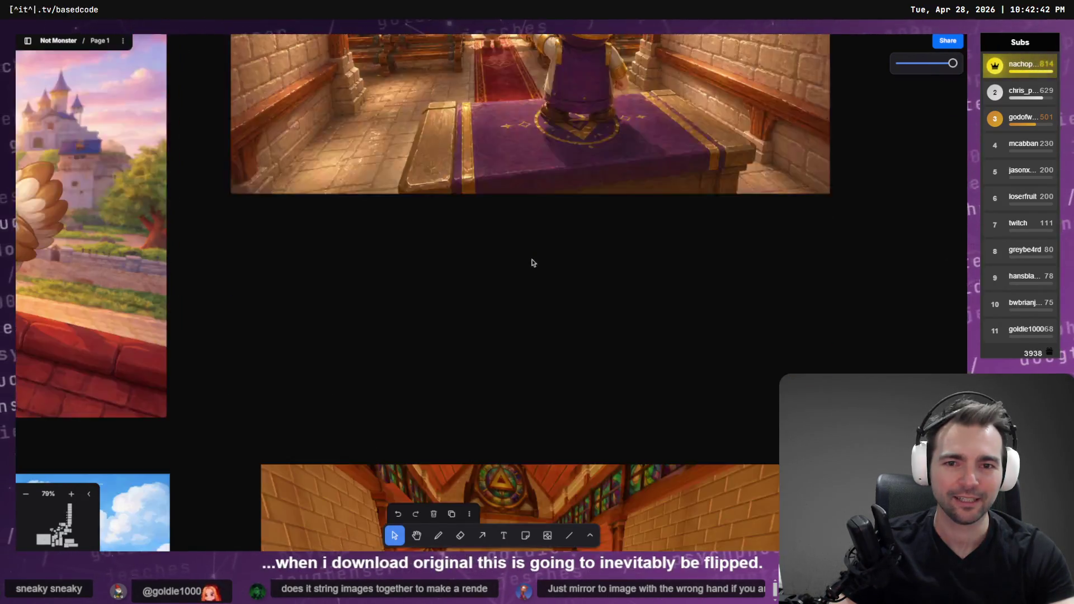
scroll(526, 265, up, 10)
scroll(528, 330, down, 9)
click(530, 396)
scroll(531, 391, down, 10)
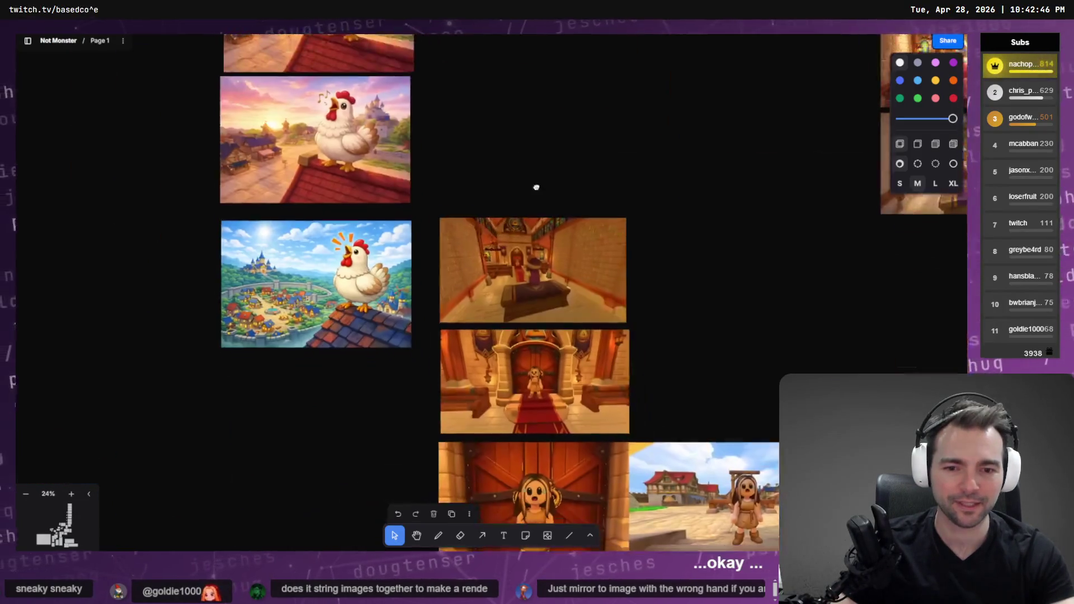
scroll(535, 187, down, 1)
click(556, 364)
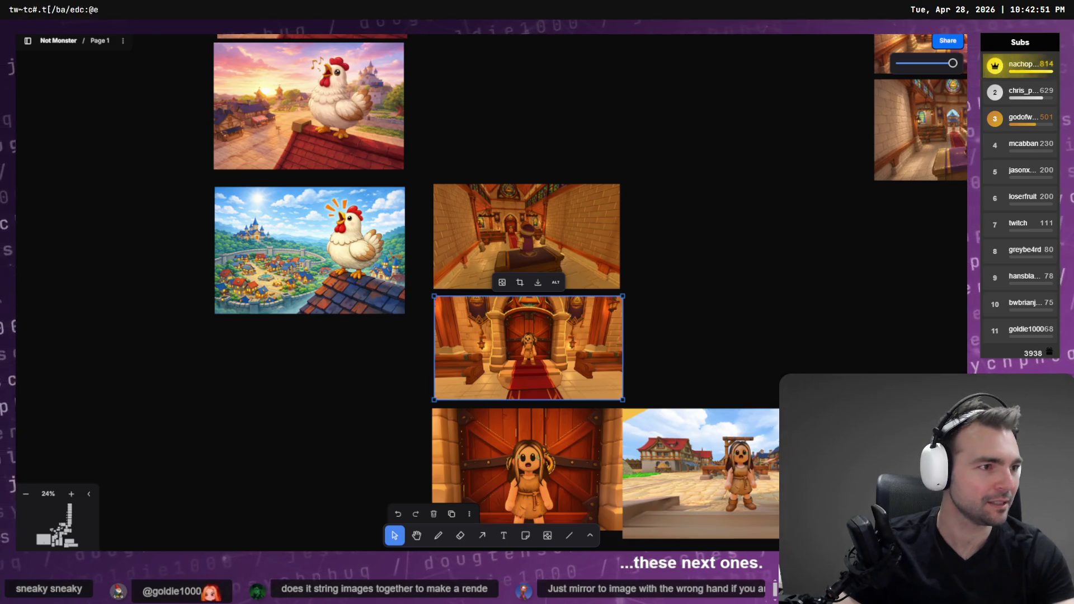
key(alt+Tab)
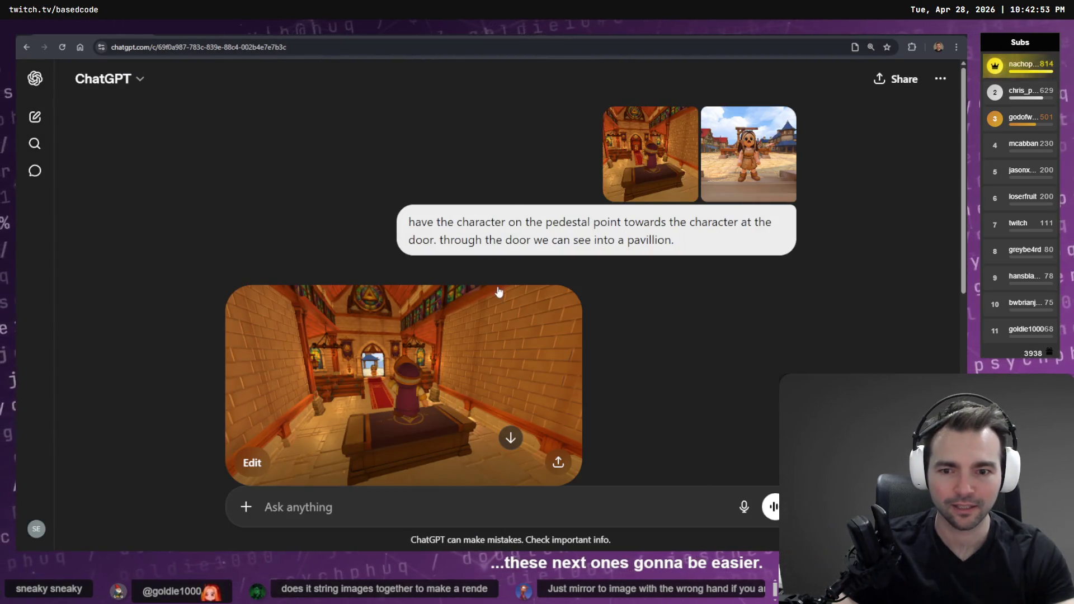
scroll(498, 291, down, 5)
key(alt+Tab)
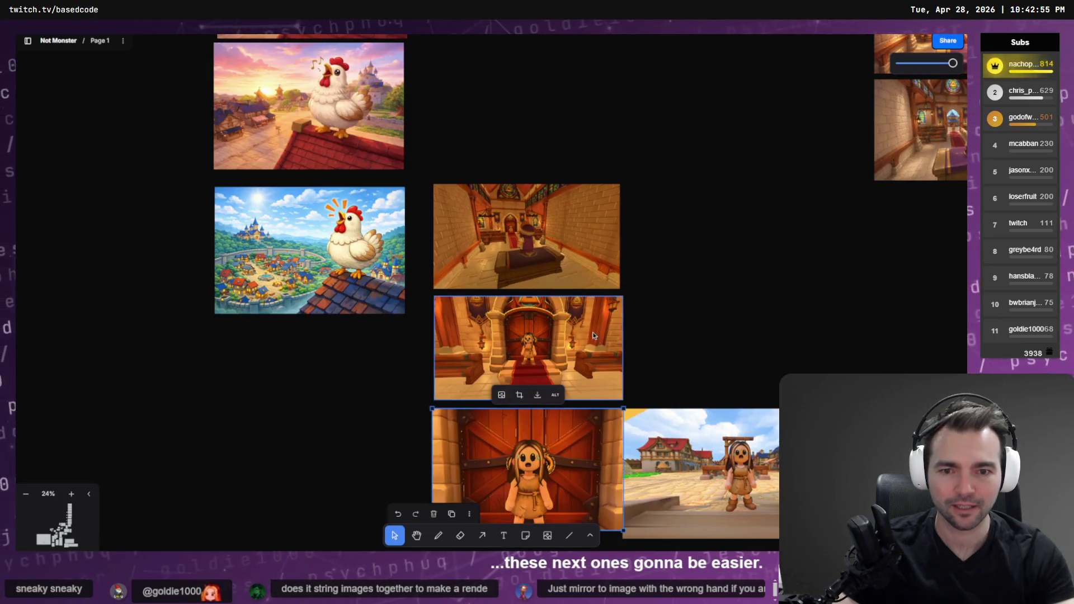
scroll(762, 304, down, 5)
scroll(358, 196, up, 5)
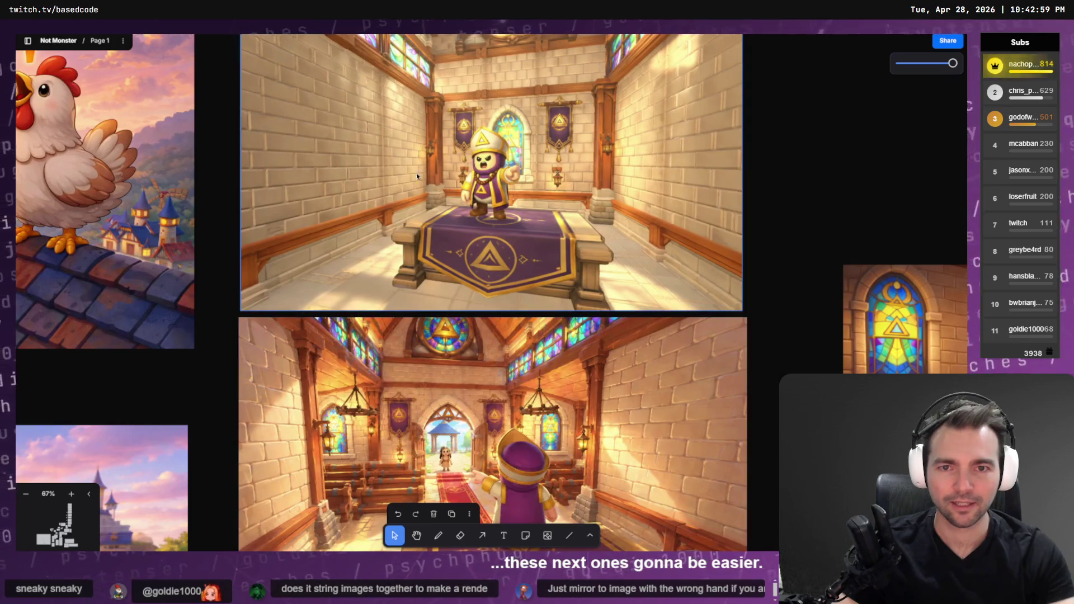
scroll(427, 171, down, 5)
scroll(479, 297, down, 5)
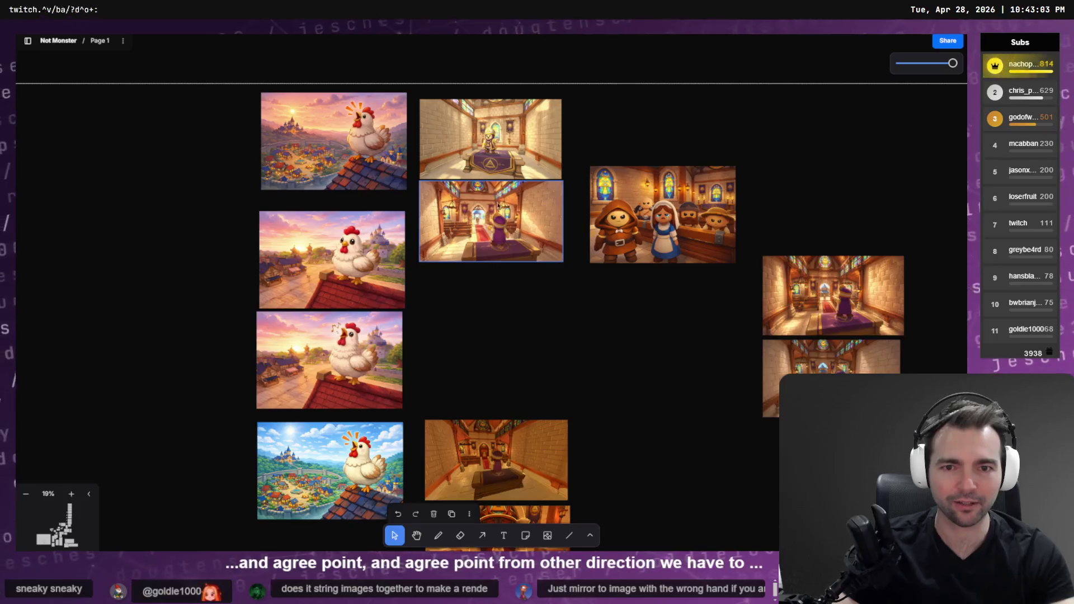
scroll(504, 241, up, 8)
scroll(510, 232, down, 6)
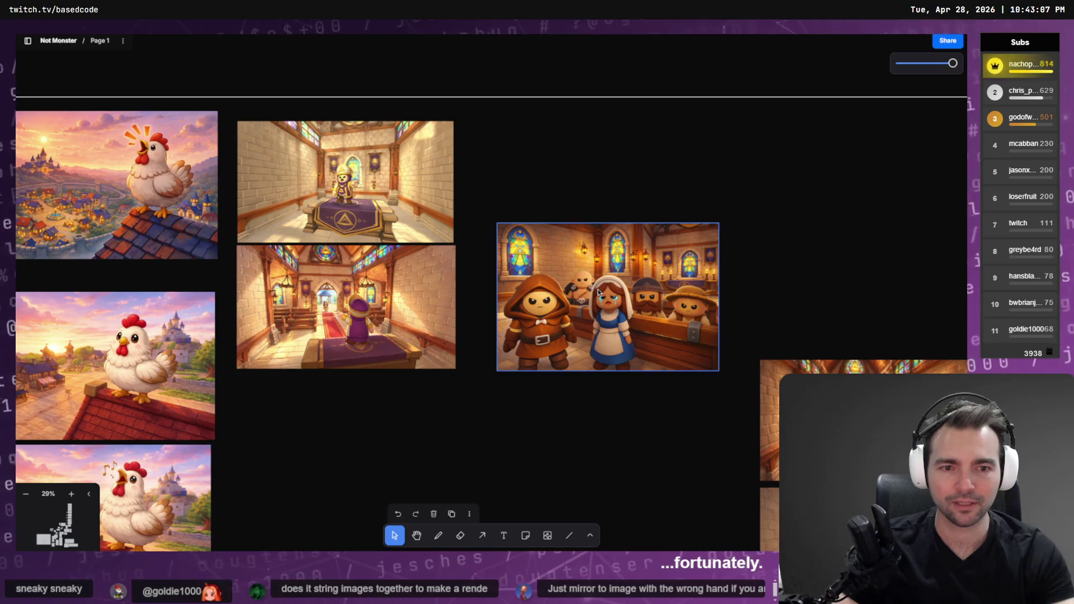
Step: Copy the crying-villagers pew image with Copy as > PNG, then select the chapel aisle image
click(597, 288)
right_click(599, 290)
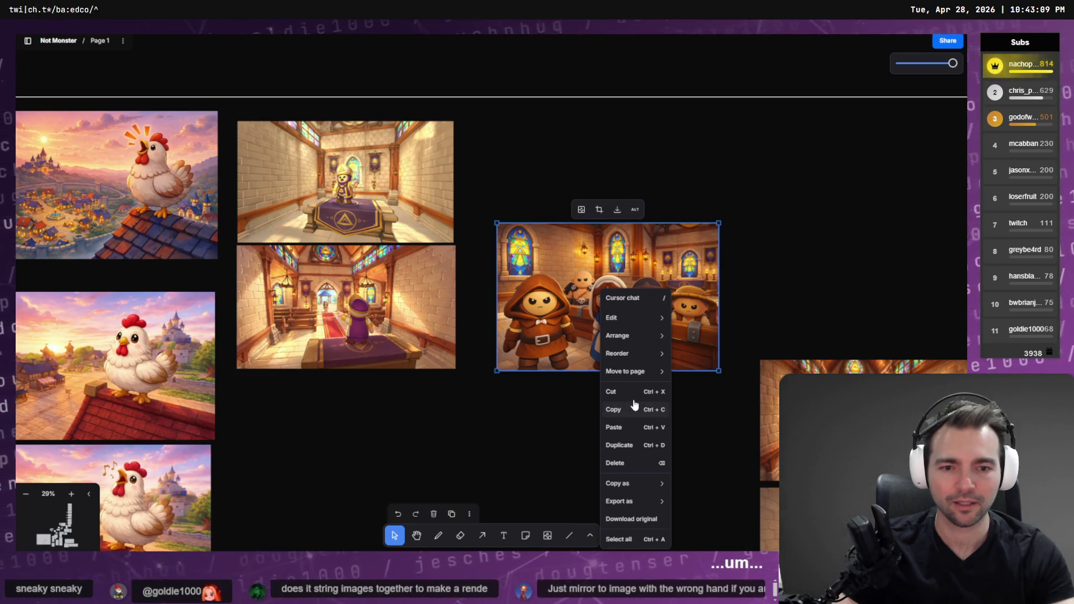
mouse_move(639, 483)
click(700, 507)
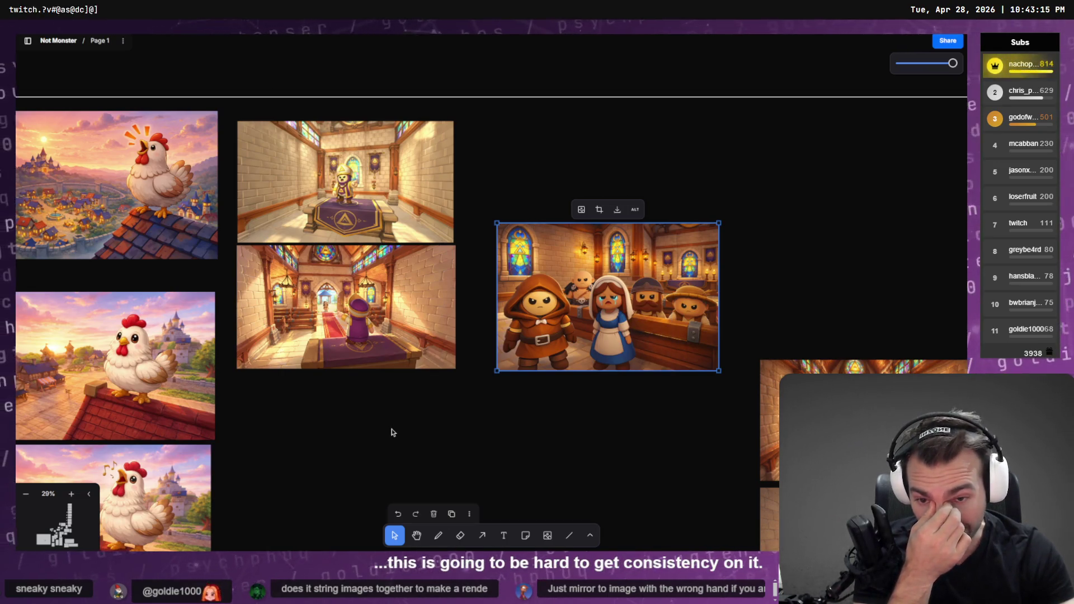
click(356, 318)
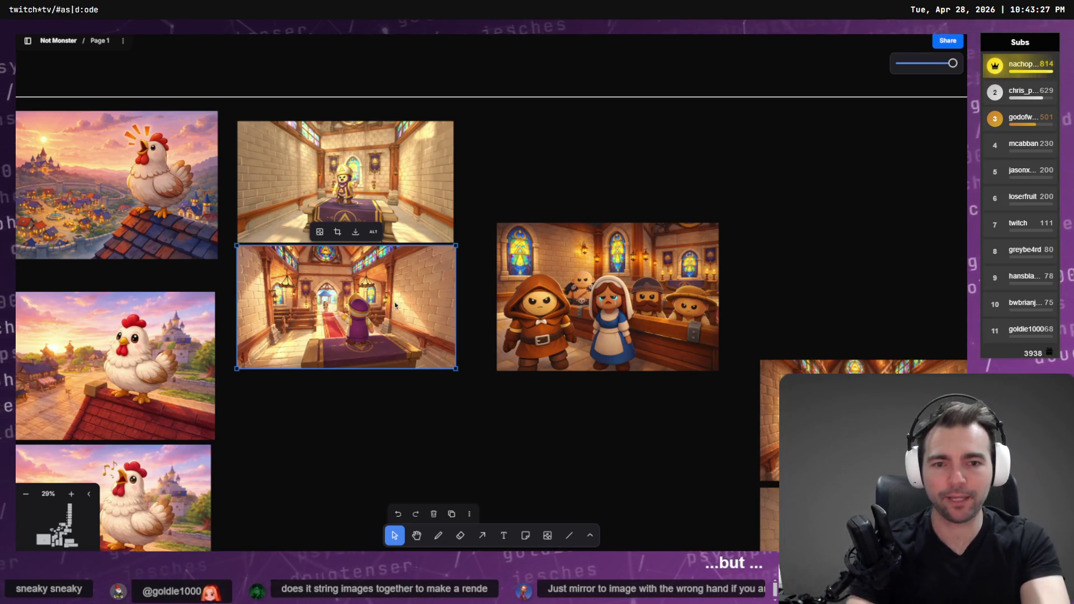
Step: Pan around the tldraw storyboard to review the chapel shots, including the crying-girl townsfolk scene
scroll(395, 317, up, 10)
scroll(351, 351, up, 2)
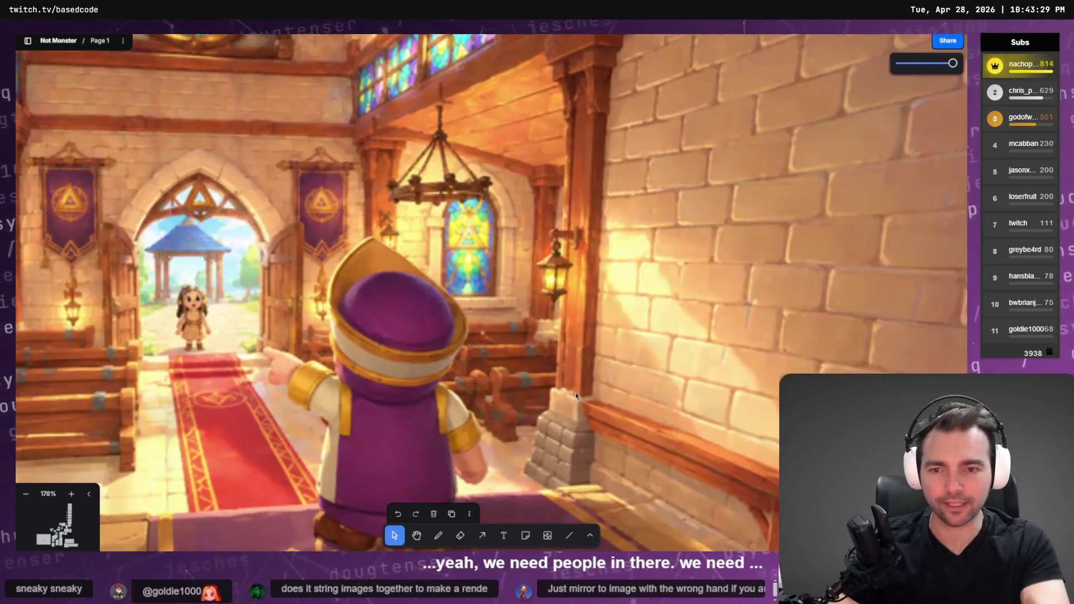
scroll(372, 317, down, 8)
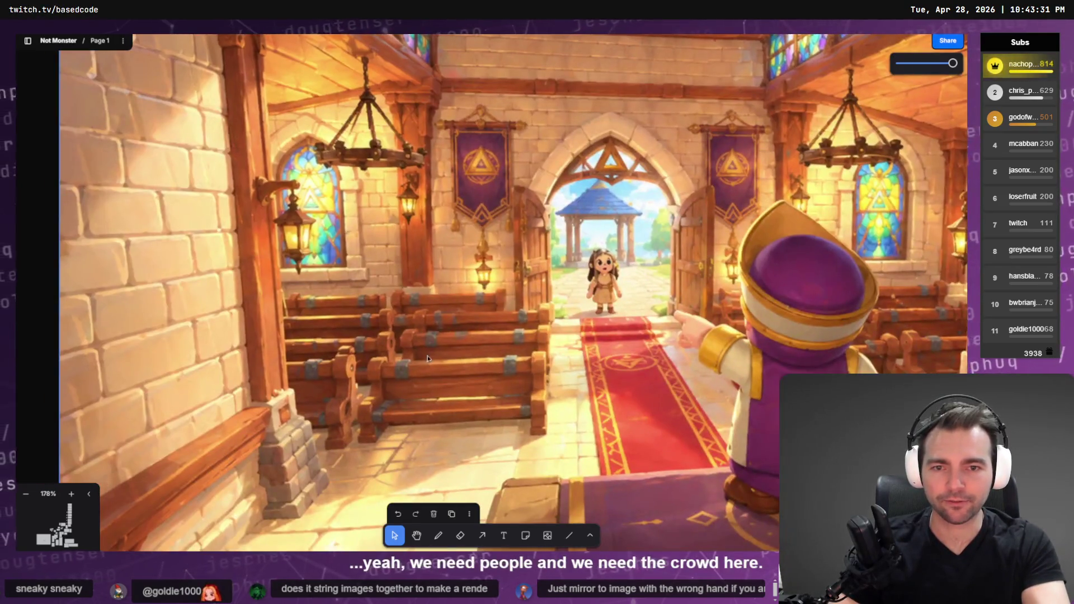
scroll(503, 302, right, 5)
scroll(524, 303, up, 3)
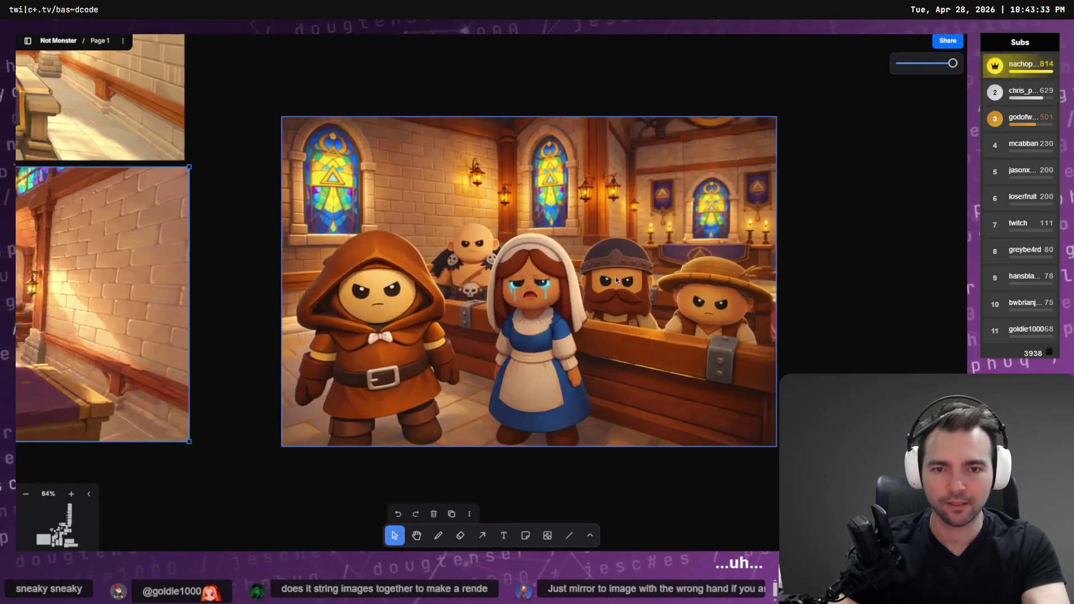
scroll(455, 363, left, 5)
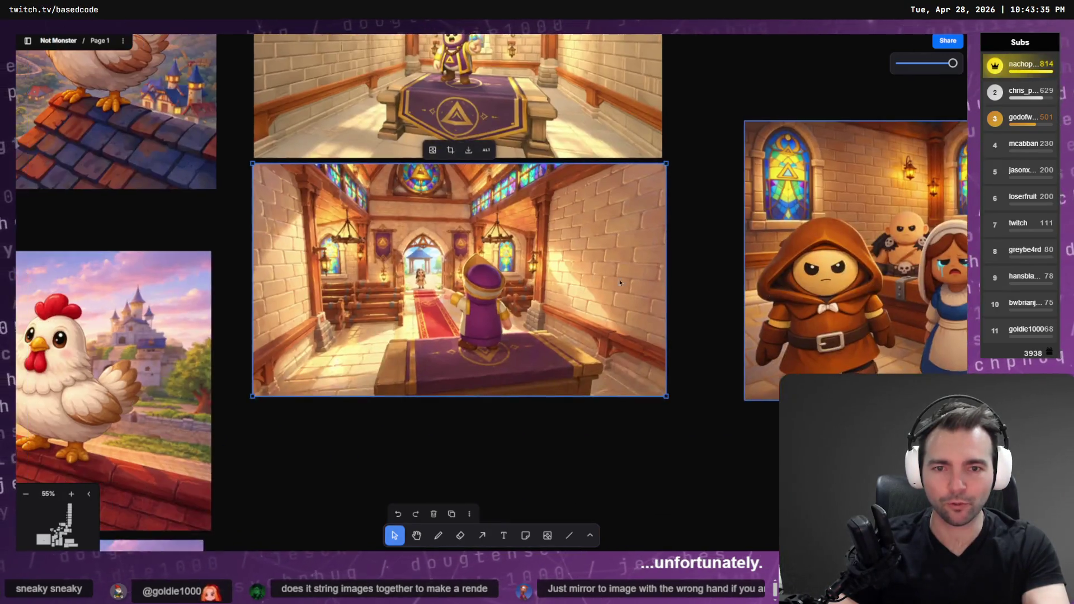
scroll(464, 358, up, 5)
scroll(348, 245, left, 4)
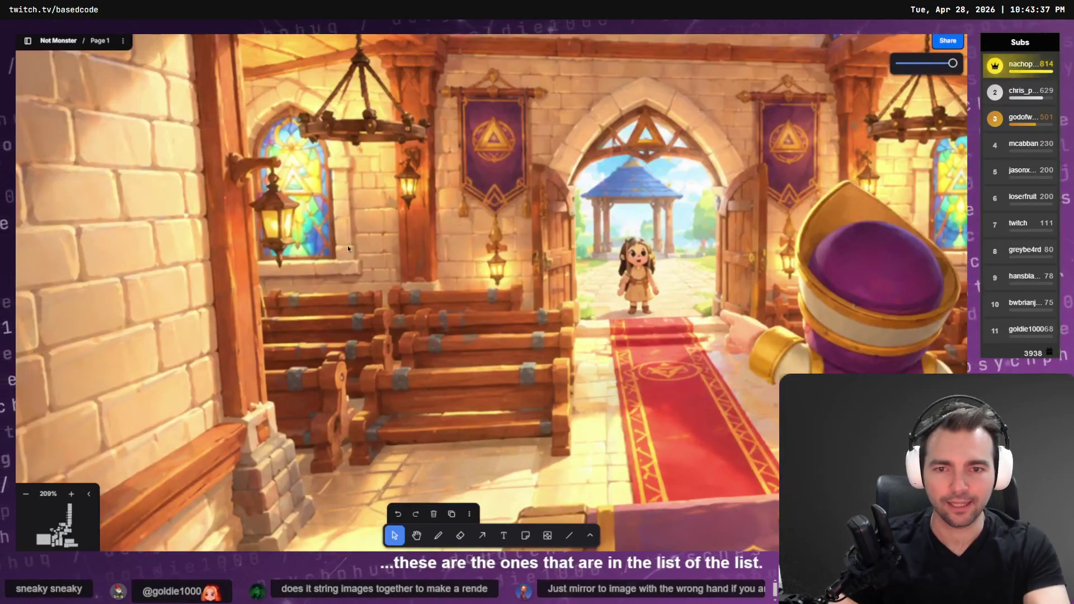
scroll(664, 400, down, 6)
scroll(554, 273, up, 10)
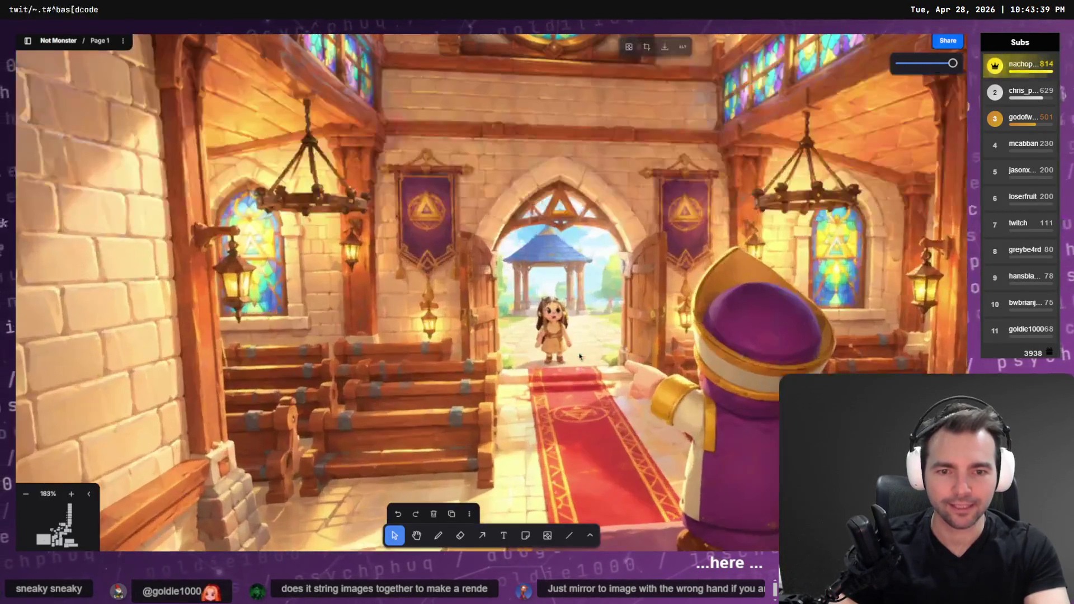
scroll(570, 353, down, 8)
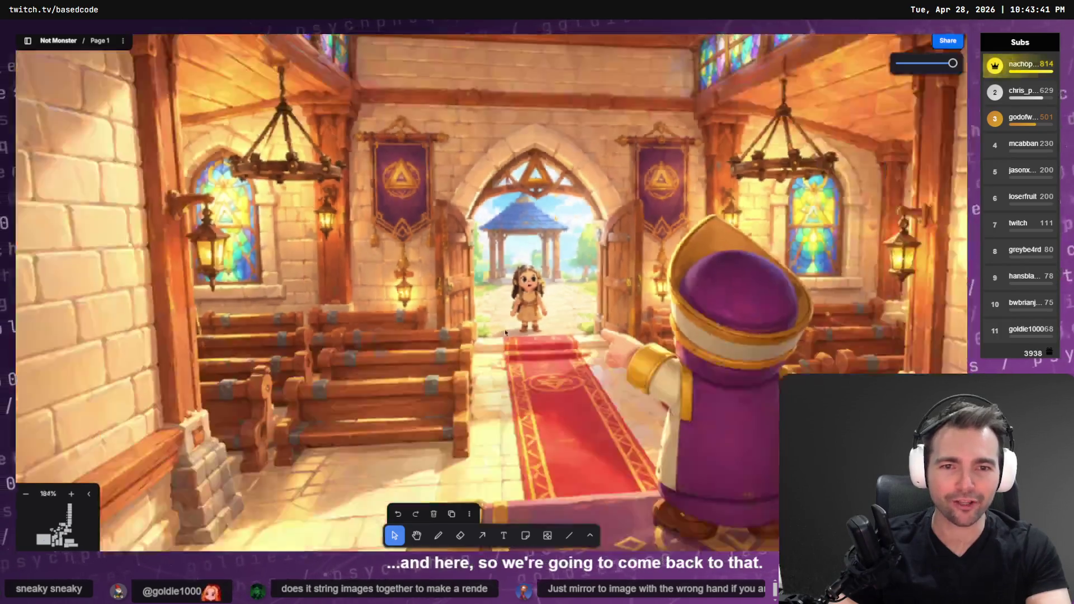
scroll(530, 367, down, 5)
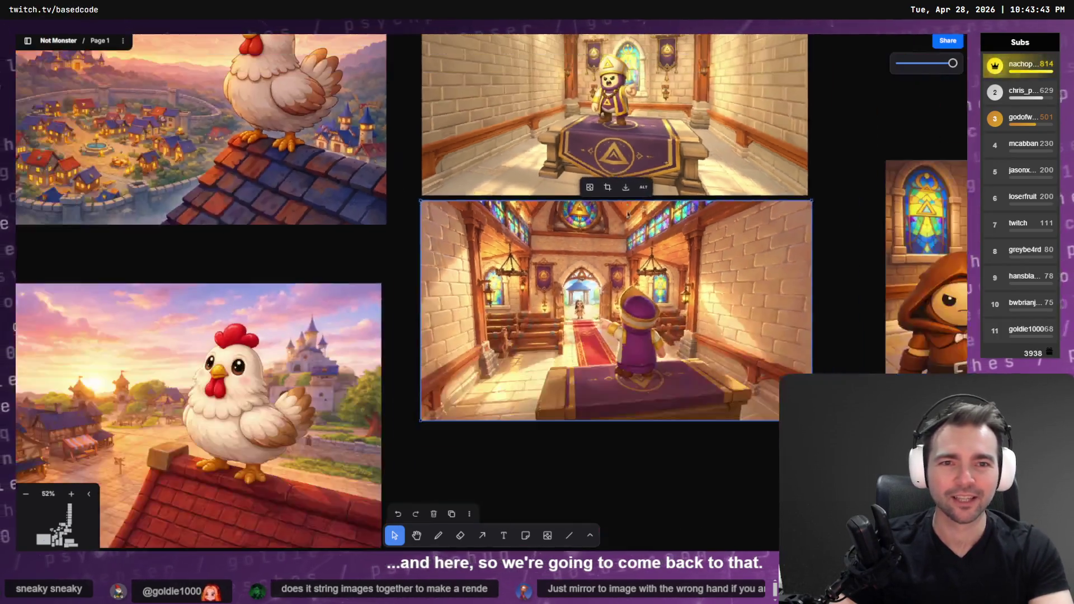
scroll(616, 372, up, 5)
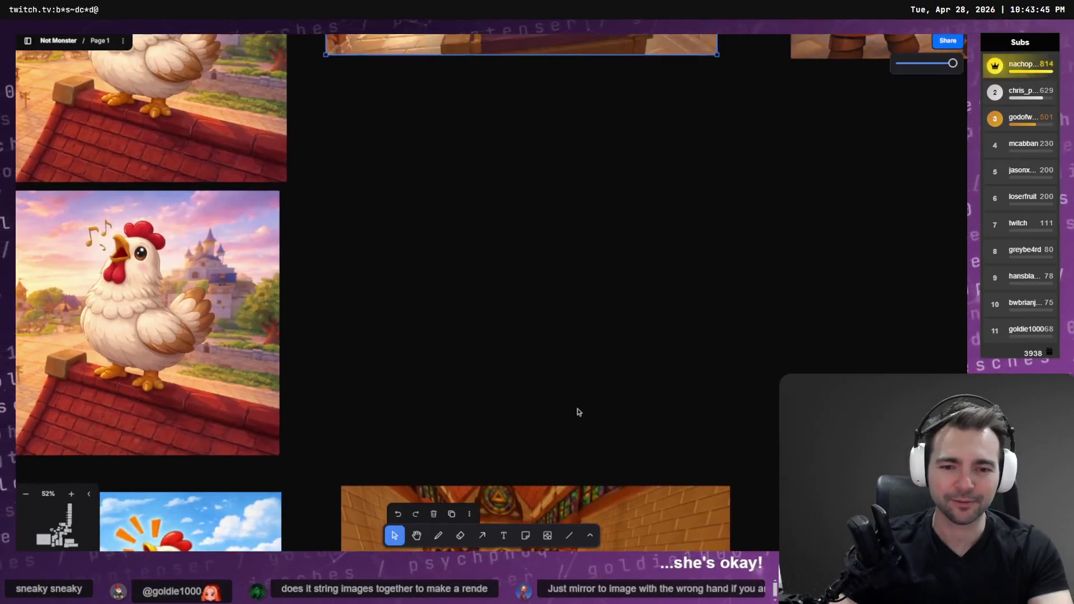
scroll(582, 280, down, 5)
scroll(586, 190, up, 5)
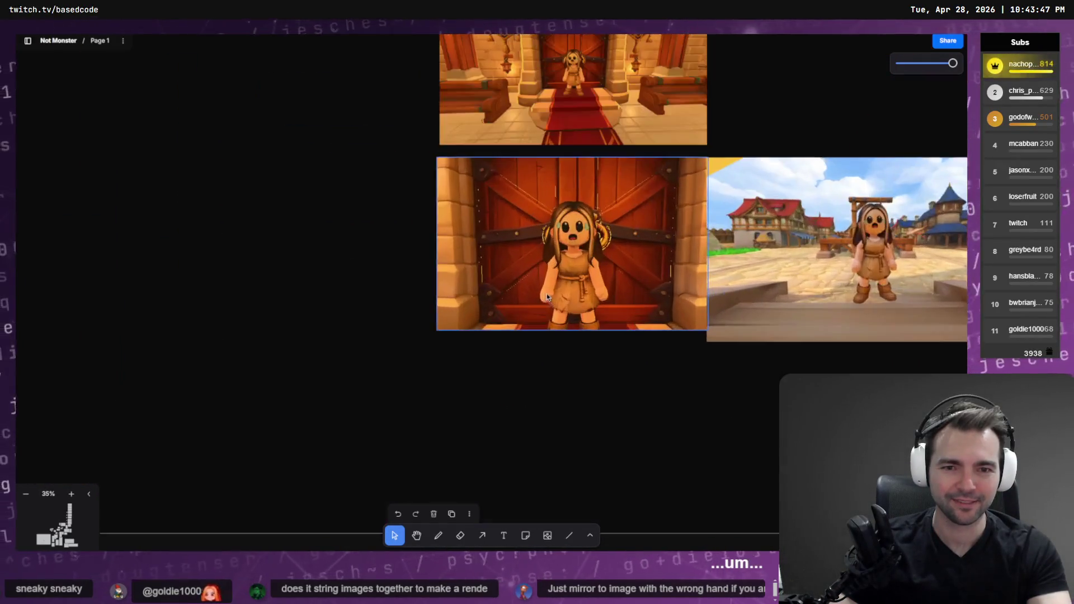
scroll(387, 321, up, 5)
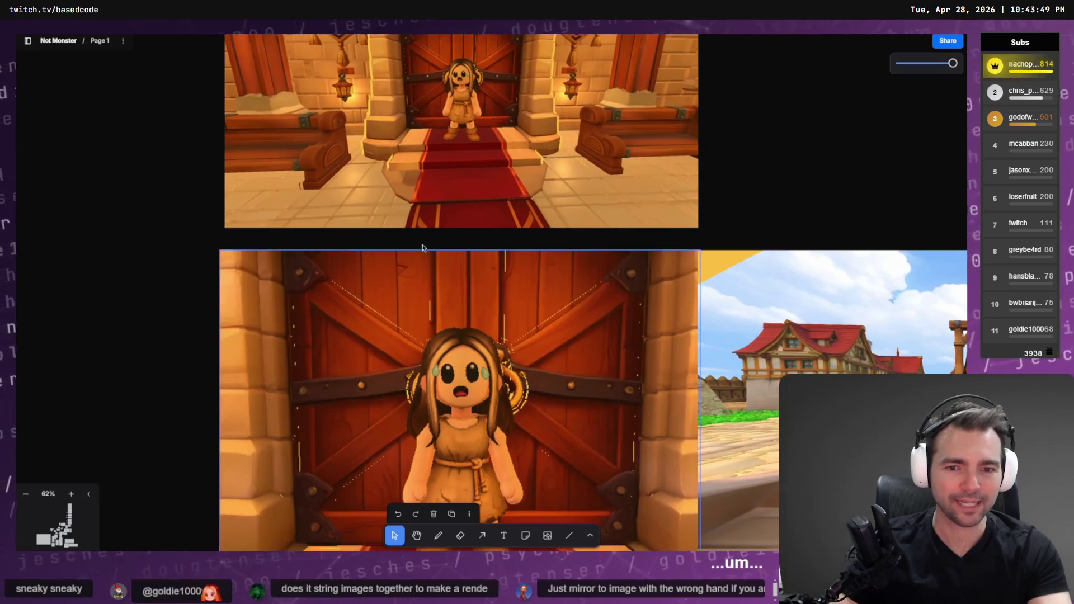
scroll(554, 363, down, 5)
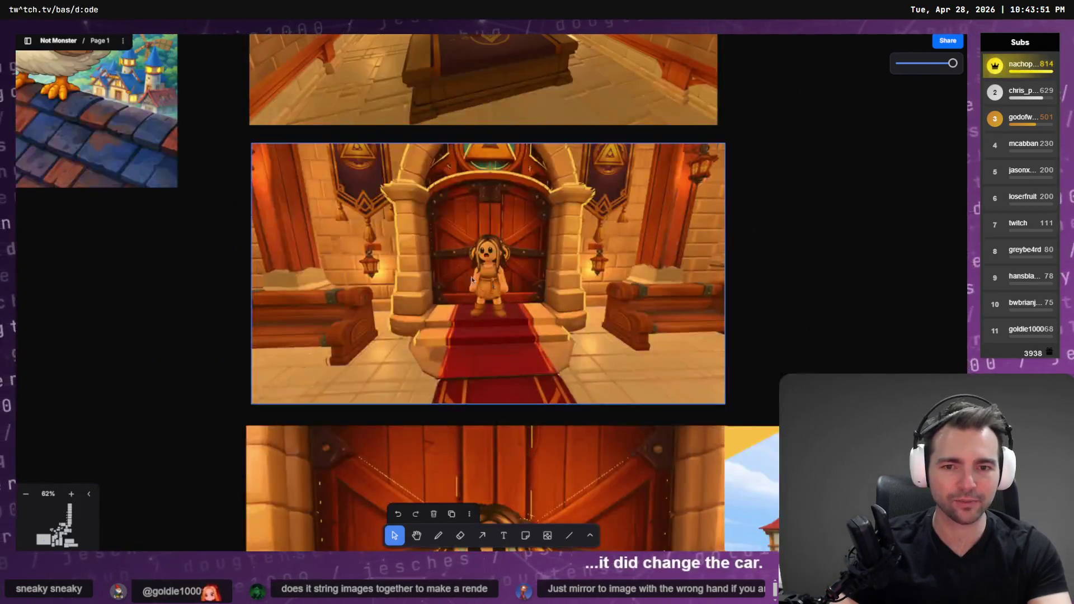
scroll(506, 280, down, 5)
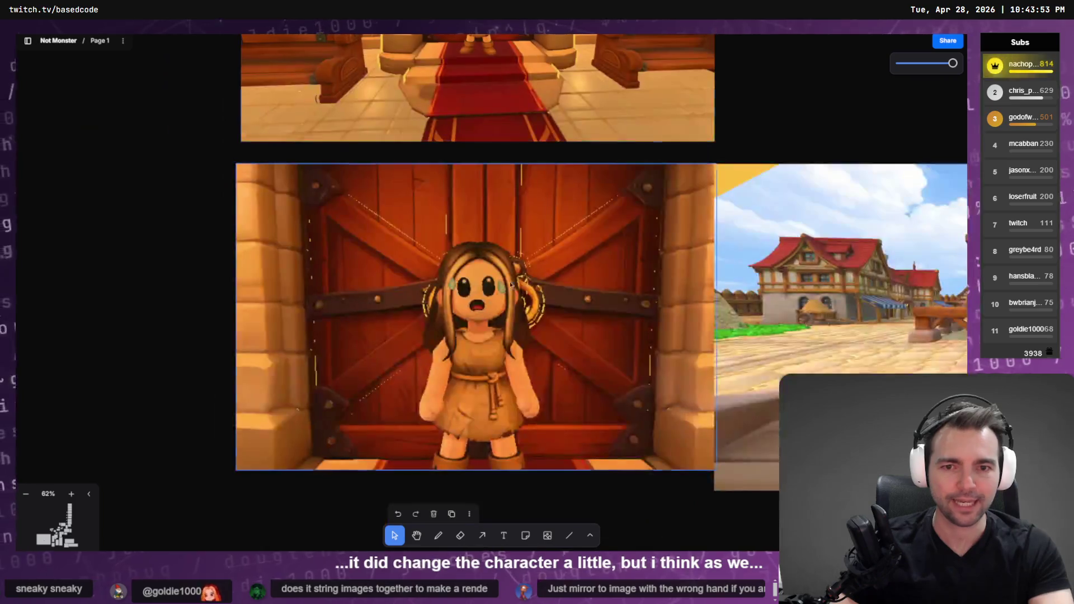
scroll(481, 378, up, 5)
scroll(545, 318, up, 2)
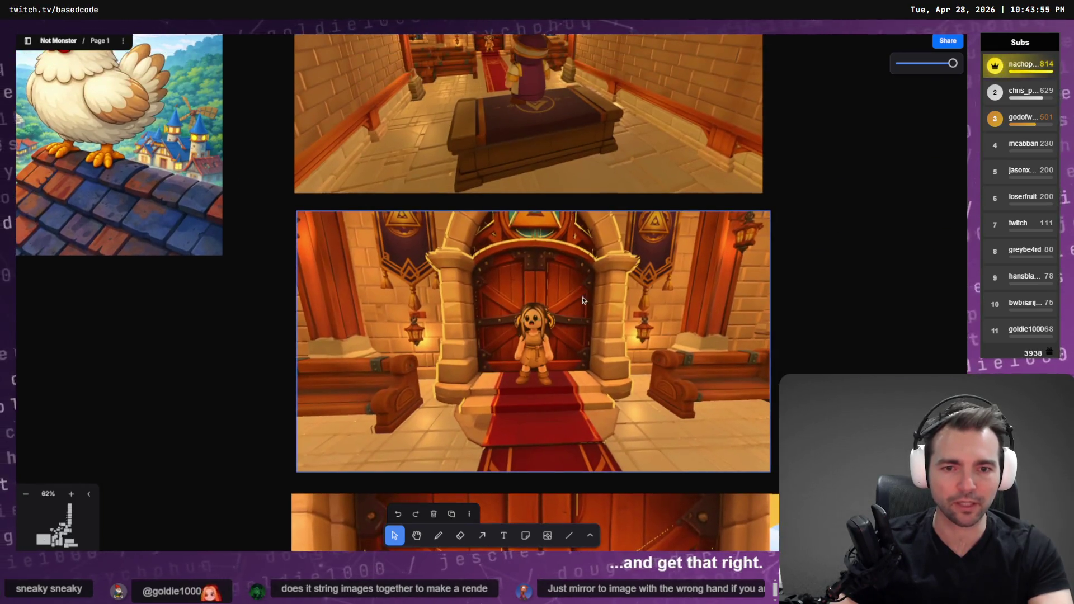
Step: Bring the tldraw storyboard back to the front, then move over to the Codex terminal
key(alt+Tab)
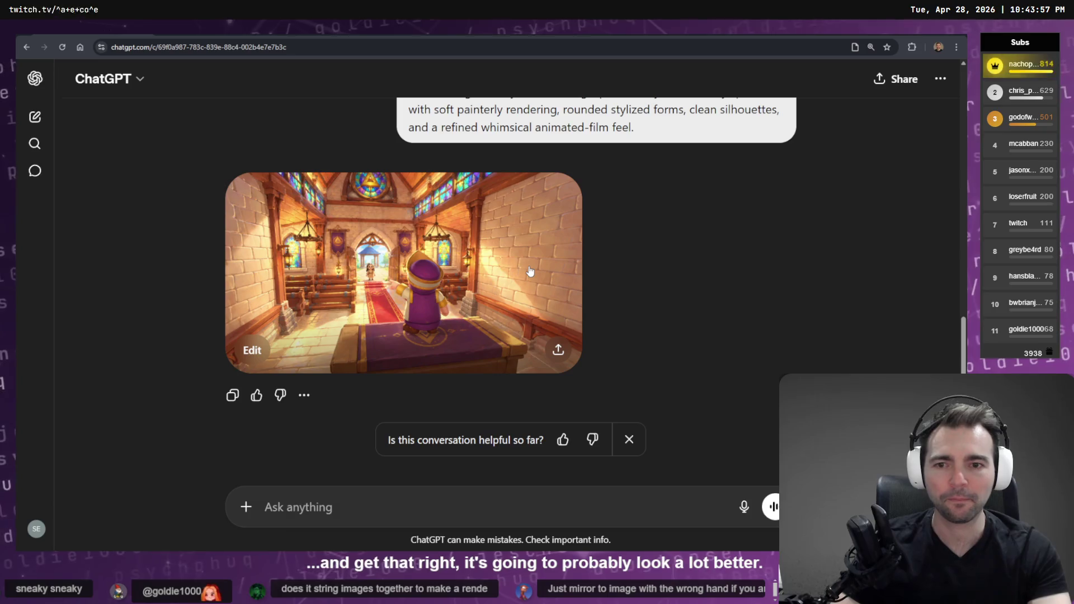
key(alt+Tab)
click(488, 273)
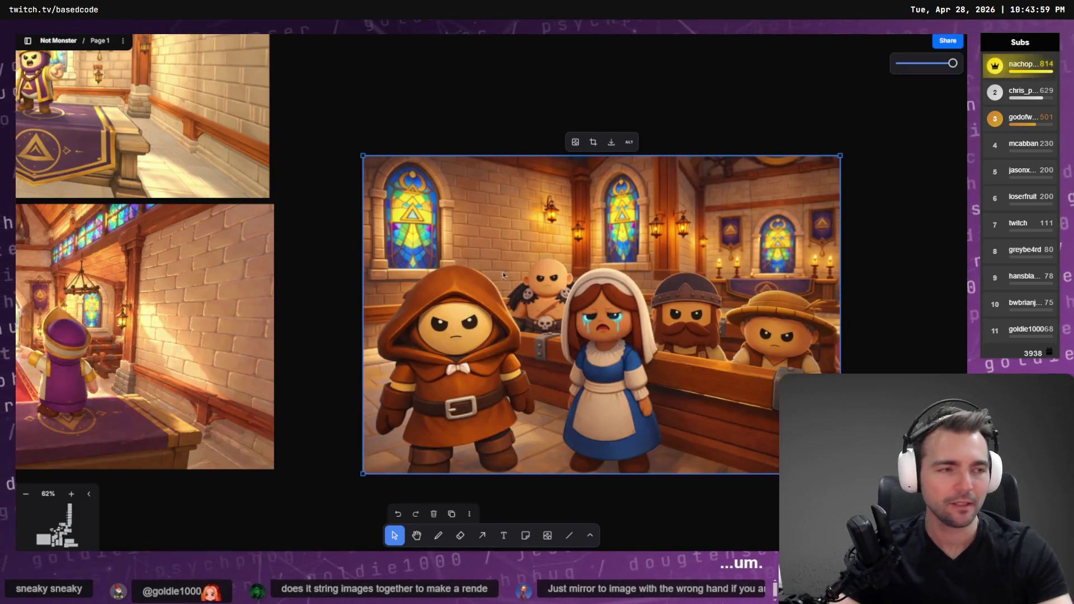
key(alt+Tab)
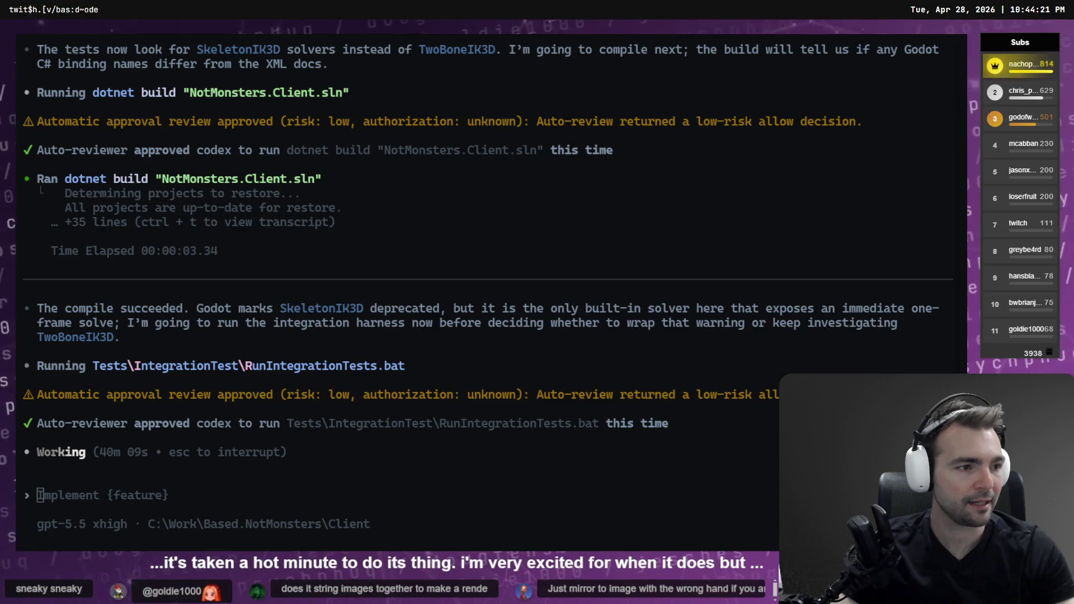
Step: After reviewing the Codex build and test log, return to the ChatGPT conversation
key(alt+Tab)
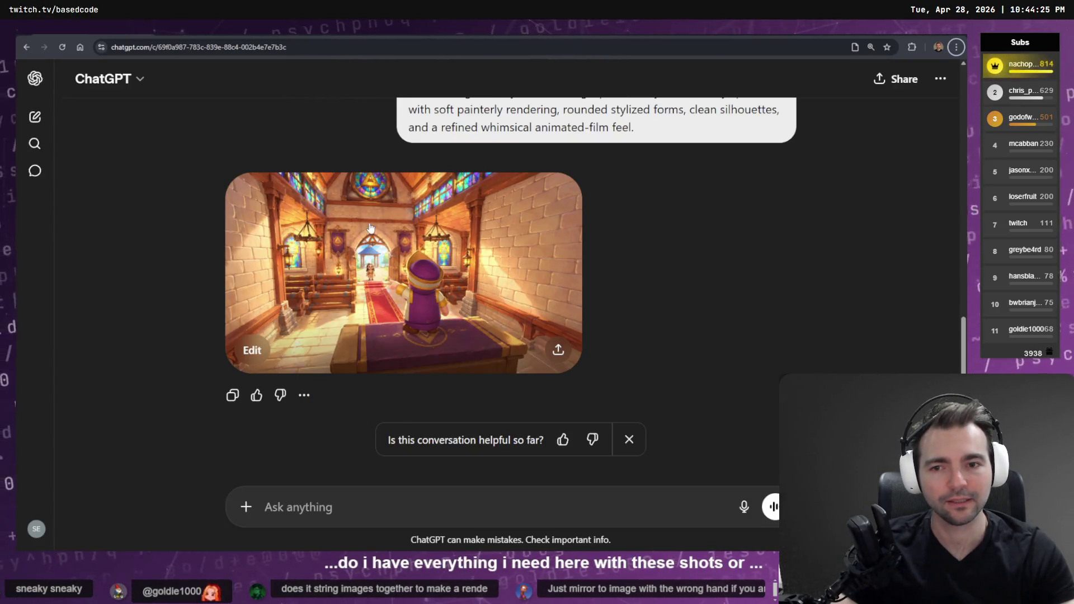
Step: Attach the 222108 screenshot from the Screenshots folder to a new ChatGPT message
scroll(369, 226, up, 5)
scroll(378, 250, down, 5)
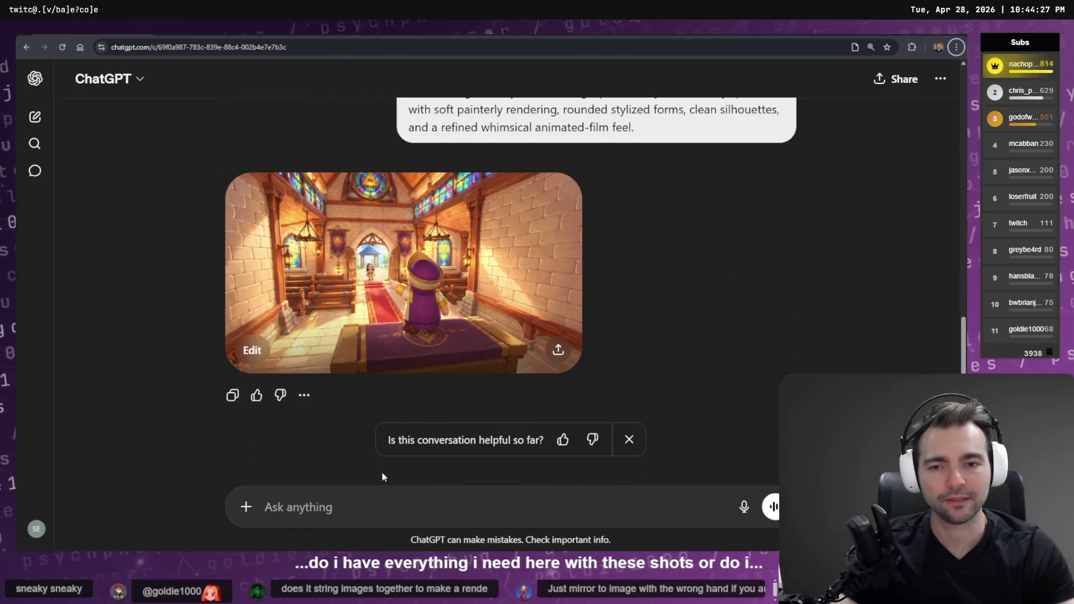
click(244, 508)
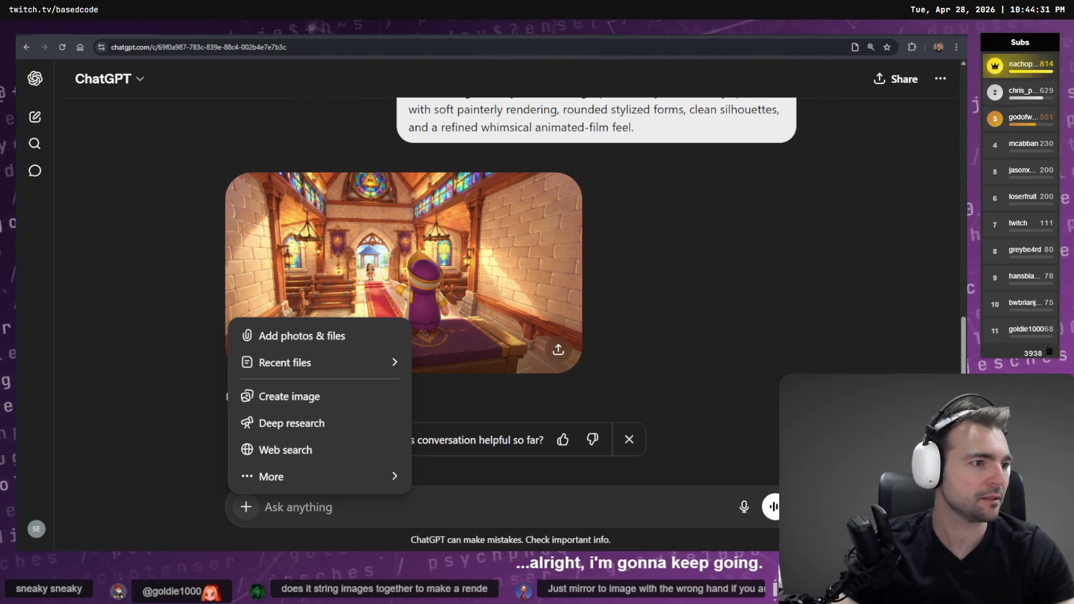
key(alt+Tab)
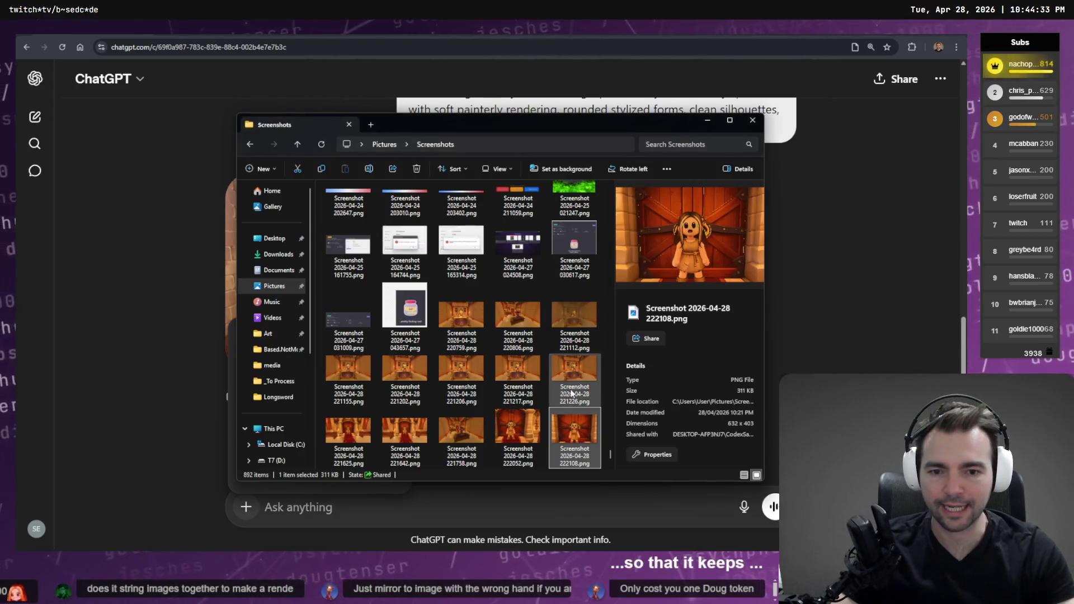
click(475, 427)
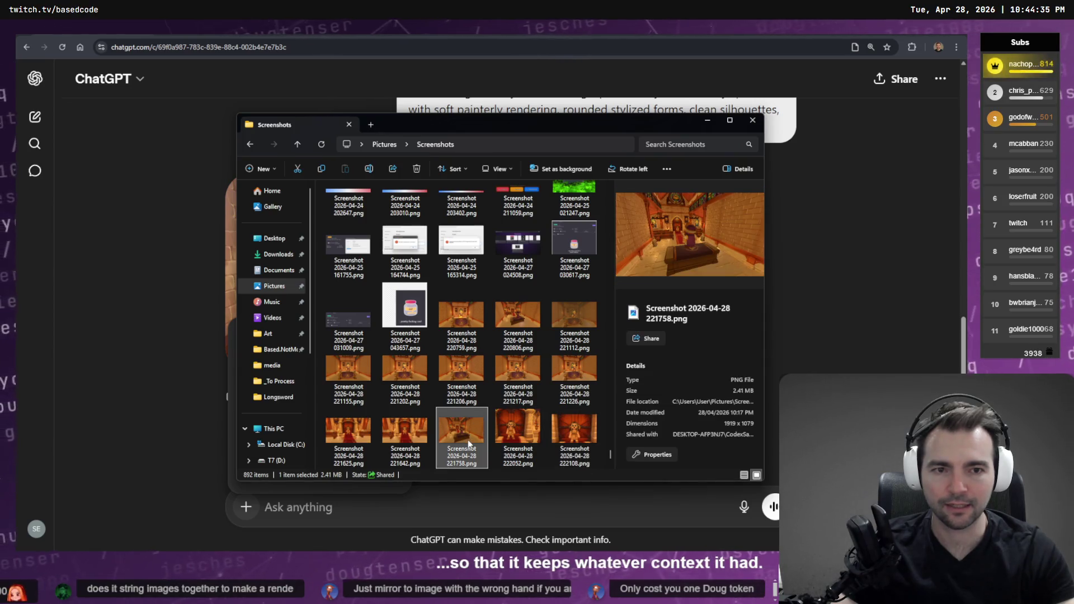
click(576, 433)
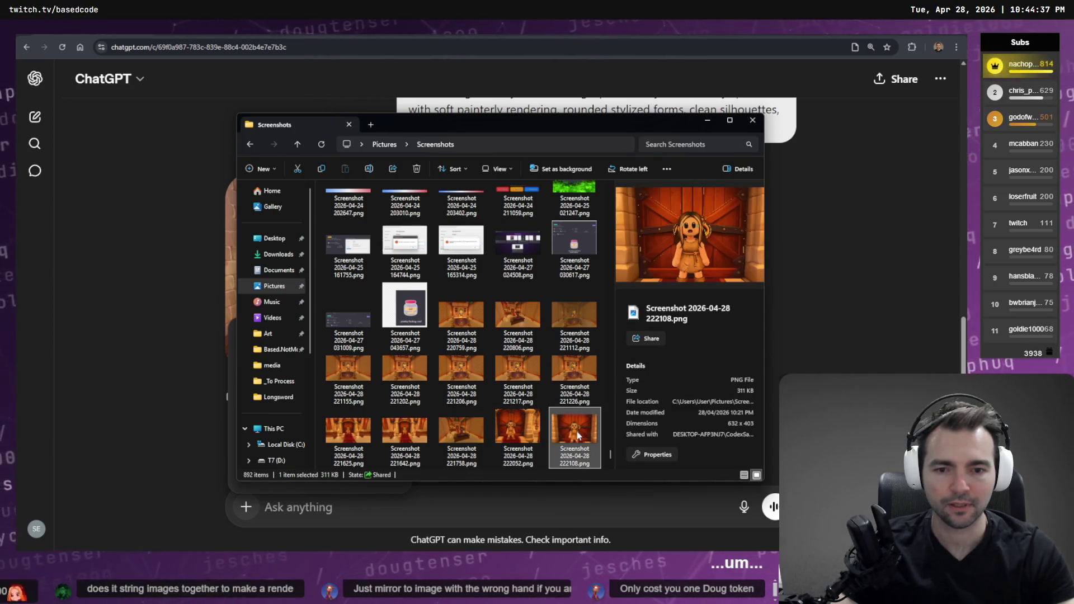
scroll(579, 428, down, 1)
click(405, 433)
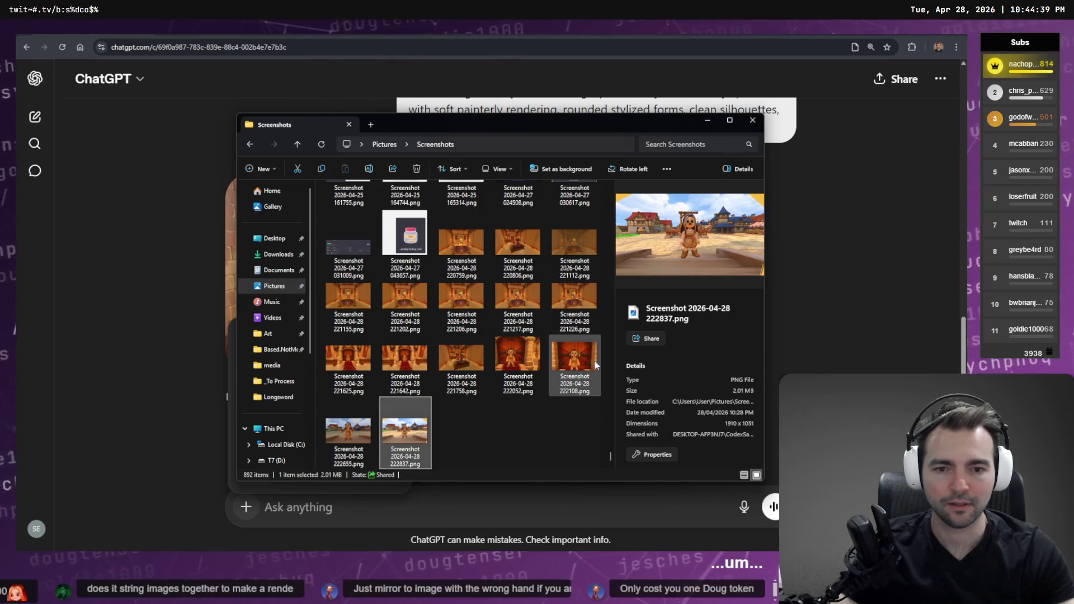
click(576, 369)
mouse_move(578, 359)
mouse_down()
mouse_move(470, 494)
mouse_move(249, 505)
mouse_up()
click(246, 506)
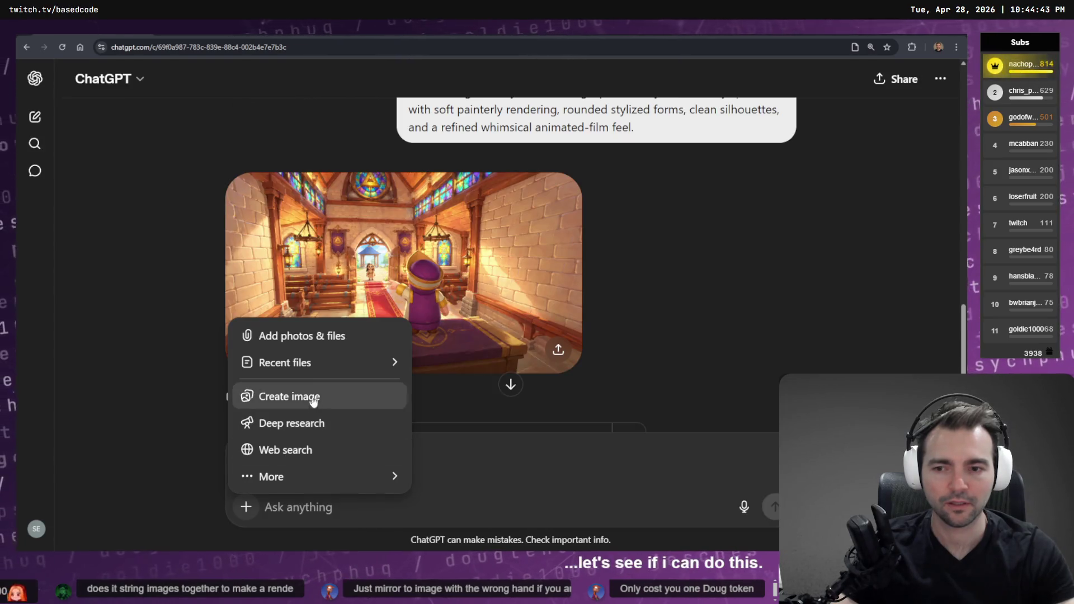
click(324, 503)
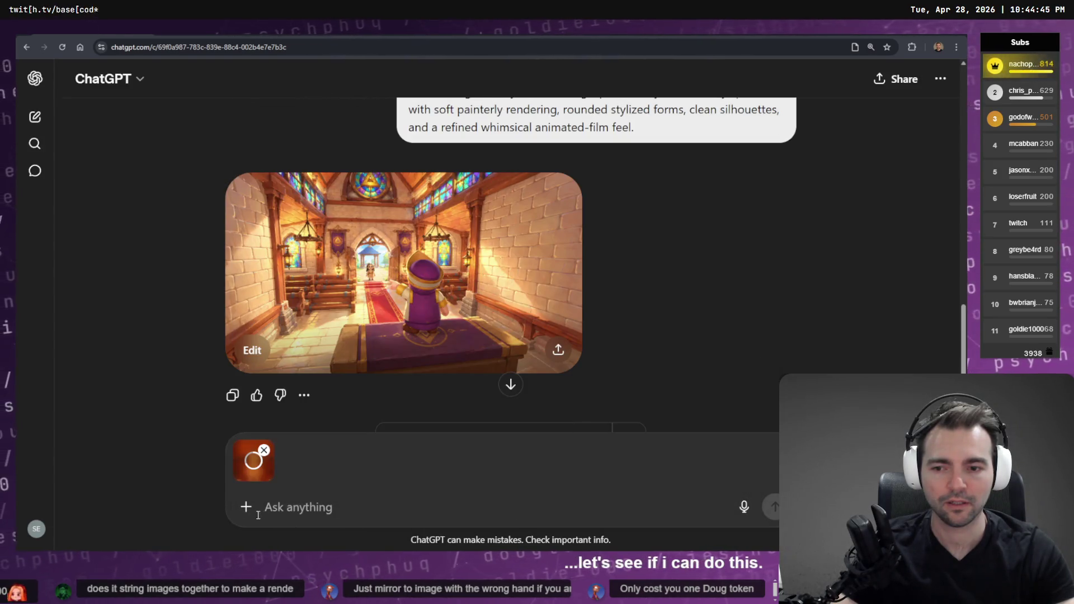
Step: Add the outdoor 222837 screenshot and check the first attachment at full size
key(alt+Tab)
click(415, 429)
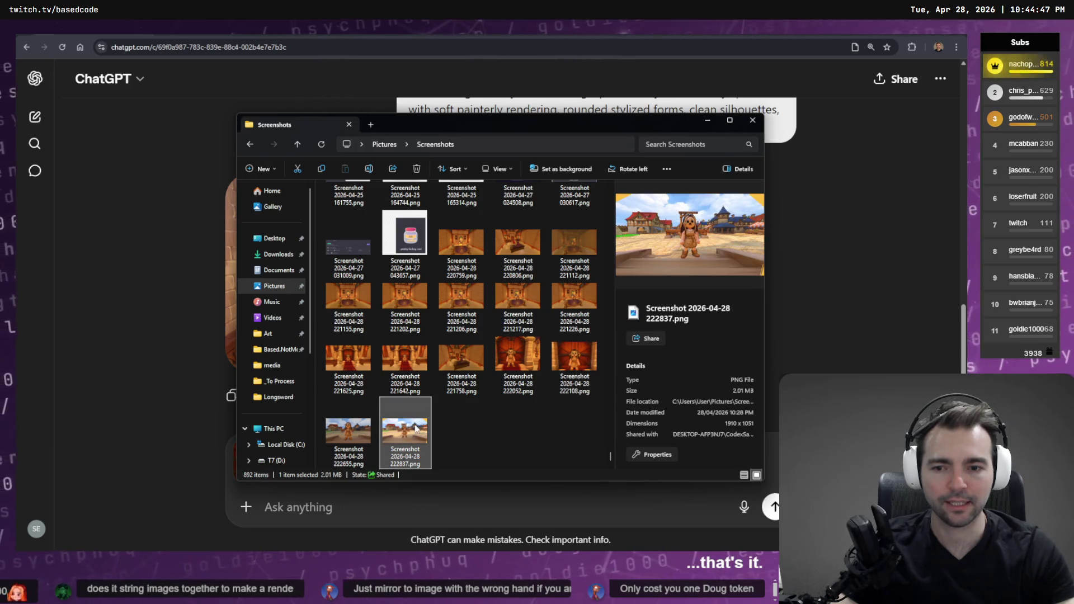
drag(415, 429, 382, 519)
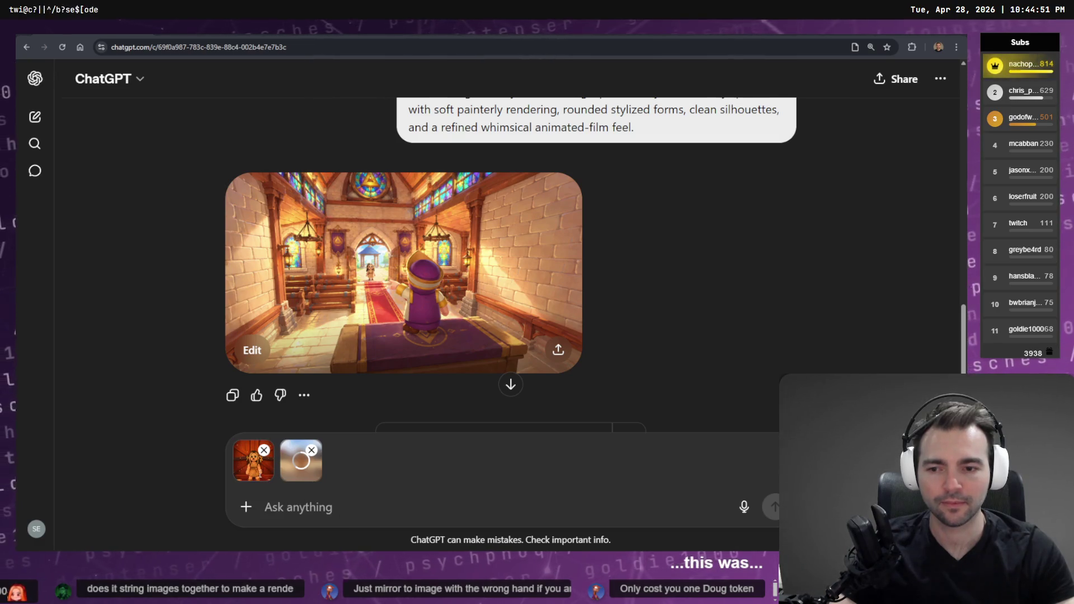
click(251, 469)
click(393, 347)
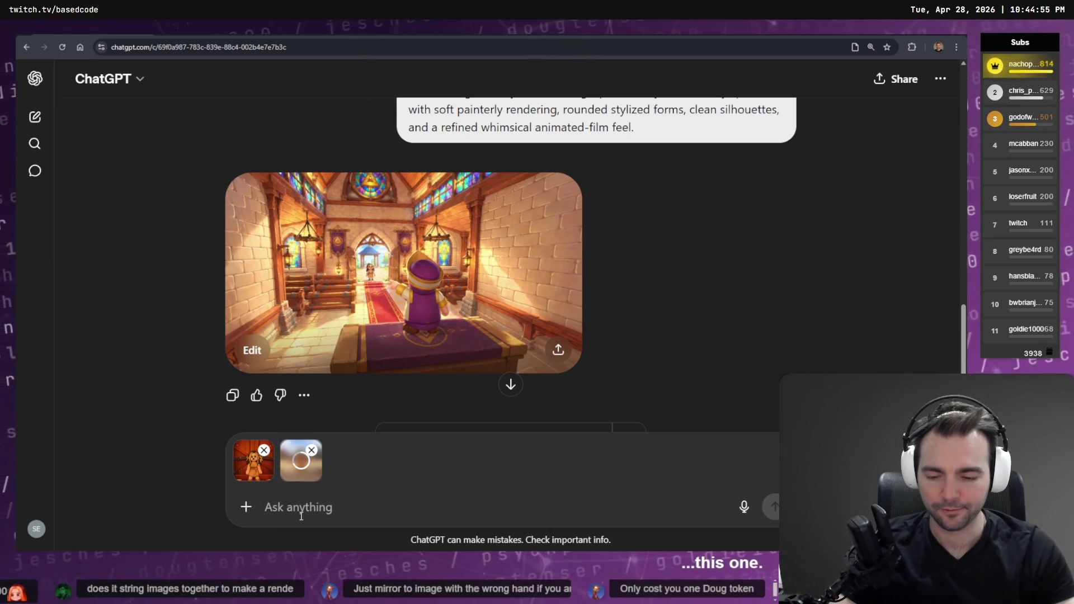
Step: Attach the 221642 chapel-interior screenshot to the message
key(alt+Tab)
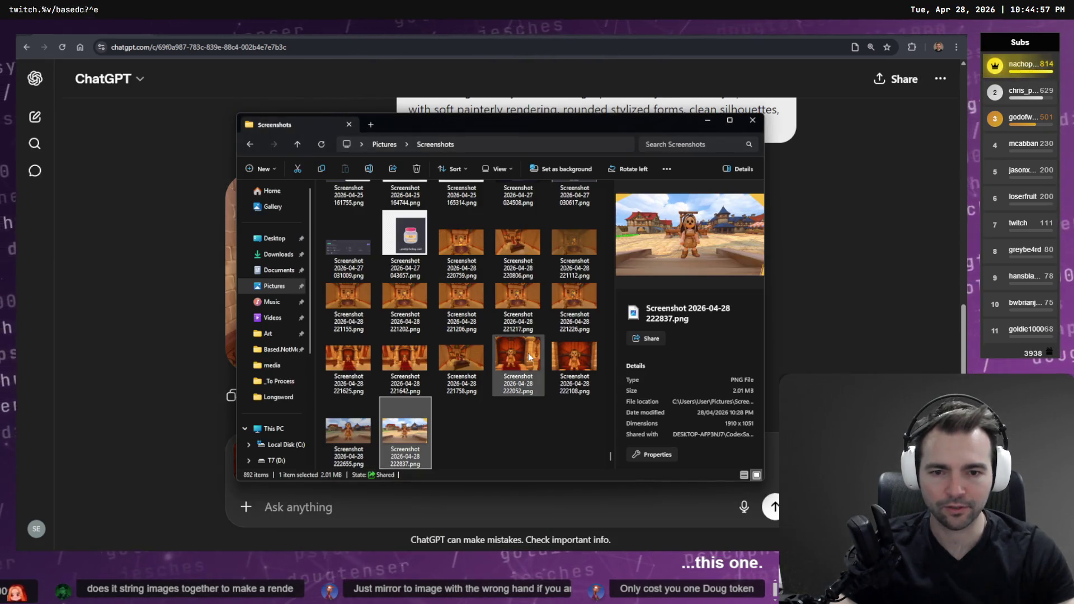
click(461, 361)
click(420, 373)
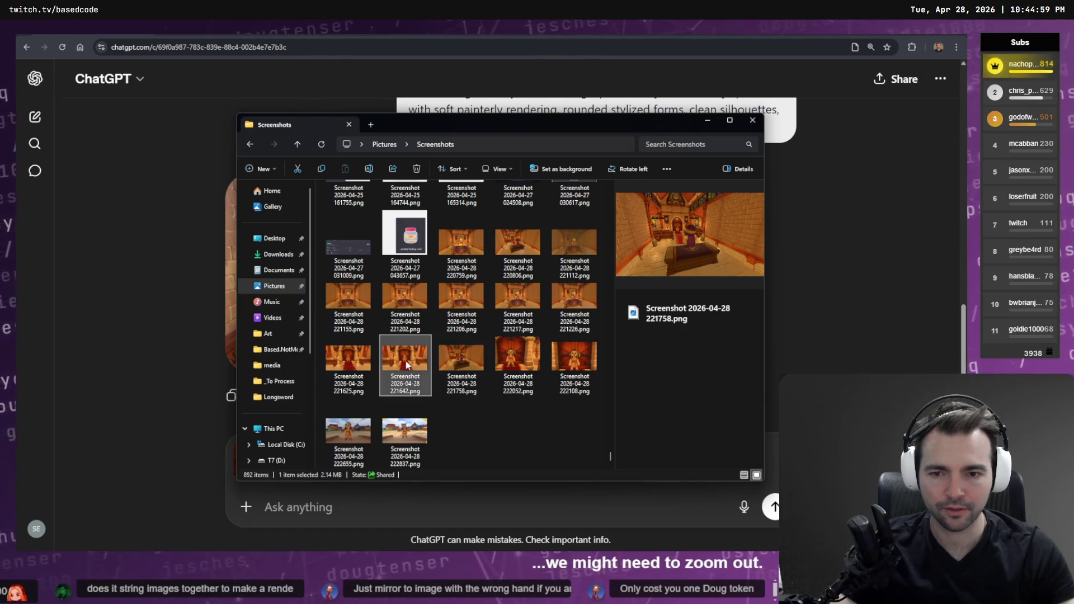
key(alt+Tab)
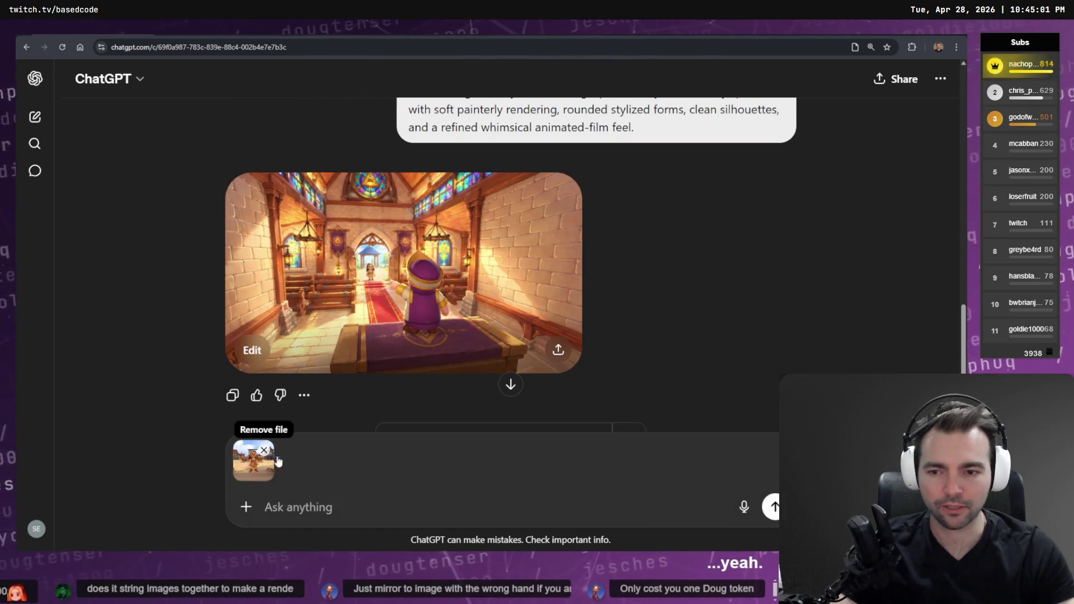
key(alt+Tab)
mouse_move(420, 361)
mouse_down()
mouse_move(391, 425)
mouse_move(308, 493)
mouse_move(338, 501)
mouse_up()
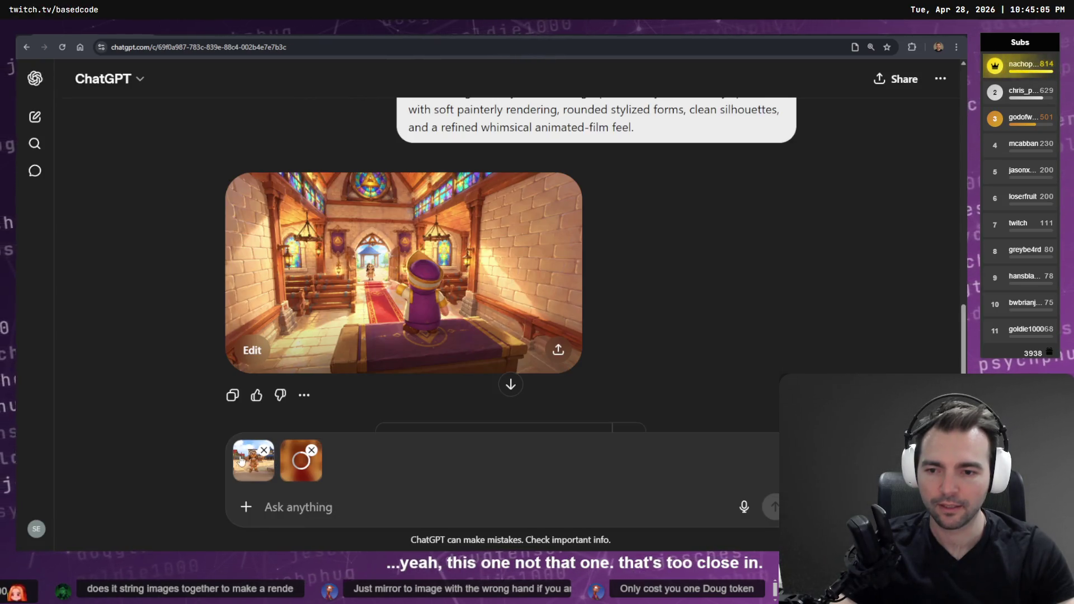
Step: Remove the outdoor attachment and re-add 222837 so it comes after the interior shot
click(264, 450)
key(alt+Tab)
click(348, 430)
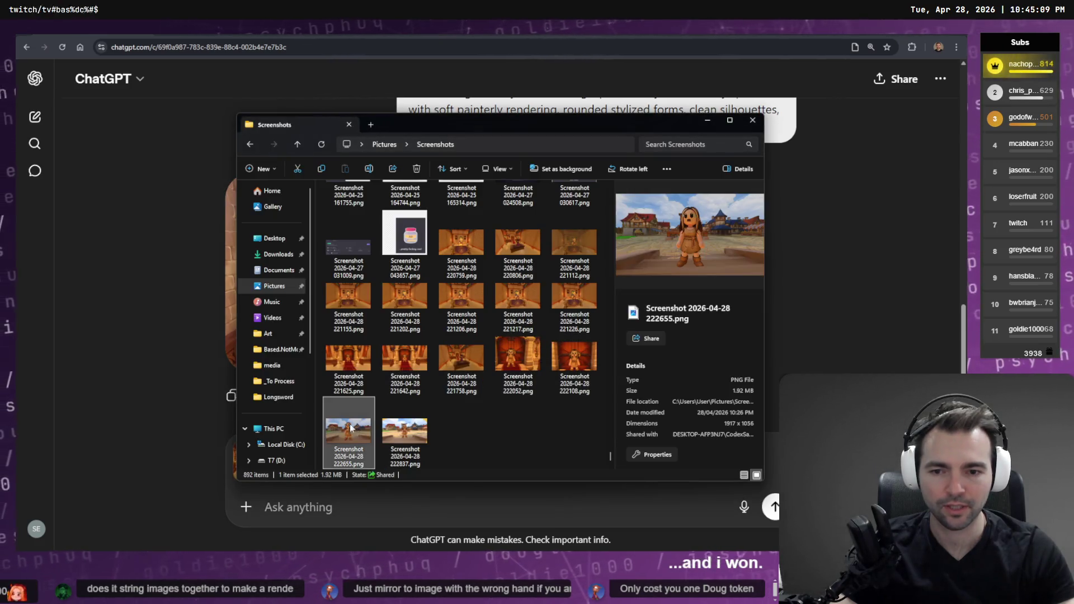
mouse_move(406, 430)
mouse_down()
mouse_move(420, 434)
mouse_move(343, 506)
mouse_up()
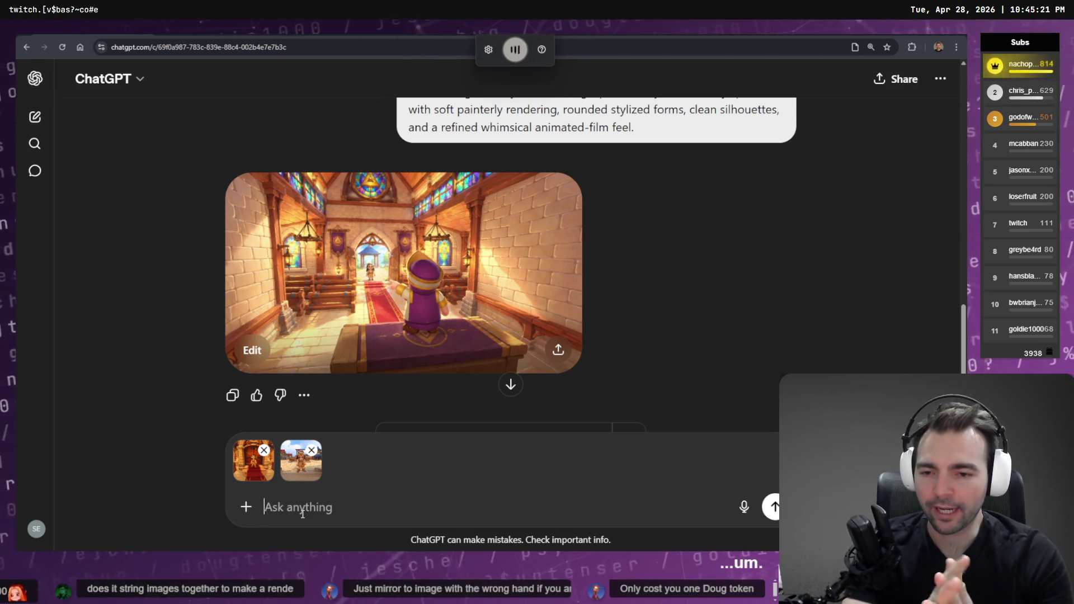
Step: Send 'open the doorway and use the second shot as reference for what outside' with both images
text(open the doorway and use)
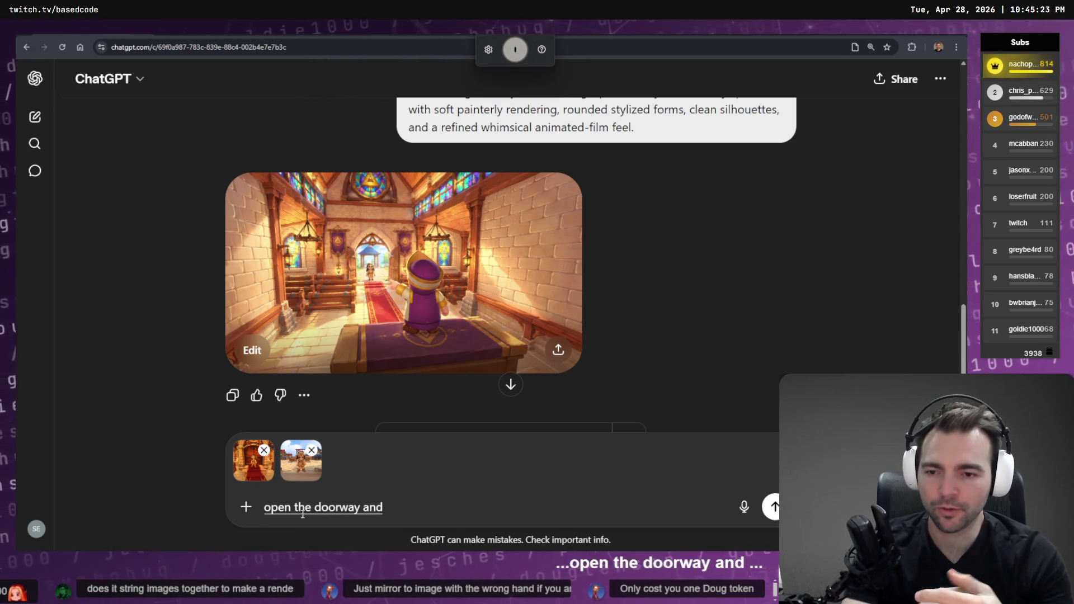
text( the second shot as reference for what)
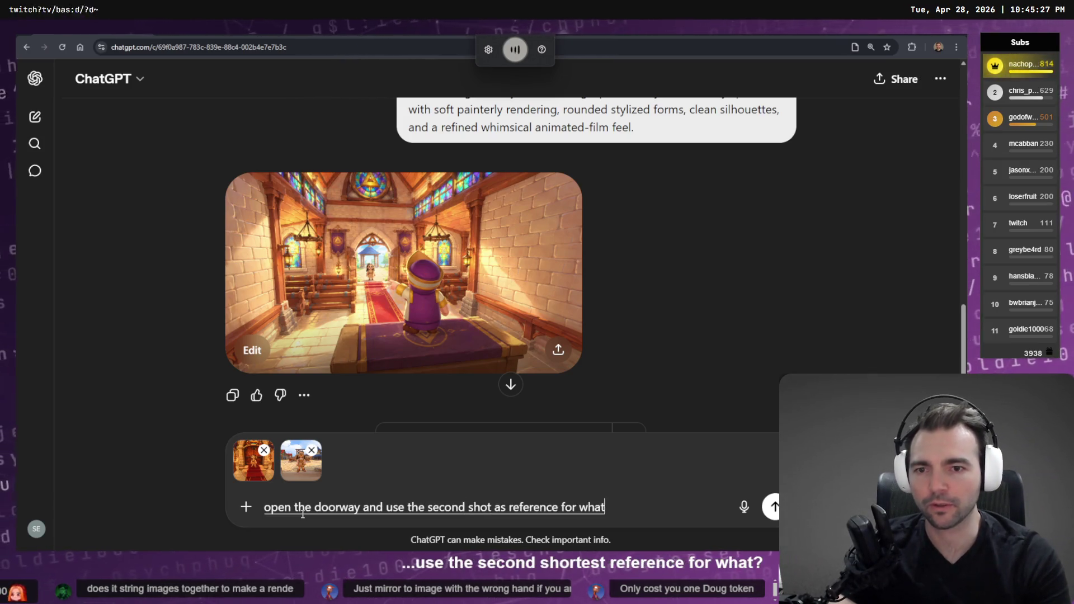
text( outside.)
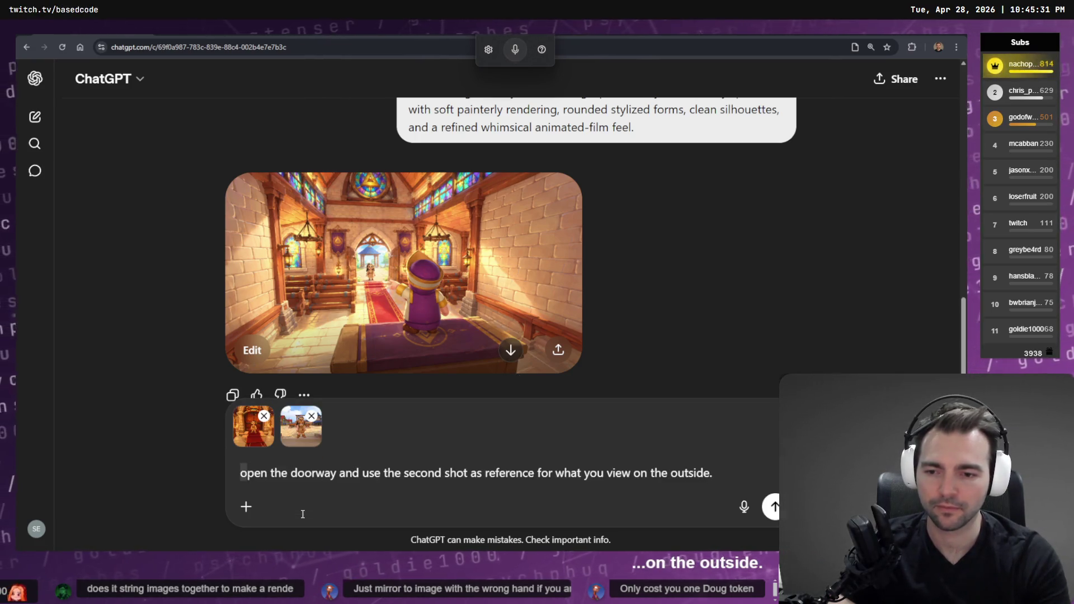
text(O)
key(Return)
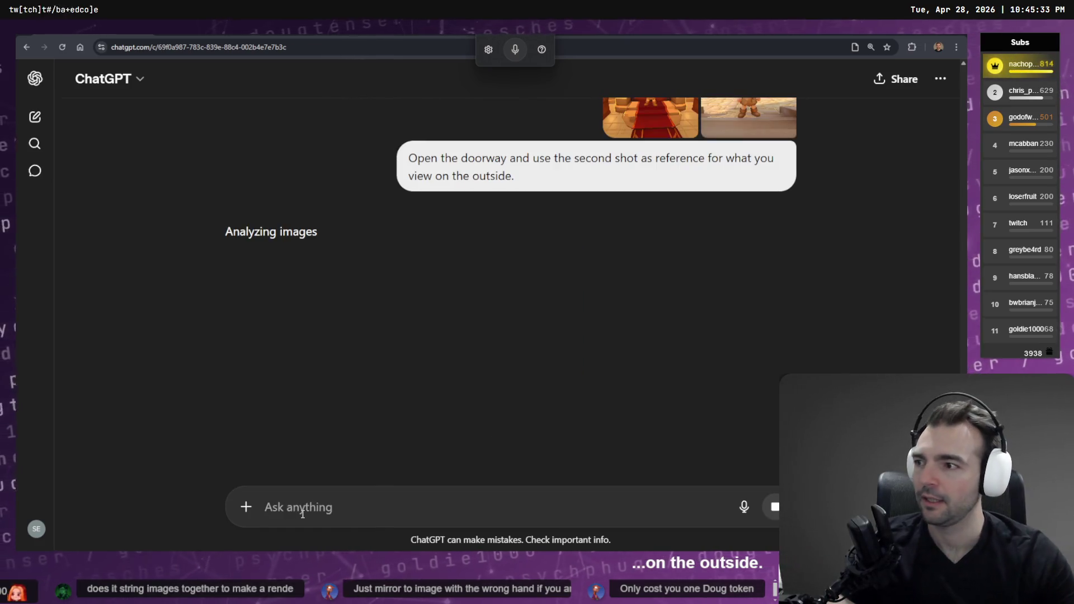
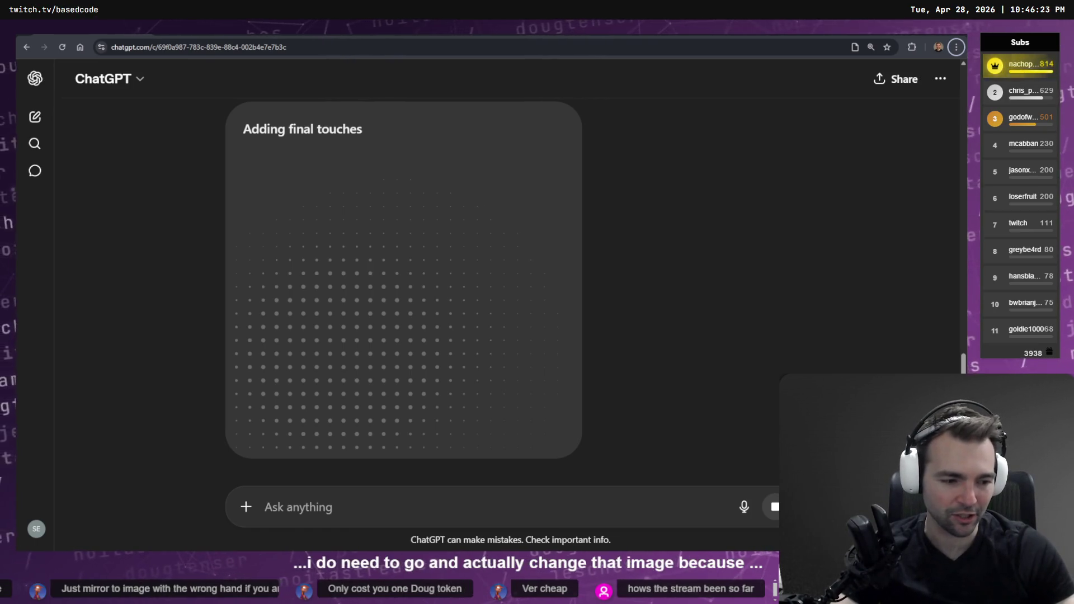
Step: Select the top-left church image and zoom the view to fit it (Shift+2)
scroll(334, 317, down, 5)
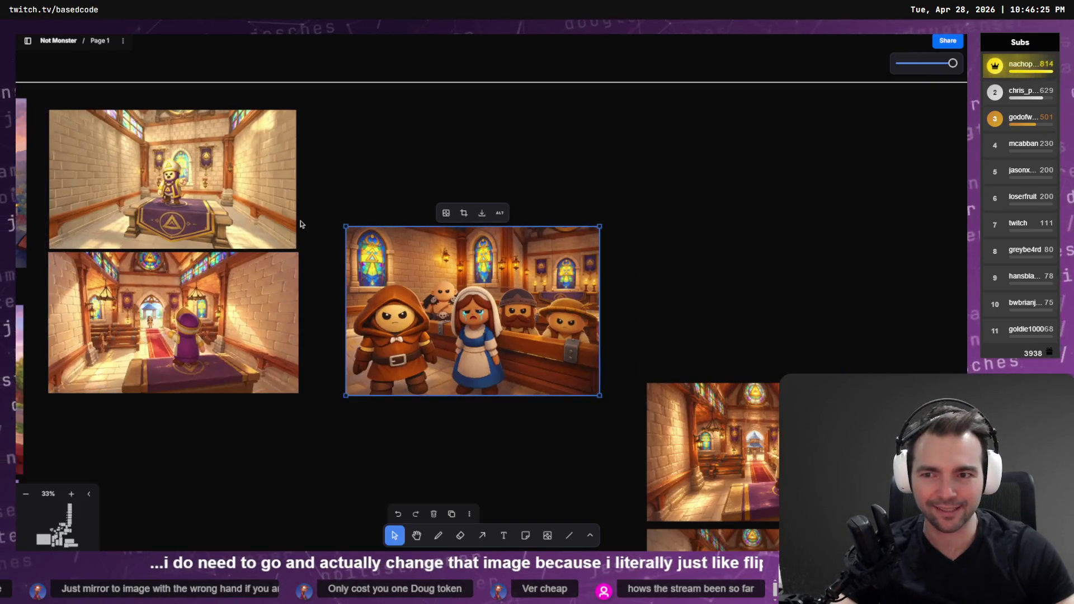
scroll(363, 222, left, 3)
click(281, 218)
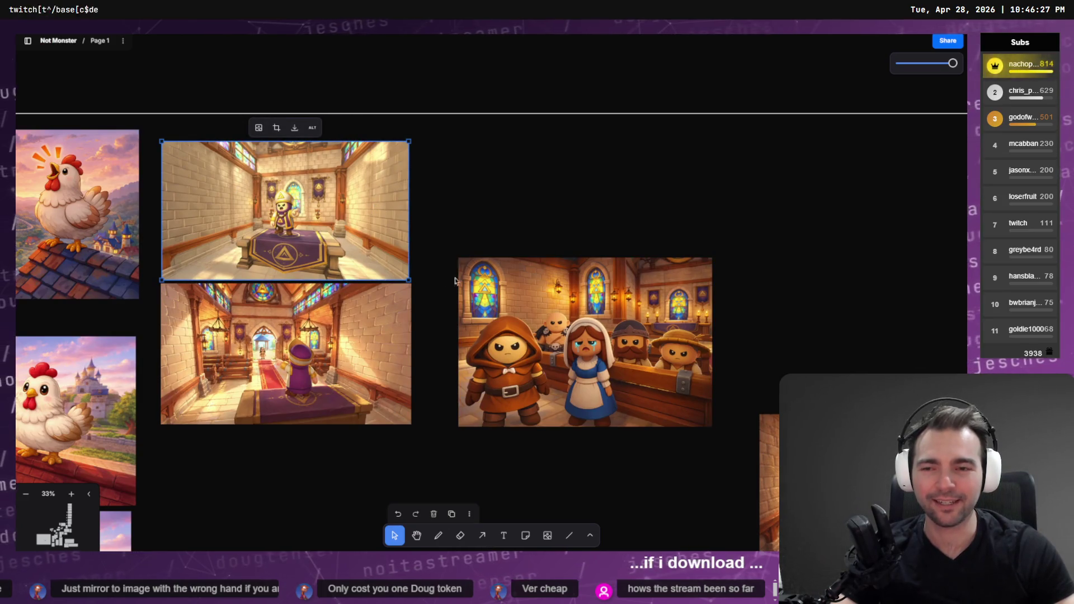
key(shift+2)
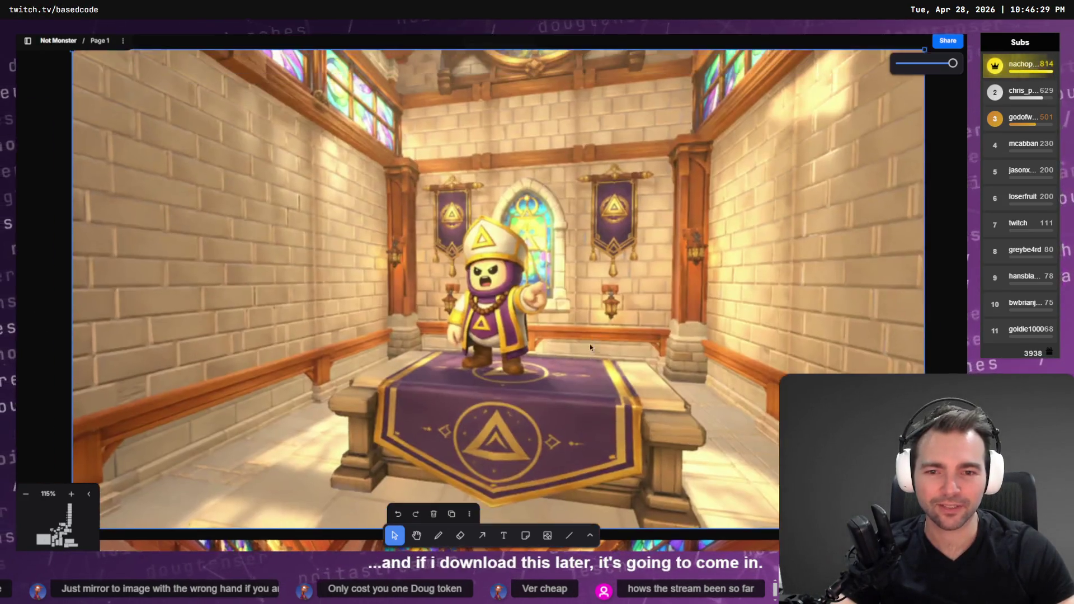
Step: Scroll and zoom along the storyboard shot row to review the church and chicken shots
scroll(589, 342, down, 5)
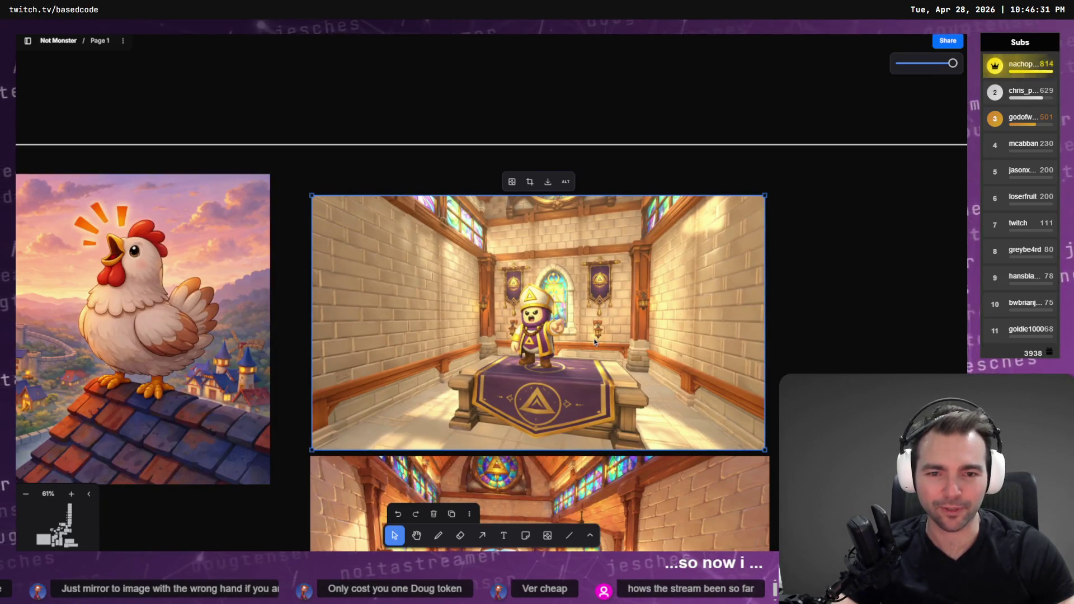
scroll(592, 338, down, 1)
scroll(593, 337, down, 4)
scroll(589, 367, down, 3)
scroll(589, 258, down, 4)
scroll(589, 257, up, 2)
scroll(375, 338, up, 8)
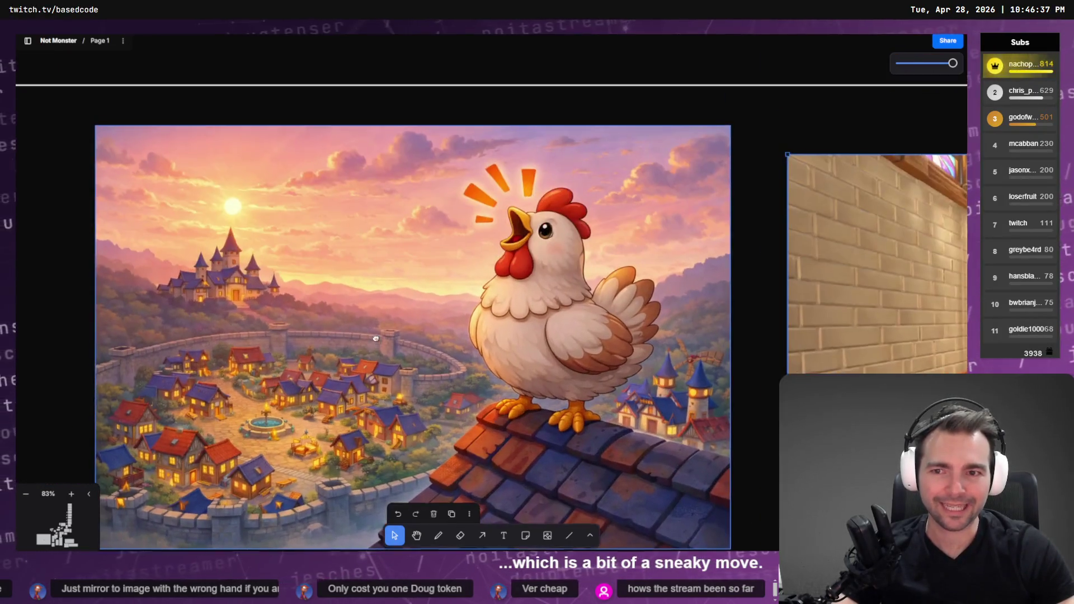
scroll(322, 312, down, 1)
scroll(401, 323, down, 6)
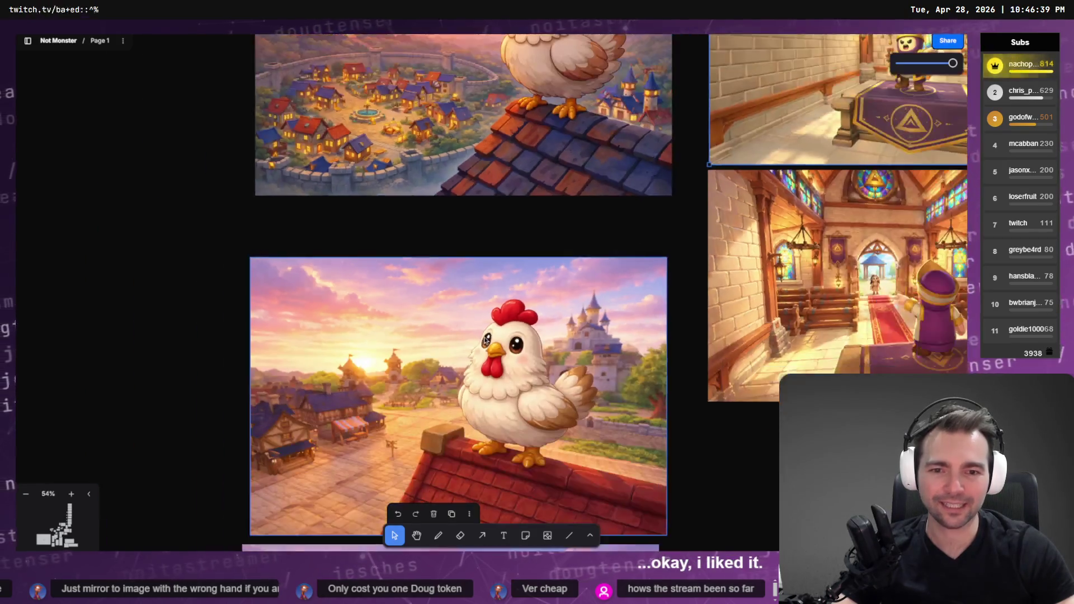
scroll(559, 268, up, 5)
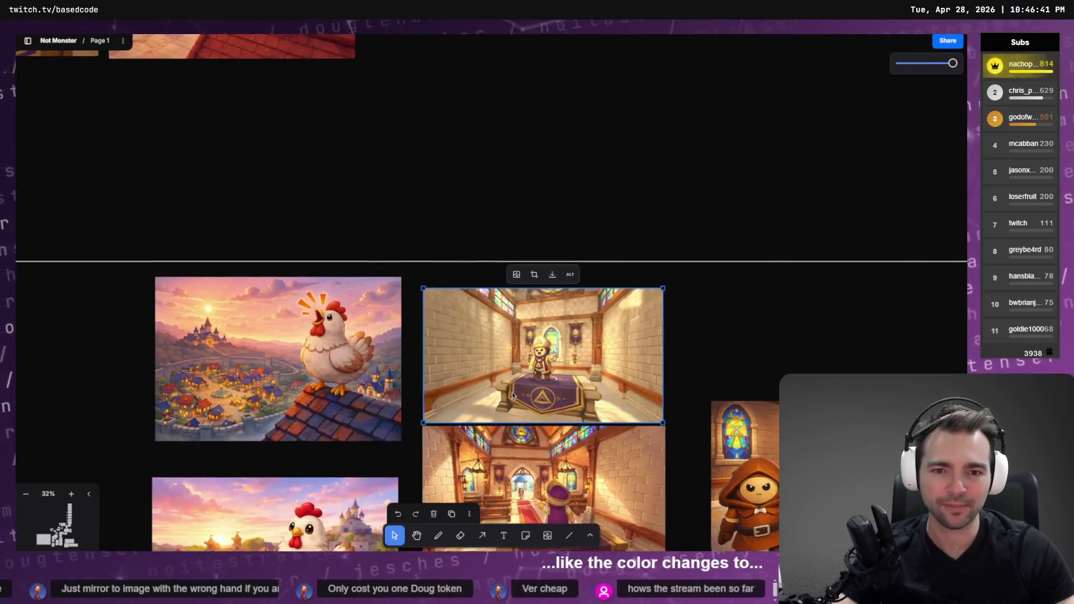
scroll(632, 304, up, 4)
scroll(609, 403, down, 5)
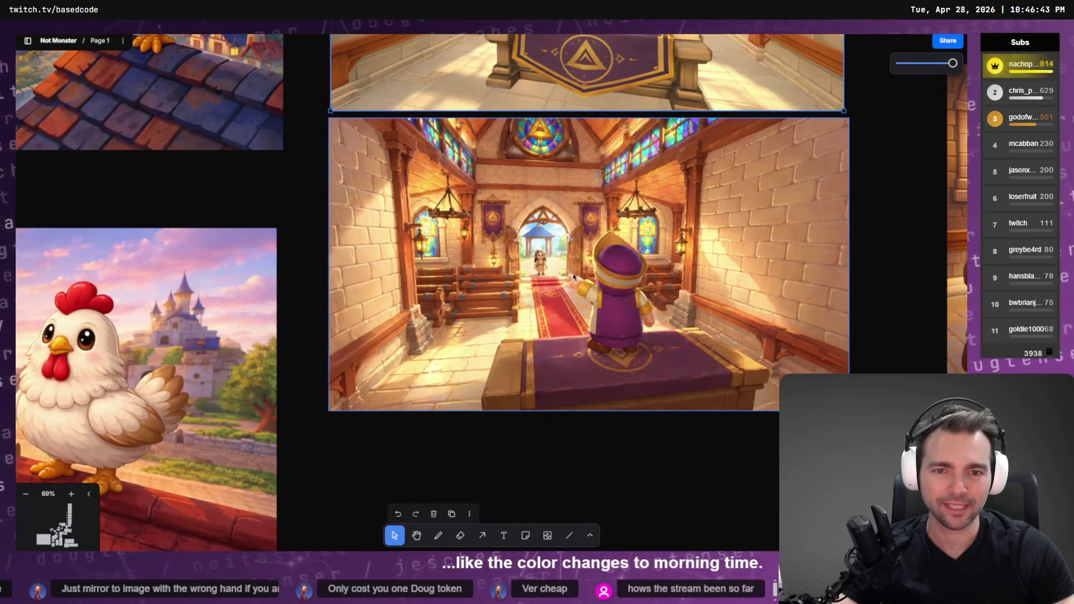
scroll(562, 265, down, 12)
scroll(574, 210, up, 6)
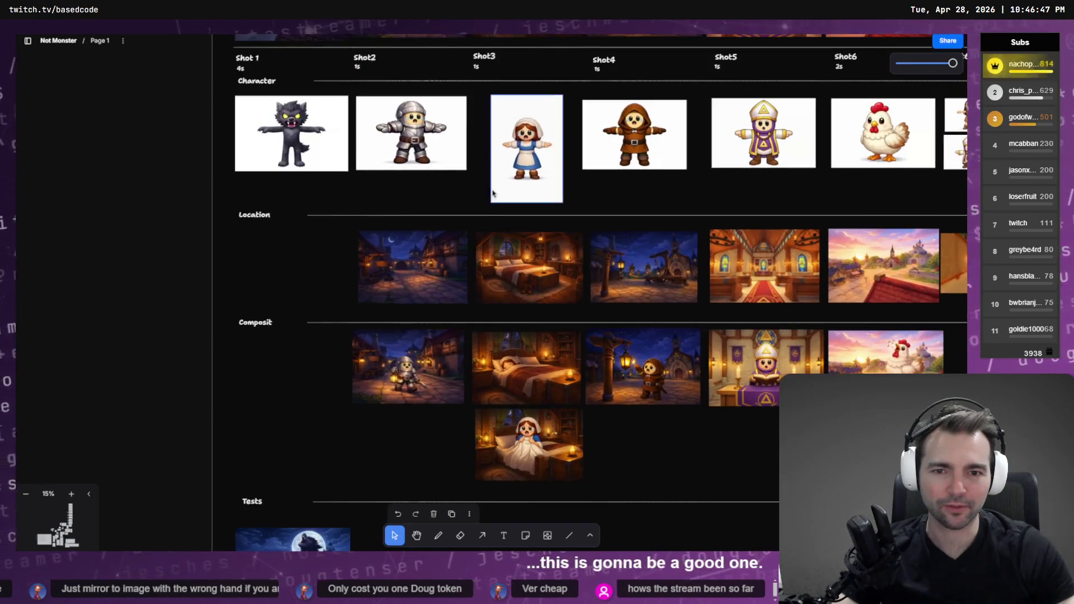
scroll(492, 193, up, 10)
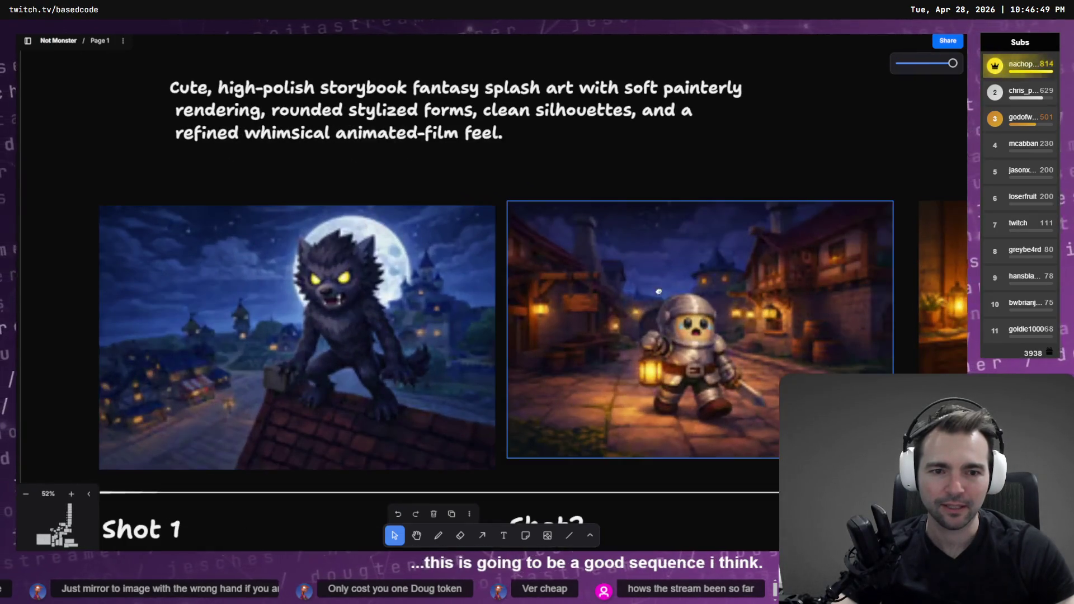
scroll(693, 301, right, 6)
scroll(501, 275, right, 15)
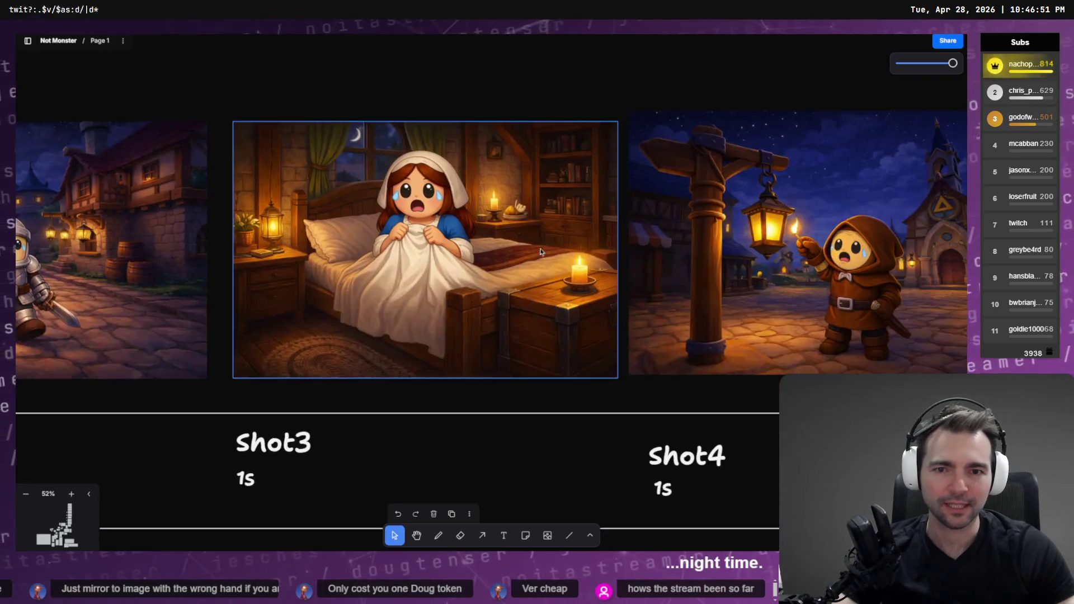
scroll(712, 268, right, 8)
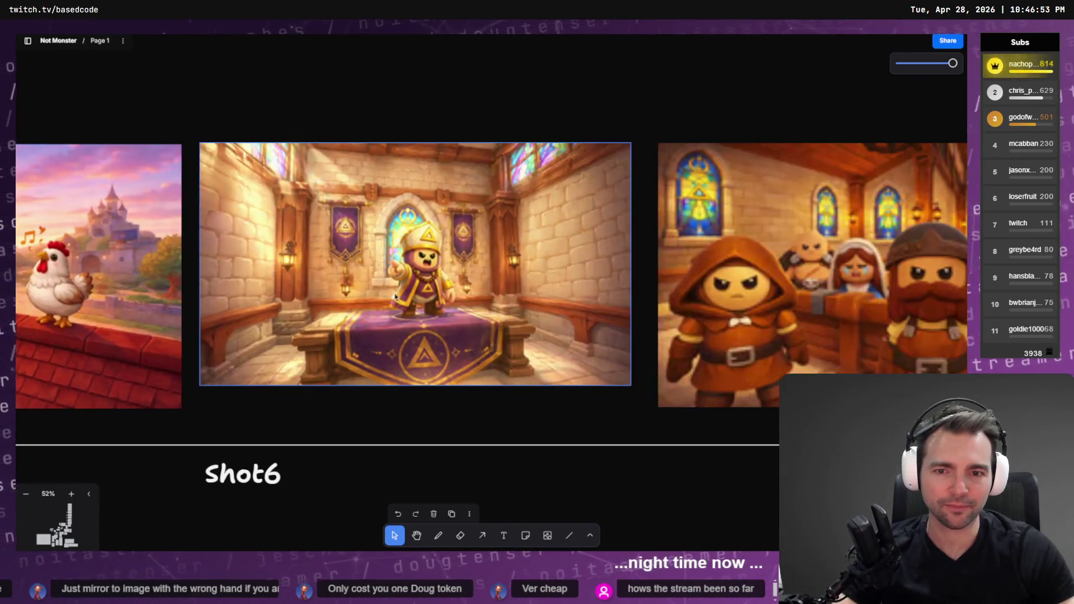
scroll(455, 233, right, 3)
ctrl+scroll(503, 240, down, 5)
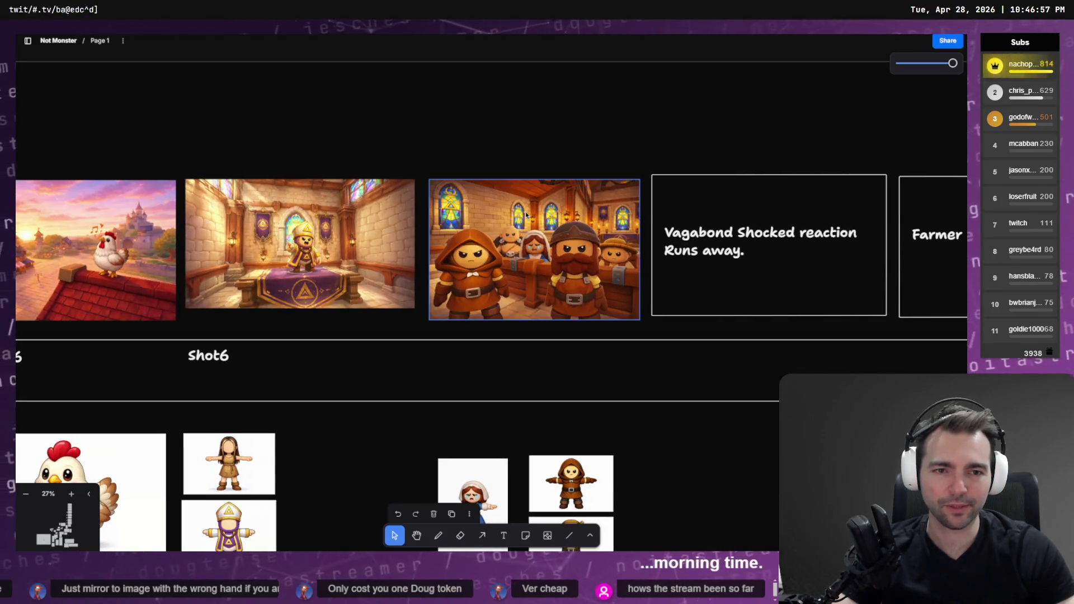
ctrl+scroll(526, 215, down, 4)
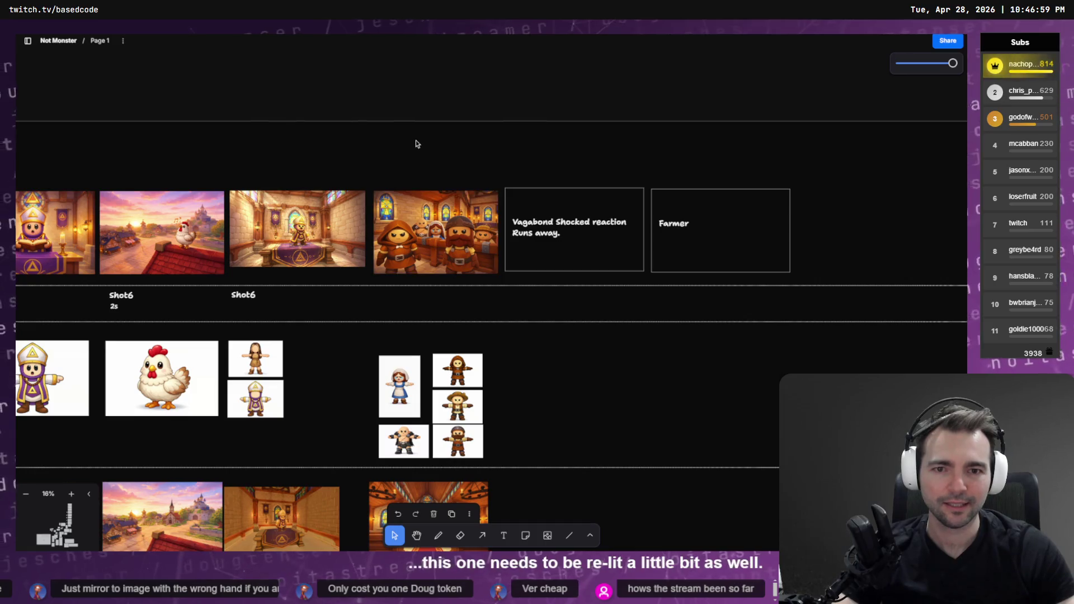
mouse_move(419, 146)
mouse_down()
mouse_move(734, 252)
mouse_move(743, 264)
mouse_up()
ctrl+scroll(742, 264, down, 5)
scroll(519, 193, down, 3)
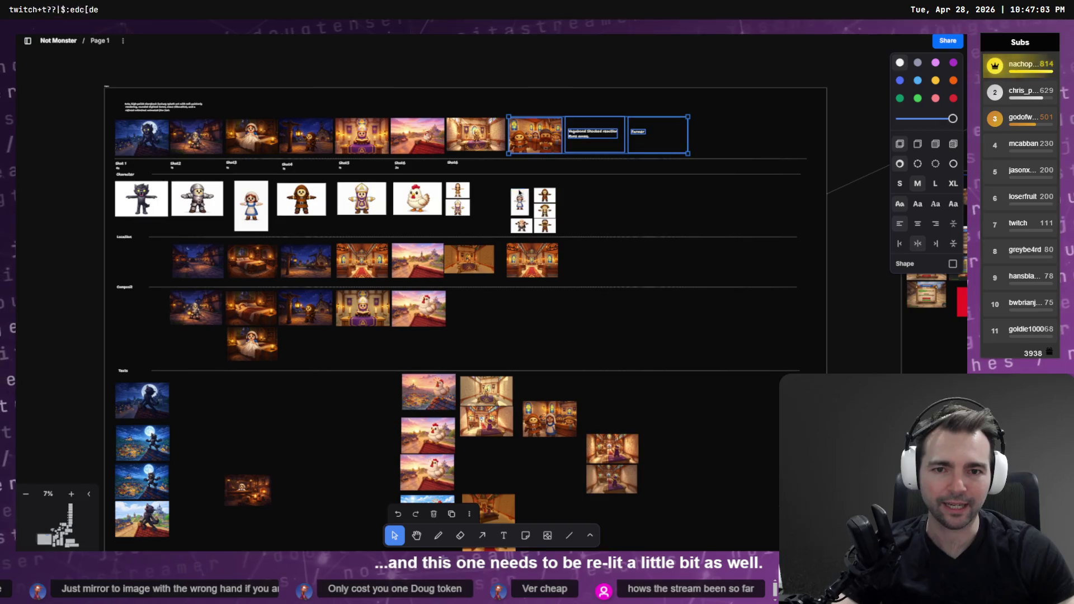
drag(499, 185, 578, 231)
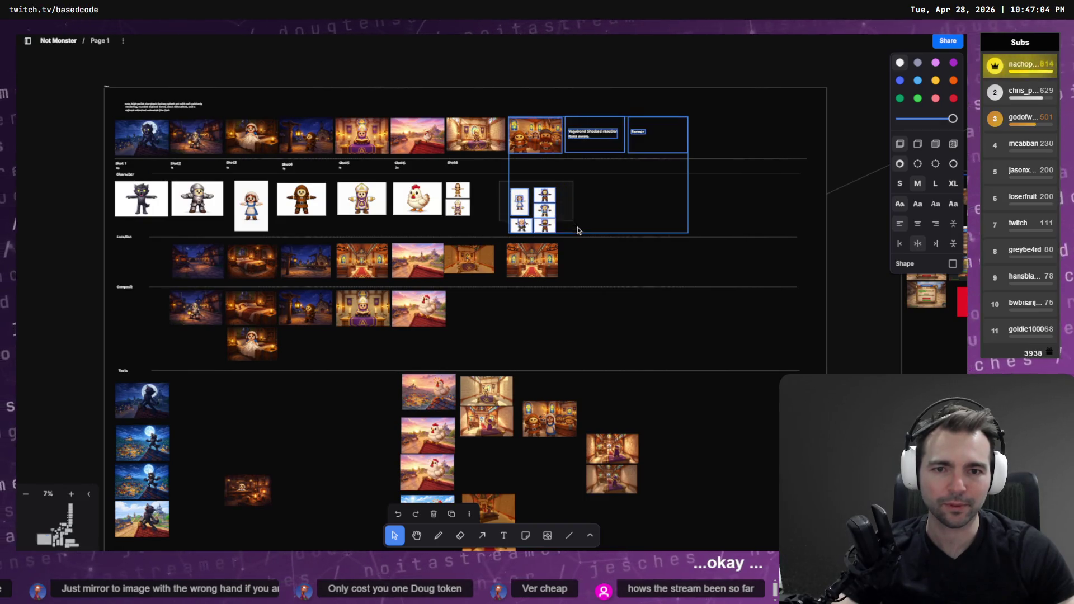
click(595, 355)
click(487, 146)
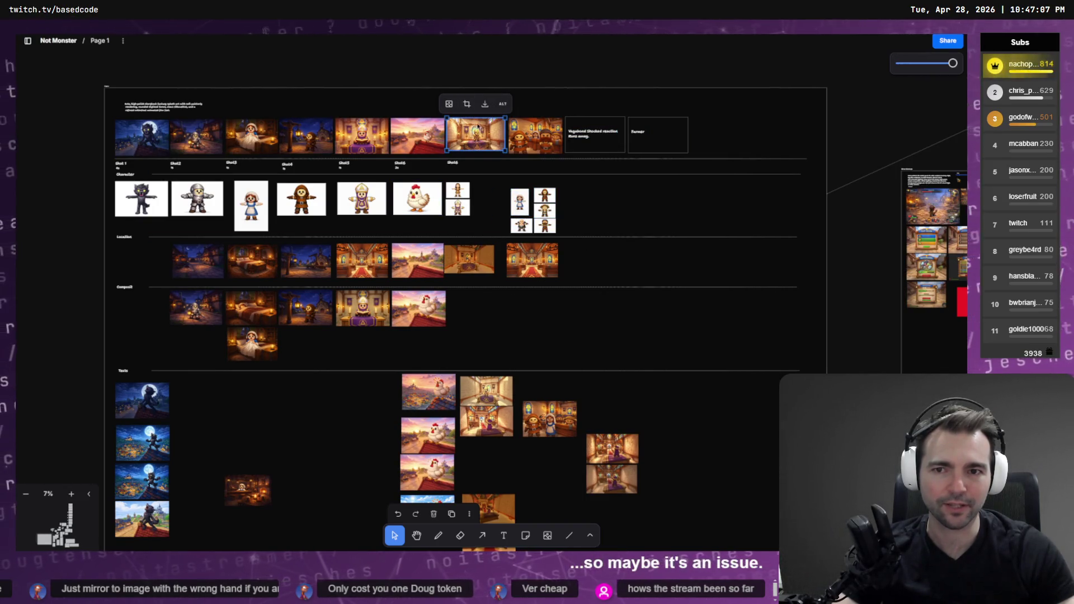
scroll(492, 442, up, 10)
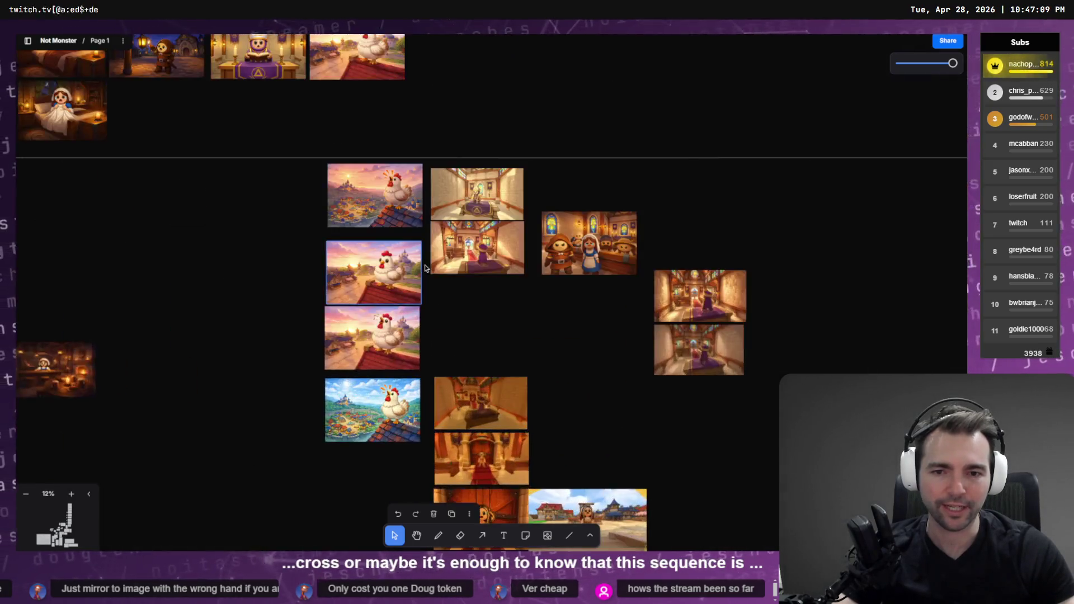
scroll(523, 69, up, 2)
scroll(514, 168, up, 1)
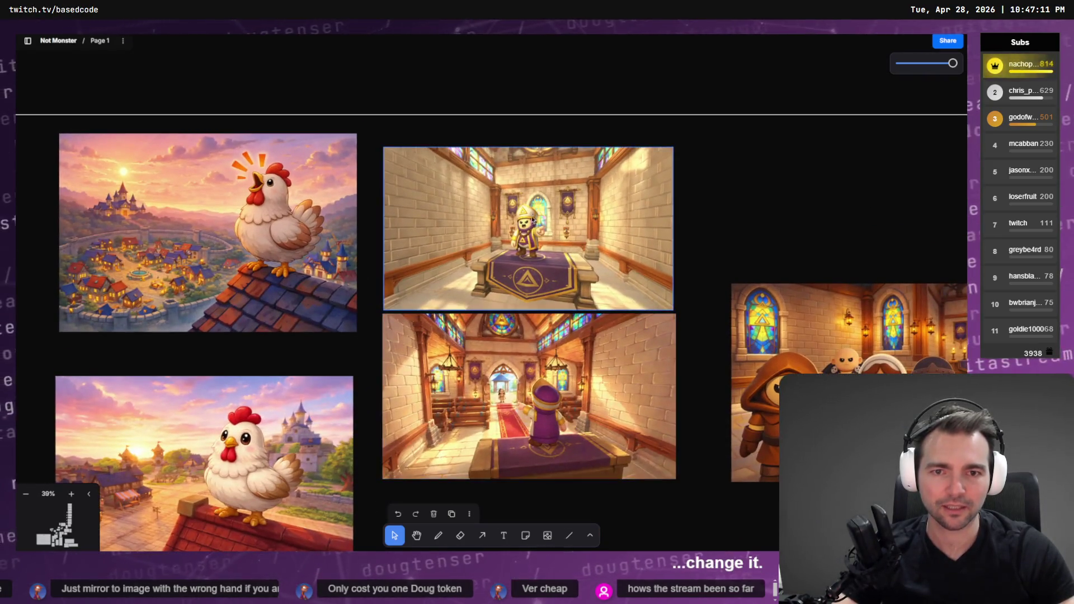
scroll(520, 347, down, 8)
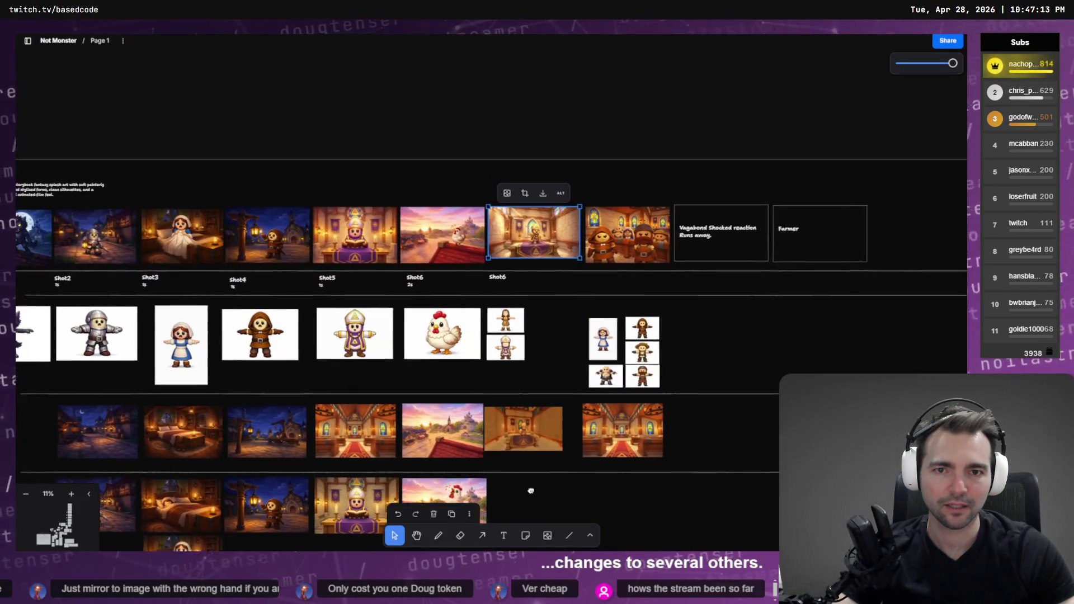
scroll(474, 137, down, 5)
scroll(490, 326, up, 10)
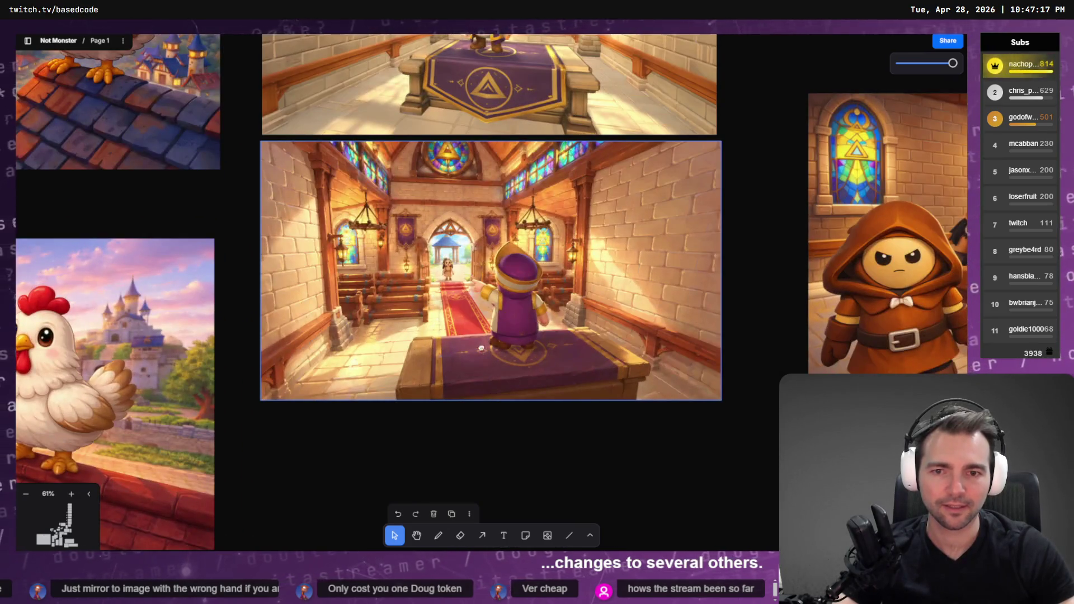
scroll(481, 348, down, 4)
scroll(506, 266, down, 4)
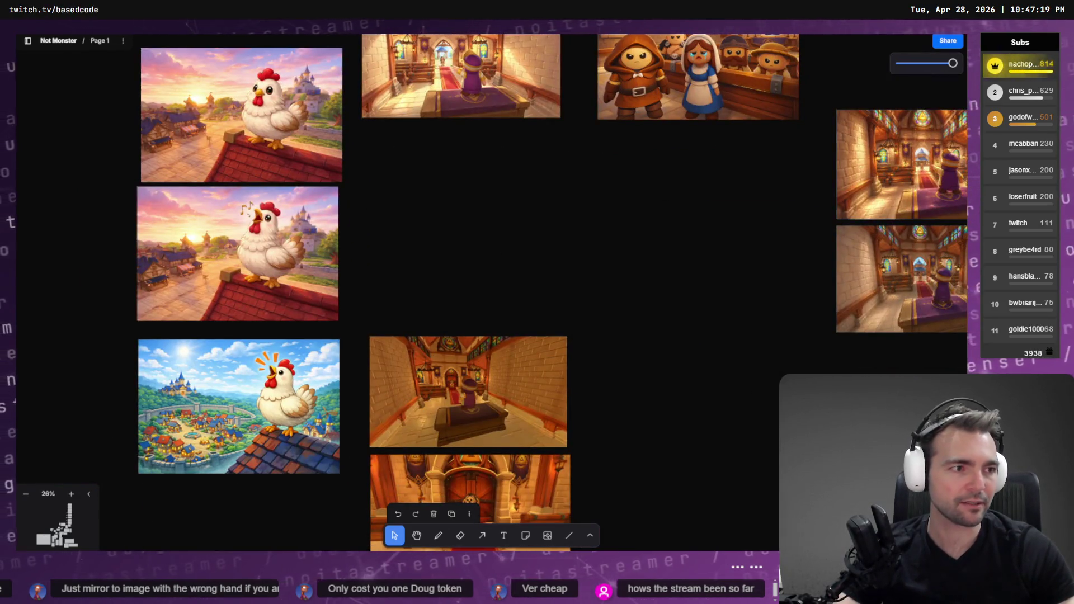
key(alt+Tab)
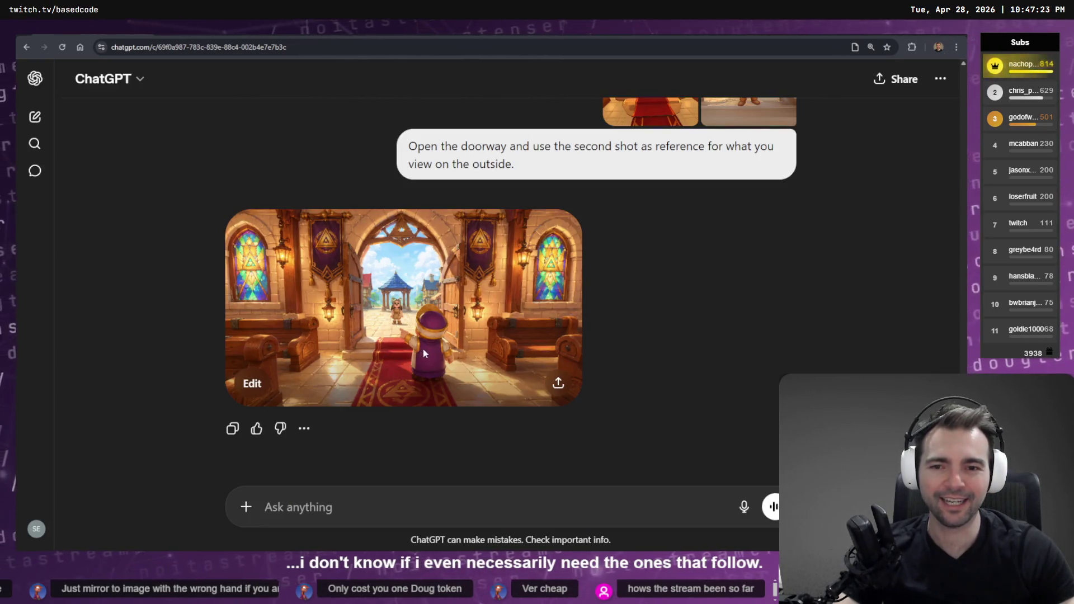
Step: View the generated chapel-doorway image full size, then start a new empty chat
click(397, 376)
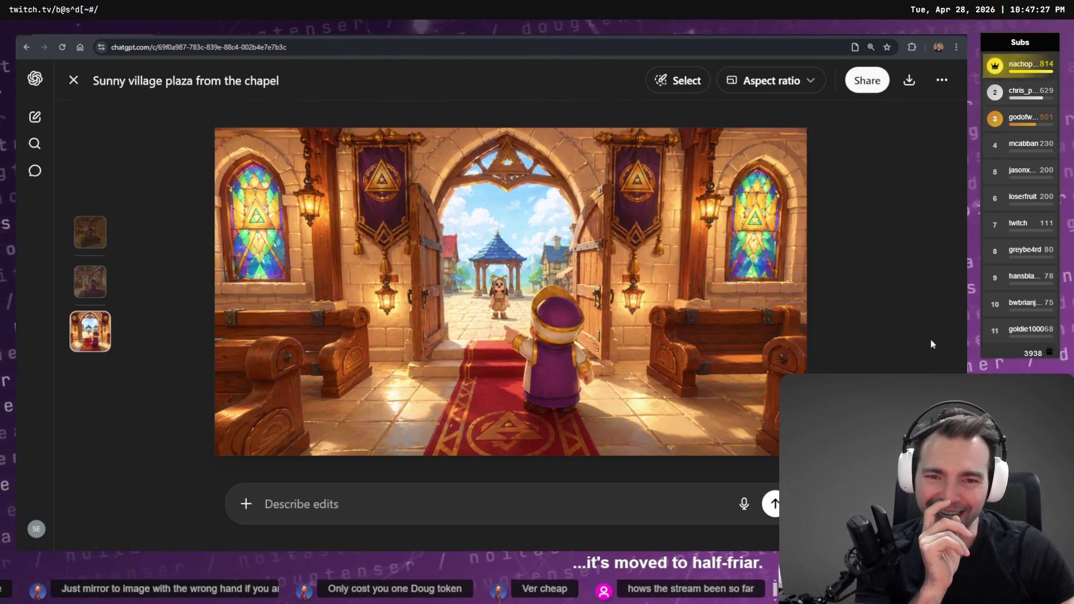
key(Escape)
scroll(873, 253, up, 3)
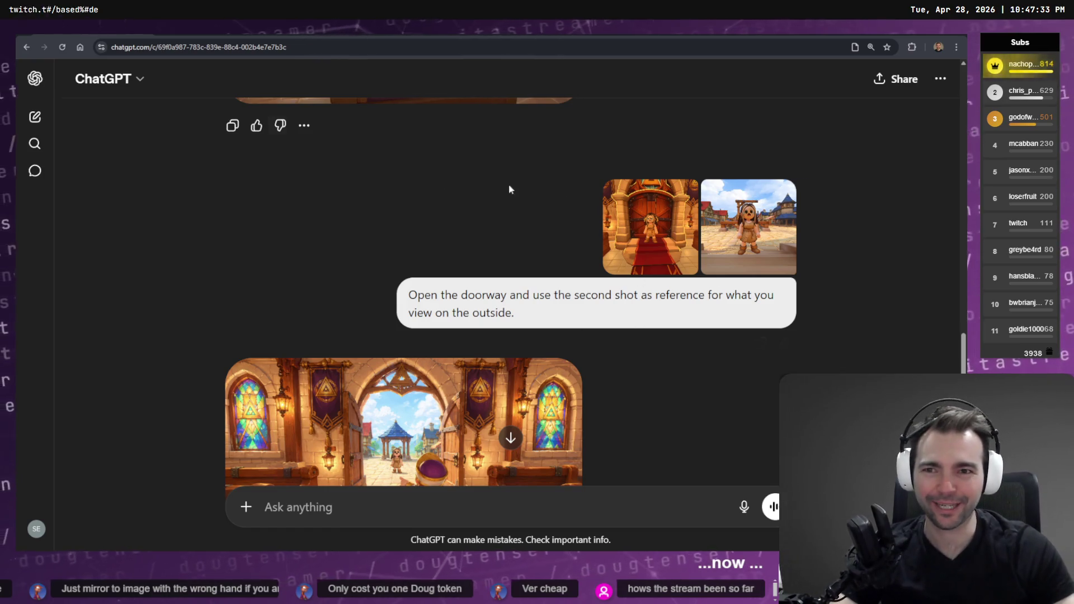
click(35, 116)
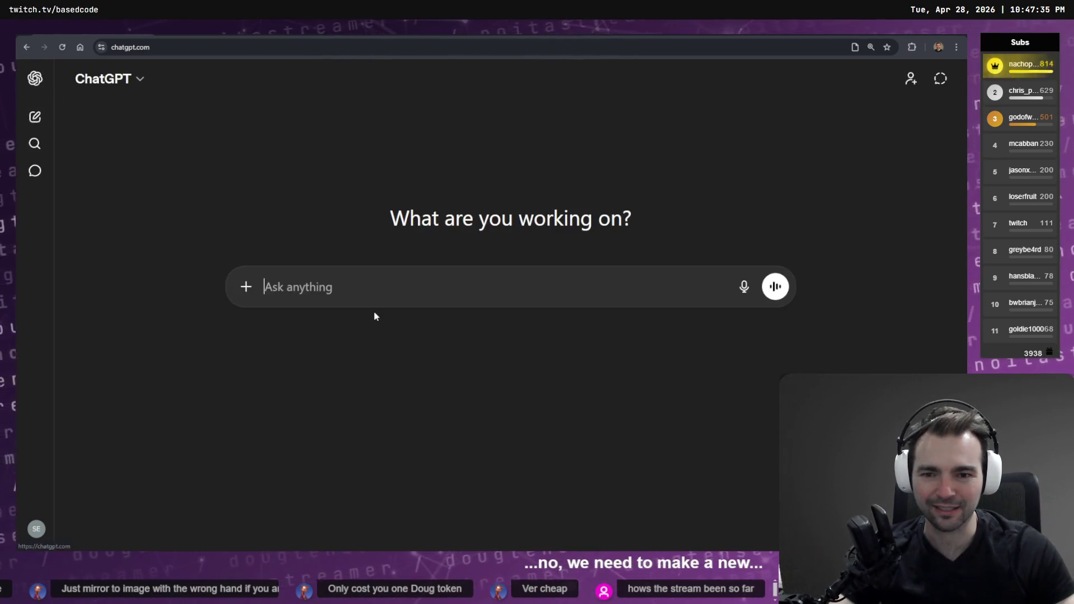
Step: Attach the screenshots 221642.png and 222837.png to the new chat by dragging them in
click(246, 287)
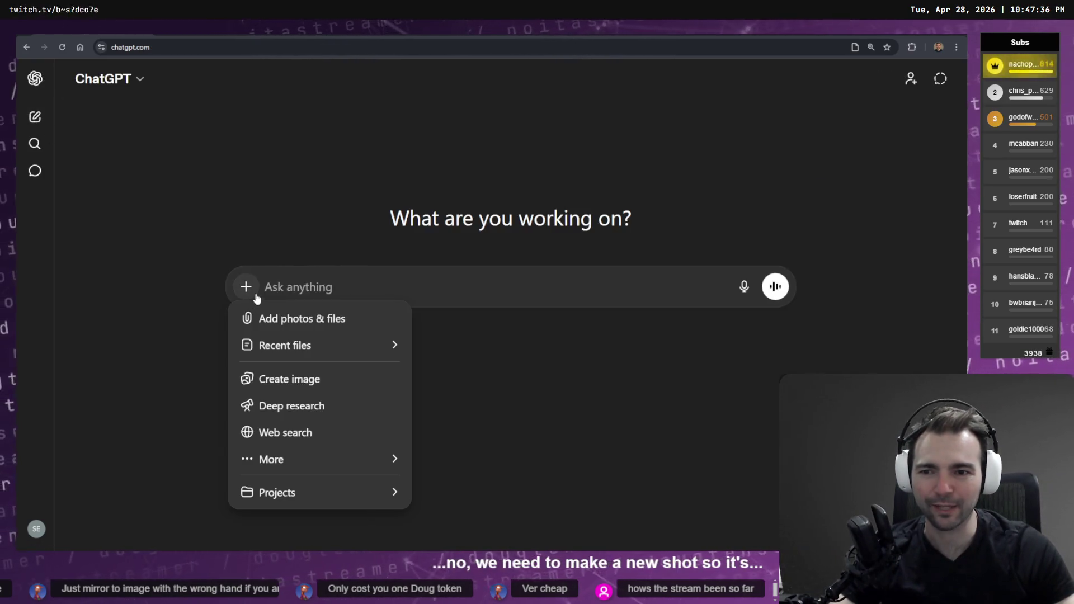
click(346, 320)
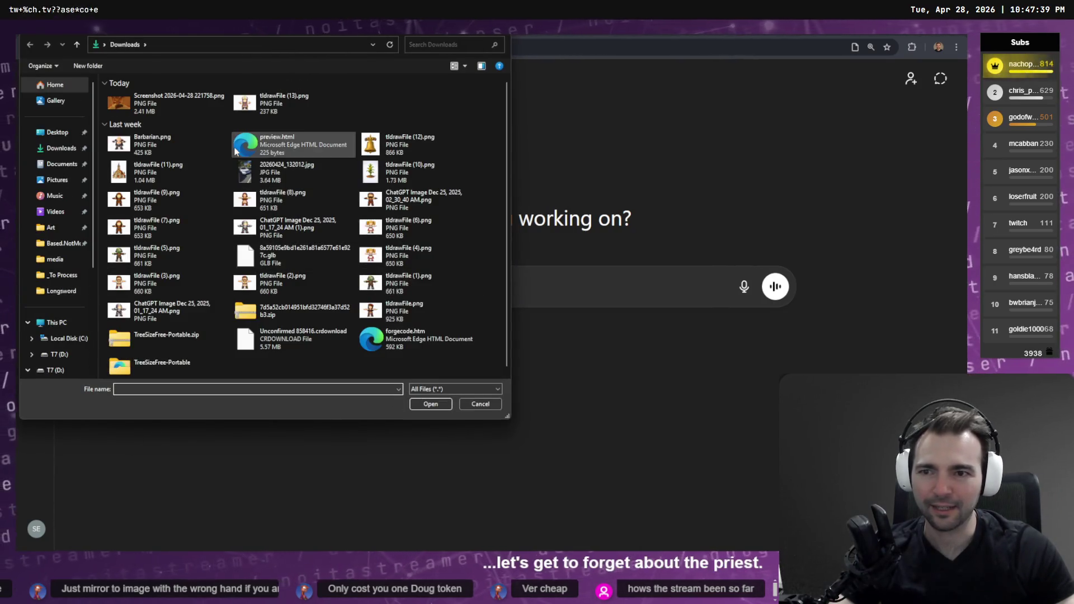
key(Escape)
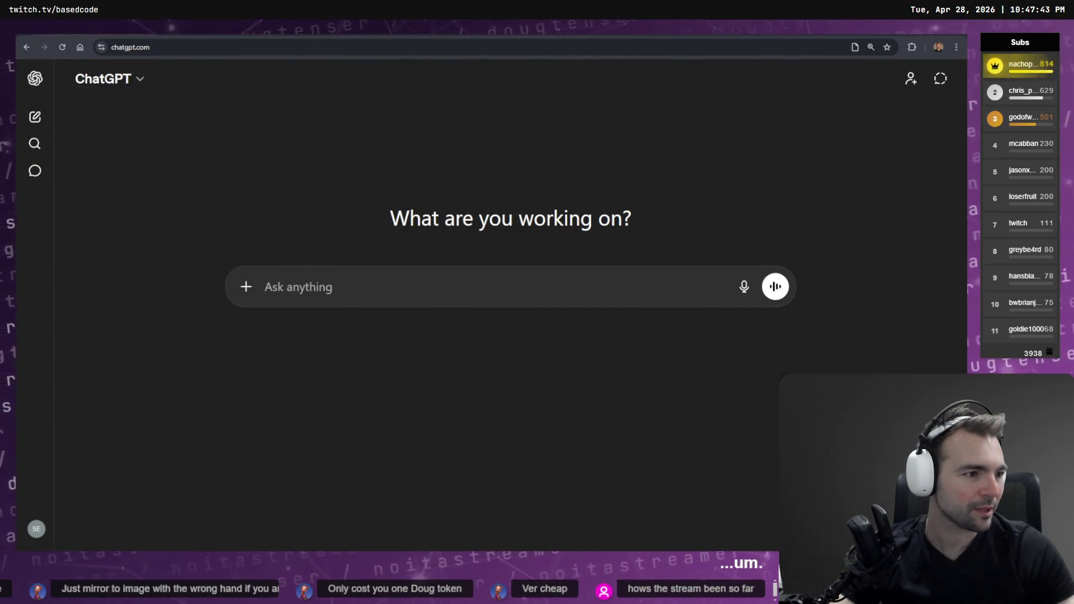
key(alt+Tab)
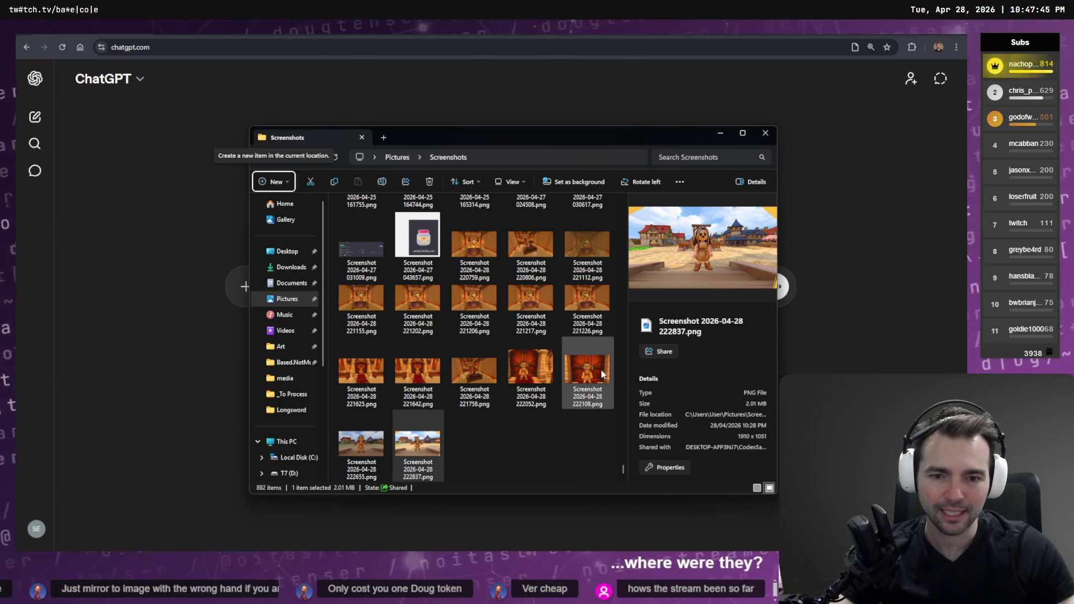
click(421, 387)
mouse_move(405, 376)
mouse_down()
mouse_move(218, 269)
mouse_move(384, 403)
mouse_up()
key(alt+Tab)
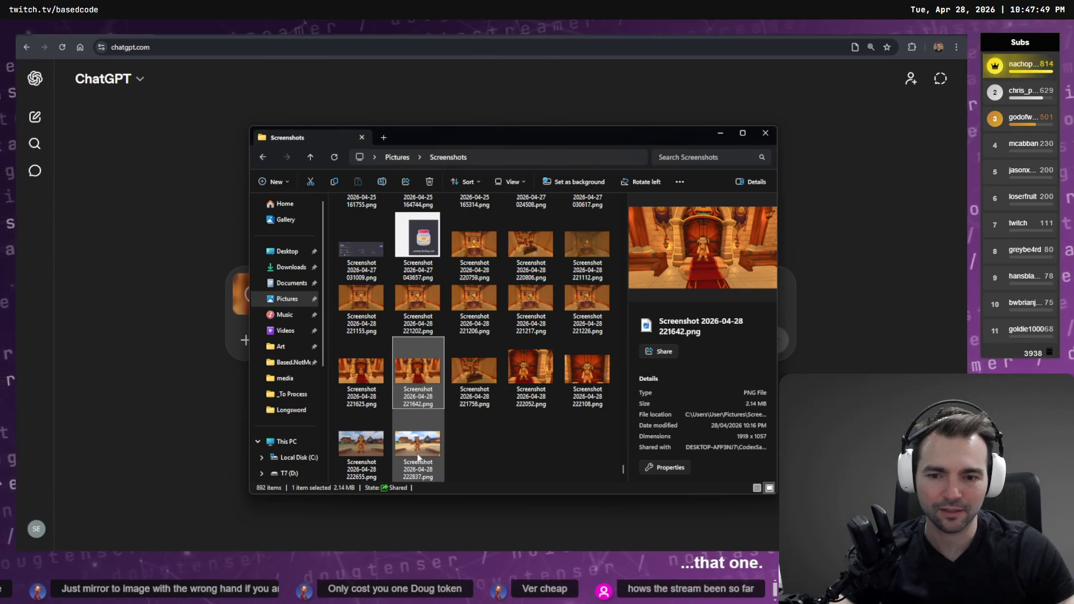
click(418, 457)
mouse_move(418, 457)
mouse_down()
mouse_move(266, 364)
mouse_move(360, 316)
mouse_up()
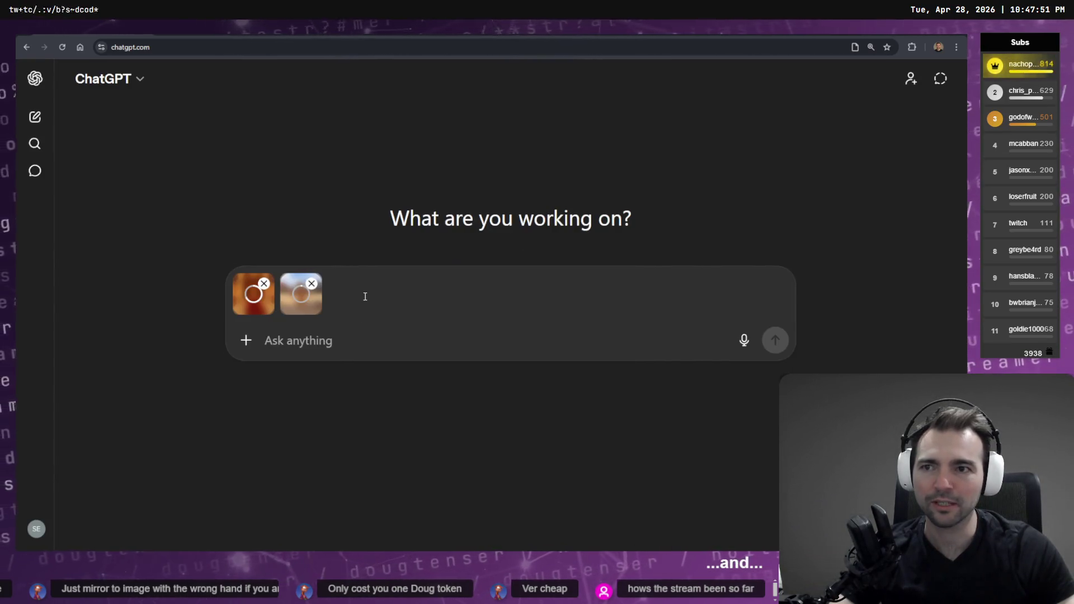
scroll(707, 298, down, 3)
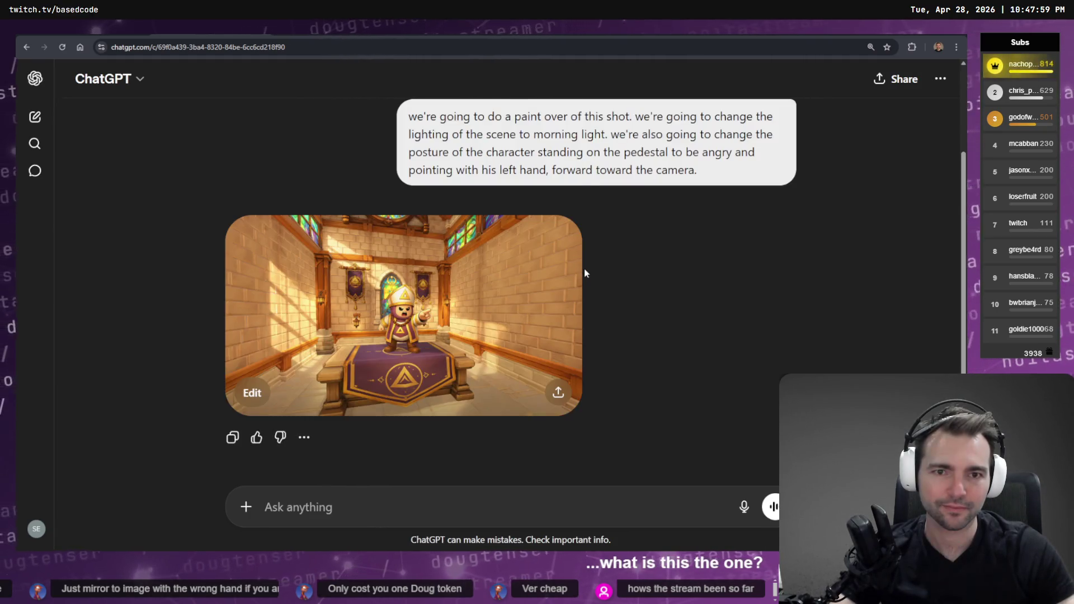
Step: Copy the generated chapel image showing the angry pointing priest to the clipboard
click(517, 330)
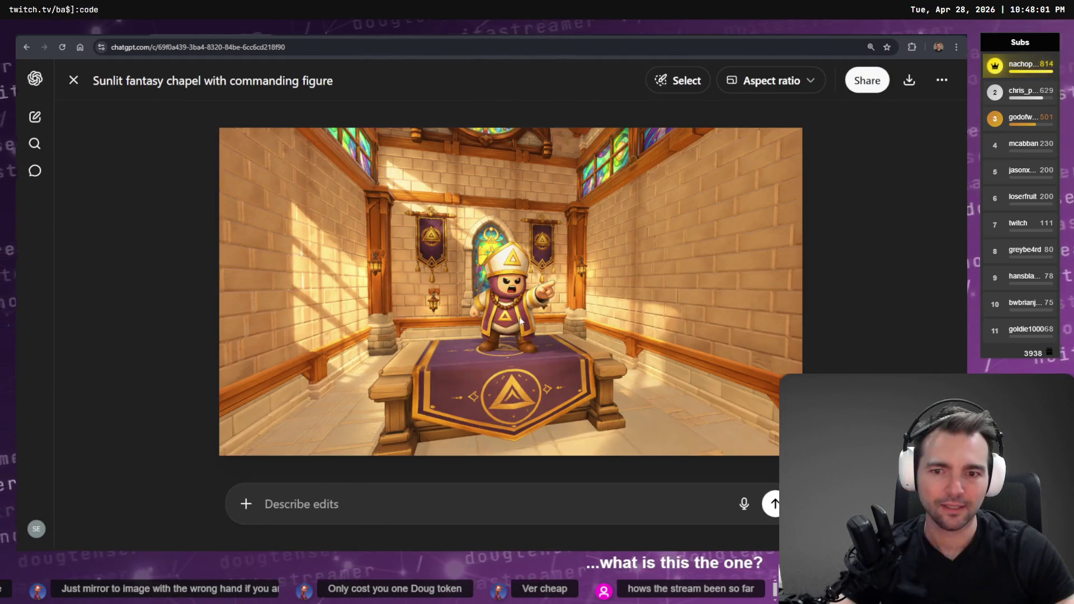
right_click(535, 286)
click(608, 328)
key(alt+Tab)
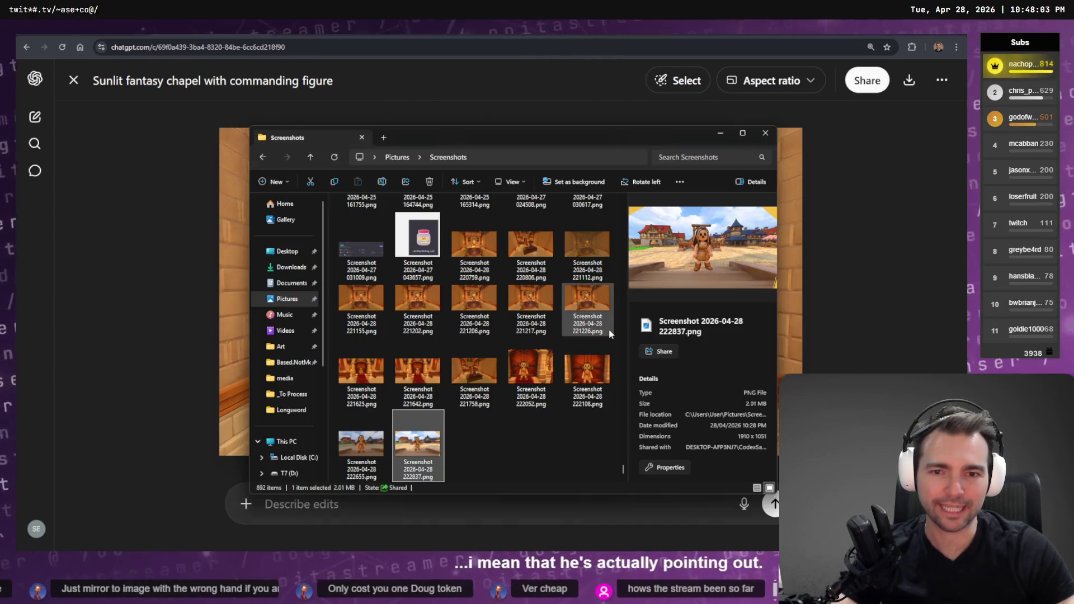
key(alt+Tab)
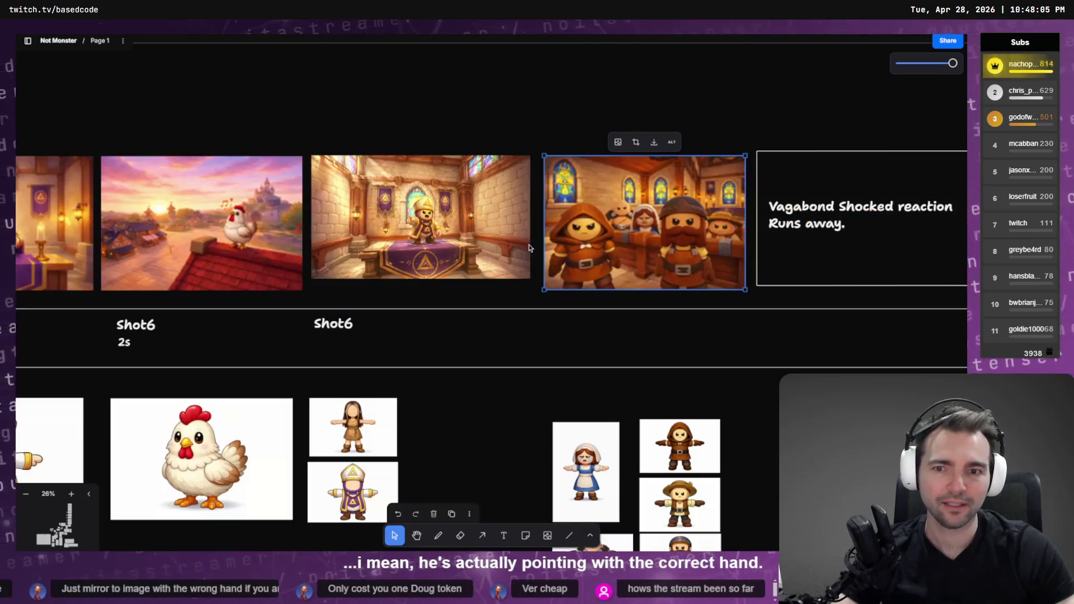
Step: Paste the chapel image onto the board and drag it near the earlier chapel shot
scroll(501, 326, down, 5)
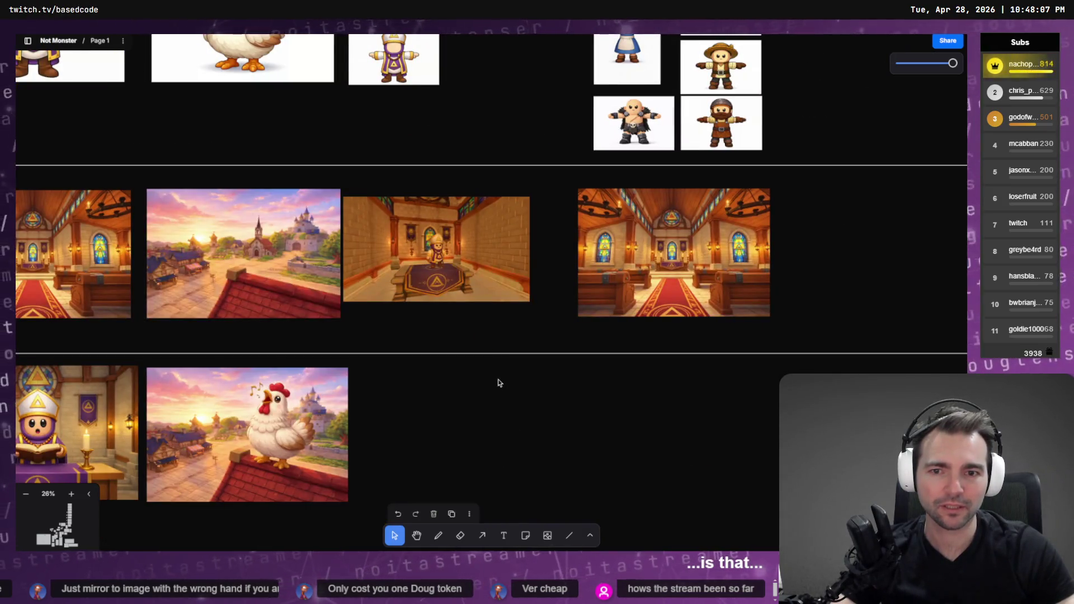
scroll(530, 273, down, 10)
key(ctrl+v)
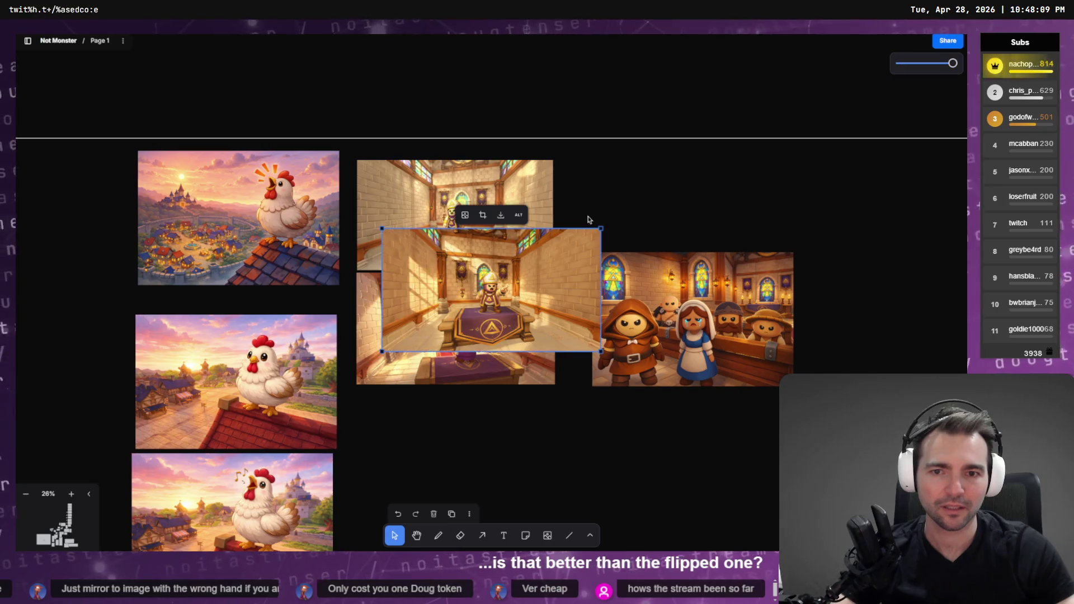
scroll(535, 268, up, 5)
mouse_move(535, 268)
mouse_down()
mouse_move(534, 300)
mouse_move(443, 372)
mouse_move(445, 386)
mouse_move(446, 159)
mouse_move(495, 428)
mouse_move(505, 135)
mouse_move(501, 161)
mouse_up()
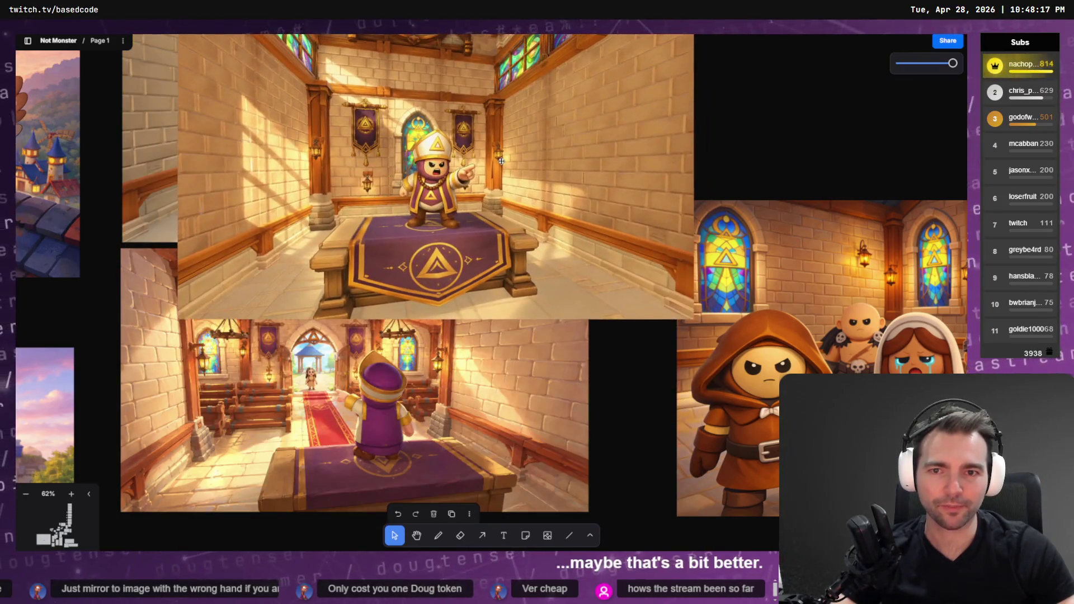
scroll(377, 152, down, 5)
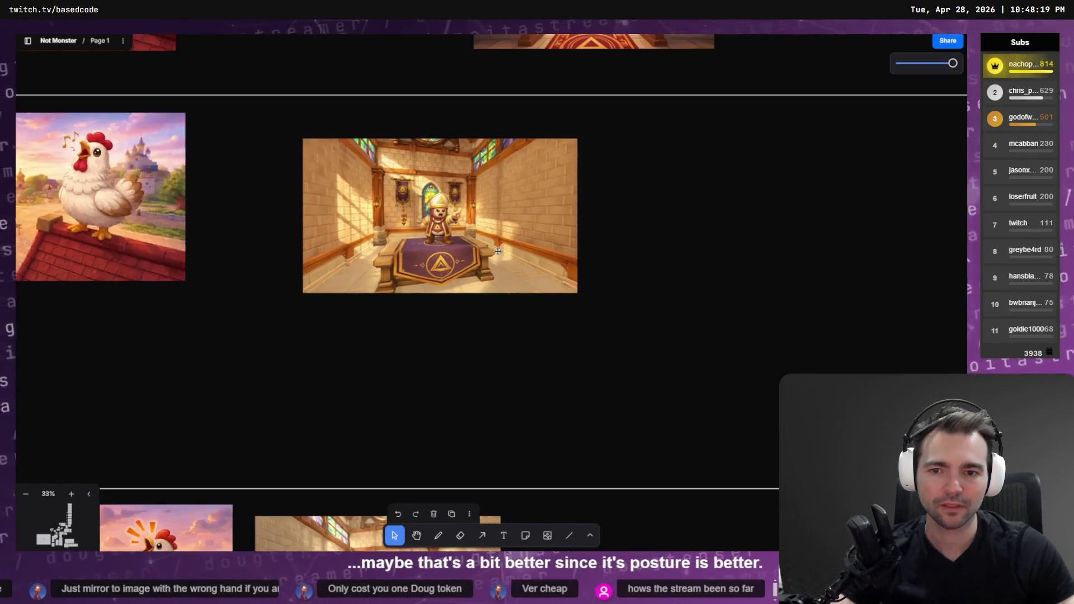
scroll(362, 441, up, 6)
mouse_move(465, 306)
mouse_down()
mouse_move(362, 442)
mouse_move(386, 286)
mouse_move(354, 386)
mouse_move(432, 406)
mouse_up()
scroll(385, 285, down, 1)
scroll(386, 286, up, 4)
scroll(386, 286, down, 5)
scroll(386, 304, up, 4)
scroll(354, 386, down, 4)
scroll(354, 386, up, 4)
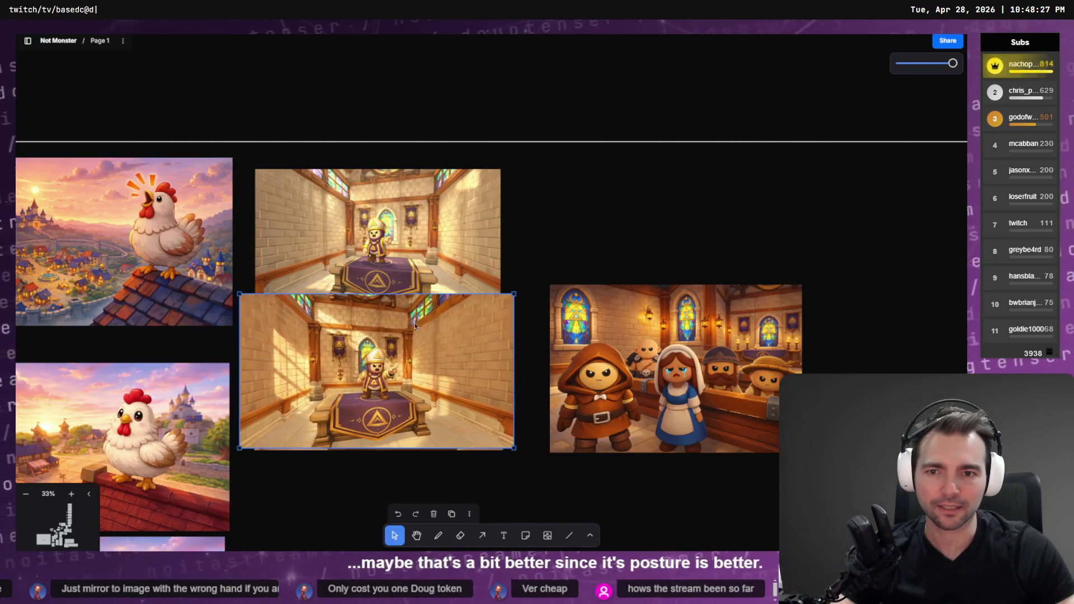
Step: Move the priest-room image into the top slot above the hallway shot and shrink it to fit
click(406, 265)
drag(400, 317, 406, 184)
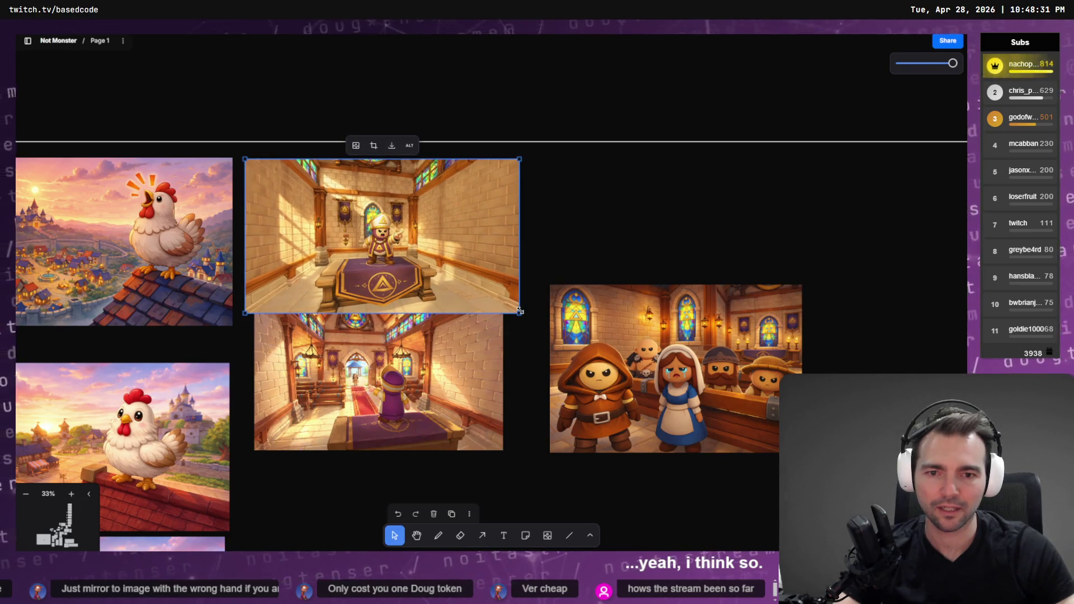
drag(520, 315, 501, 302)
mouse_move(423, 275)
mouse_down()
mouse_move(429, 263)
mouse_move(358, 373)
mouse_move(400, 425)
mouse_move(386, 450)
mouse_move(391, 282)
mouse_move(440, 336)
mouse_move(438, 322)
mouse_move(475, 351)
mouse_move(447, 334)
mouse_up()
scroll(430, 268, down, 5)
scroll(386, 450, up, 5)
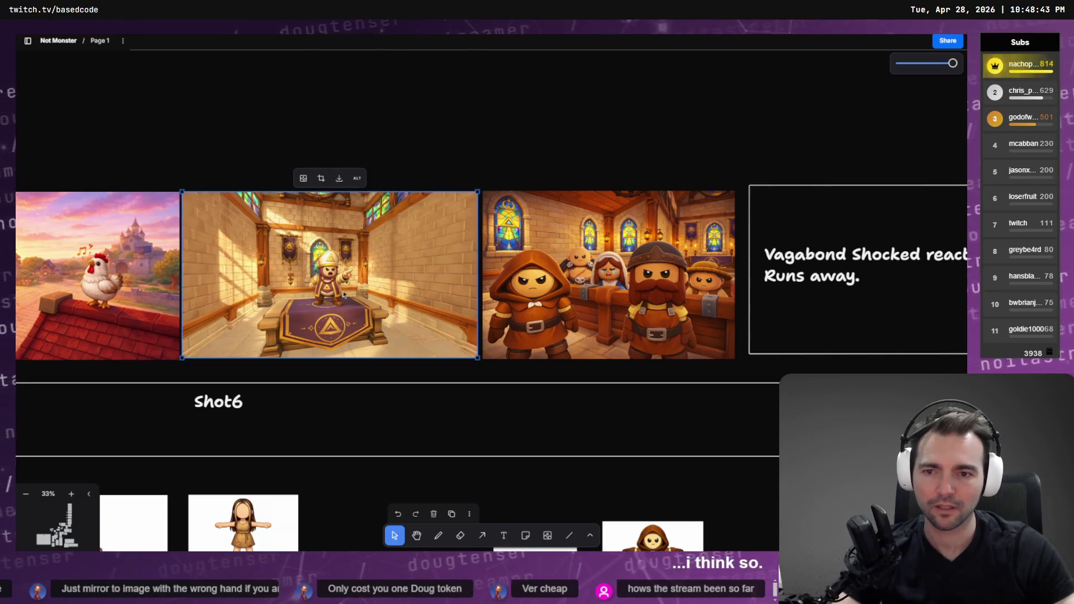
scroll(321, 277, up, 10)
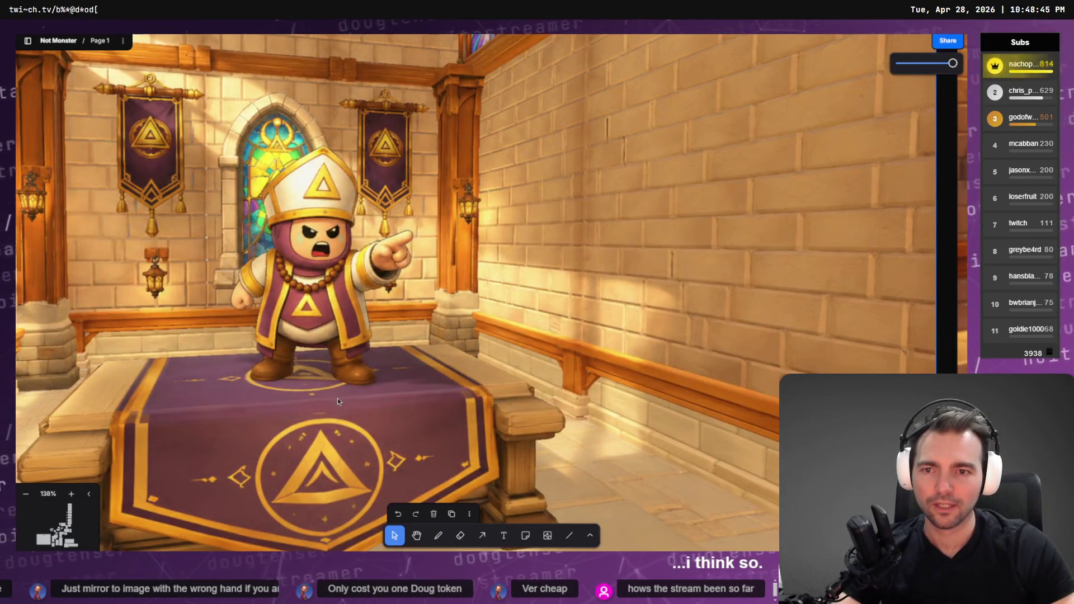
scroll(335, 400, down, 5)
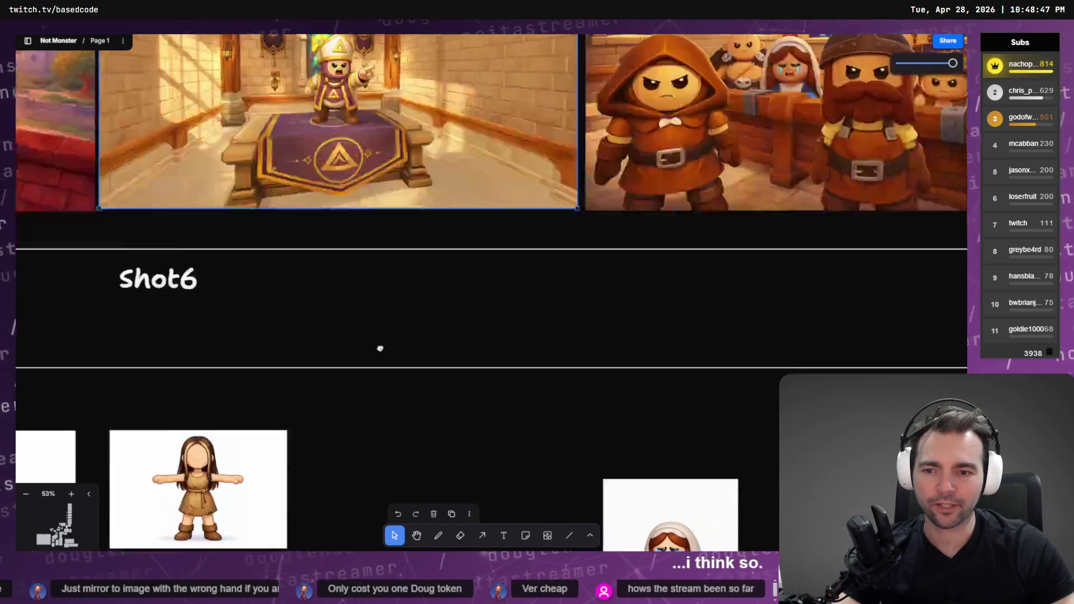
drag(379, 347, 387, 104)
scroll(386, 104, down, 5)
scroll(391, 167, down, 10)
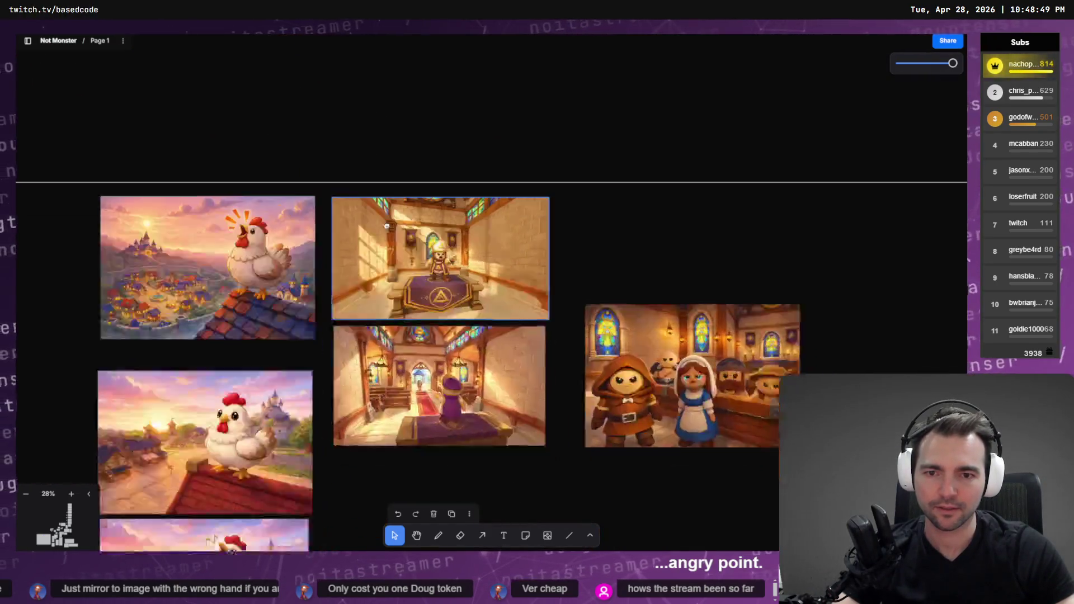
scroll(391, 235, up, 5)
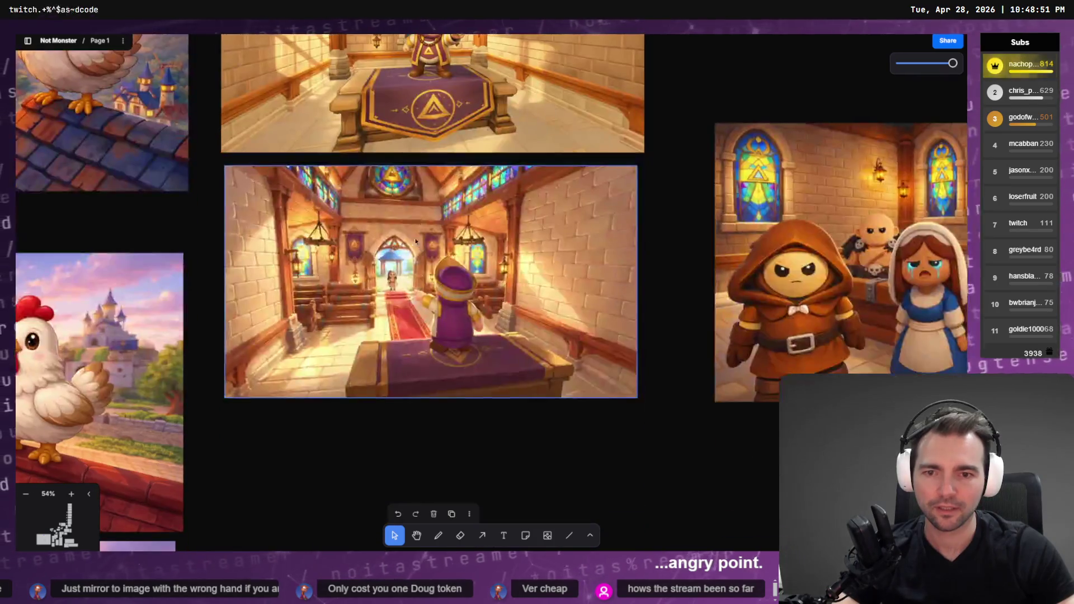
scroll(415, 243, up, 3)
scroll(391, 240, down, 3)
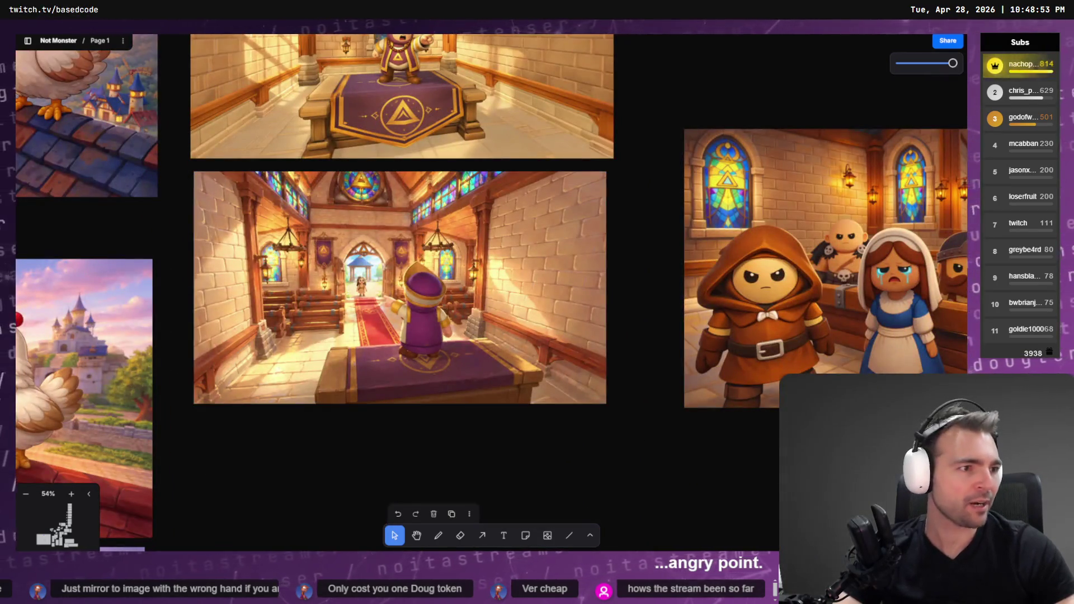
key(alt+Tab)
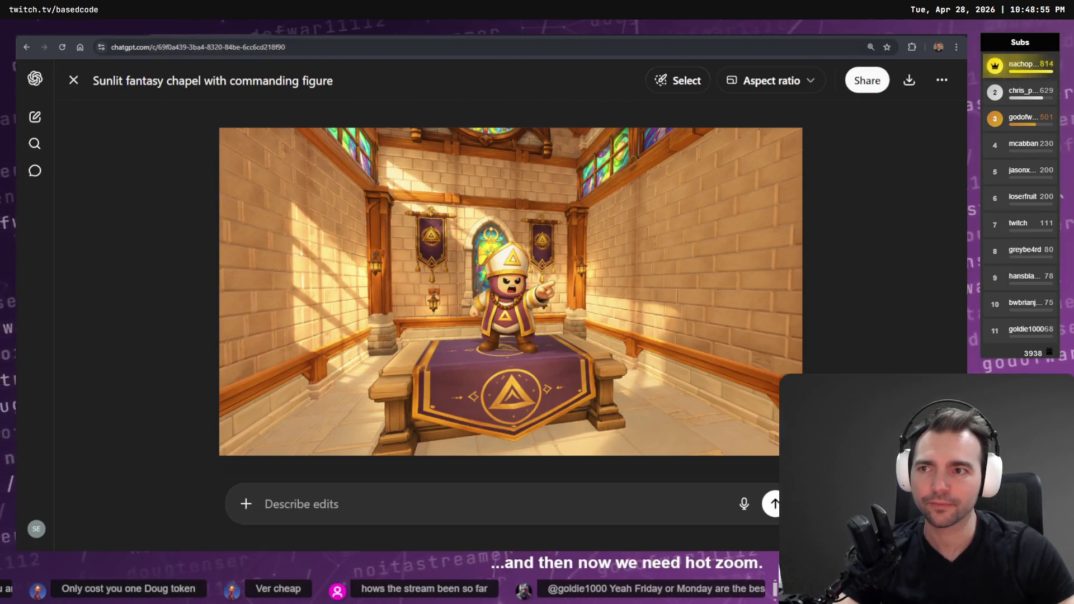
Step: Send the prompt to re-light the image to morning light with the door open onto the second image's pavilion
key(ctrl+Tab)
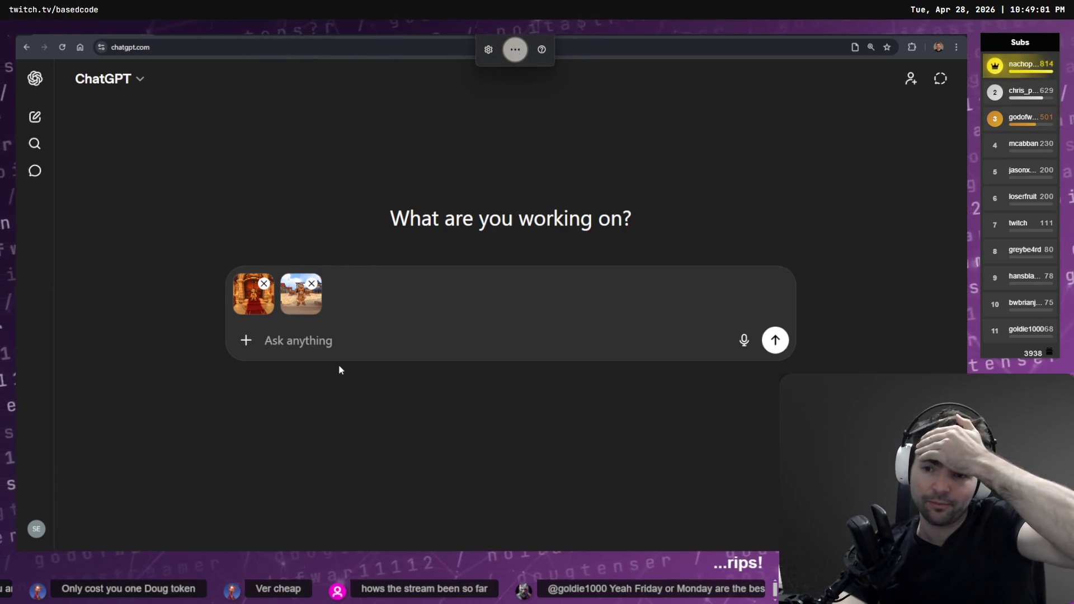
text(to replace the lighting to morning)
text(lights and set the door)
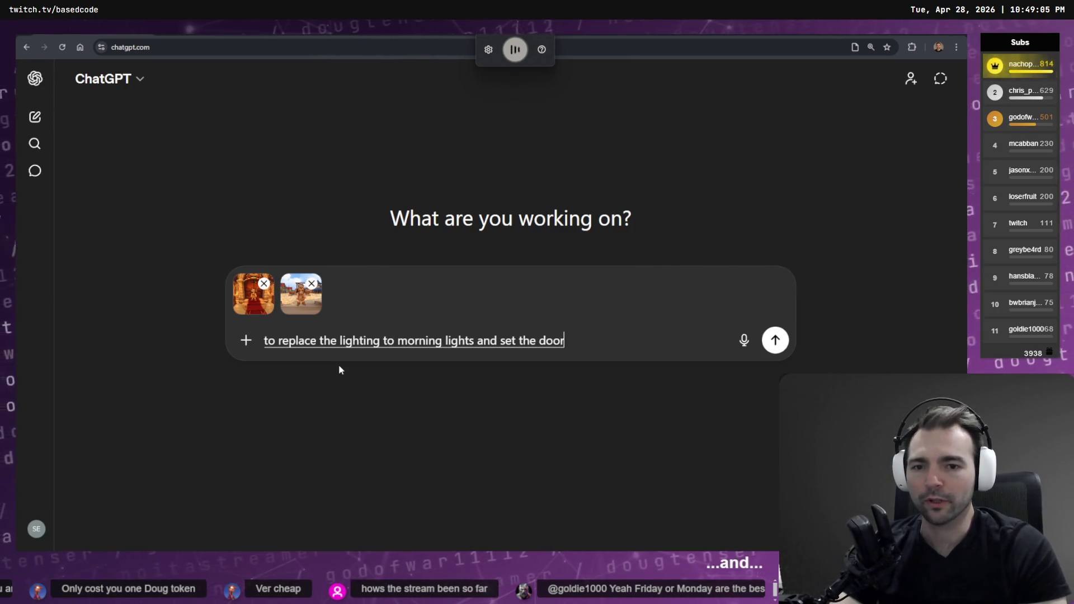
text( open looking out into the)
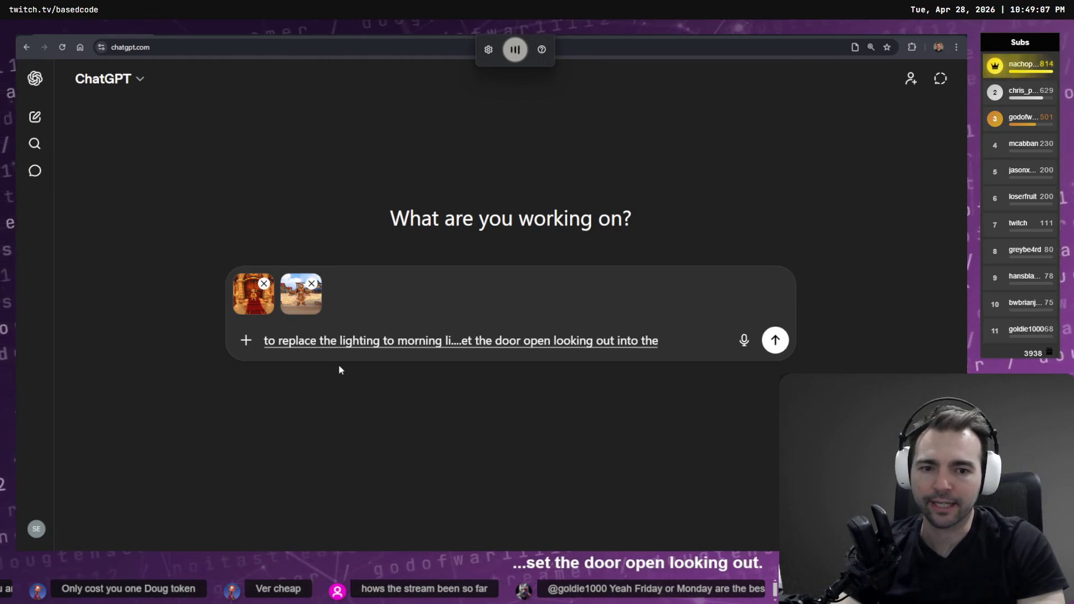
text( pavilion in the second provided image)
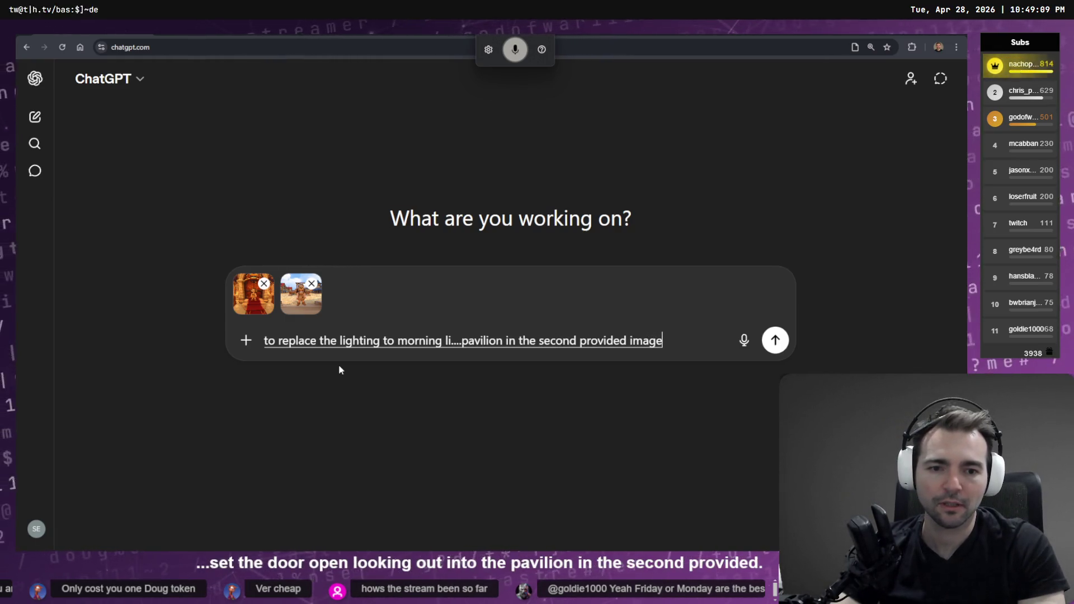
text(.)
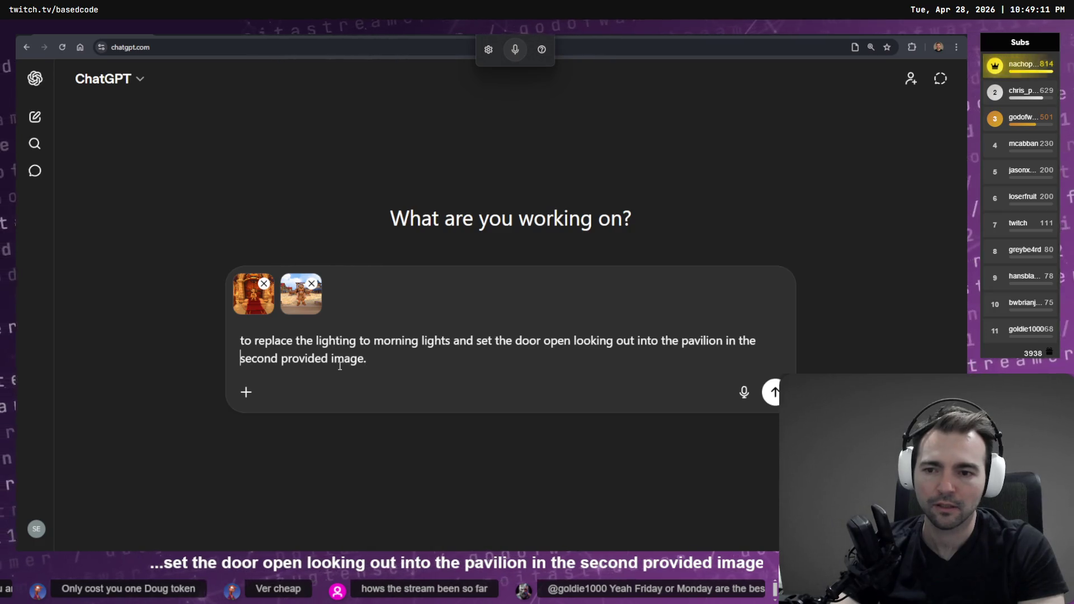
key(Delete)
text(R)
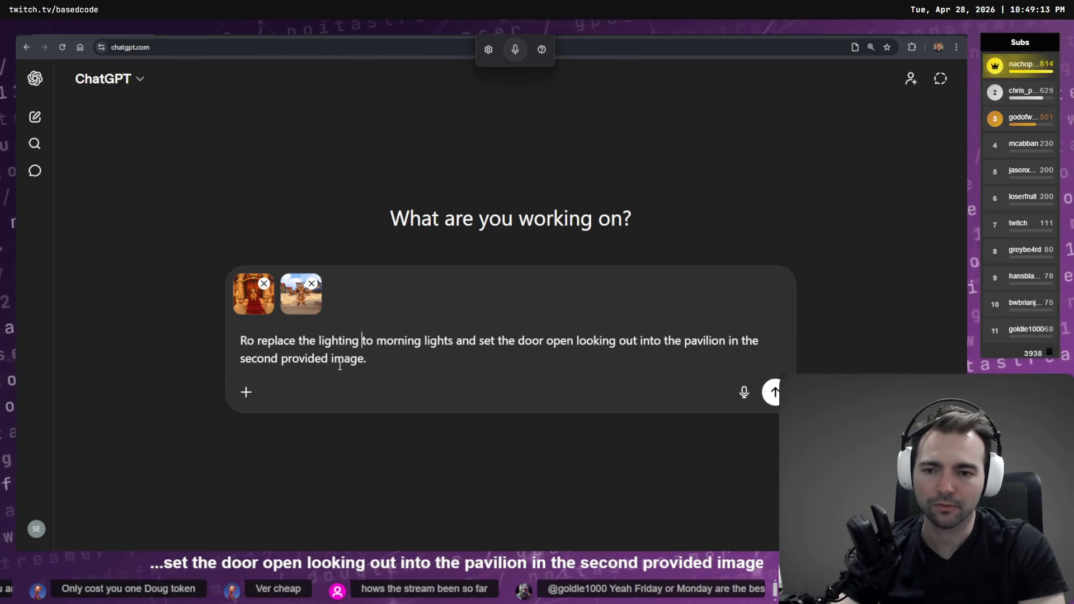
key(BackSpace)
key(BackSpace)
key(BackSpace)
text(e-light the image)
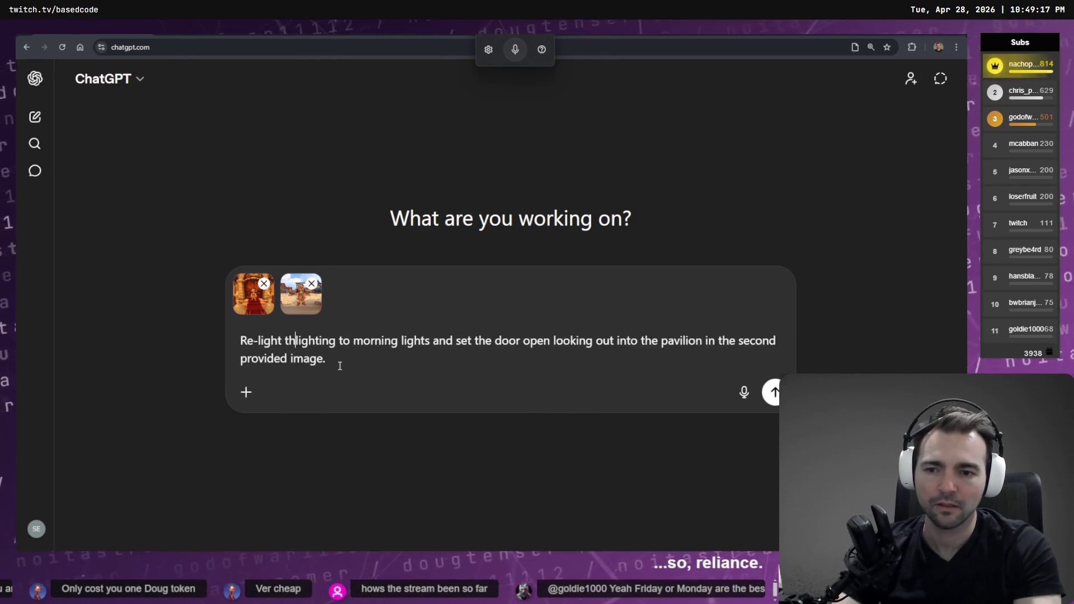
key(Delete)
key(Delete)
key(Delete)
key(Delete)
key(Delete)
key(Delete)
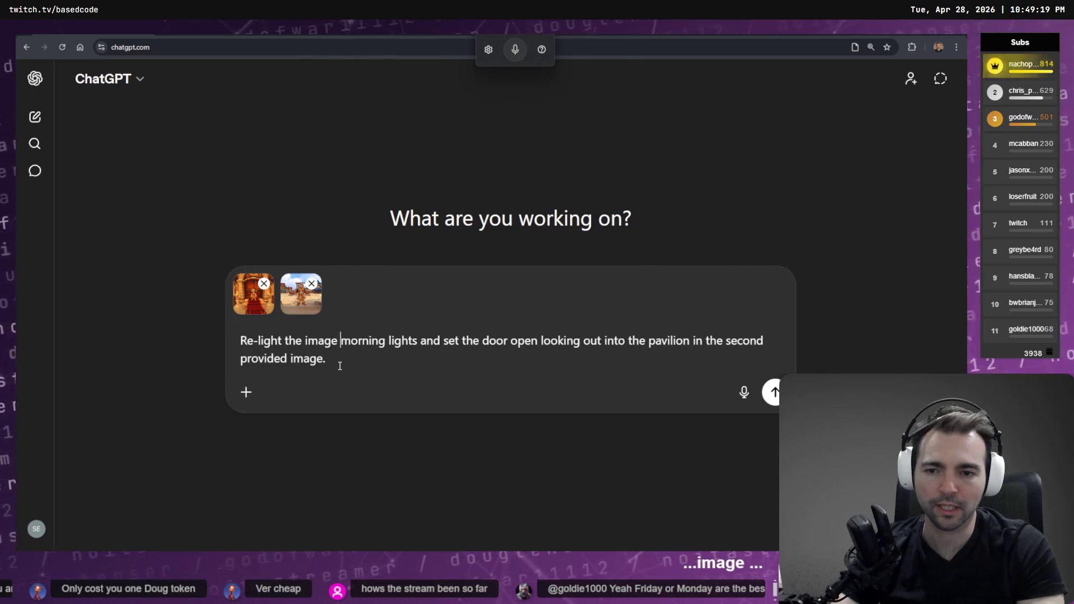
key(Return)
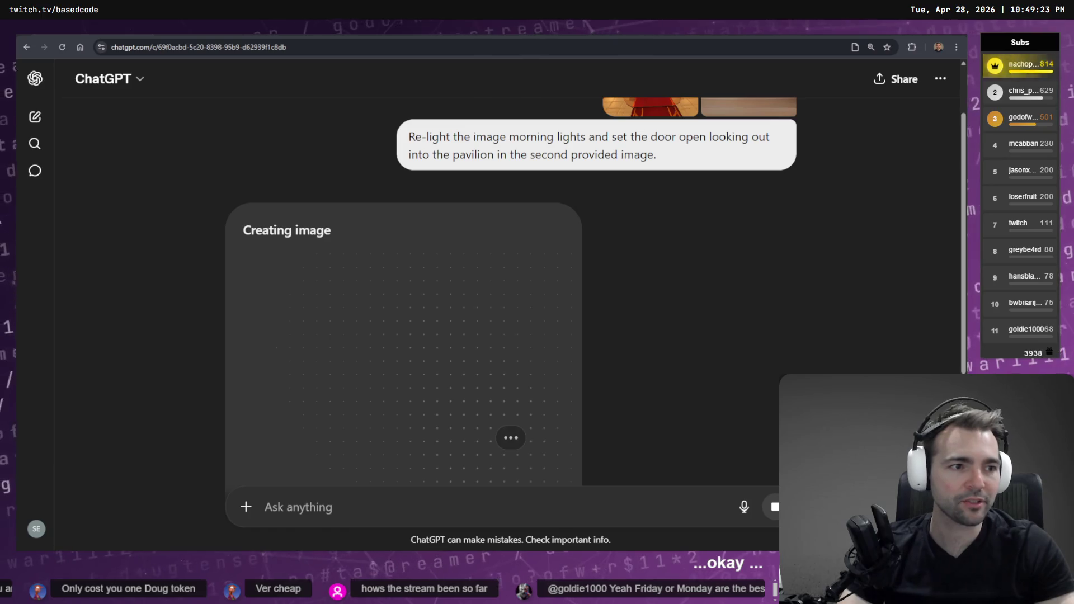
key(alt+Tab)
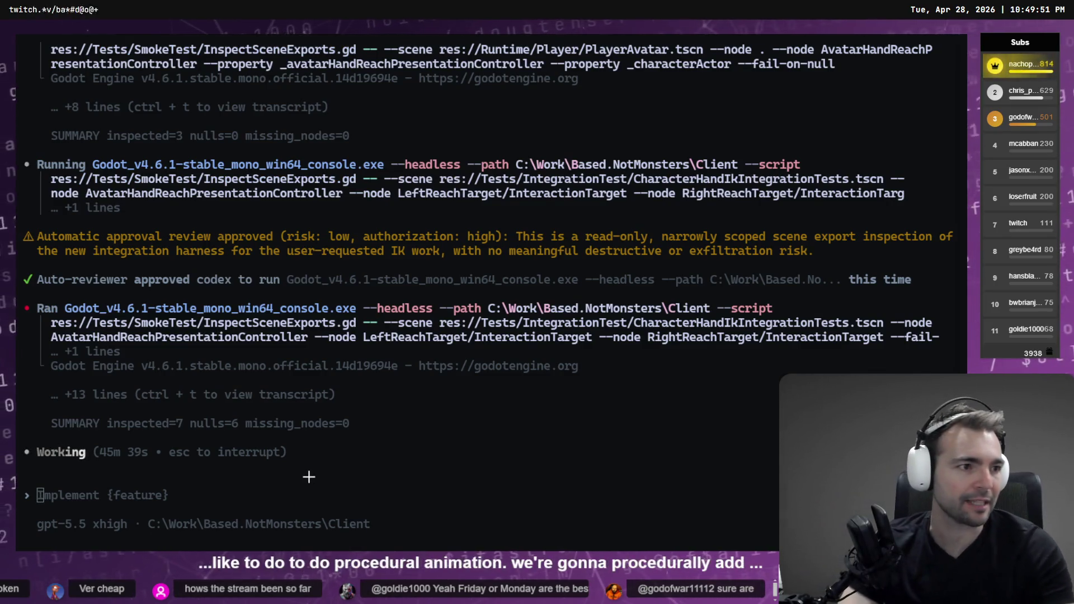
Step: Glance over the storyboard, then return to the ChatGPT chat with the church-doorway image
key(alt+Tab)
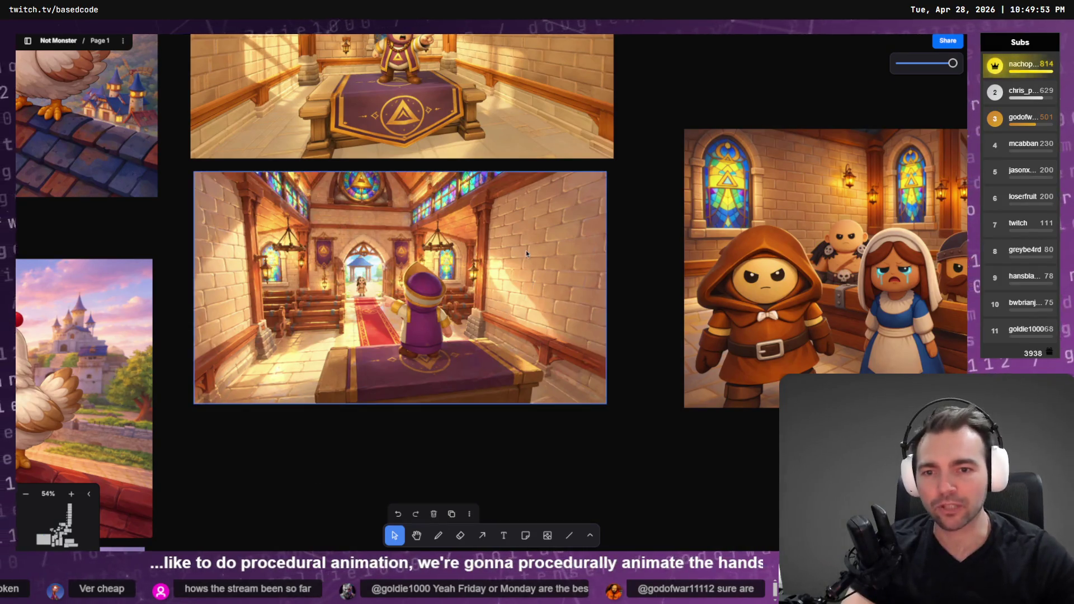
scroll(485, 455, down, 5)
scroll(508, 195, up, 2)
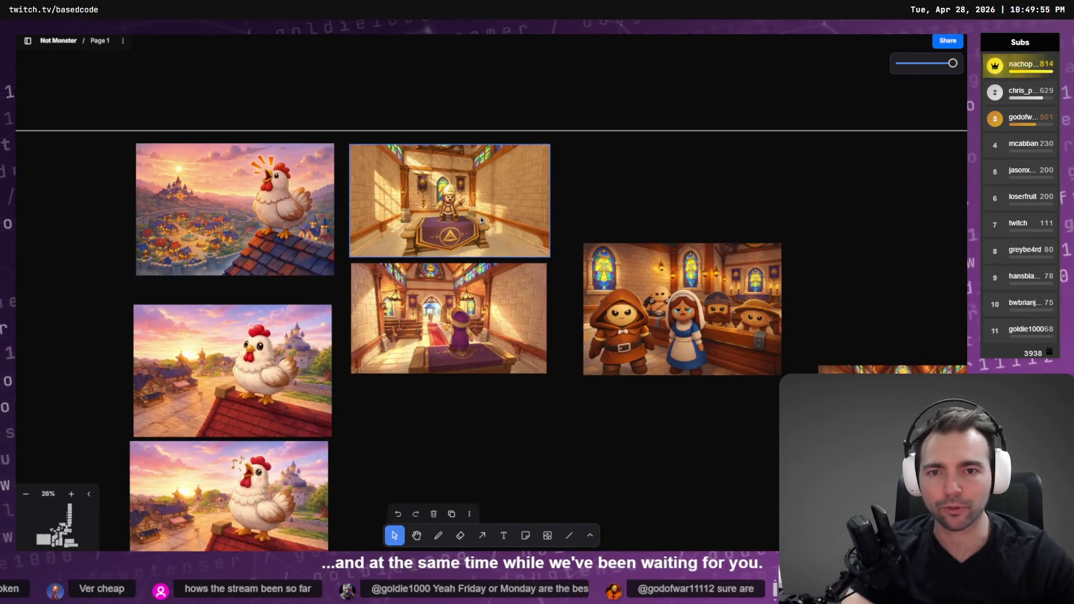
key(alt+Tab)
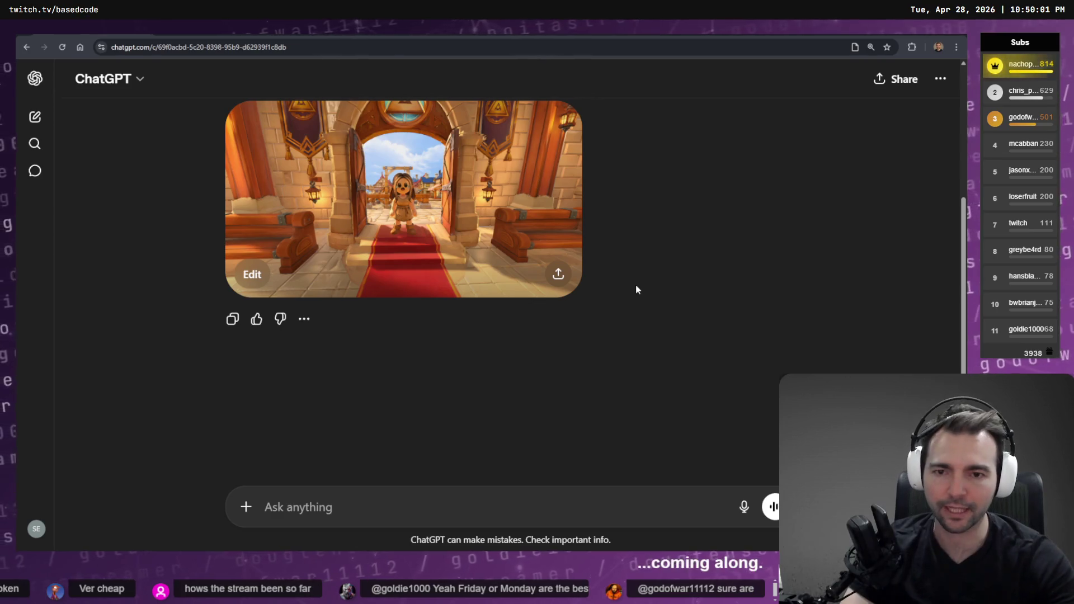
Step: Copy the generated church-doorway image from ChatGPT in full-screen view
key(F11)
scroll(386, 288, up, 1)
click(386, 288)
right_click(506, 286)
click(535, 323)
Step: Paste the doorway image into tldraw, place it beside the church shots and resize it to match
key(alt+Tab)
key(ctrl+v)
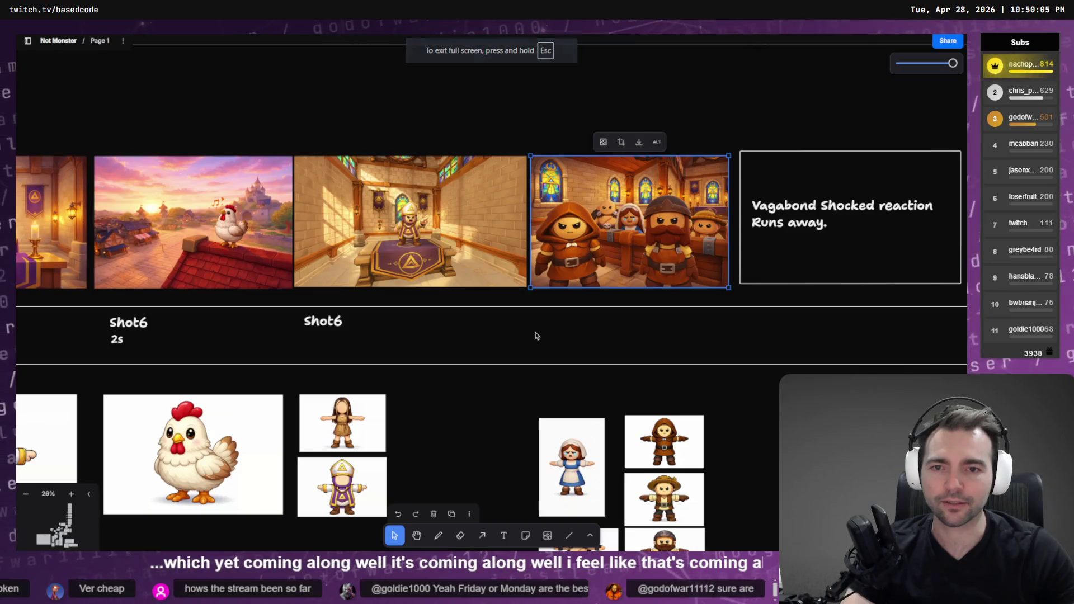
scroll(446, 311, down, 5)
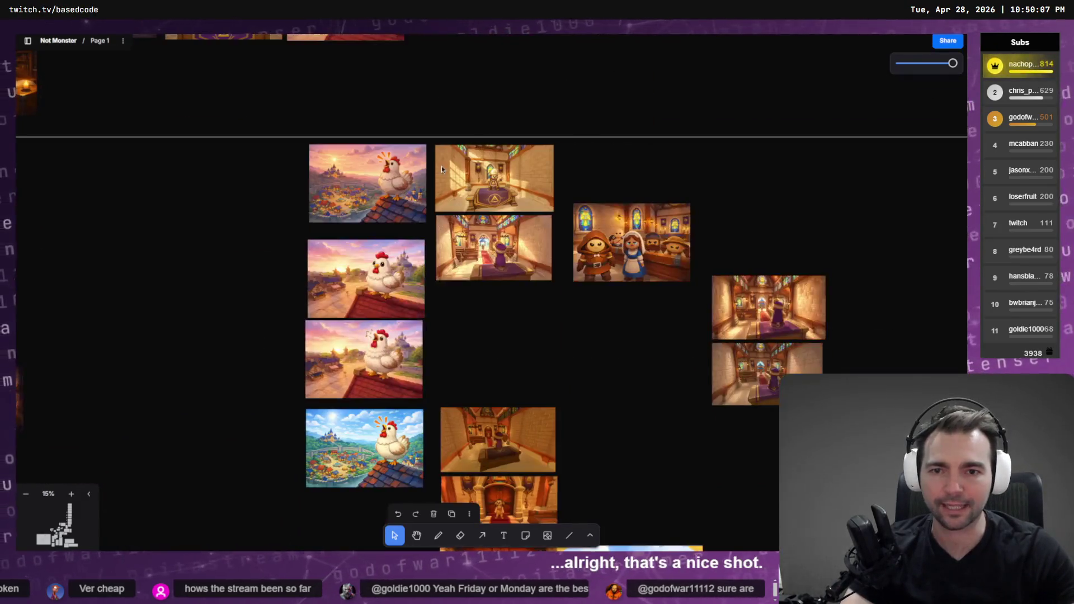
key(ctrl+v)
mouse_move(498, 272)
mouse_down()
mouse_move(526, 197)
mouse_move(516, 186)
mouse_up()
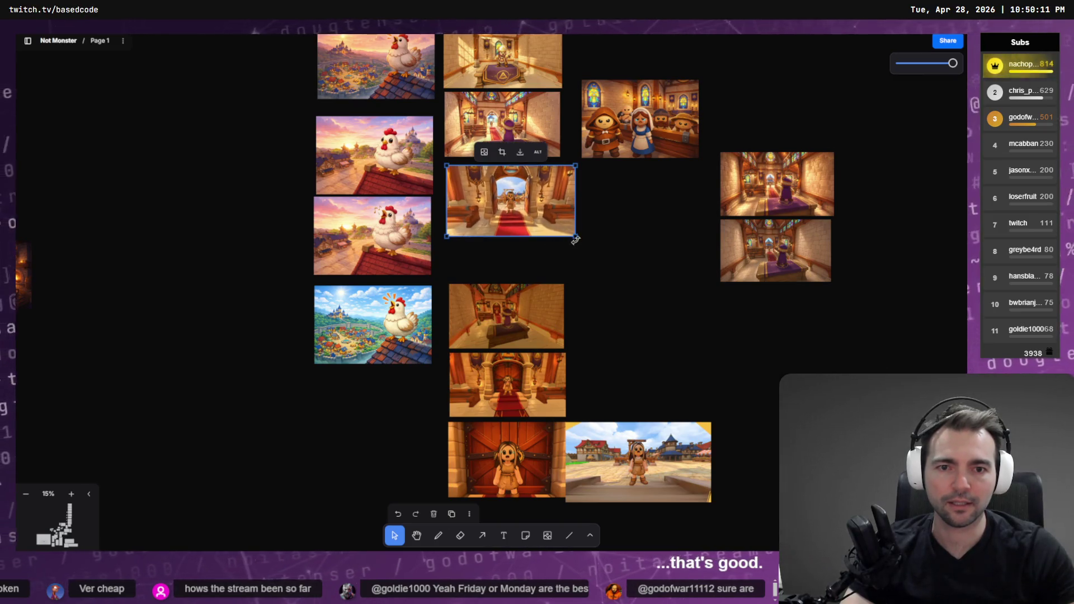
drag(575, 240, 557, 227)
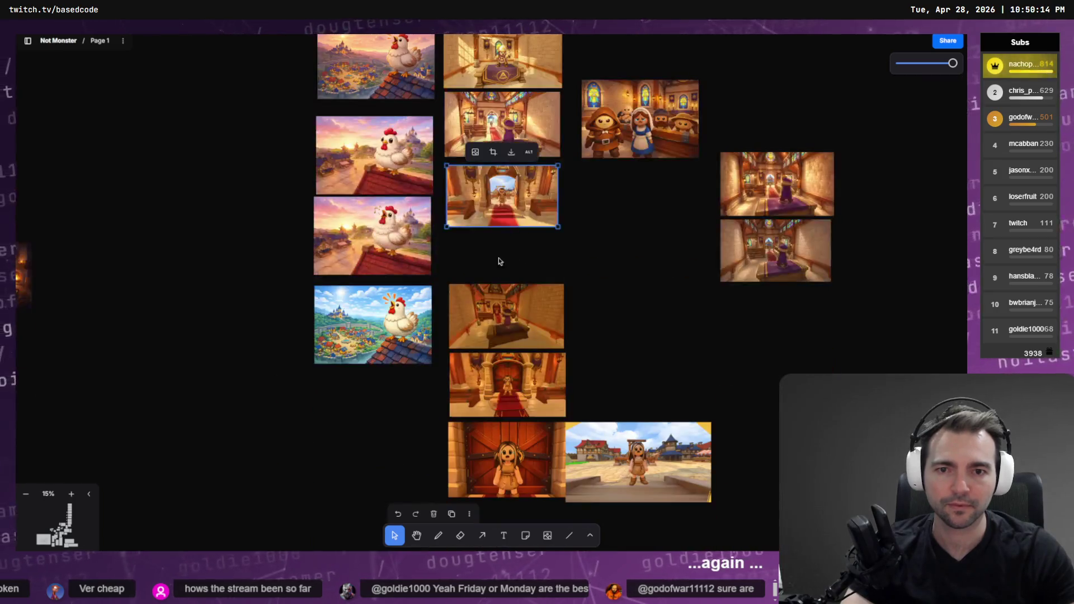
drag(505, 199, 503, 196)
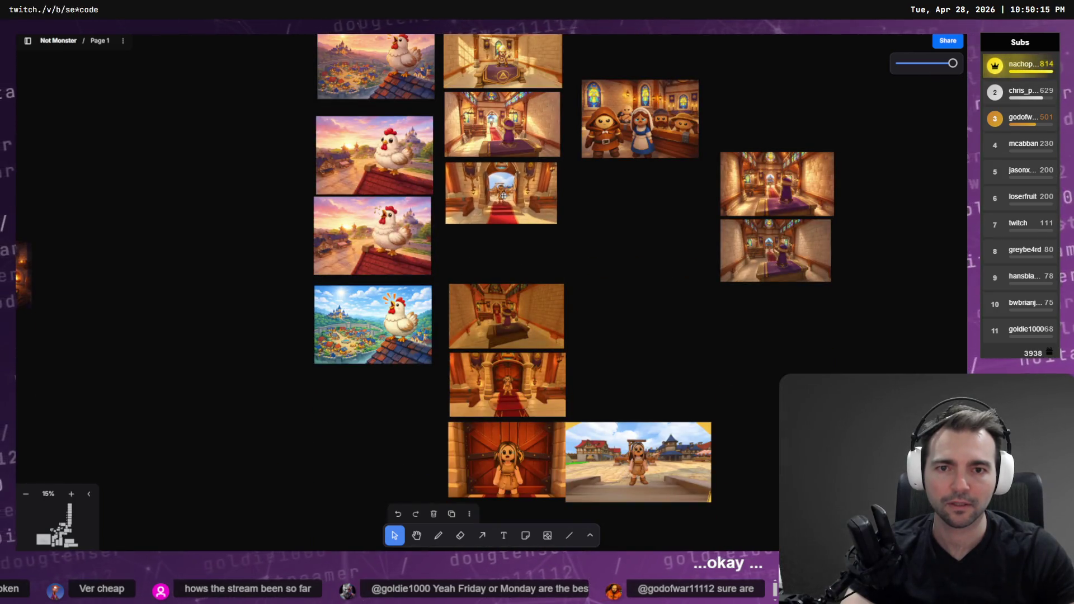
click(503, 196)
drag(557, 225, 537, 207)
scroll(525, 109, up, 5)
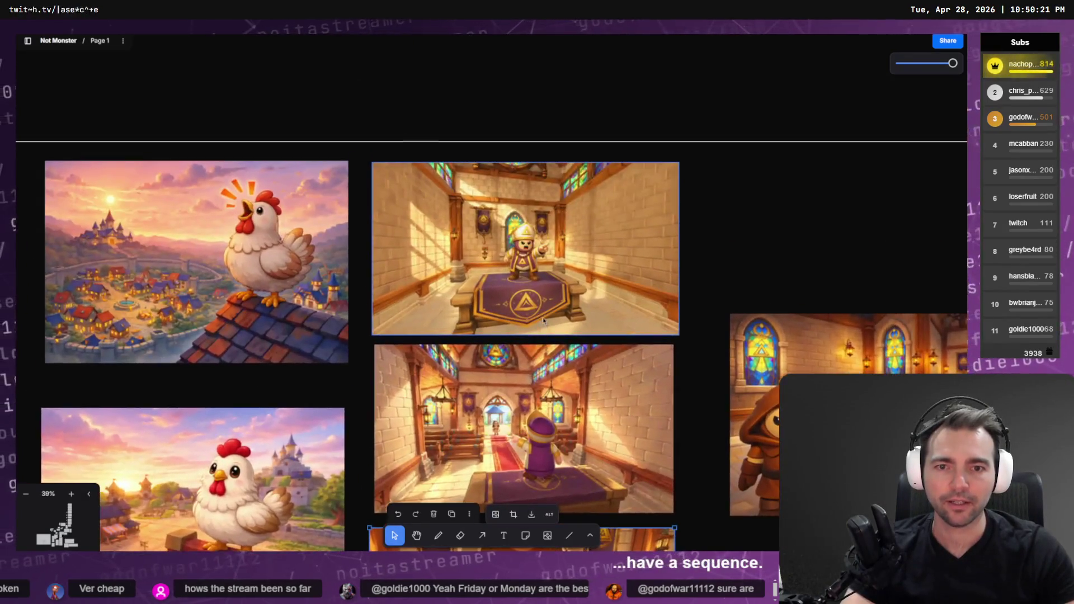
scroll(537, 279, down, 5)
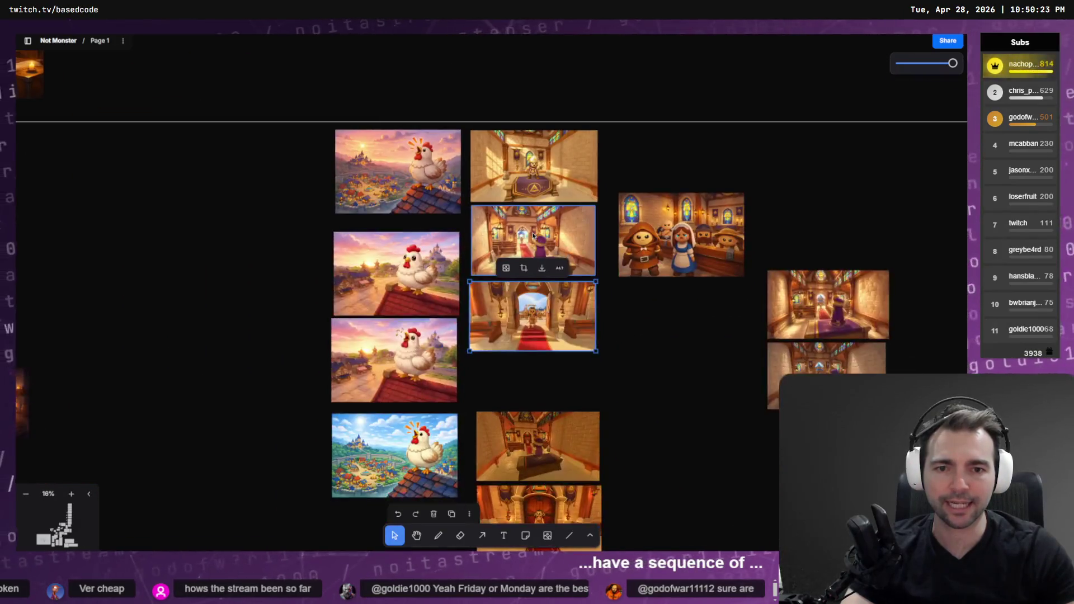
scroll(532, 236, up, 4)
scroll(655, 275, down, 8)
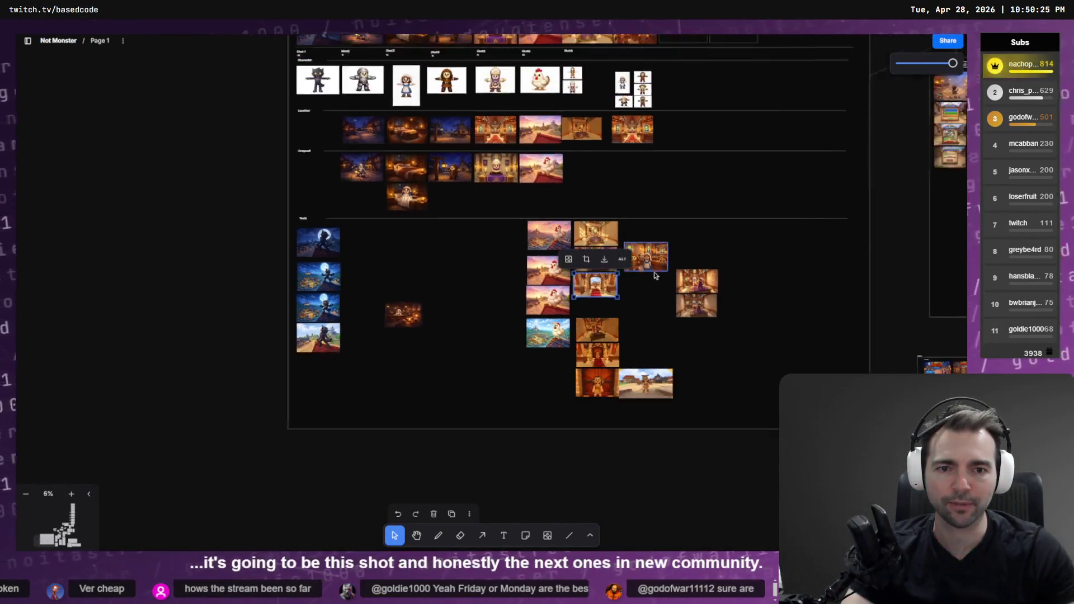
Step: Zoom out to the whole storyboard and marquee-select a block of board items, then clear it
key(shift+1)
click(497, 103)
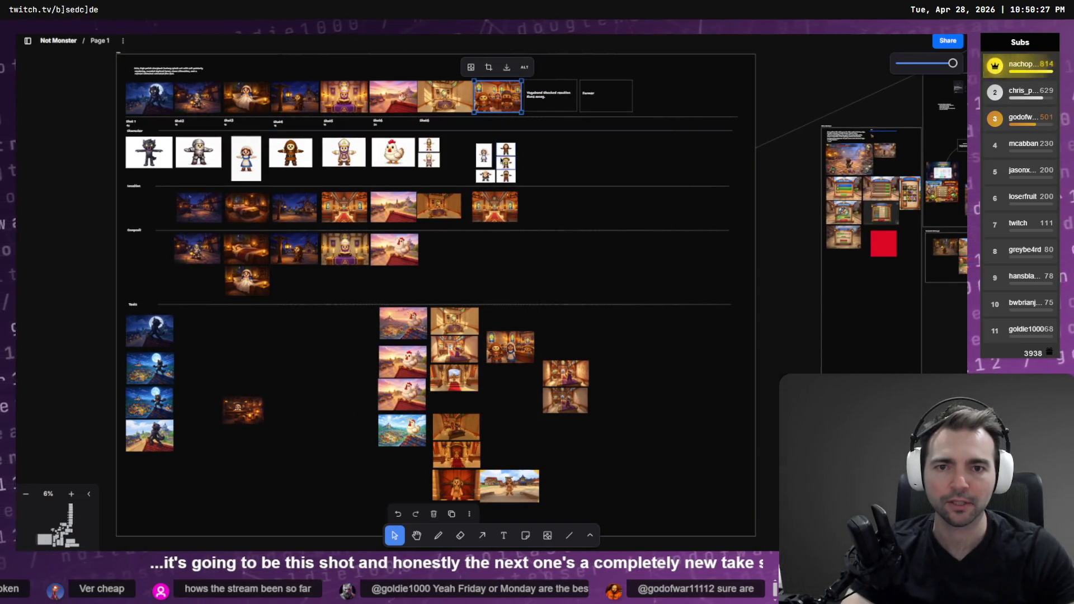
mouse_move(665, 68)
mouse_down()
mouse_move(559, 168)
mouse_move(491, 312)
mouse_move(492, 413)
mouse_up()
click(681, 426)
scroll(685, 358, up, 3)
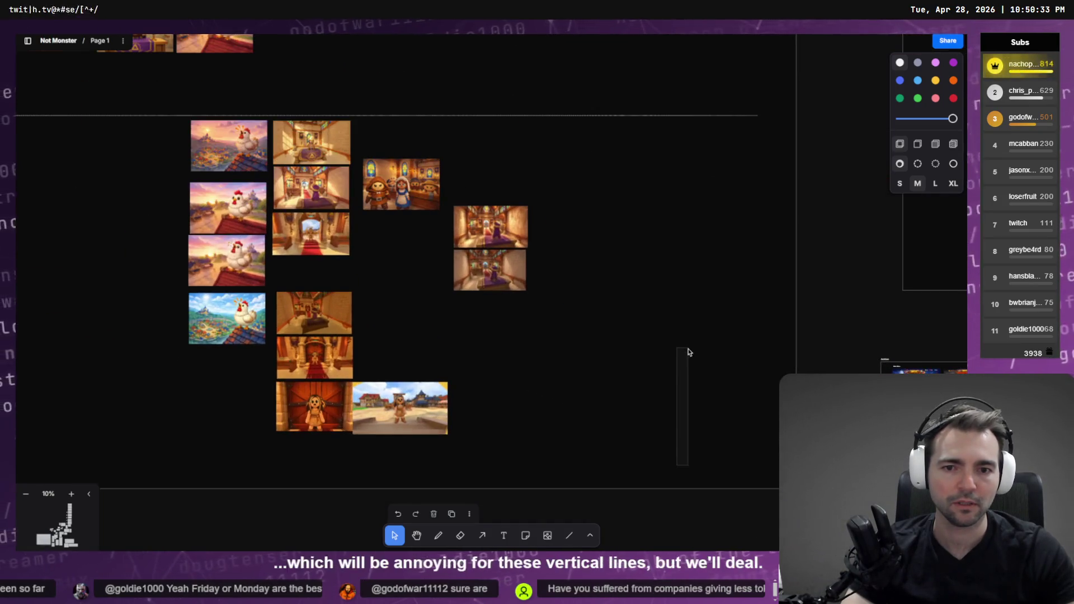
Step: Shift the later shots and notes right of Shot6 rightward, leaving the frame and dividers in place
scroll(673, 312, down, 3)
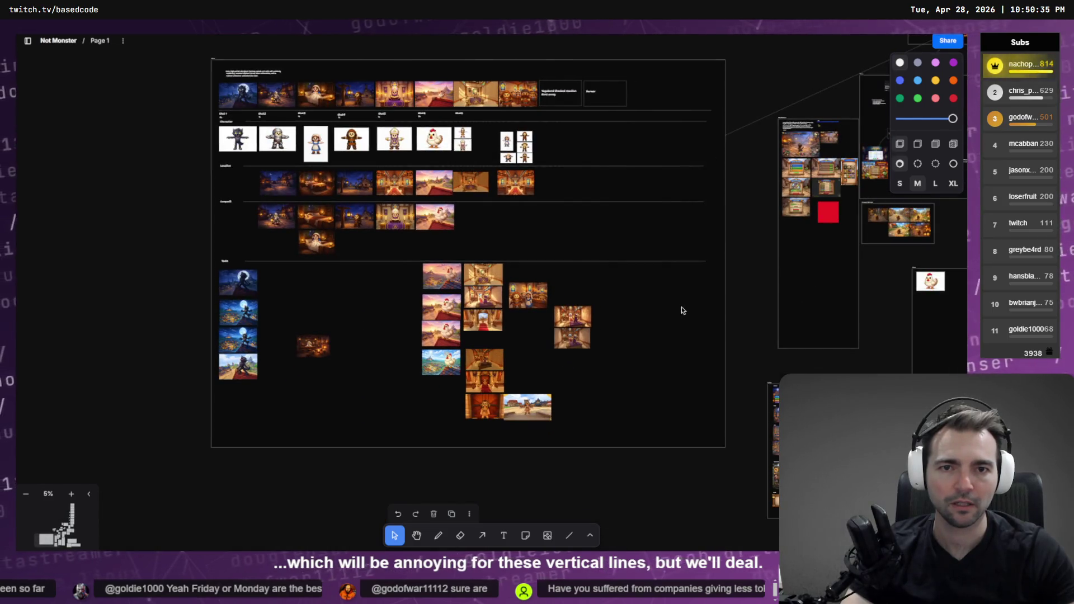
key(Tab)
mouse_move(718, 74)
mouse_down()
mouse_move(553, 249)
mouse_move(497, 425)
mouse_move(506, 432)
mouse_up()
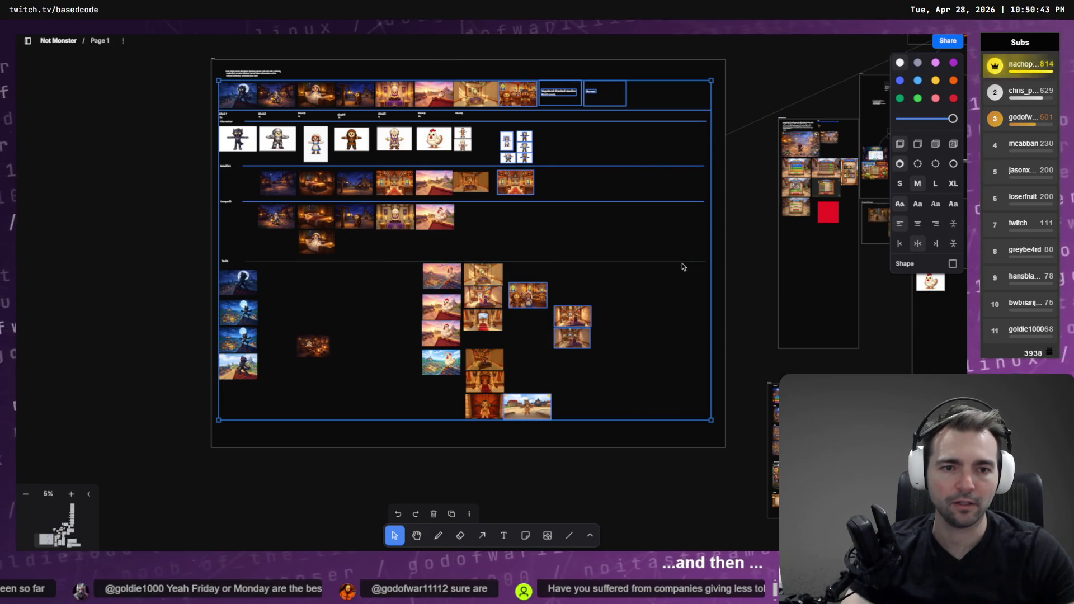
click(695, 121)
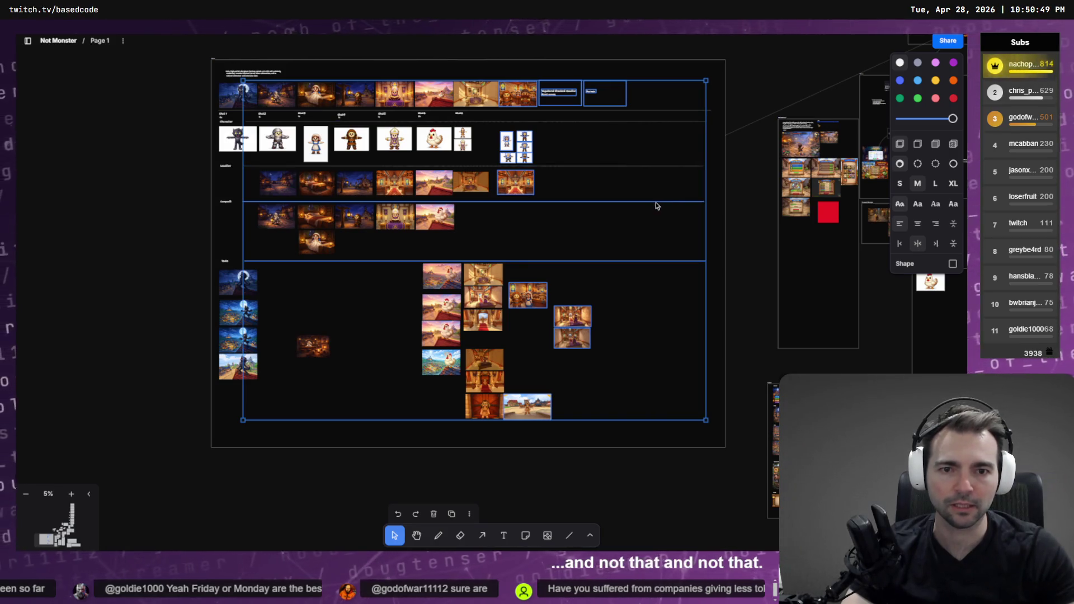
shift+click(652, 262)
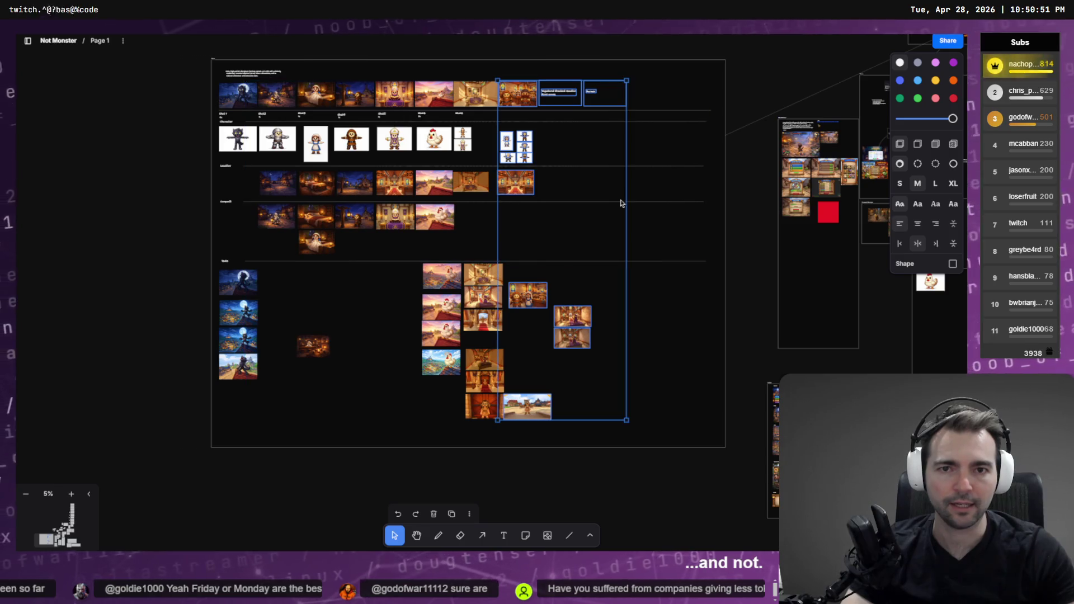
drag(528, 93, 579, 97)
click(514, 336)
Step: Move the column of five images further right
mouse_move(526, 292)
mouse_down()
mouse_move(465, 422)
mouse_move(480, 417)
mouse_up()
mouse_move(488, 300)
mouse_down()
mouse_move(535, 299)
mouse_move(531, 277)
mouse_up()
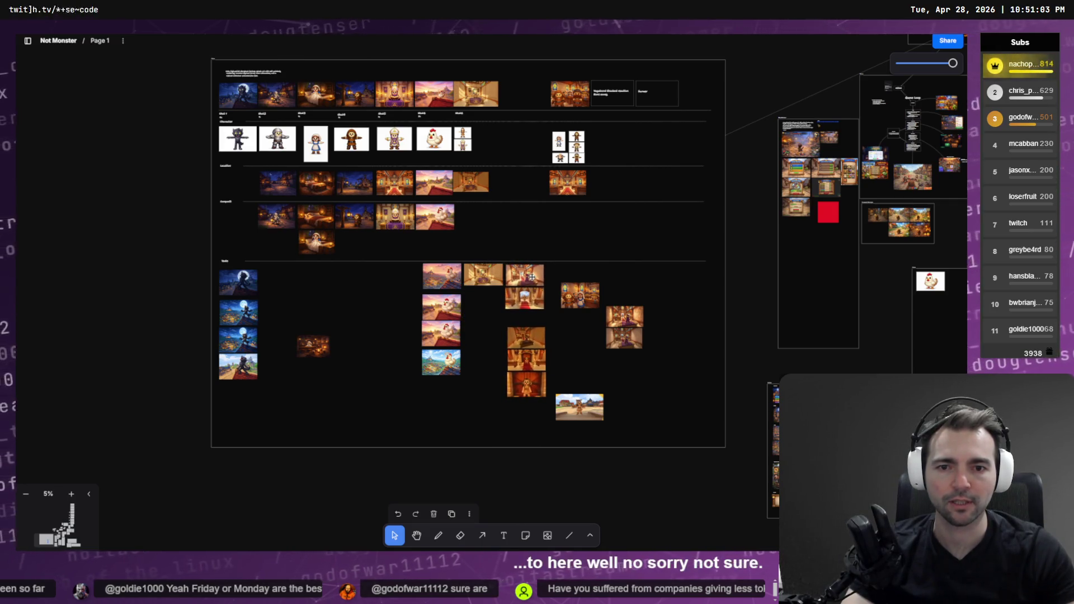
scroll(458, 96, up, 5)
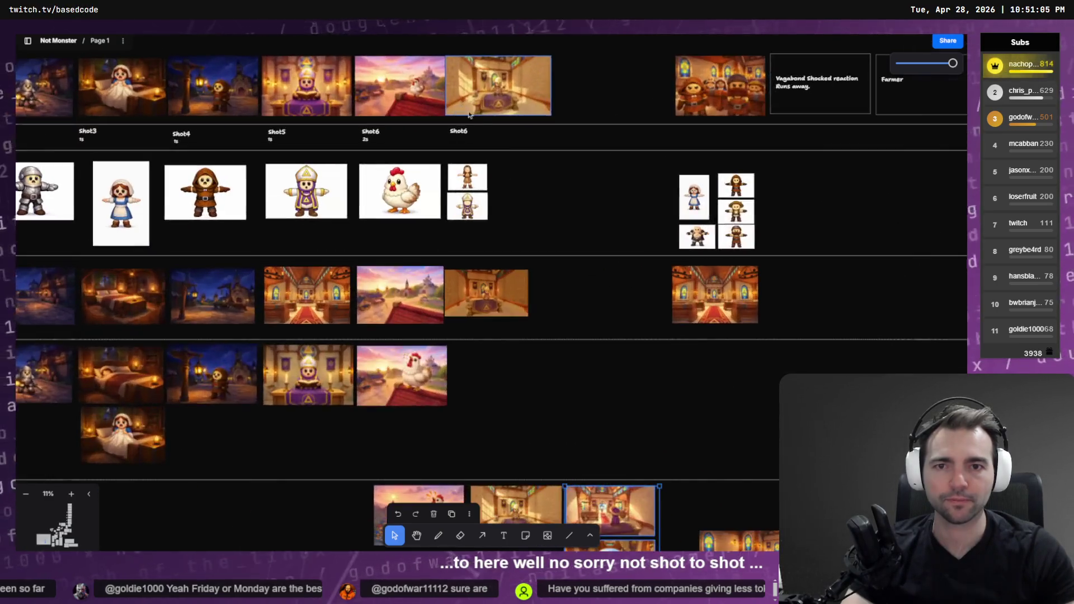
Step: Duplicate the Shot6 label into the newly opened slot
scroll(580, 168, down, 3)
scroll(635, 179, up, 4)
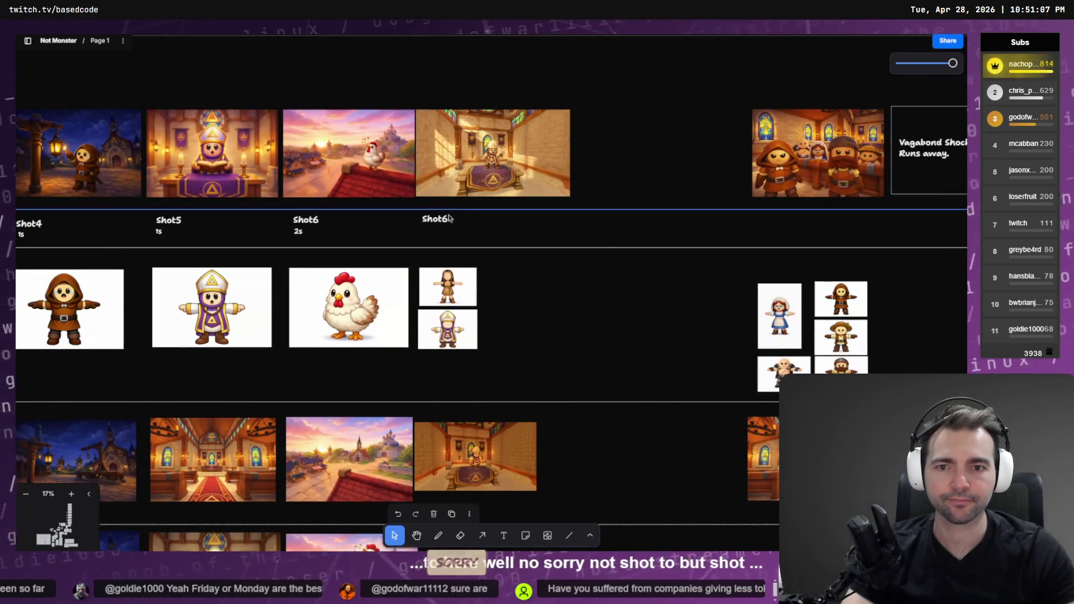
alt+drag(435, 221, 583, 222)
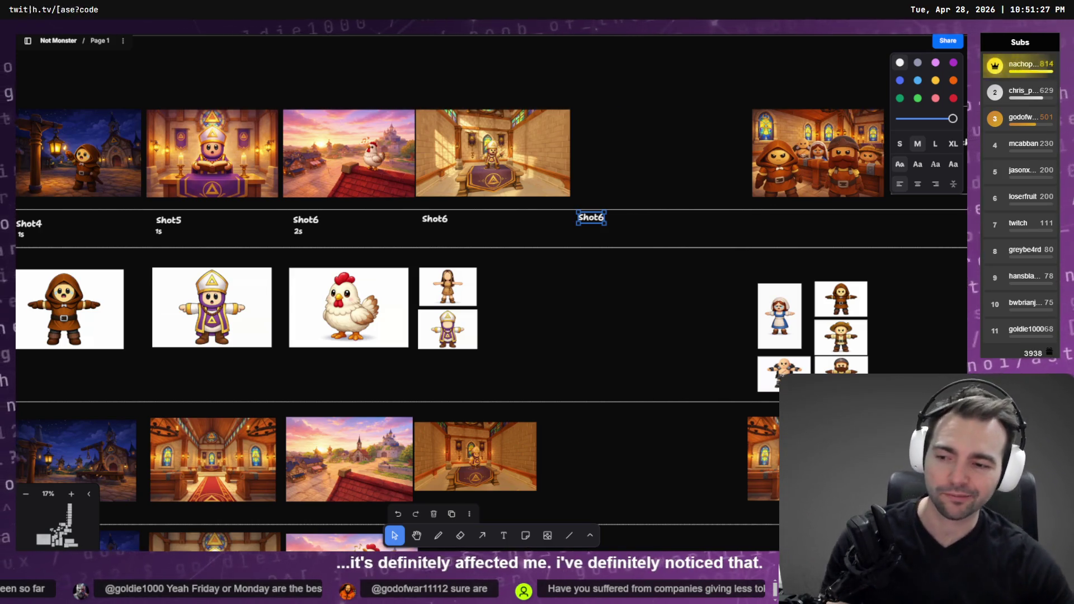
click(615, 286)
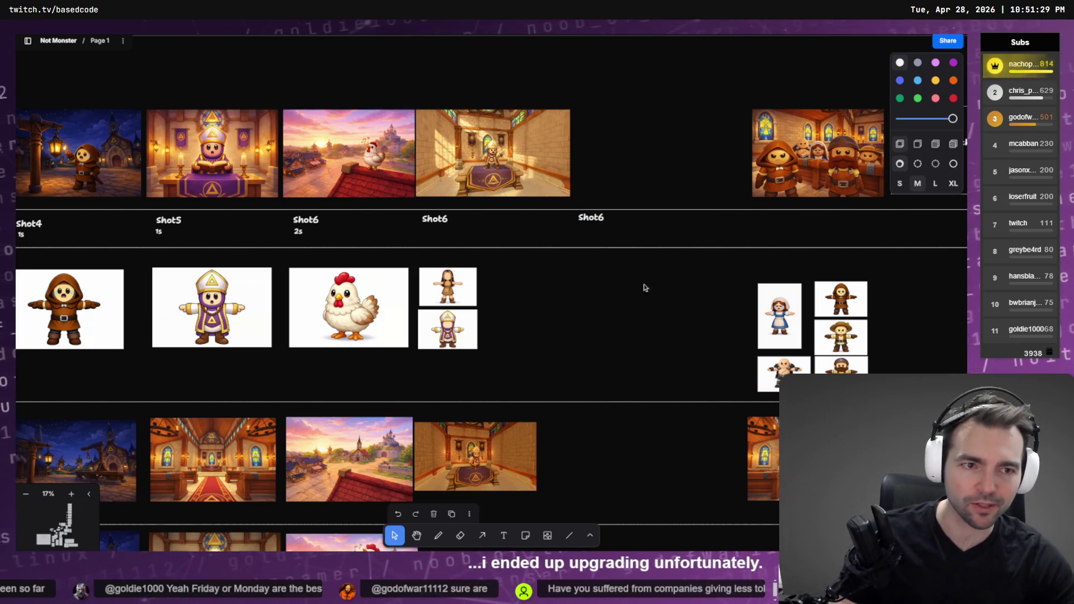
Step: Move the church-aisle image from the sketches into the top row above the new label
scroll(620, 252, down, 3)
scroll(621, 251, right, 2)
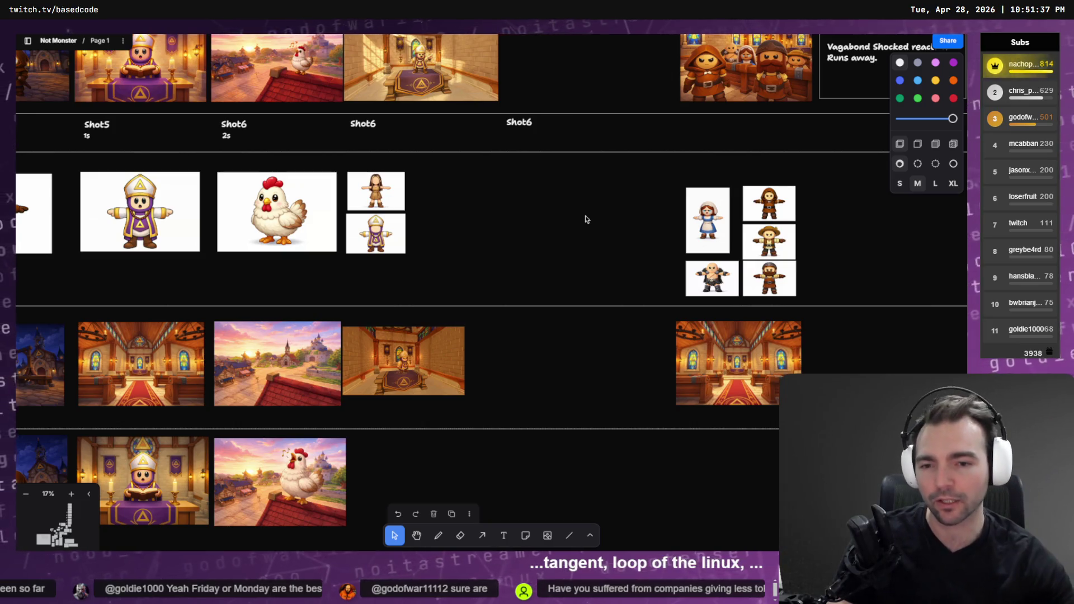
scroll(562, 229, down, 5)
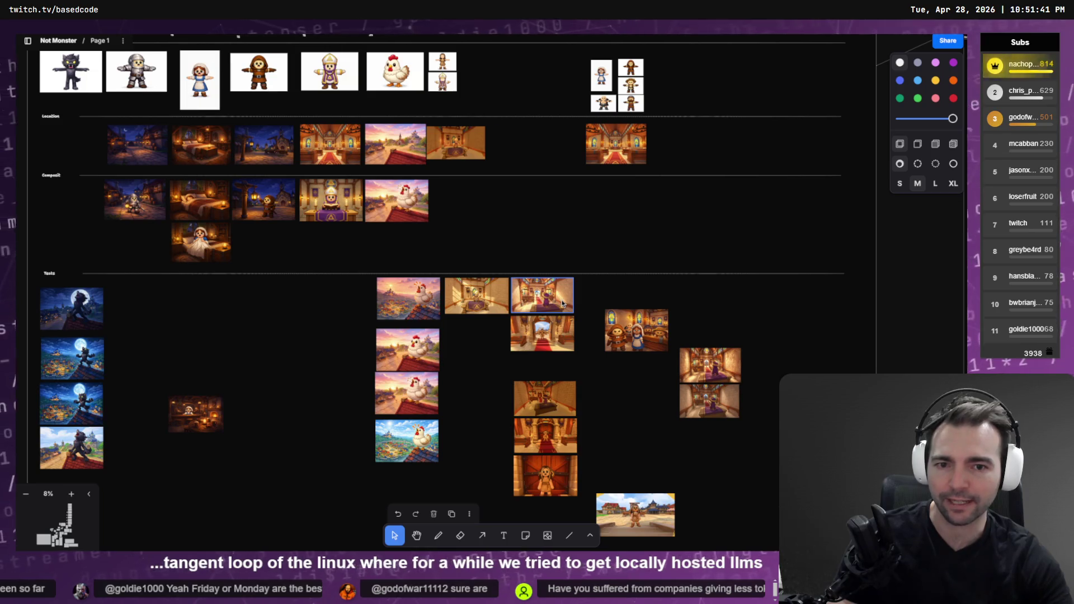
click(540, 297)
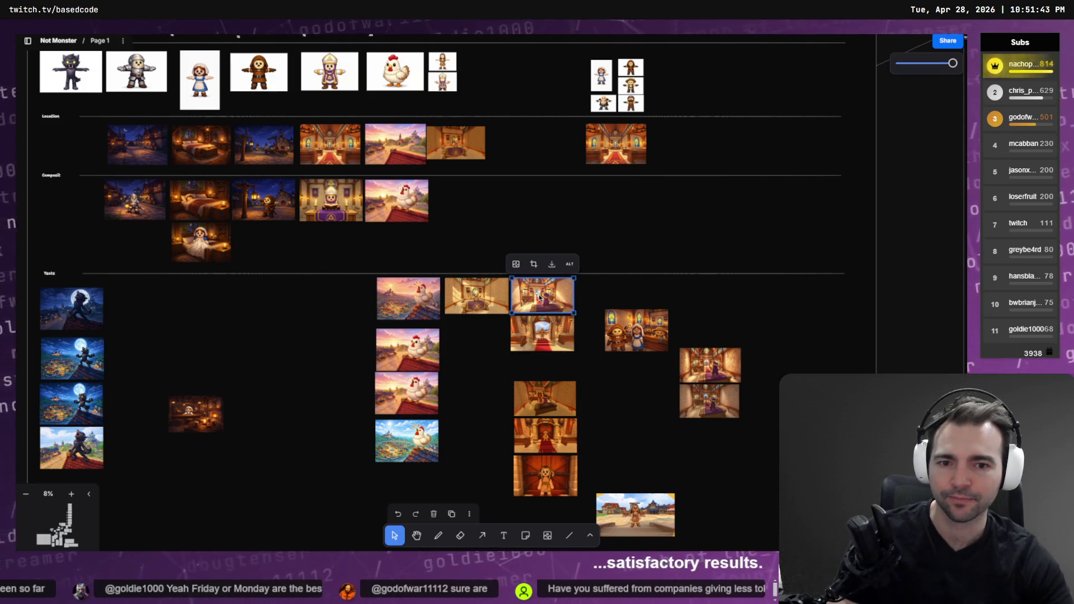
scroll(547, 273, up, 5)
mouse_move(540, 297)
mouse_down()
mouse_move(547, 273)
mouse_move(531, 391)
mouse_move(577, 414)
mouse_up()
scroll(536, 413, up, 5)
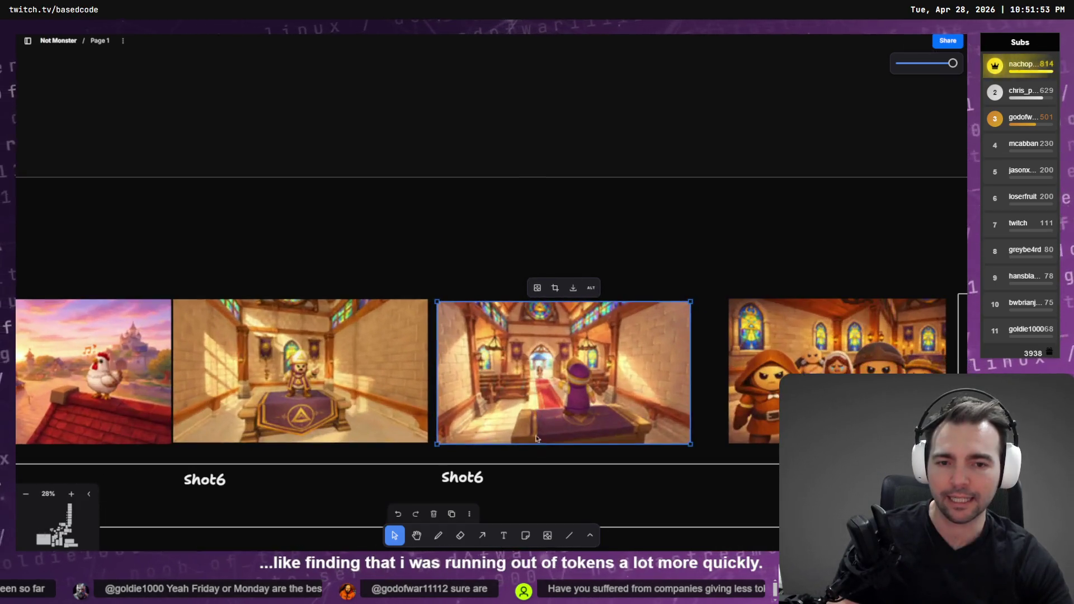
drag(568, 465, 534, 360)
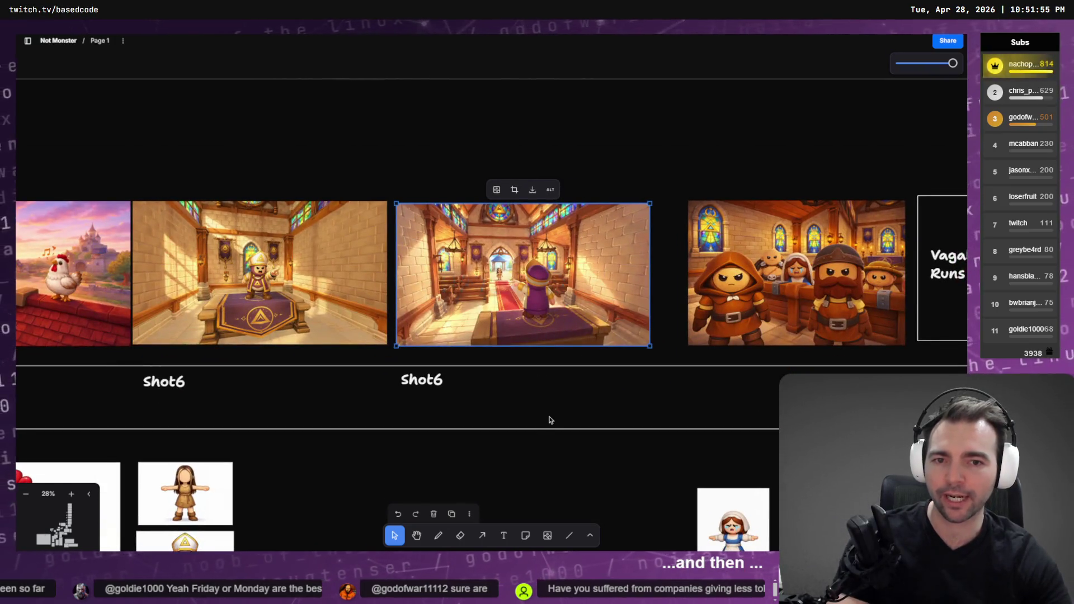
scroll(548, 422, down, 5)
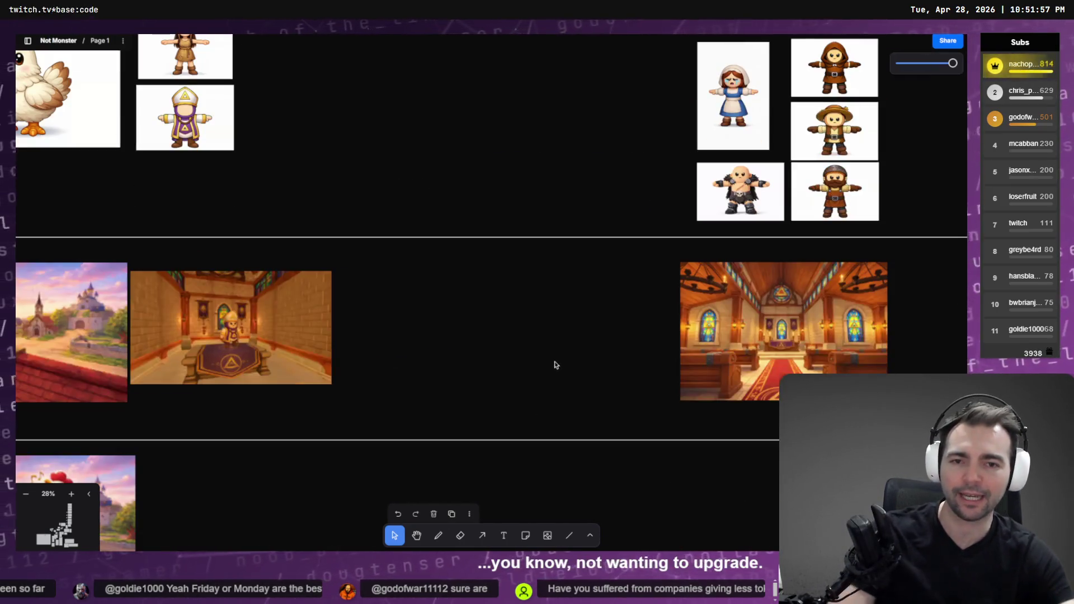
Step: Carry the wizard-at-the-altar church interior image up beside the church-door image on the board
scroll(554, 367, up, 4)
scroll(542, 384, up, 1)
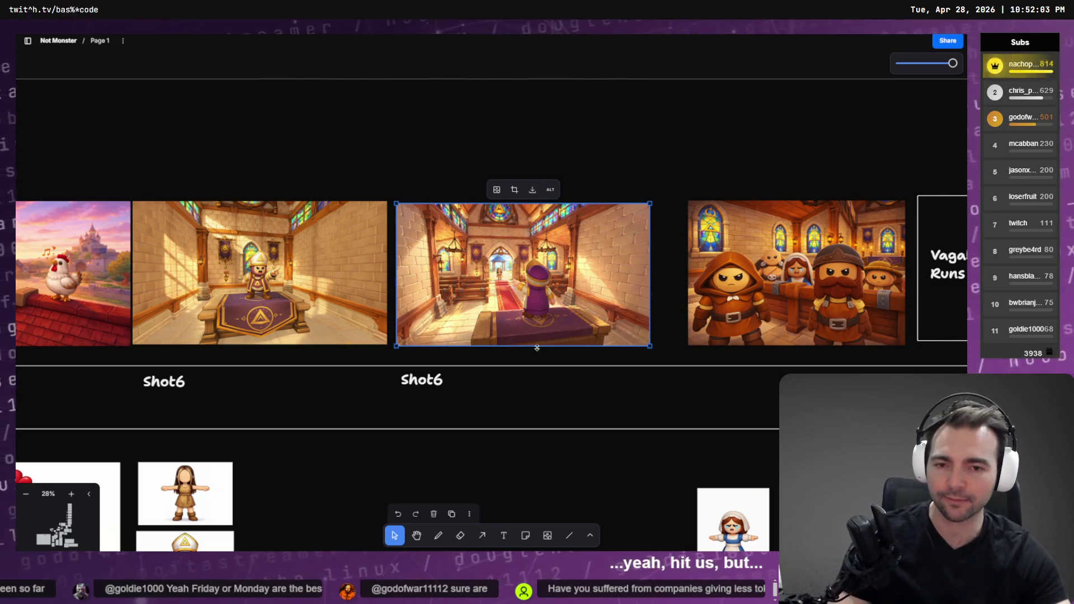
scroll(518, 328, down, 3)
scroll(522, 314, down, 10)
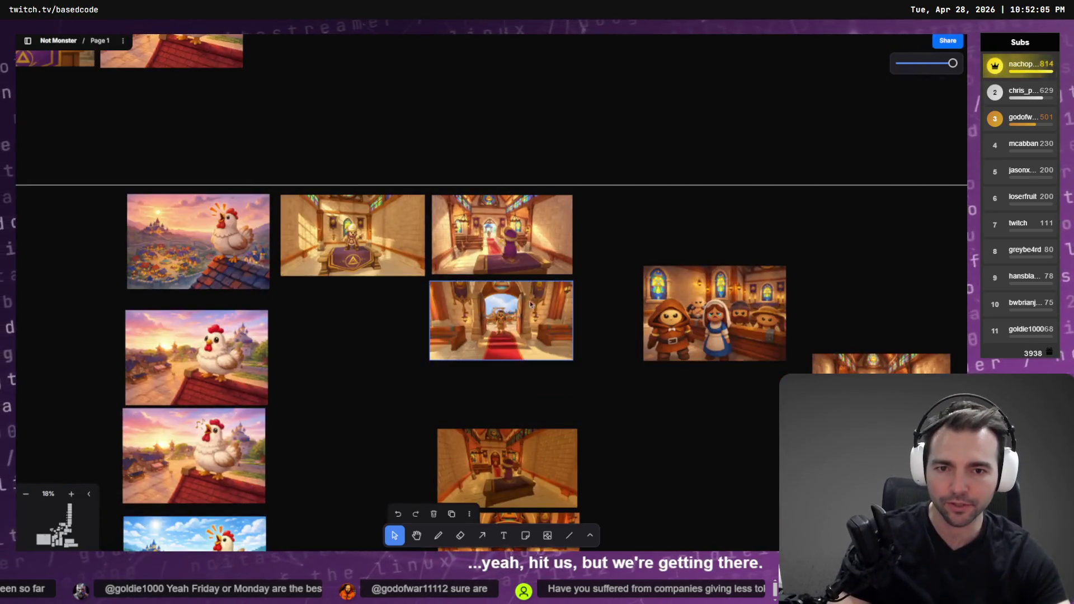
scroll(531, 305, down, 5)
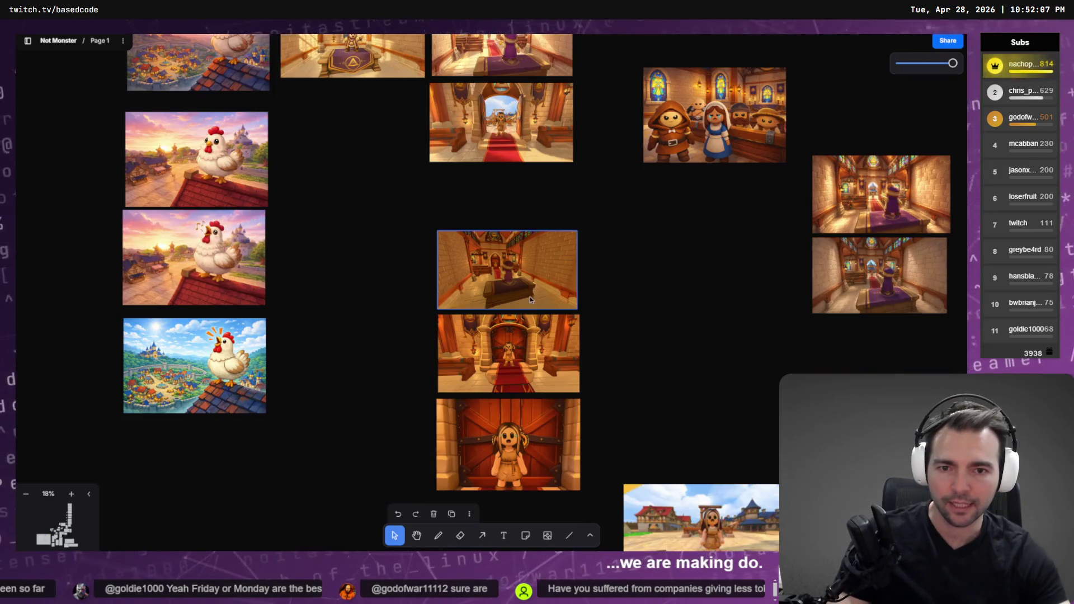
scroll(559, 296, up, 12)
mouse_move(559, 295)
mouse_down()
mouse_move(561, 313)
mouse_move(511, 199)
mouse_up()
scroll(517, 228, down, 8)
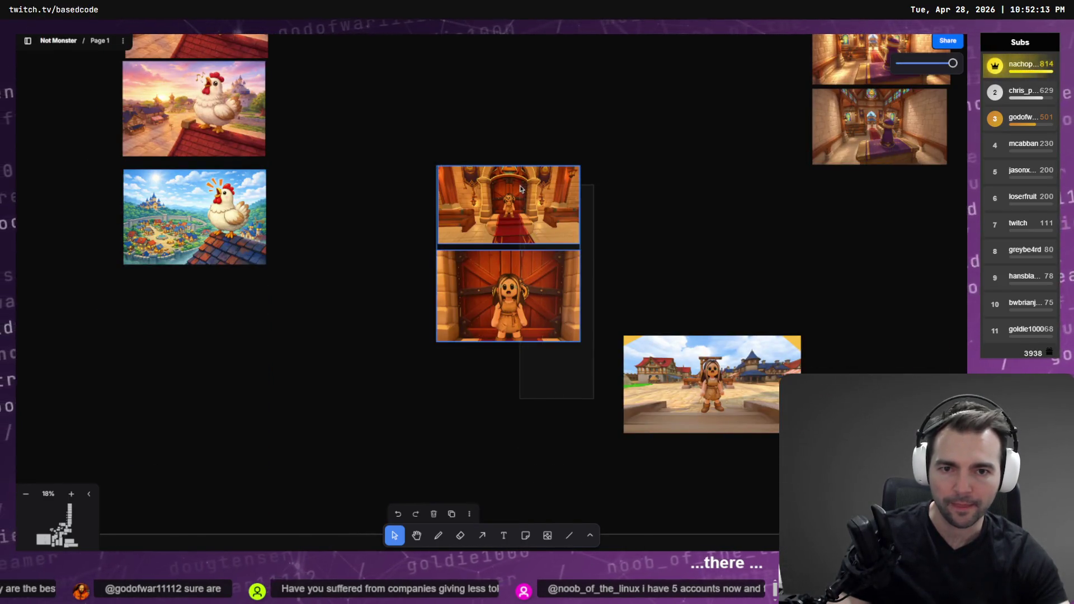
scroll(525, 266, up, 2)
scroll(516, 241, up, 10)
mouse_move(526, 266)
mouse_down()
mouse_move(519, 218)
mouse_move(512, 301)
mouse_move(500, 320)
mouse_up()
scroll(519, 217, up, 5)
scroll(240, 317, left, 10)
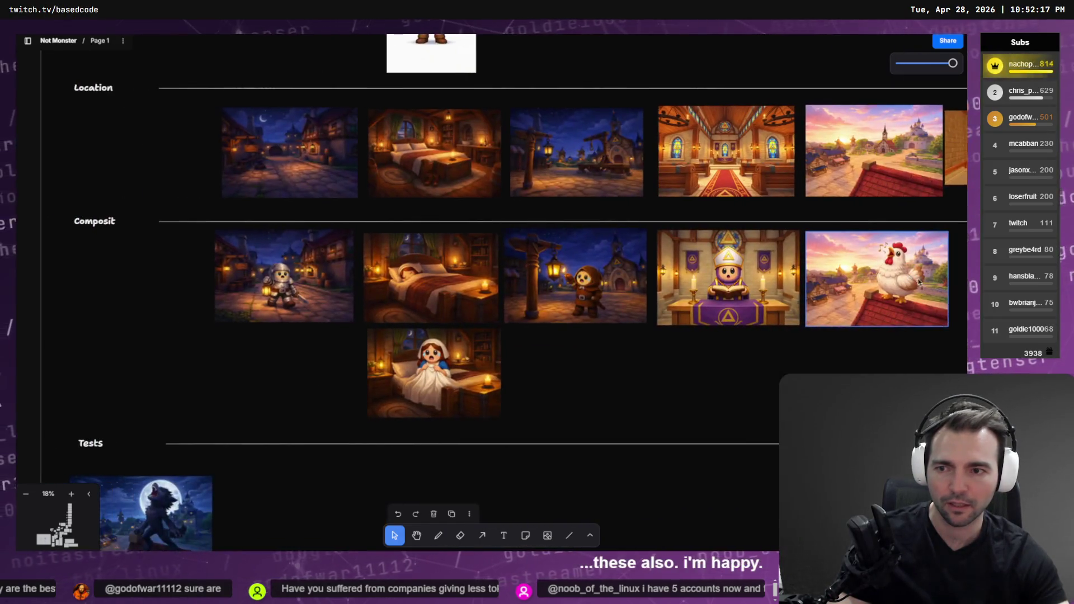
scroll(512, 373, right, 8)
scroll(512, 373, left, 8)
scroll(671, 330, down, 3)
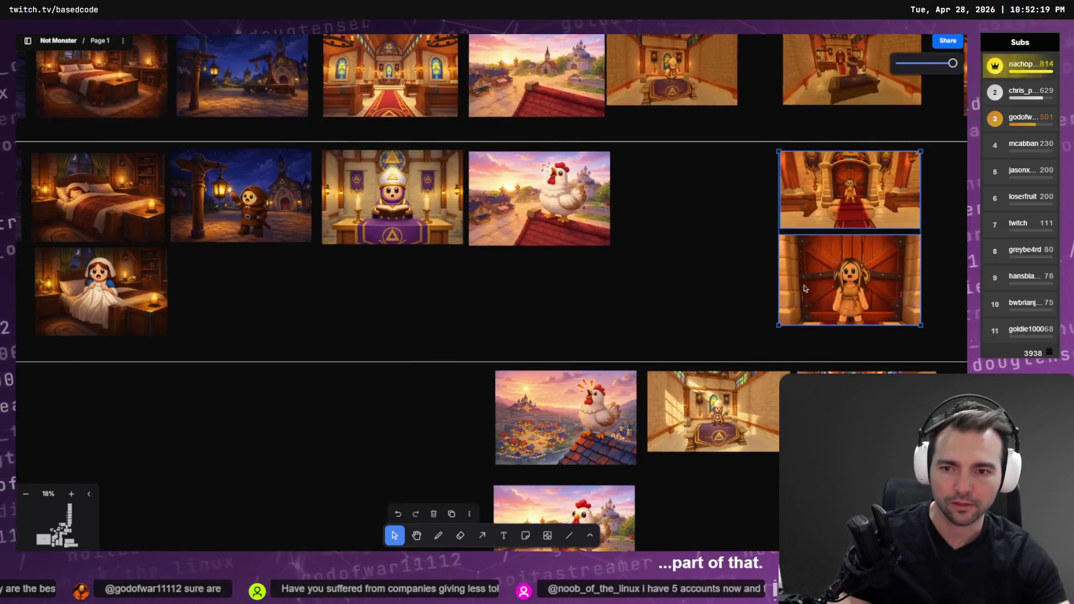
scroll(675, 259, left, 10)
scroll(675, 259, down, 3)
scroll(694, 264, left, 6)
scroll(728, 264, right, 20)
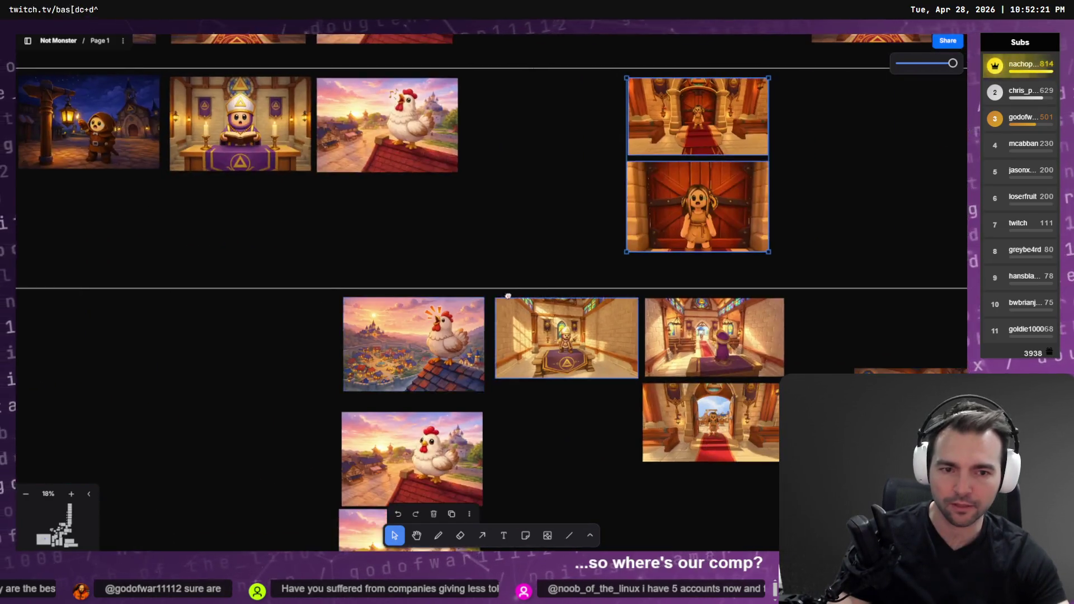
scroll(503, 308, right, 10)
scroll(420, 257, up, 2)
mouse_move(415, 125)
mouse_down()
mouse_move(429, 504)
mouse_move(428, 471)
mouse_up()
Step: Move both church images into the last Shot6 slot, with the altar view stacked above the doorway view
drag(492, 280, 432, 382)
scroll(415, 315, up, 5)
drag(412, 296, 406, 325)
scroll(282, 362, down, 3)
scroll(282, 362, up, 3)
mouse_move(281, 363)
mouse_down()
mouse_move(254, 314)
mouse_move(224, 321)
mouse_up()
scroll(285, 212, up, 4)
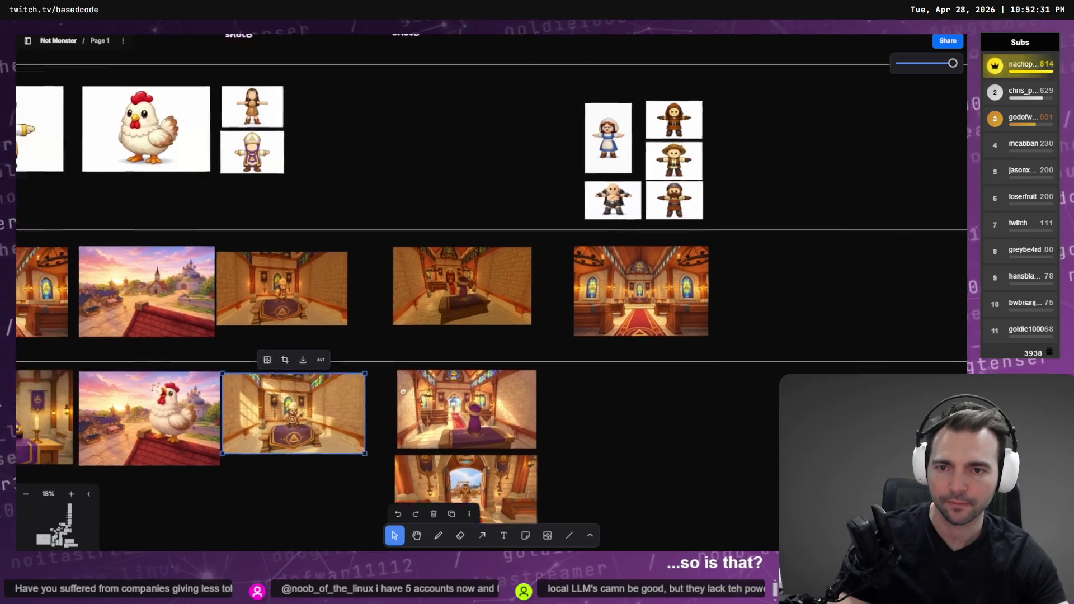
scroll(285, 212, down, 4)
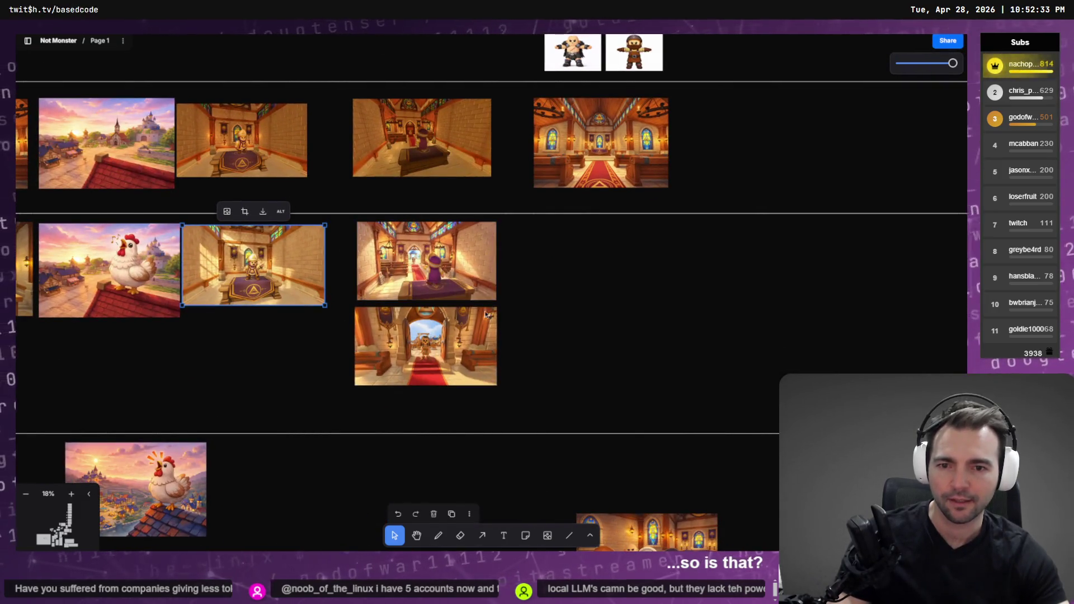
scroll(370, 346, up, 7)
scroll(370, 279, down, 5)
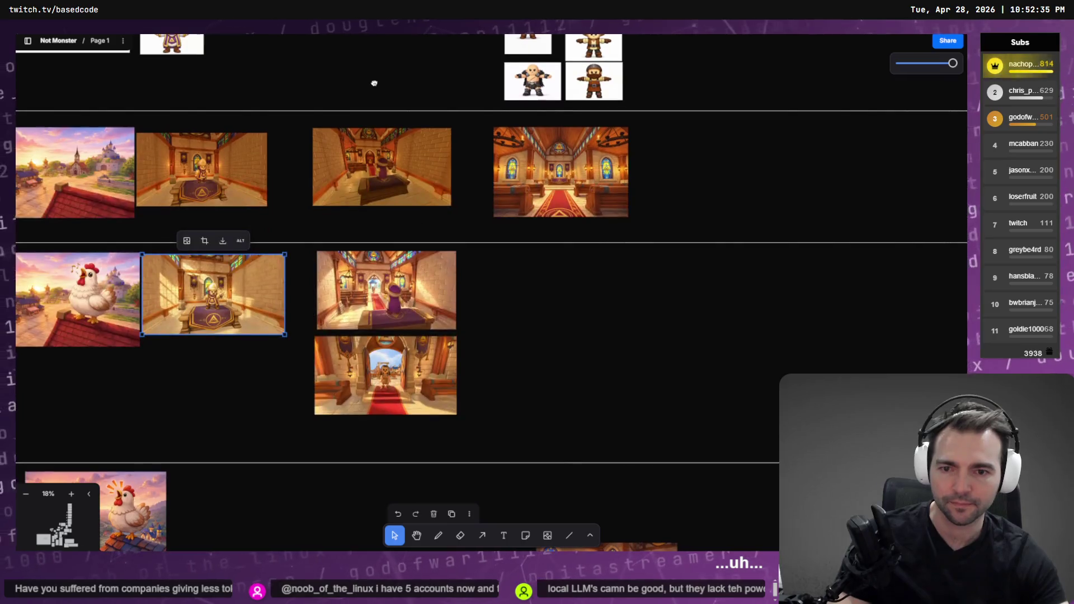
scroll(443, 451, up, 5)
scroll(492, 327, up, 3)
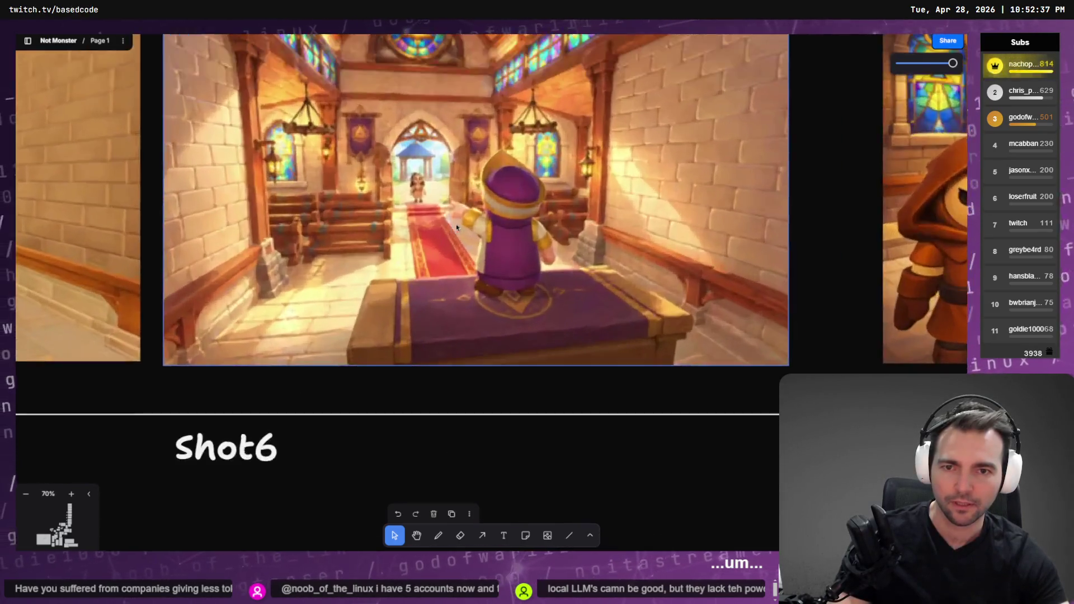
scroll(492, 328, down, 4)
mouse_move(411, 333)
mouse_down()
mouse_move(411, 416)
mouse_move(429, 228)
mouse_move(439, 392)
mouse_move(428, 441)
mouse_move(424, 254)
mouse_up()
scroll(426, 326, up, 1)
mouse_move(435, 437)
mouse_down()
mouse_move(420, 301)
mouse_move(429, 320)
mouse_up()
key(a)
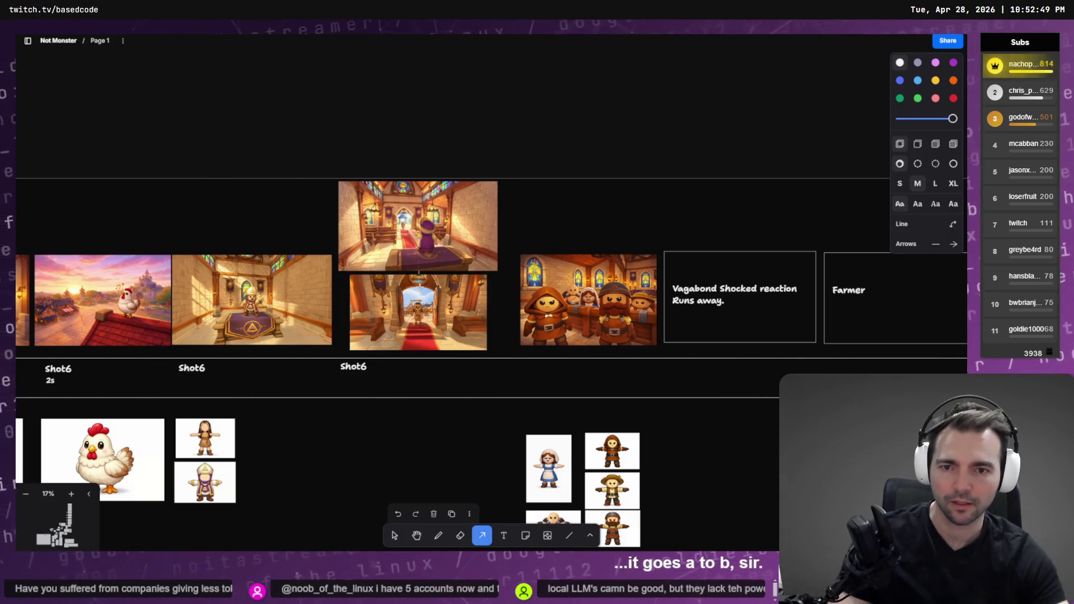
Step: Shrink the altar image and the church-door image to matching smaller sizes
scroll(418, 271, up, 3)
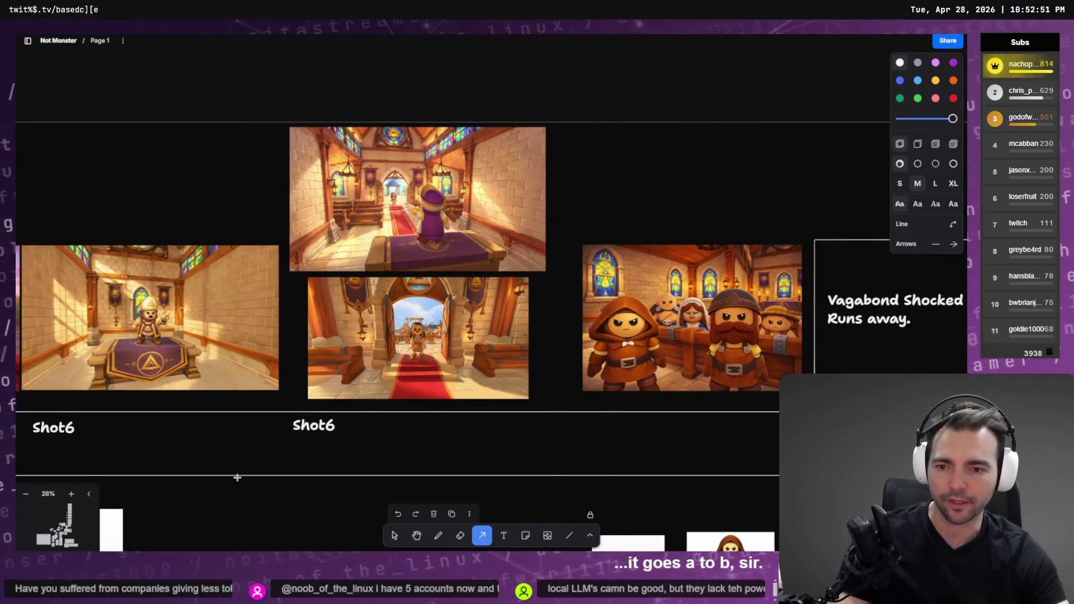
click(394, 536)
click(534, 247)
mouse_move(546, 274)
mouse_down()
mouse_move(464, 217)
mouse_move(485, 228)
mouse_up()
click(526, 397)
mouse_move(527, 402)
mouse_down()
mouse_move(488, 380)
mouse_move(491, 361)
mouse_up()
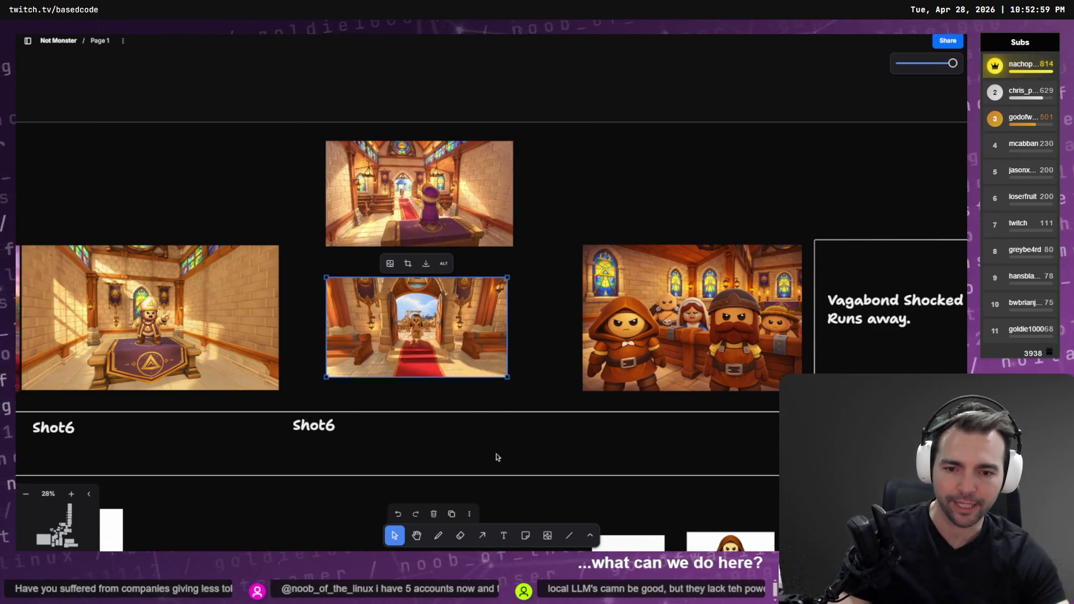
Step: Draw a downward arrow from the altar image and bind its end to the church-door image
click(478, 538)
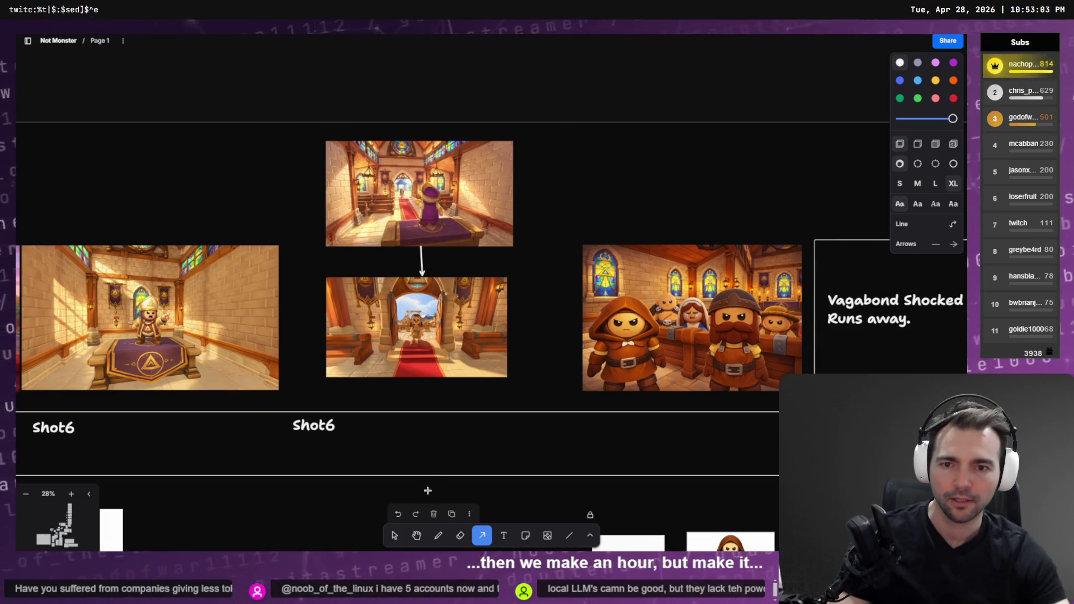
click(394, 536)
click(421, 262)
drag(422, 278, 414, 317)
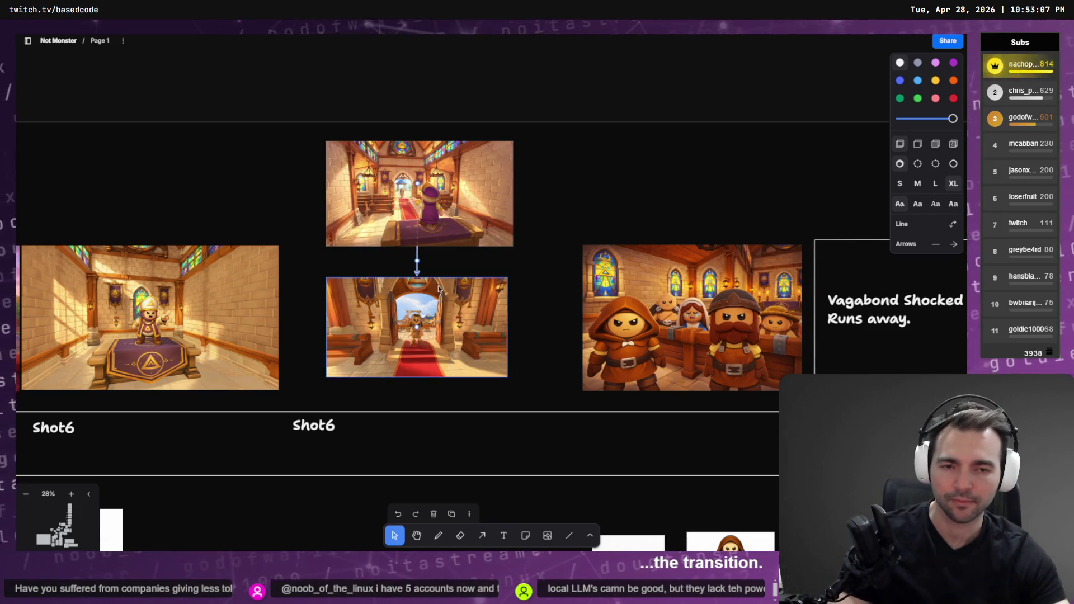
scroll(568, 218, down, 3)
scroll(576, 253, down, 4)
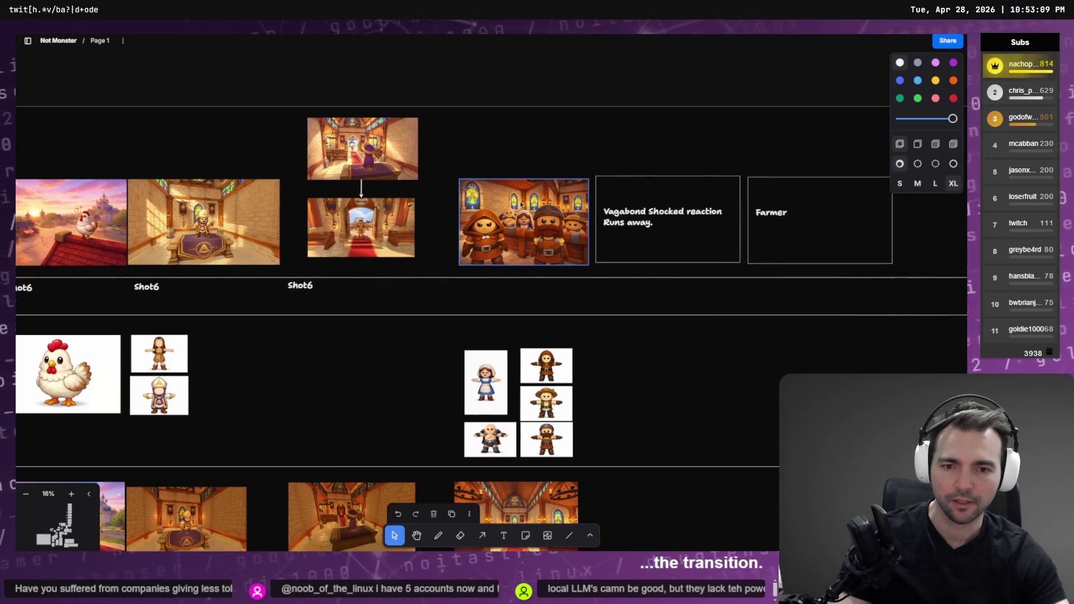
click(317, 224)
scroll(317, 224, up, 4)
scroll(368, 167, up, 8)
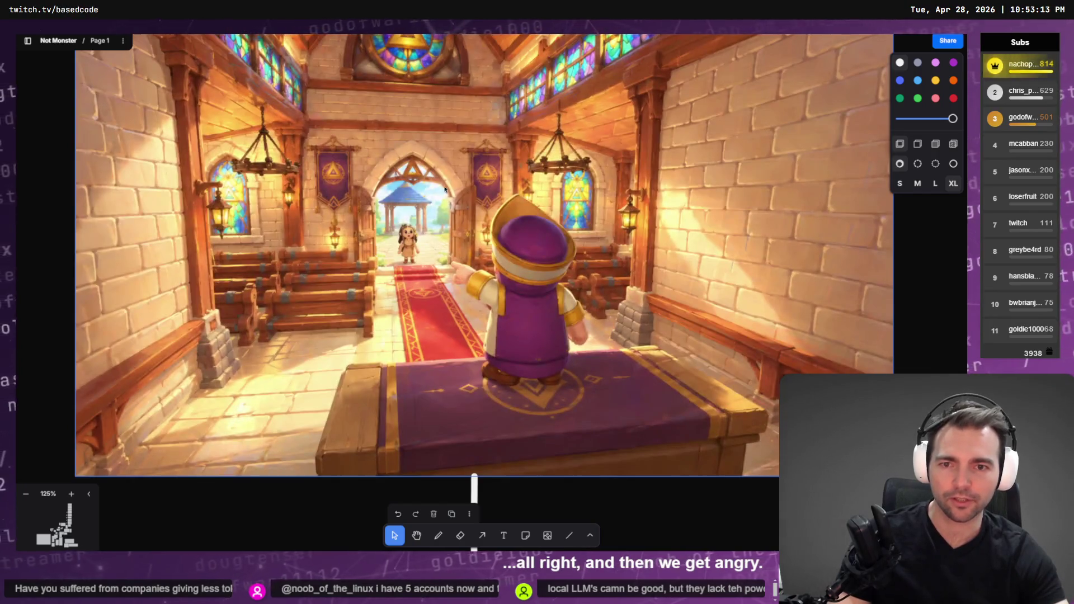
scroll(561, 356, down, 10)
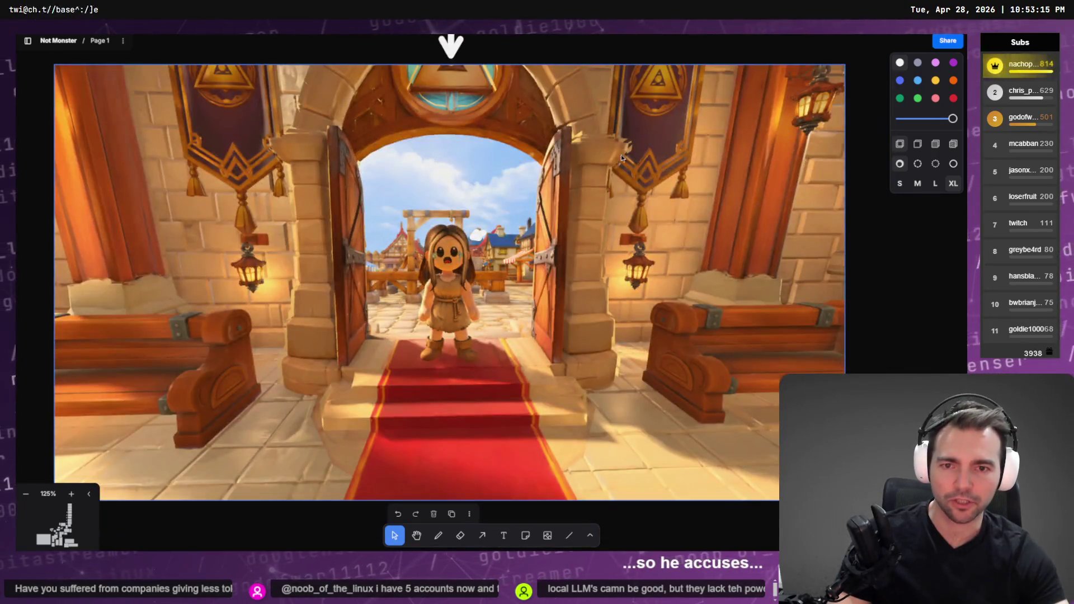
scroll(675, 283, down, 5)
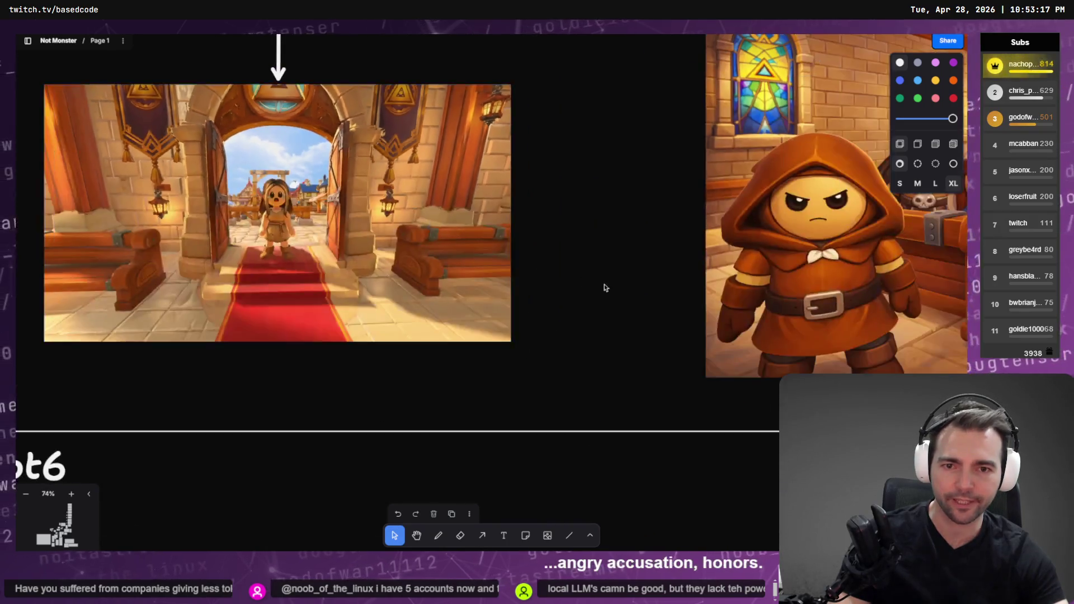
scroll(348, 385, down, 6)
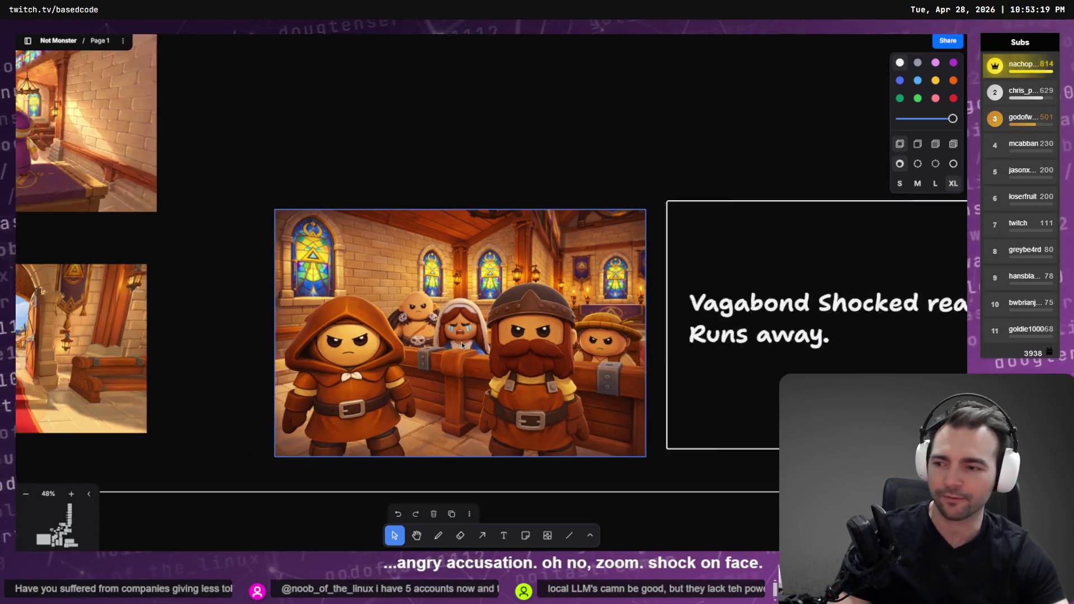
scroll(424, 354, down, 5)
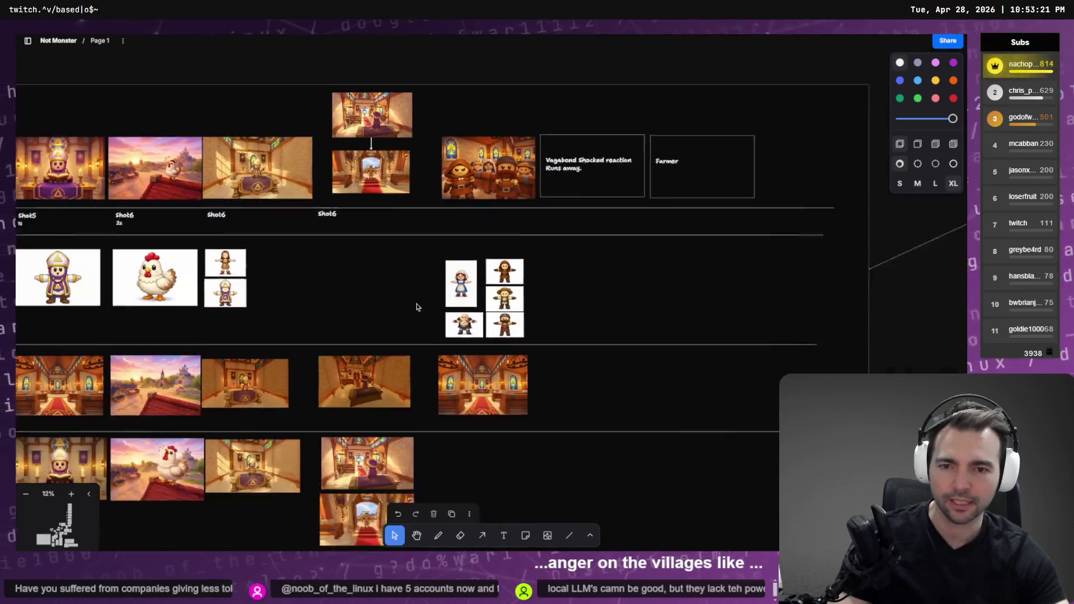
key(shift+2)
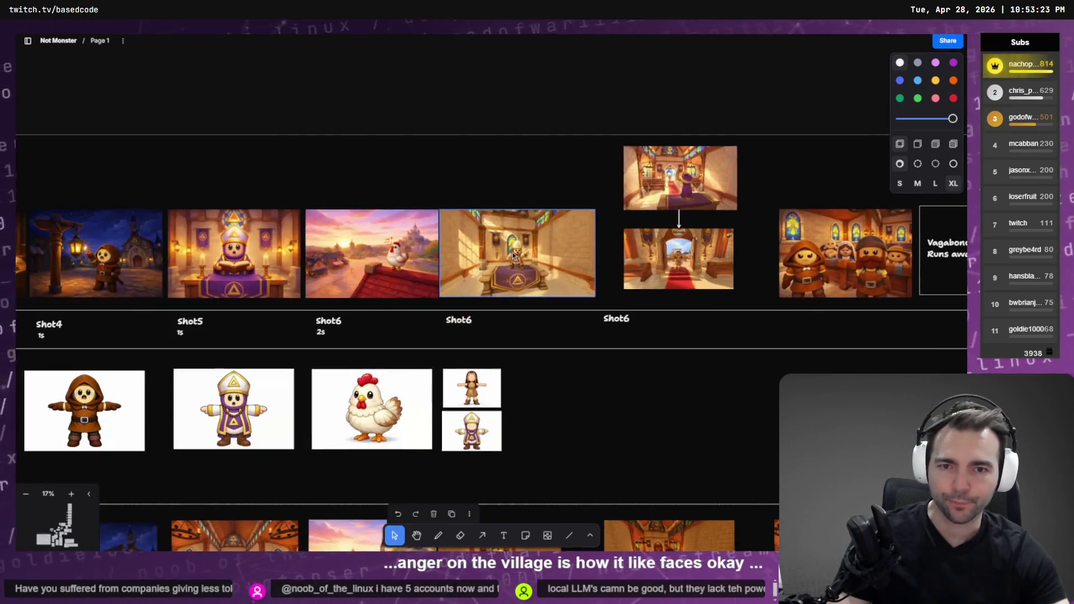
scroll(306, 265, down, 6)
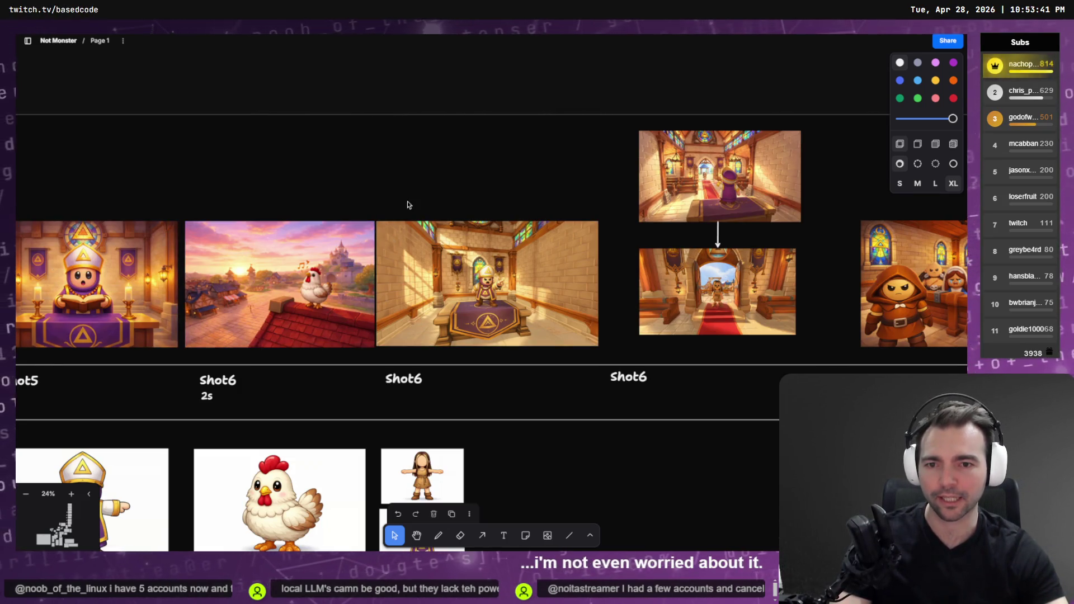
scroll(457, 245, down, 5)
drag(461, 289, 550, 232)
click(550, 226)
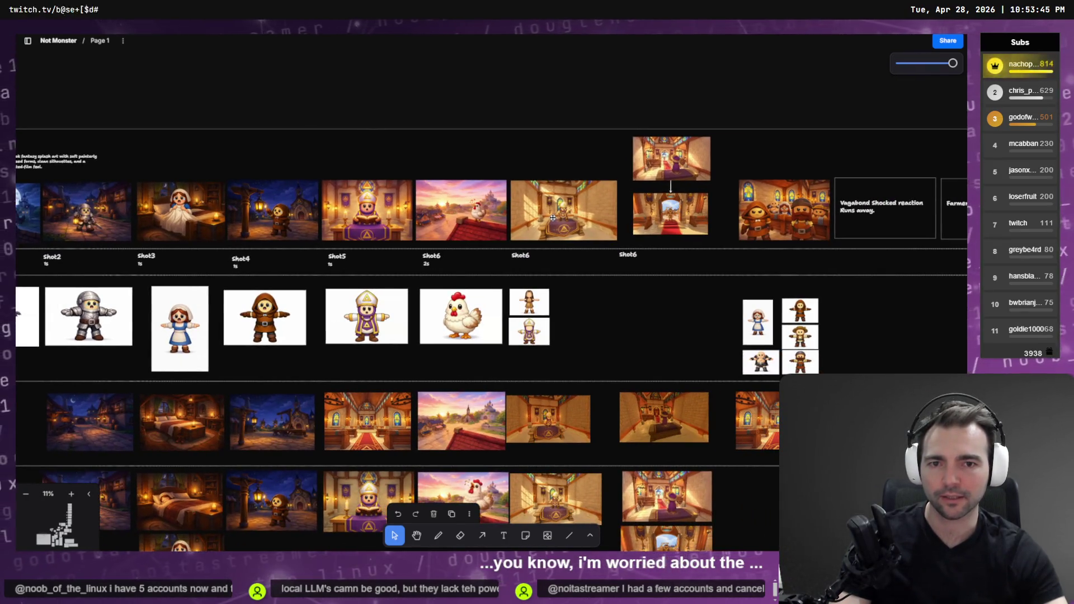
click(554, 436)
drag(555, 438, 557, 438)
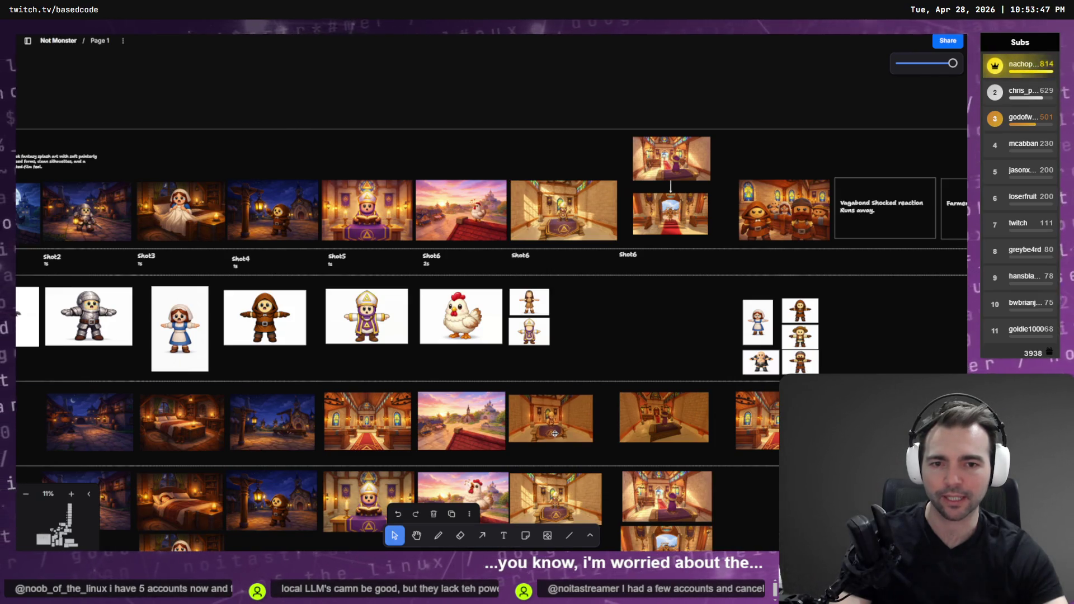
key(alt+Tab)
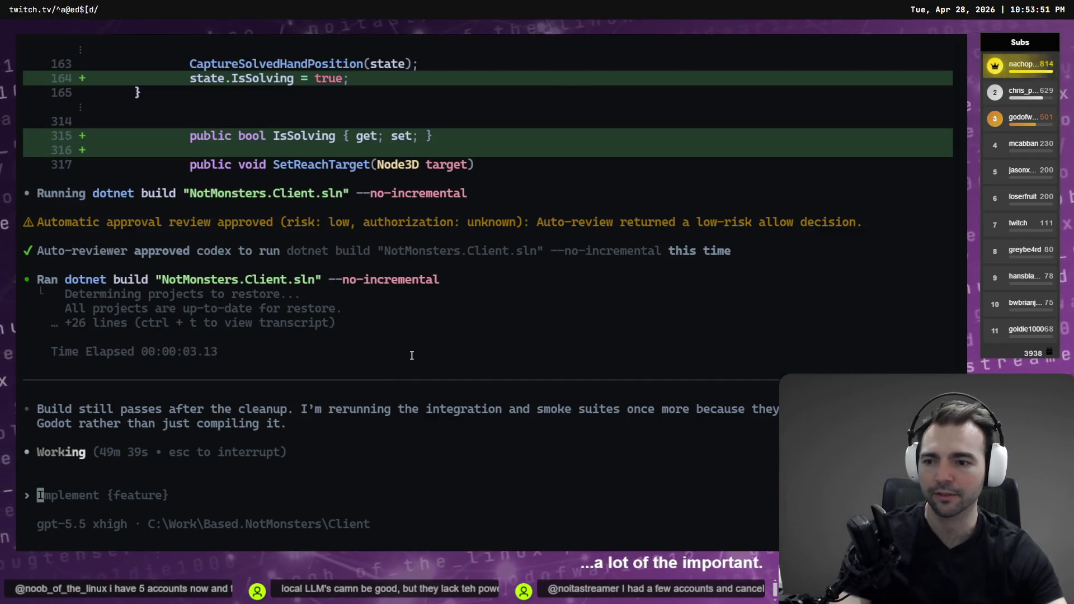
key(alt+Tab)
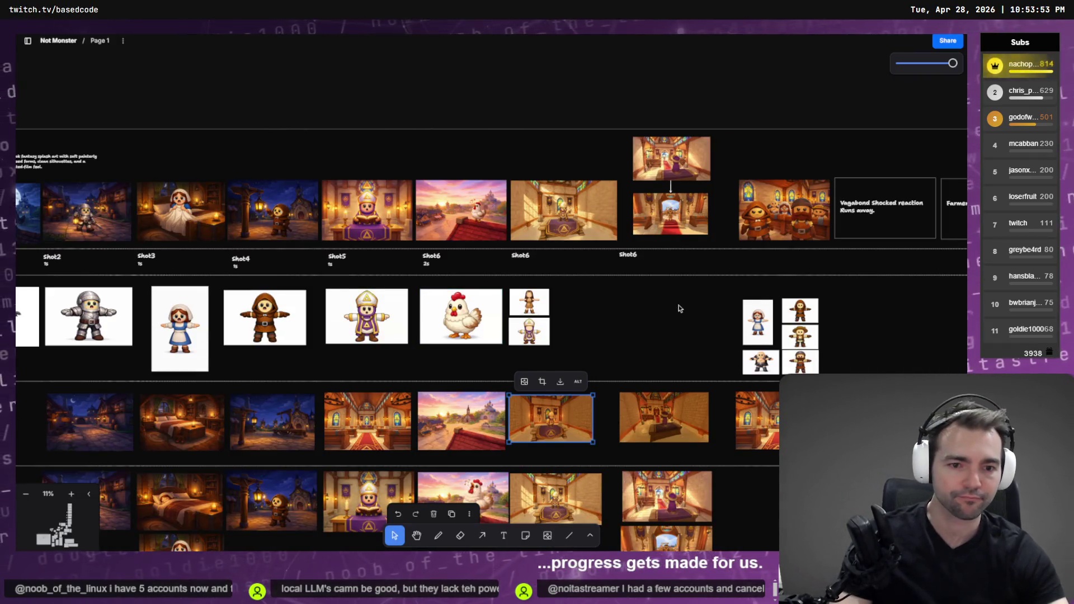
scroll(564, 300, up, 5)
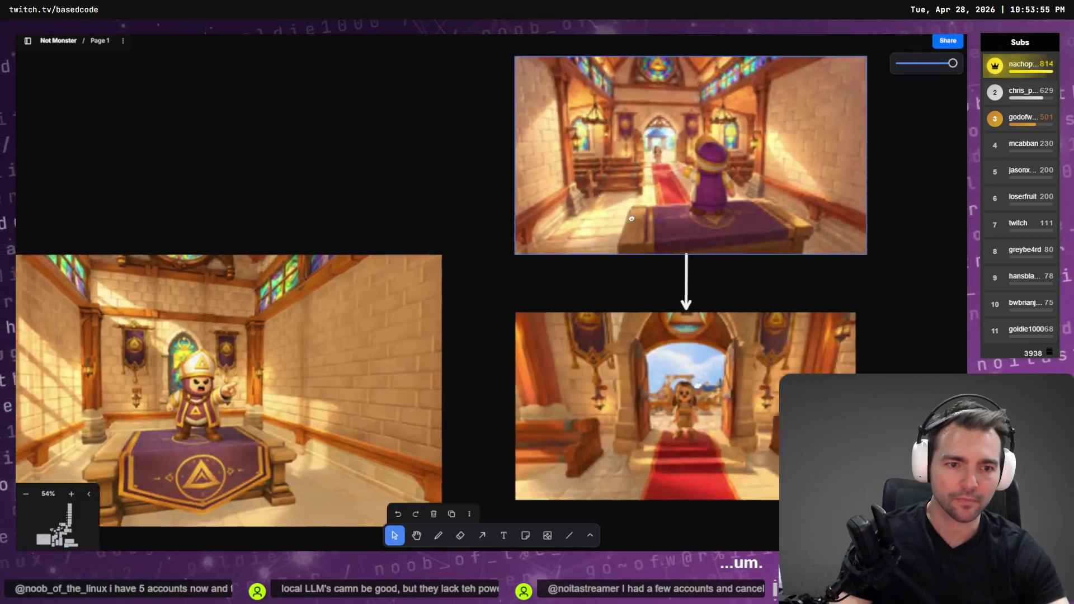
scroll(567, 309, up, 3)
scroll(609, 145, down, 5)
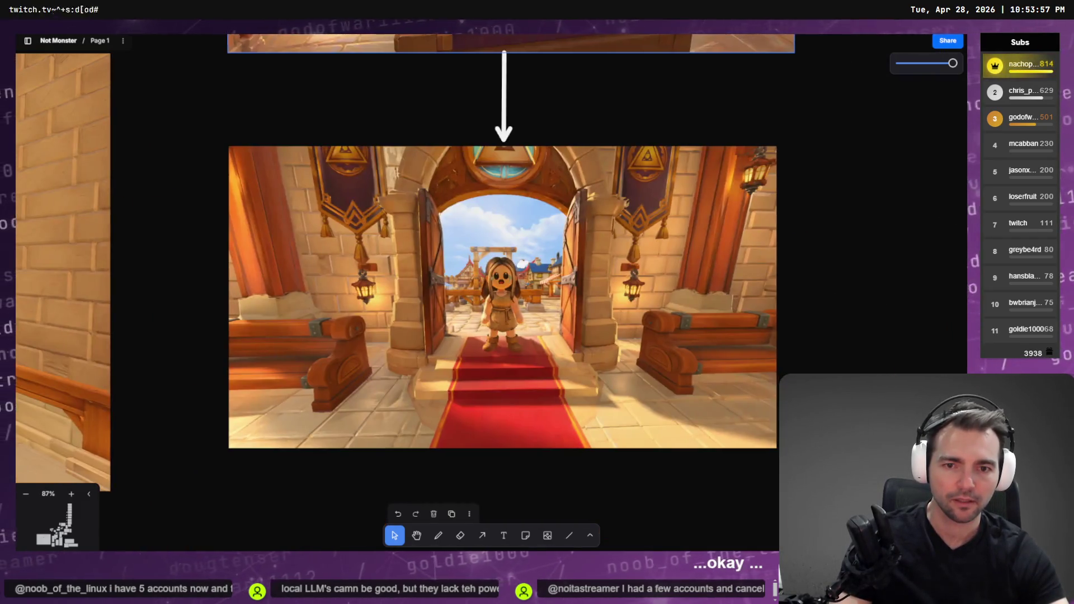
scroll(609, 144, down, 3)
scroll(591, 120, up, 4)
scroll(560, 224, down, 5)
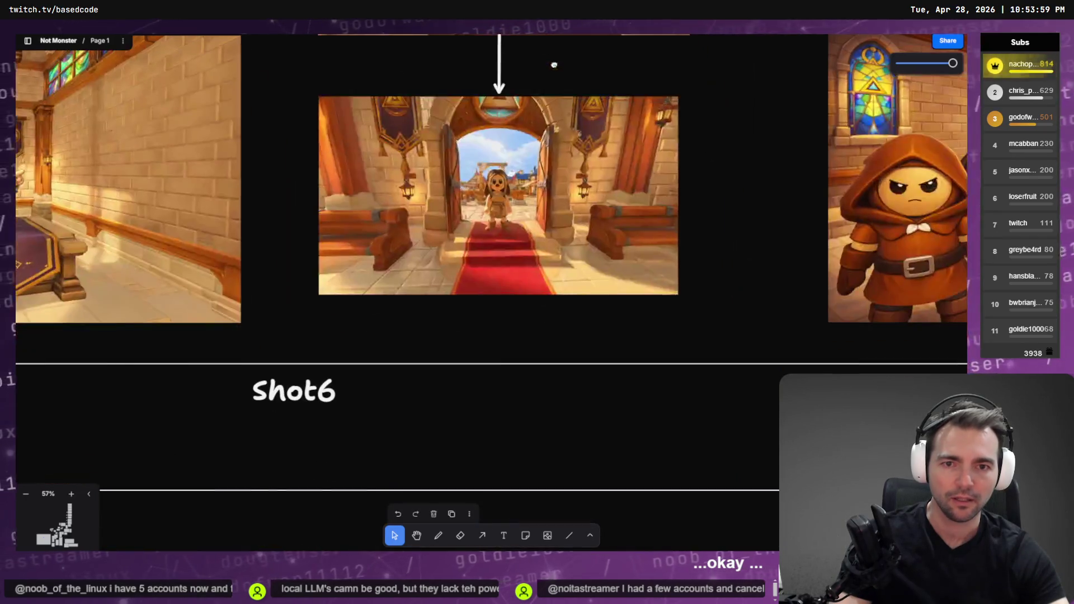
scroll(536, 271, up, 5)
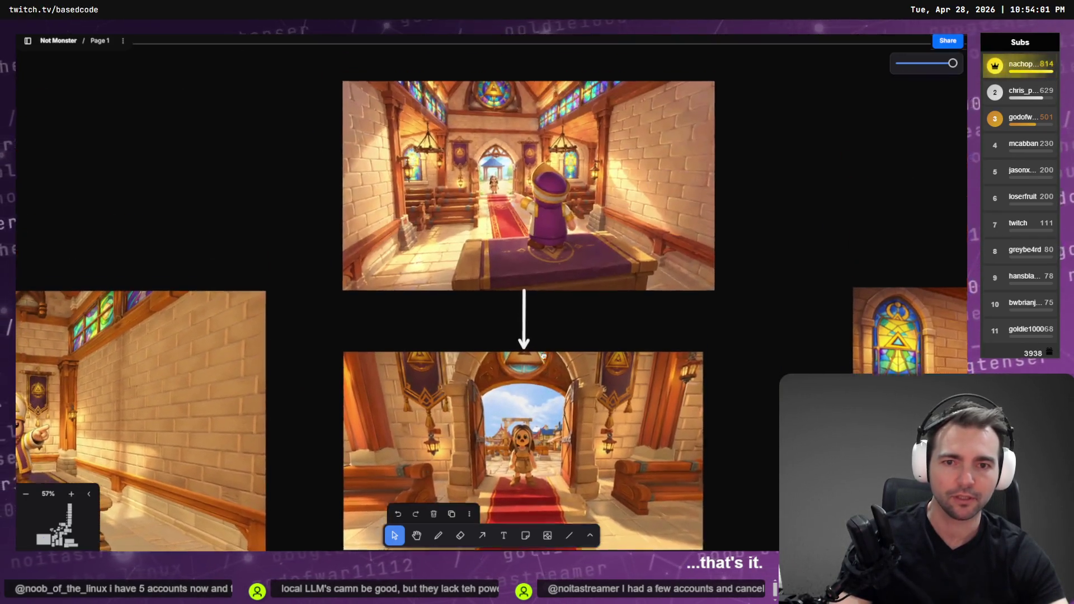
scroll(536, 270, down, 5)
scroll(447, 268, left, 8)
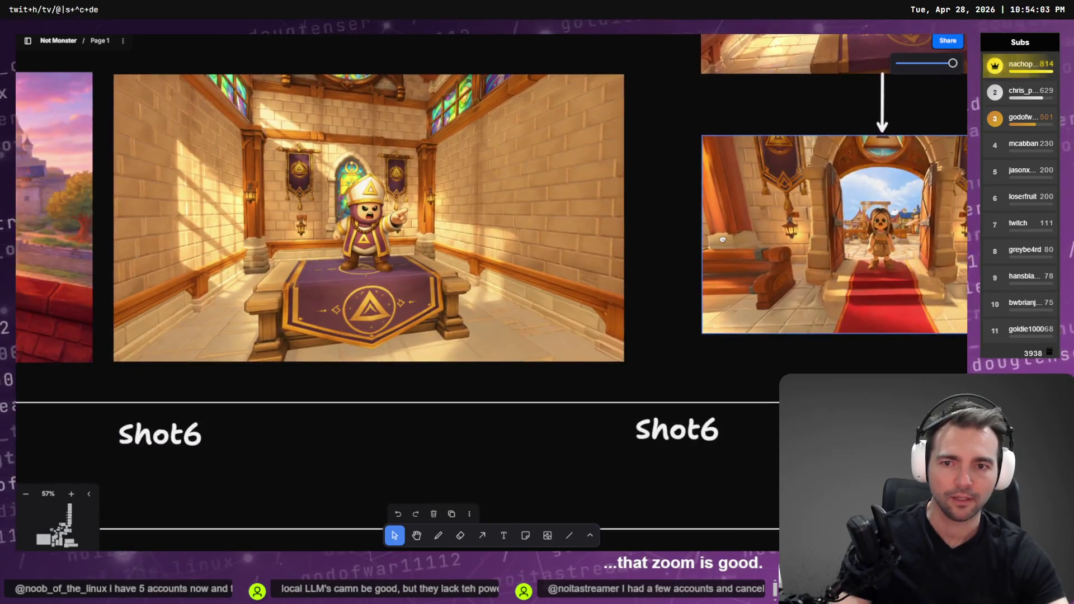
scroll(393, 265, down, 5)
scroll(504, 252, left, 8)
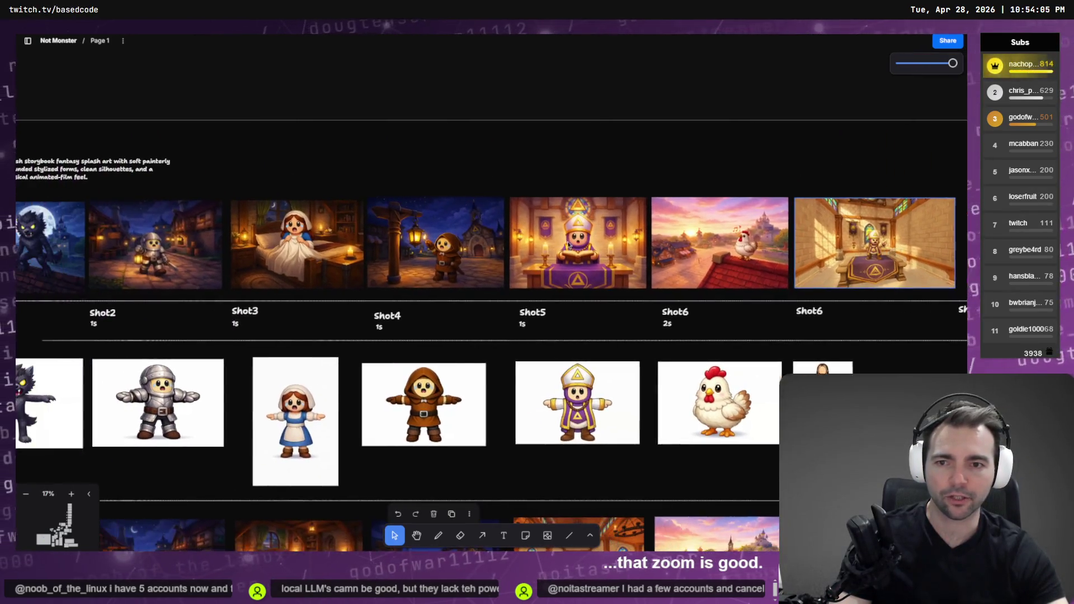
scroll(685, 232, up, 5)
scroll(684, 232, right, 10)
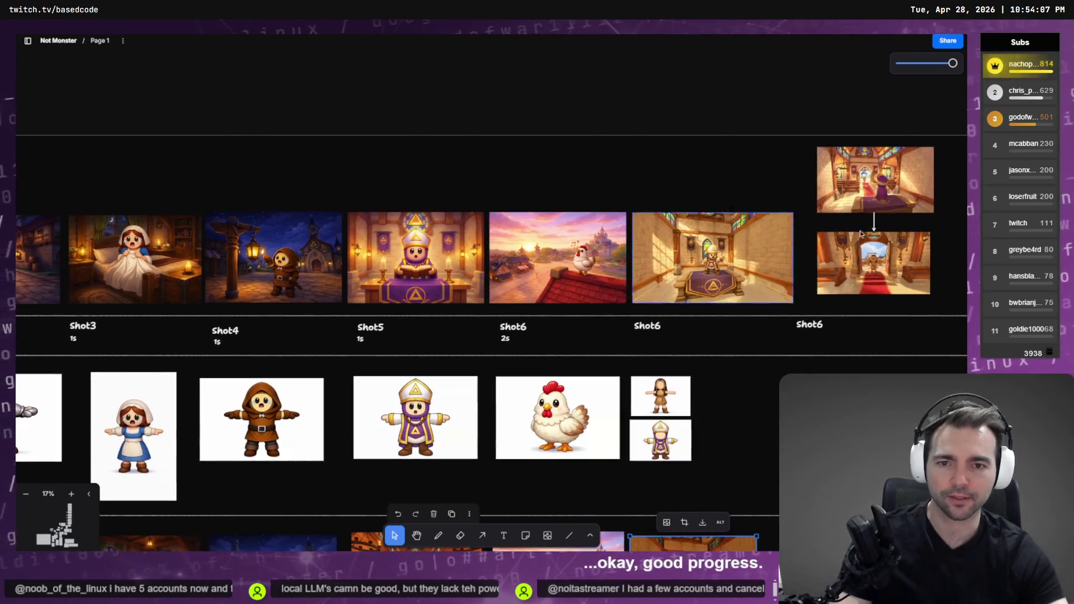
scroll(900, 261, right, 10)
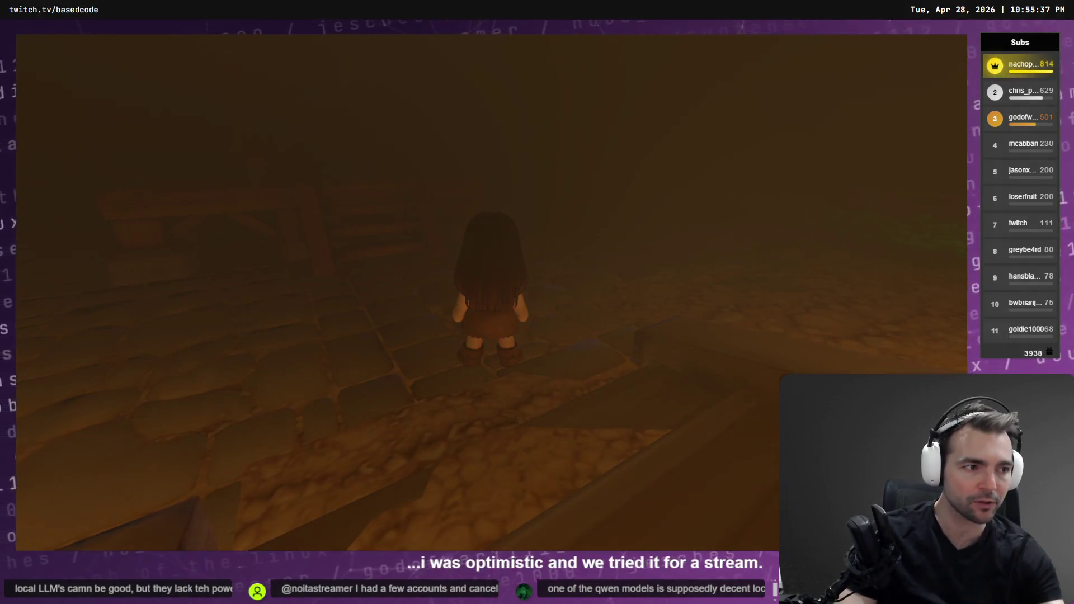
Step: Switch from the Godot game window to the Codex terminal showing the latest test output
key(alt+Tab)
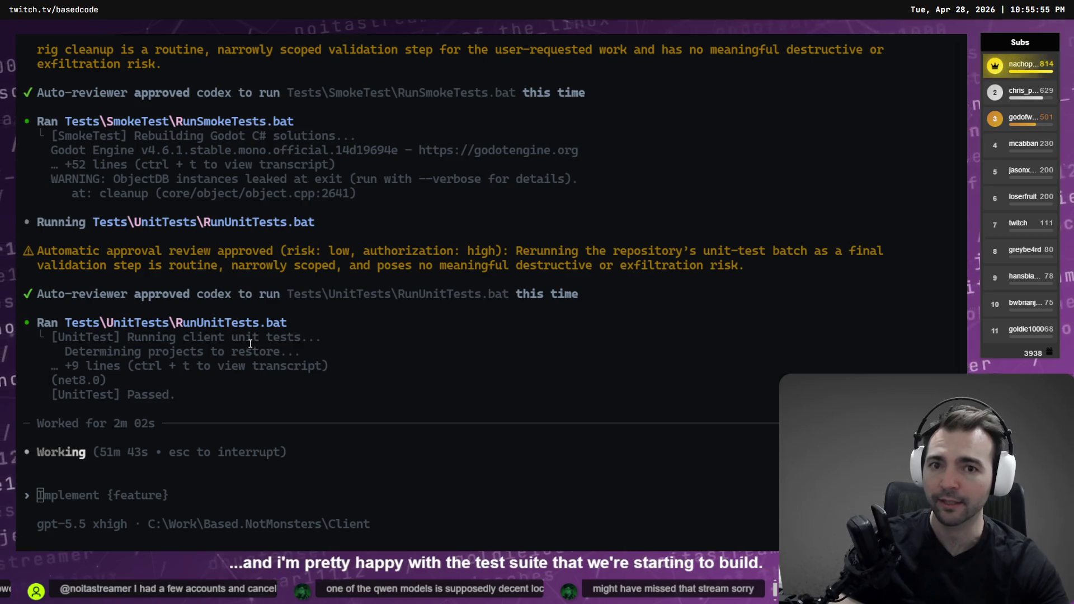
Step: Scroll through the Codex output to confirm RunUnitTests.bat reports [UnitTest] Passed
scroll(250, 344, up, 3)
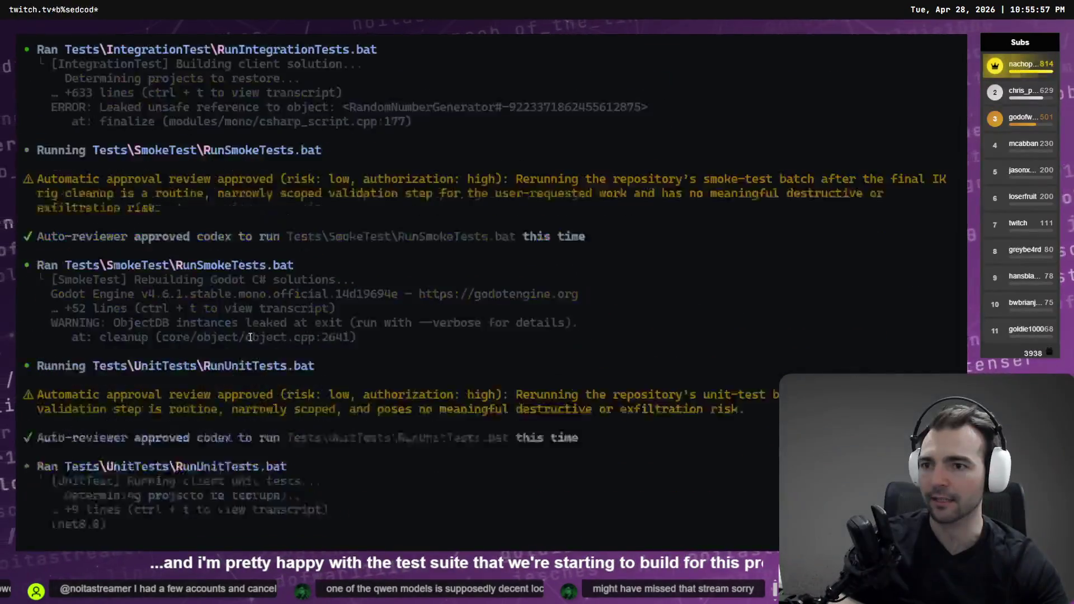
scroll(250, 337, down, 5)
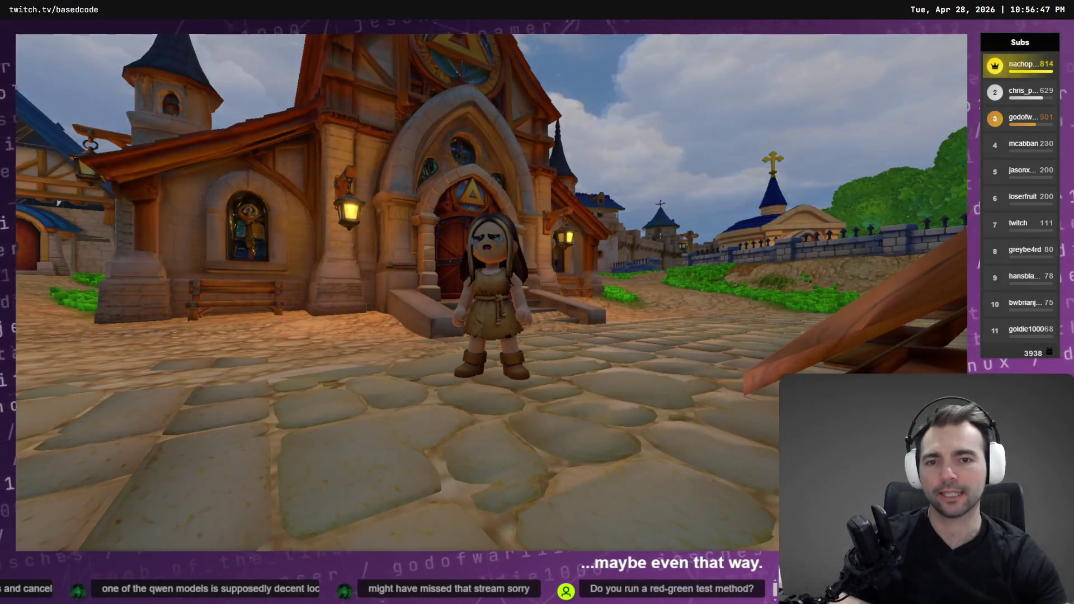
Step: Frame the girl outside the church doors in the game, then bring up the saved screenshots folder
key(alt+Tab)
key(alt+Tab)
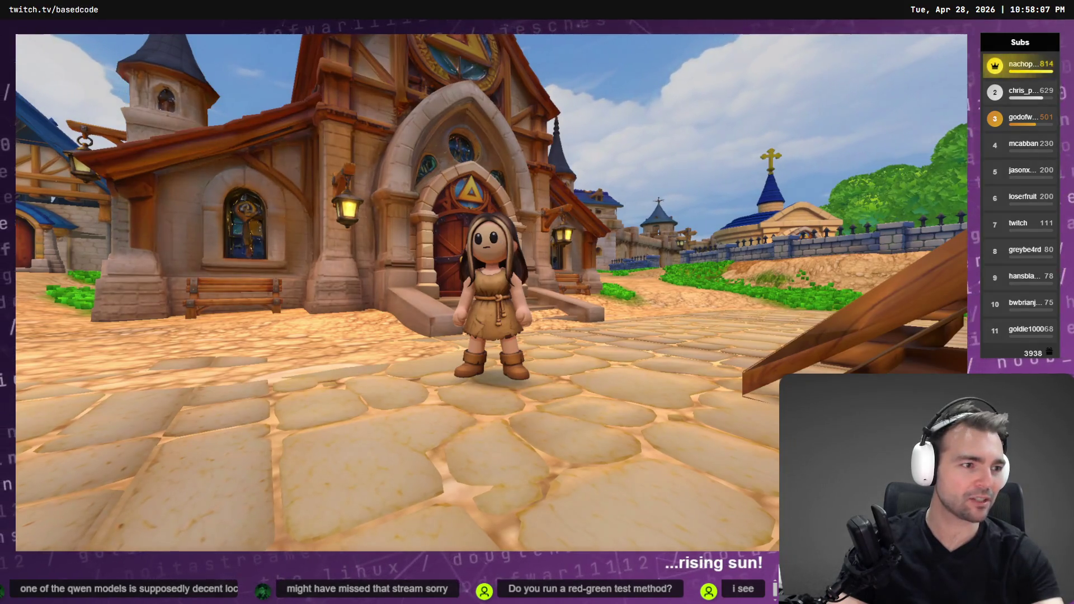
key(alt+Tab)
Step: Drag the newest game screenshot onto the storyboard and size it beside the church interior shot
click(542, 442)
mouse_move(547, 446)
mouse_down()
mouse_move(561, 436)
mouse_move(526, 380)
mouse_move(485, 202)
mouse_move(513, 353)
mouse_move(488, 217)
mouse_move(489, 240)
mouse_up()
key(alt+Tab)
scroll(512, 353, down, 10)
scroll(488, 217, up, 3)
mouse_move(574, 293)
mouse_down()
mouse_move(547, 278)
mouse_move(559, 285)
mouse_up()
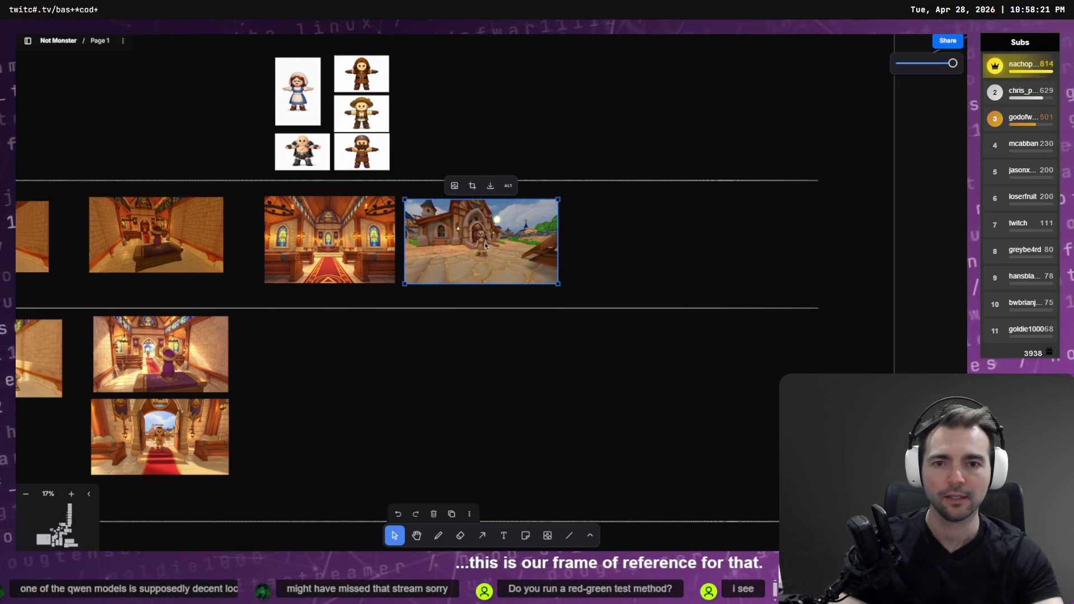
key(alt+Tab)
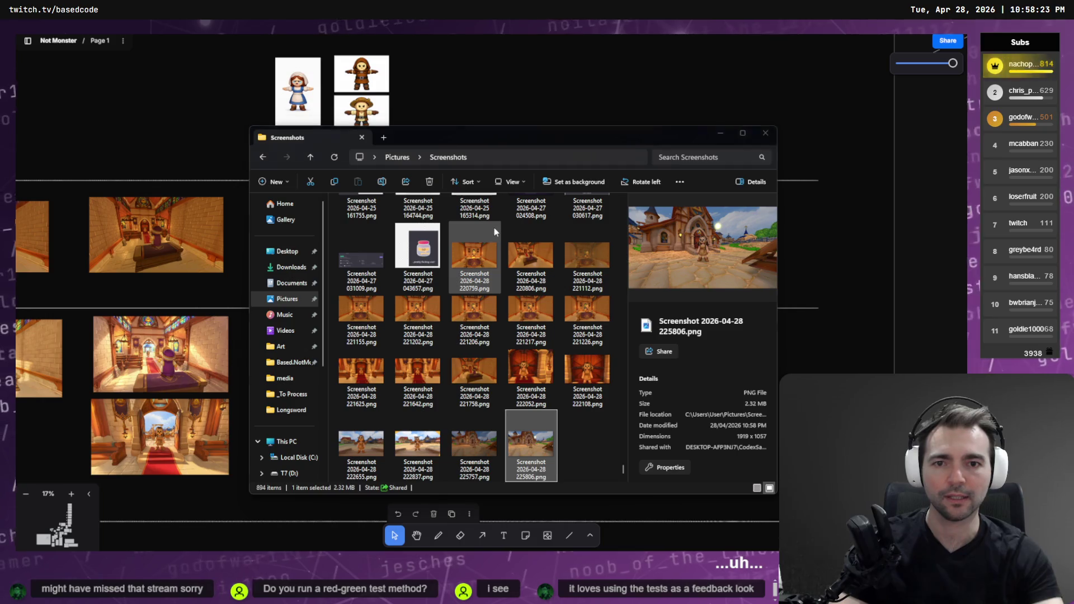
key(alt+Tab)
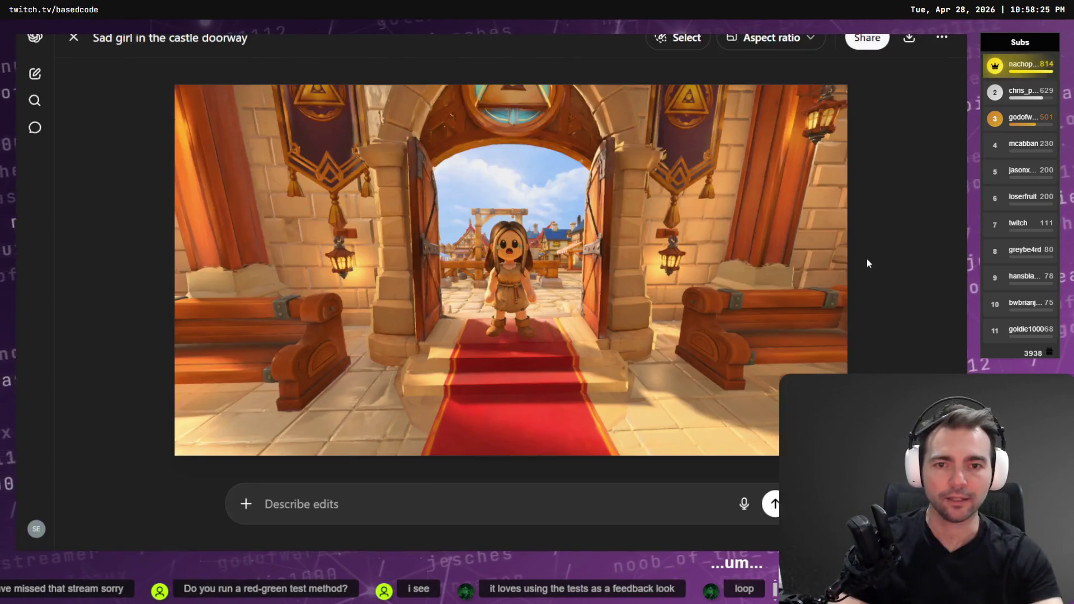
Step: Move the Scene Description Request, Character Pointing Towards Door and Scene Redesign Overview chats into Not Monsters
key(Escape)
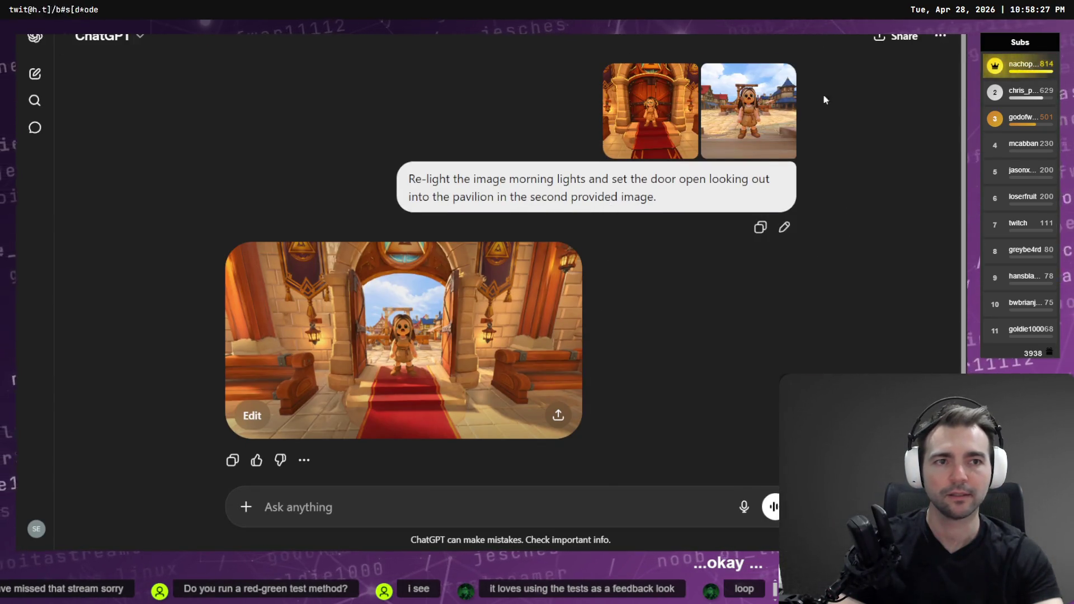
click(47, 72)
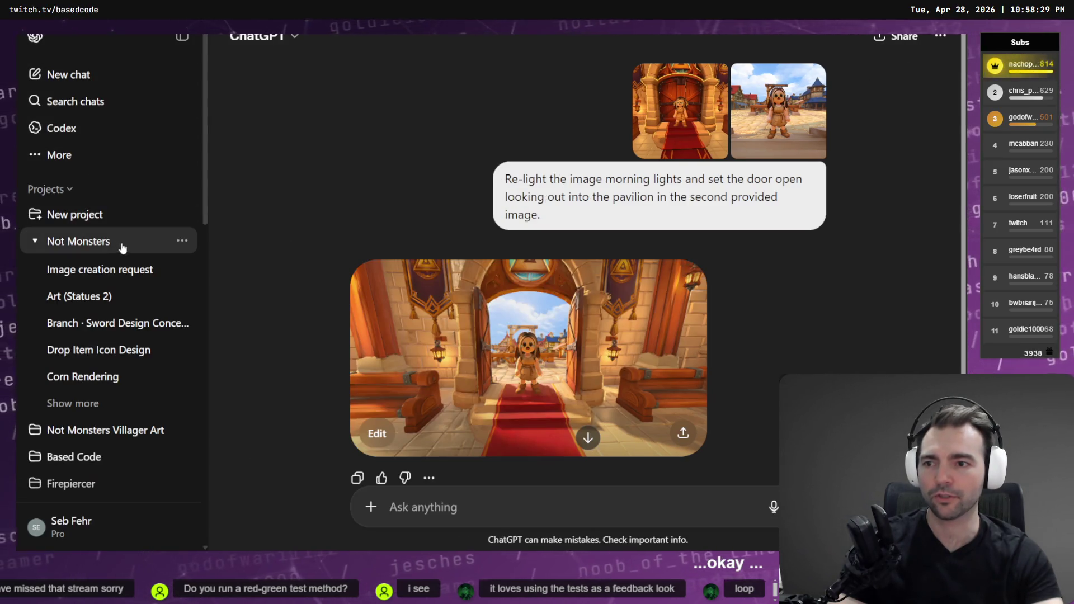
scroll(122, 243, down, 4)
scroll(124, 243, down, 2)
click(182, 255)
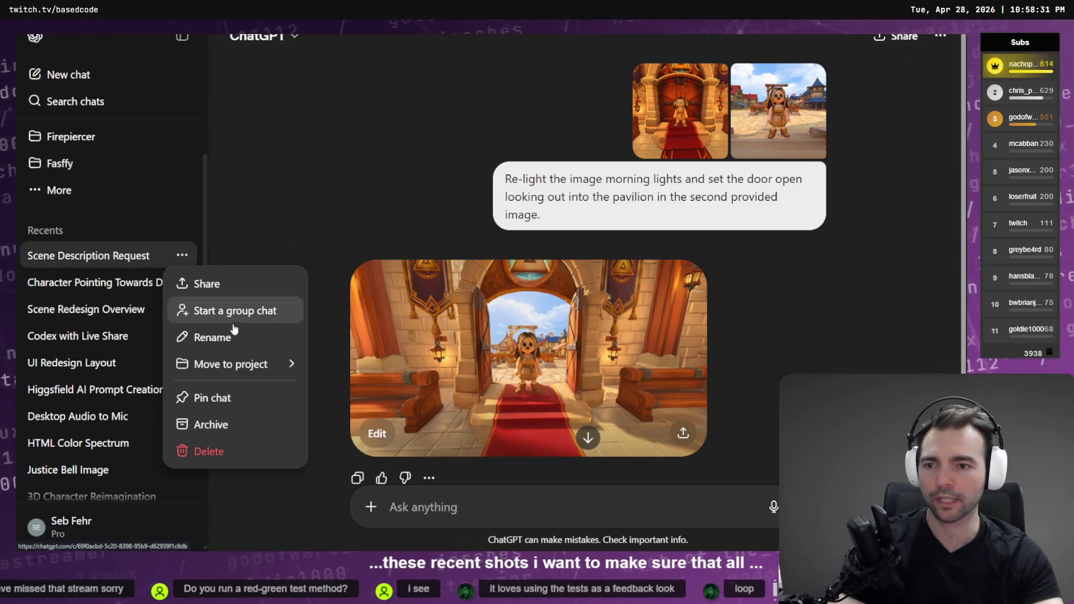
mouse_move(265, 361)
click(367, 286)
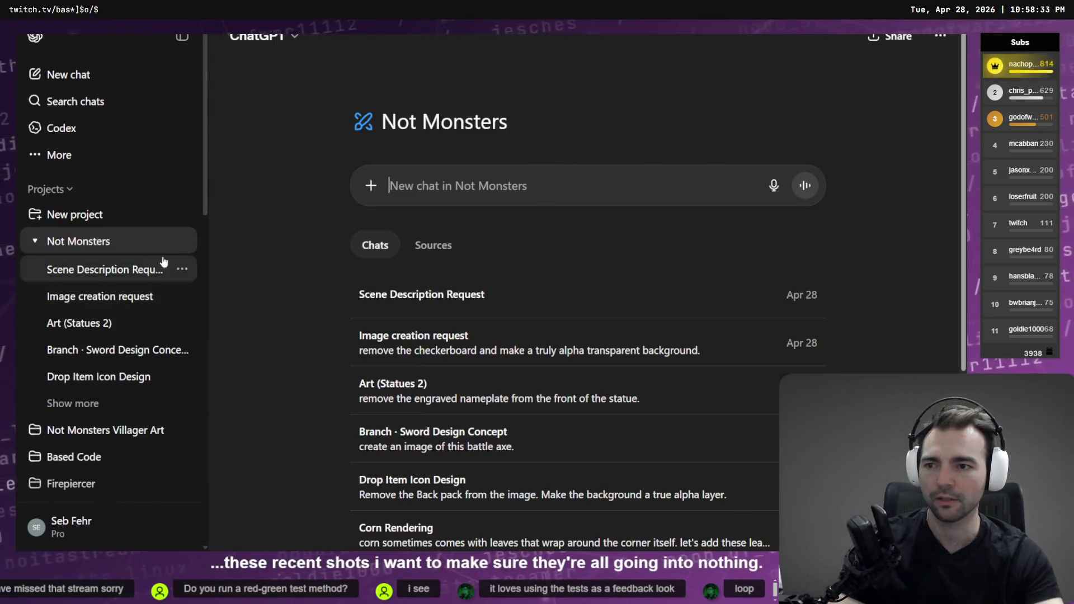
scroll(150, 335, down, 3)
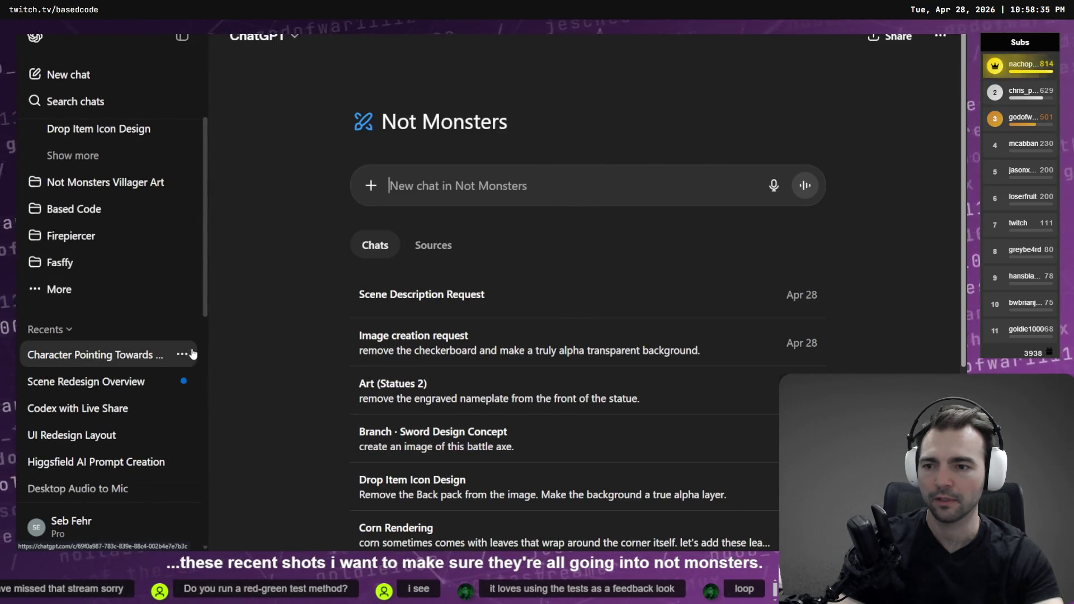
click(183, 354)
mouse_move(283, 246)
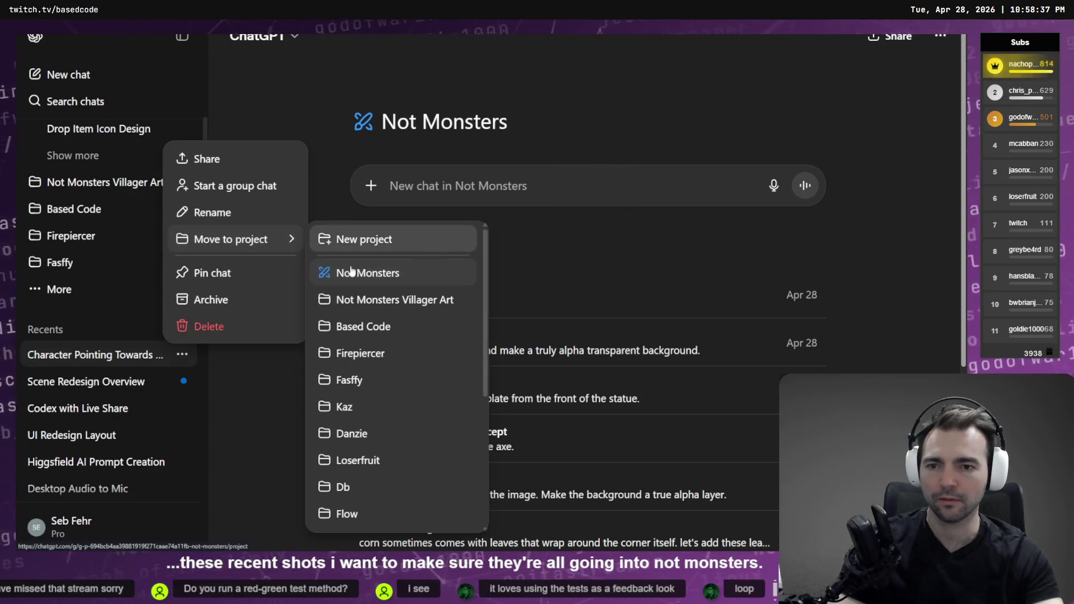
click(318, 271)
click(184, 330)
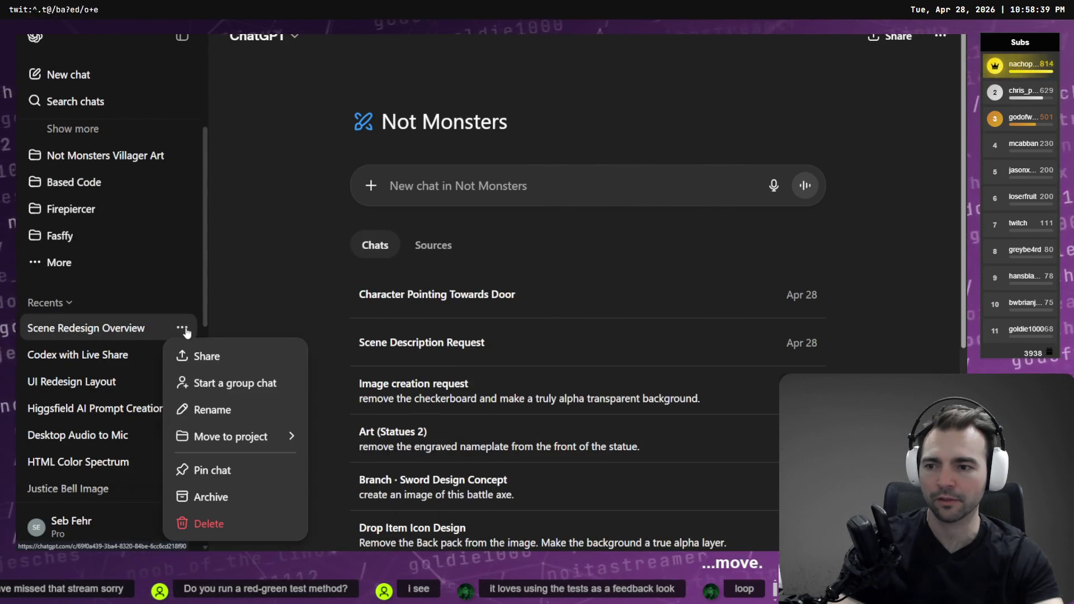
mouse_move(268, 436)
click(381, 297)
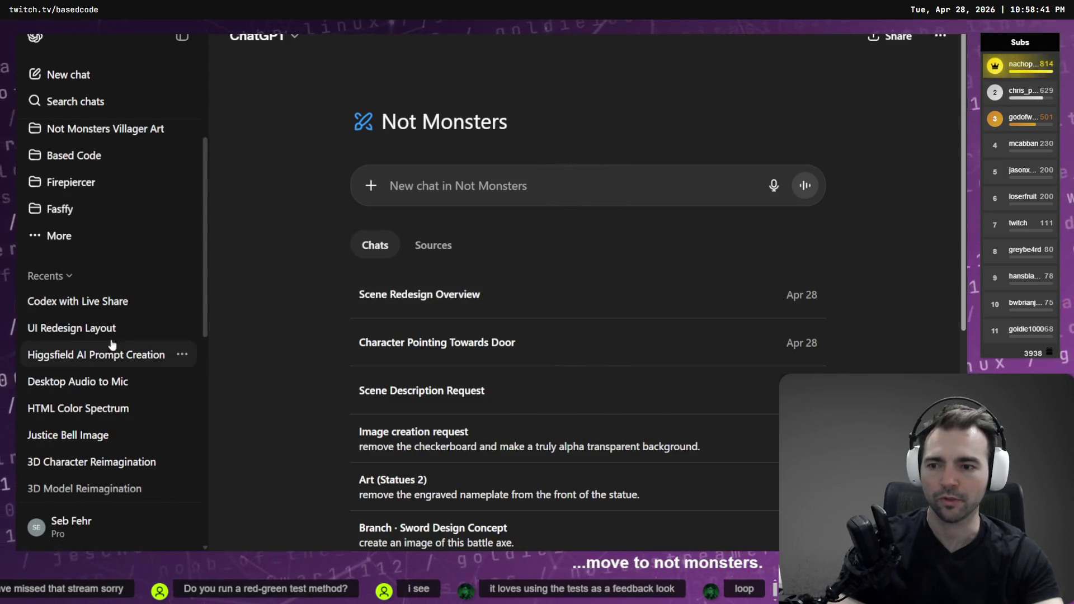
Step: Open the Not Monsters project page and paste the game screenshot into a new chat
scroll(129, 279, up, 5)
click(56, 273)
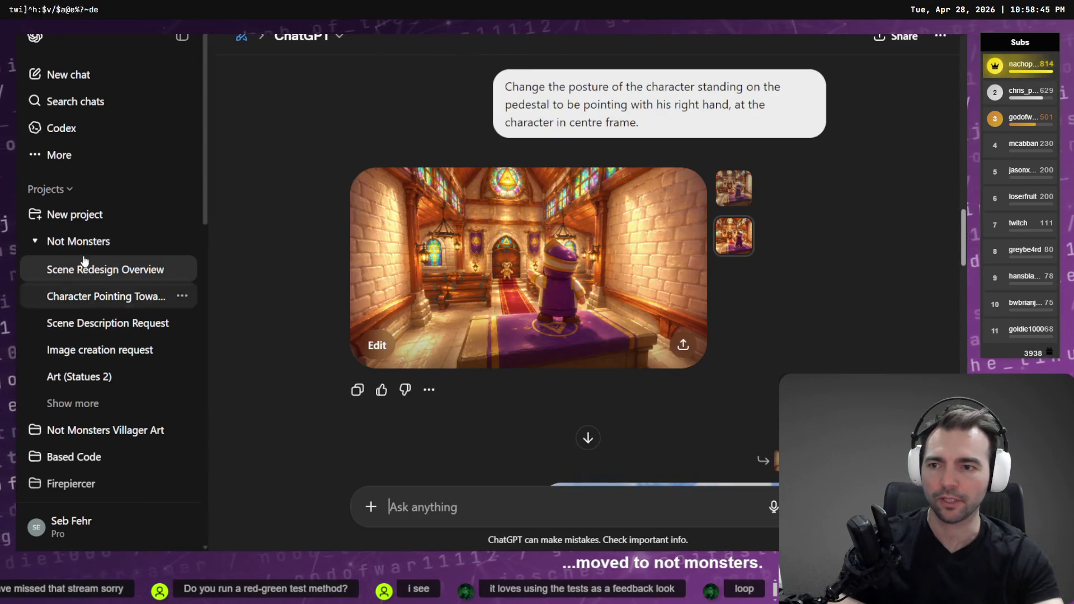
click(174, 241)
key(ctrl+v)
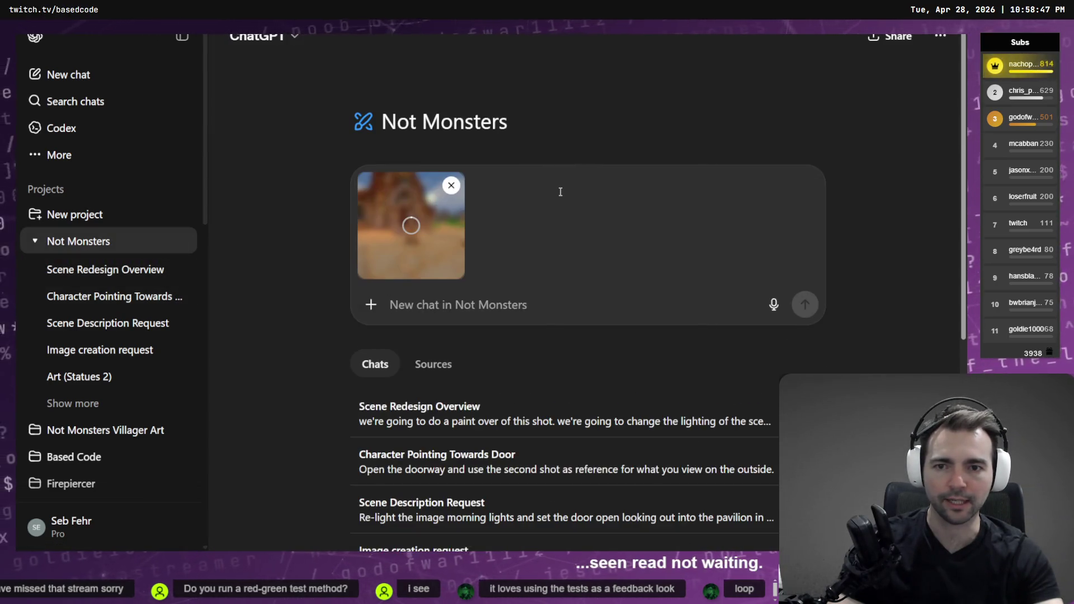
Step: Dictate the repaint request, add the storybook art-style description from Shot 1, and send it
key(super+h)
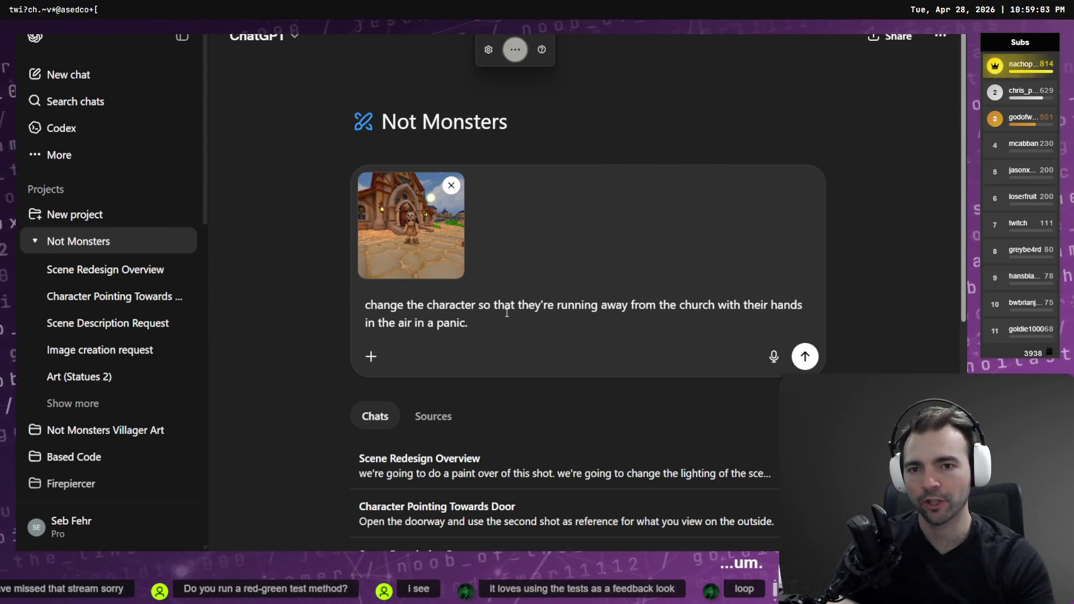
text( change)
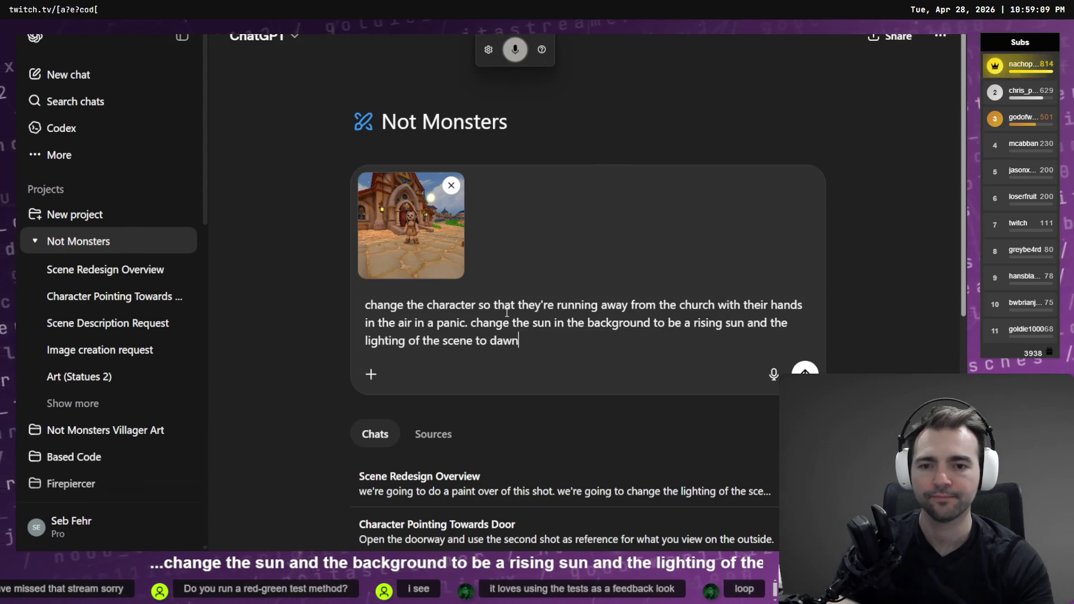
key(shift+Return)
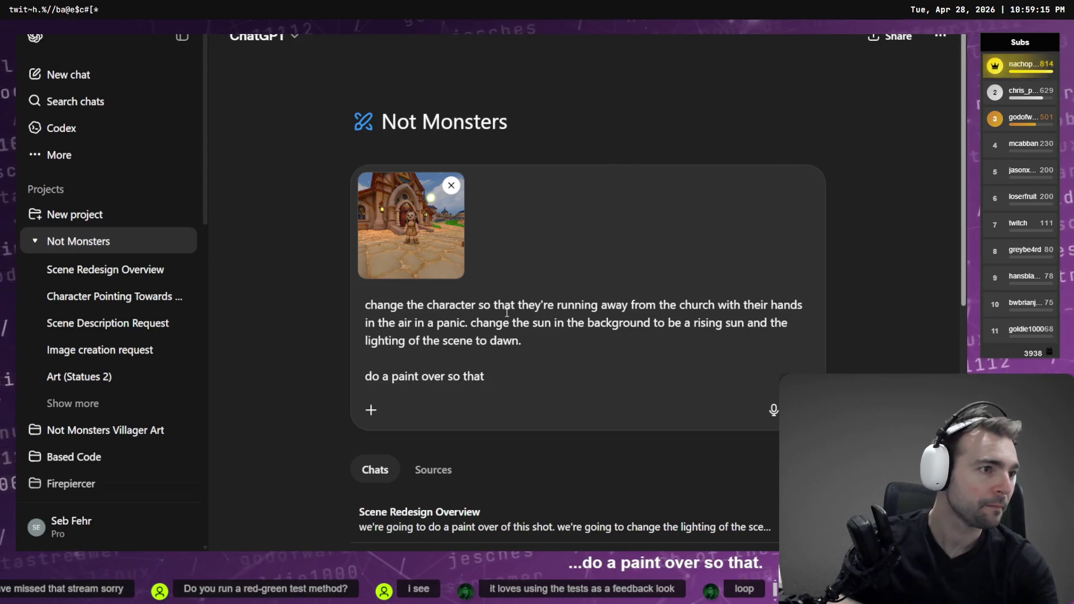
key(alt+Tab)
scroll(601, 303, left, 15)
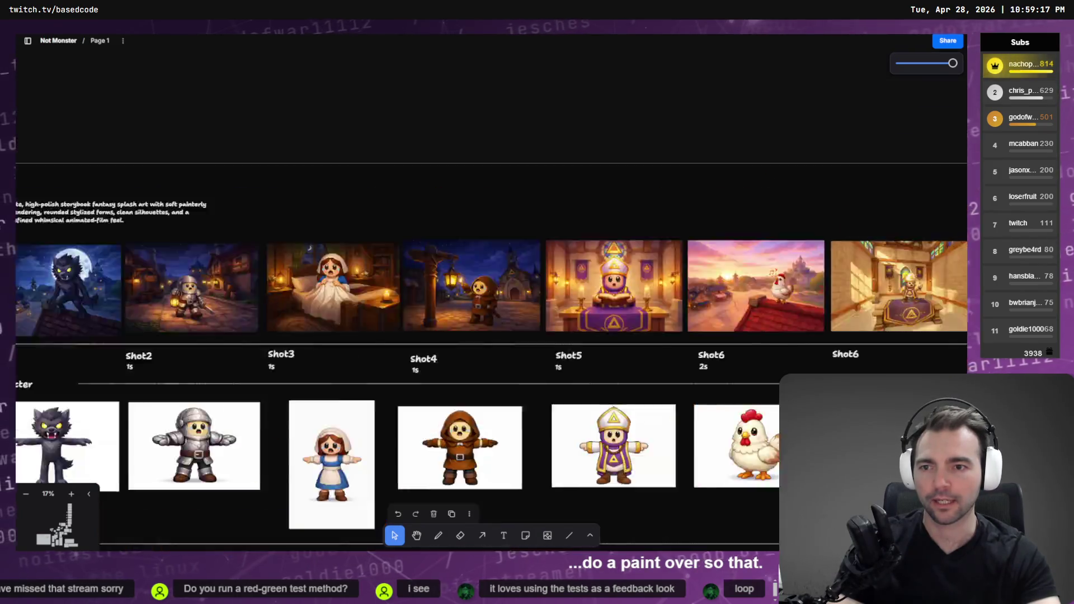
double_click(601, 303)
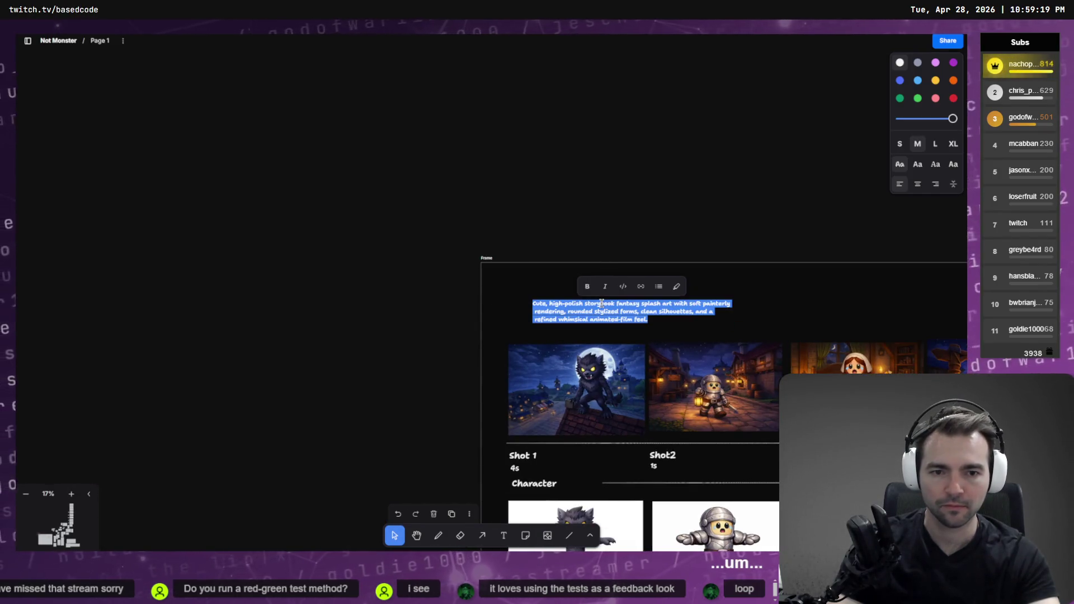
key(alt+Tab)
text(the)
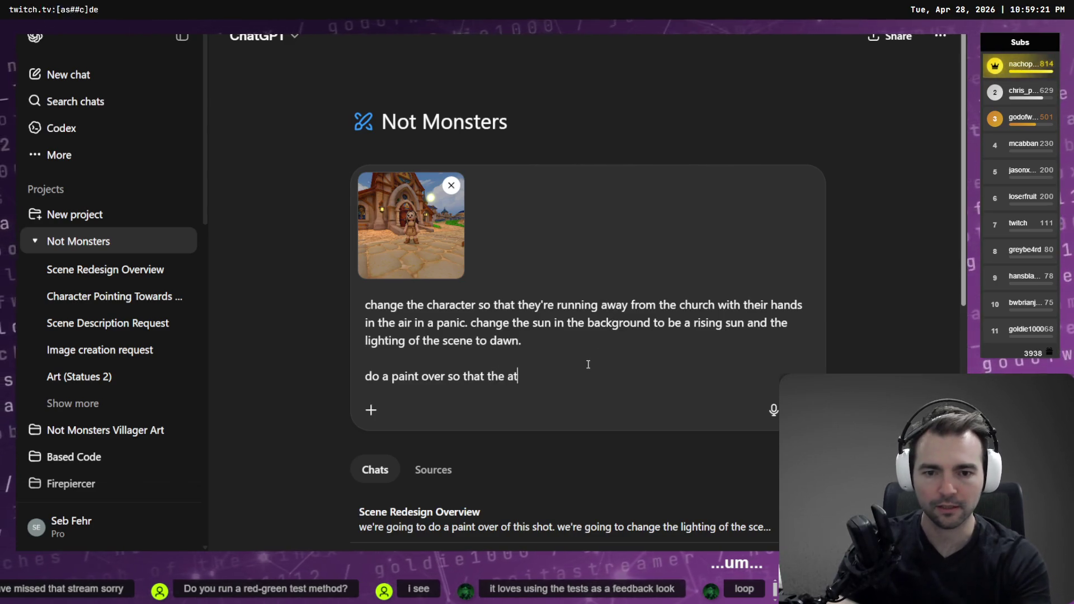
key(ctrl+v)
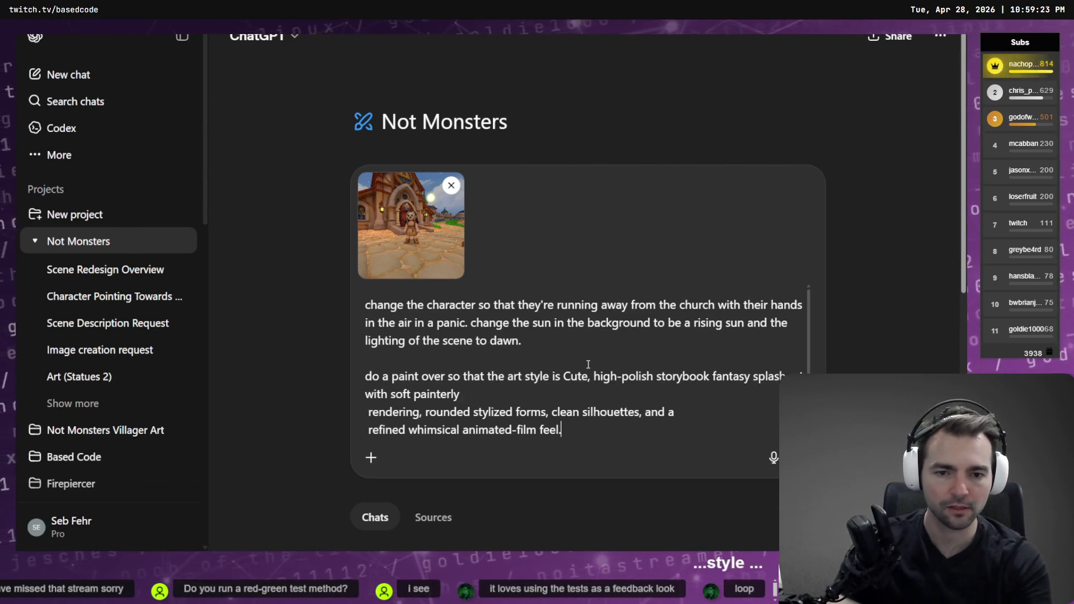
key(BackSpace)
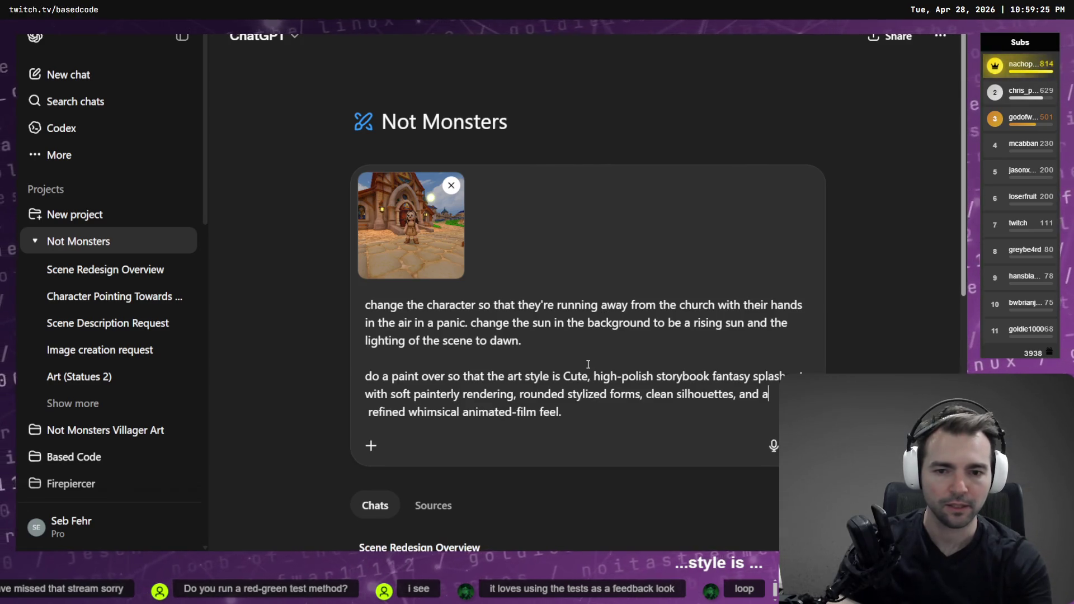
key(BackSpace)
key(Down)
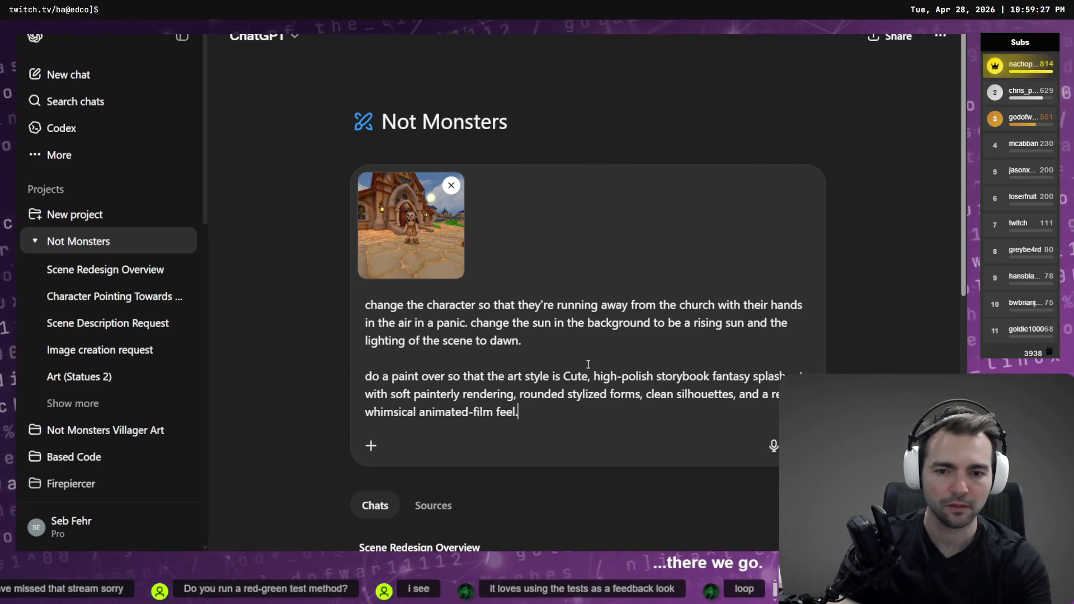
key(Return)
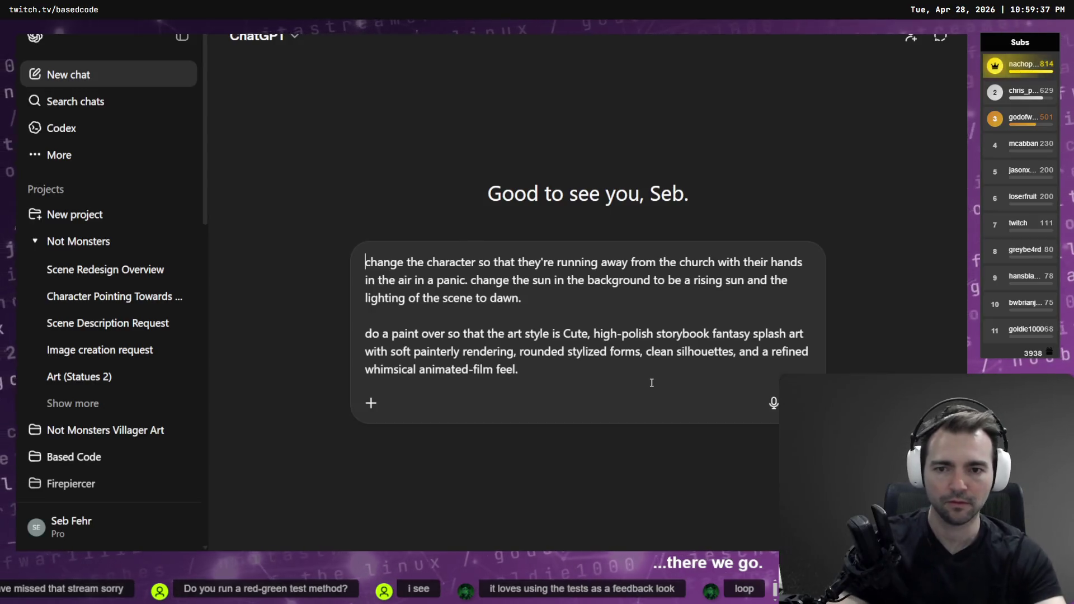
Step: Attach the village screenshot from the Screenshots folder and resend the repaint request
key(alt+Tab)
mouse_move(531, 380)
mouse_down()
mouse_move(546, 413)
mouse_move(486, 331)
mouse_up()
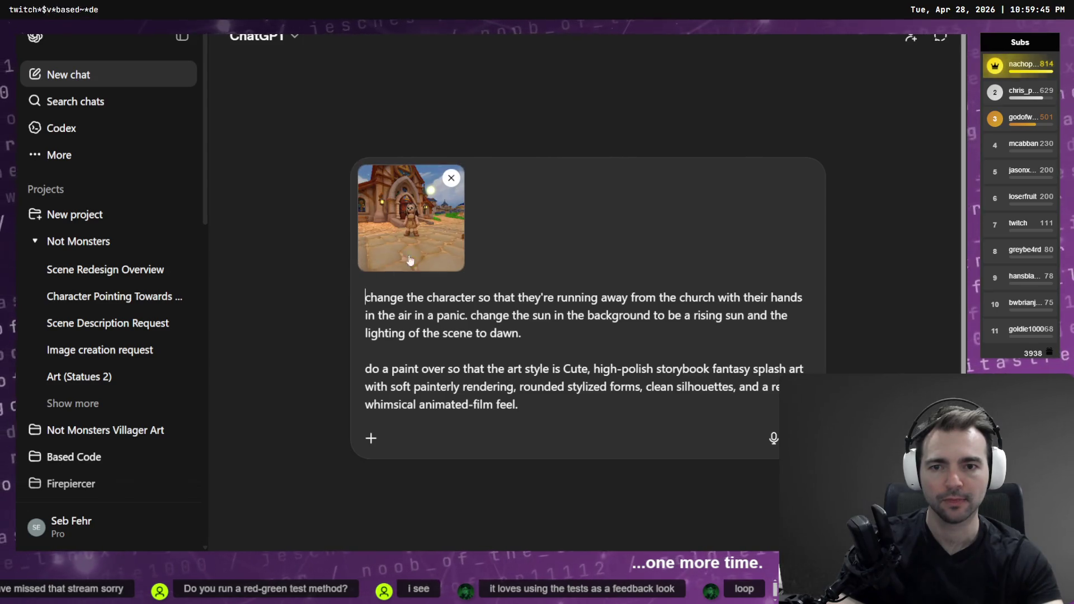
click(800, 438)
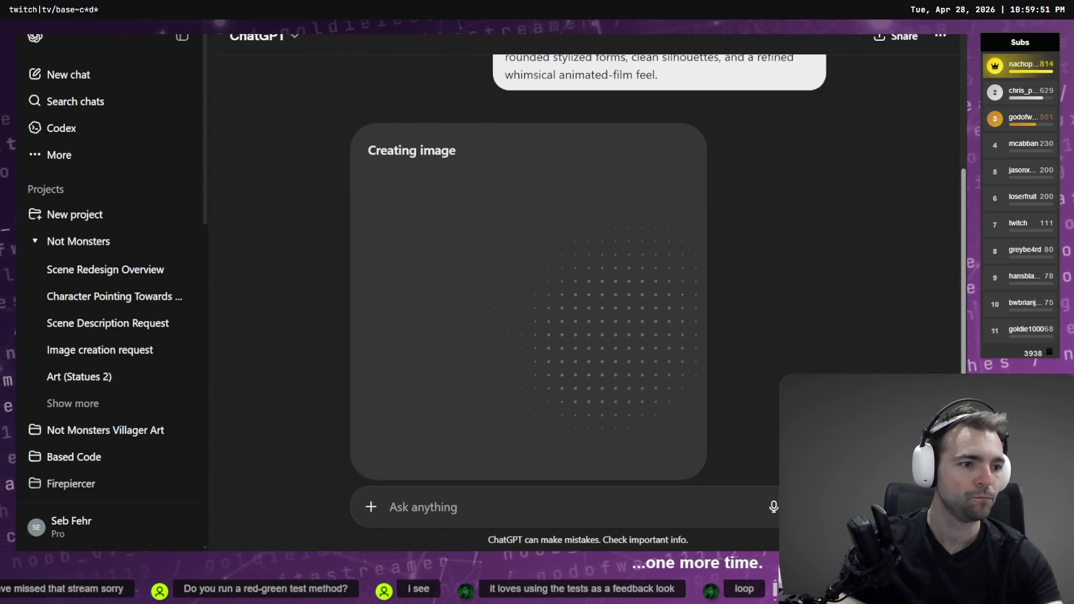
key(alt+Tab)
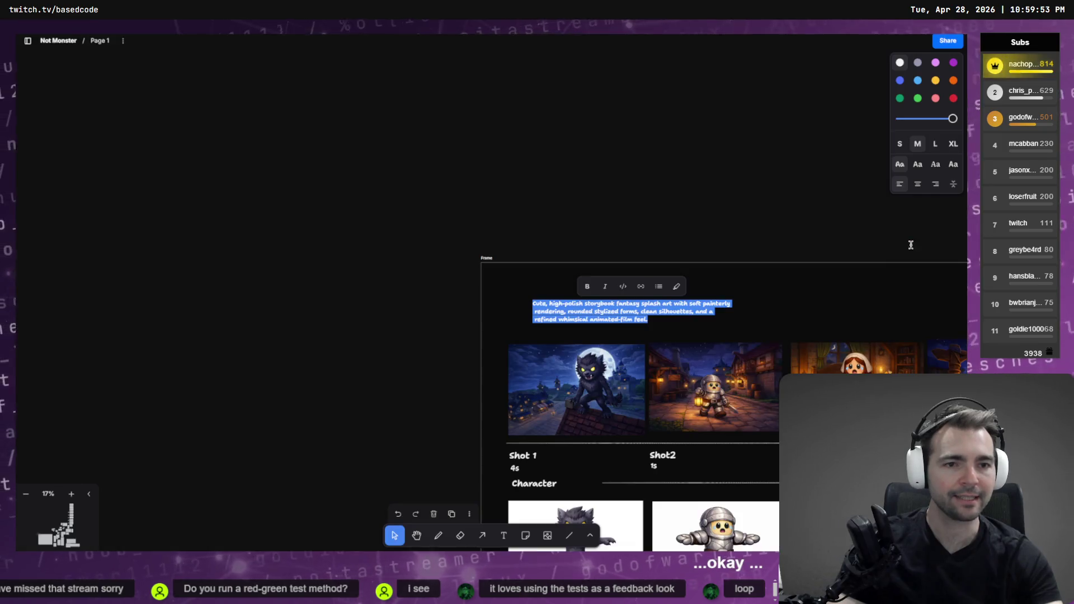
scroll(385, 246, right, 10)
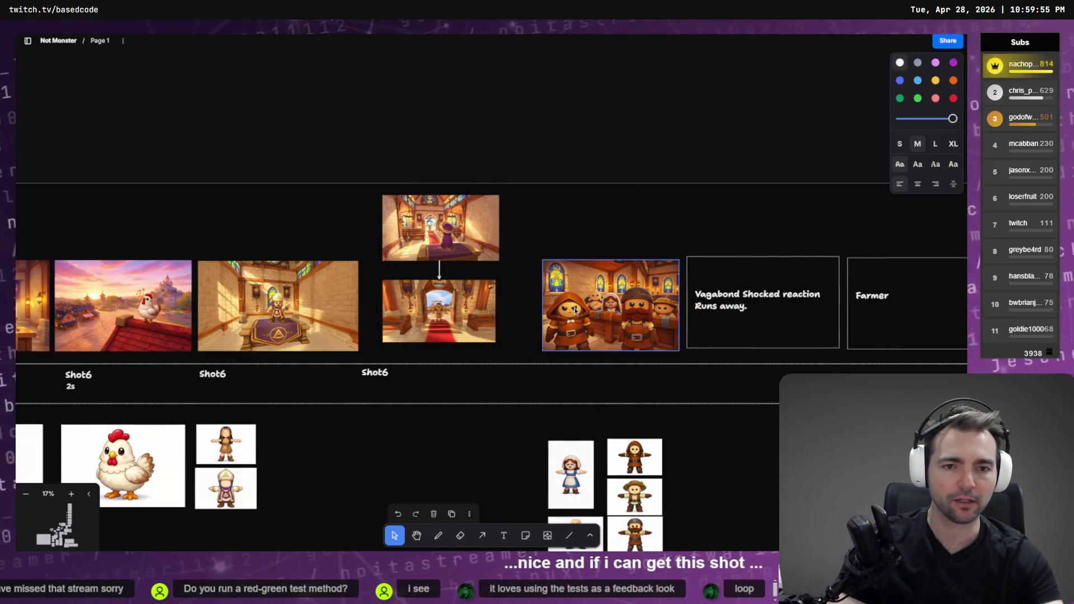
scroll(471, 373, down, 10)
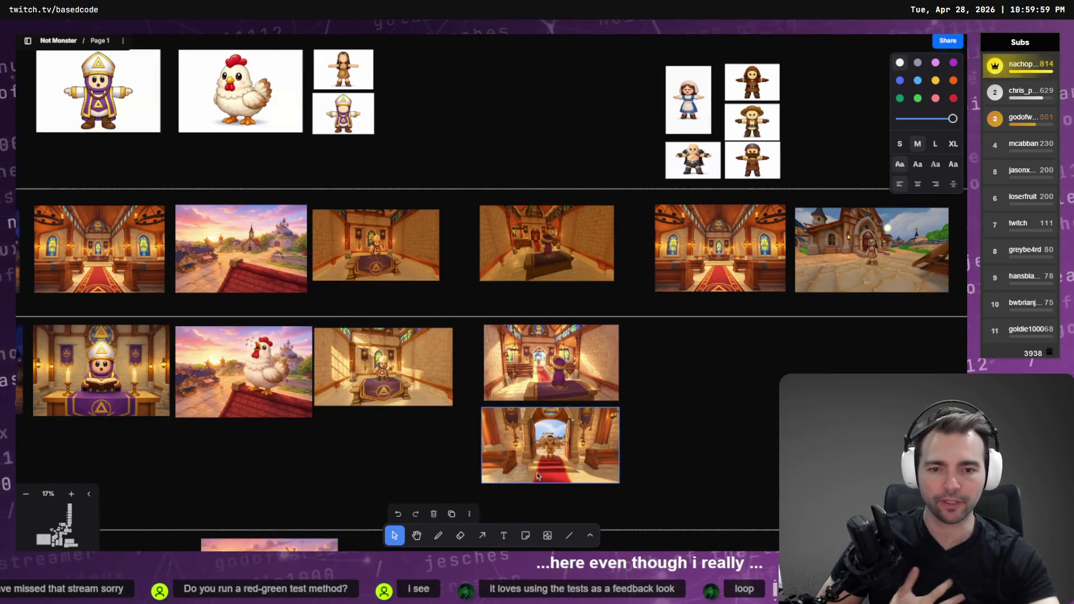
click(589, 381)
scroll(589, 378, up, 10)
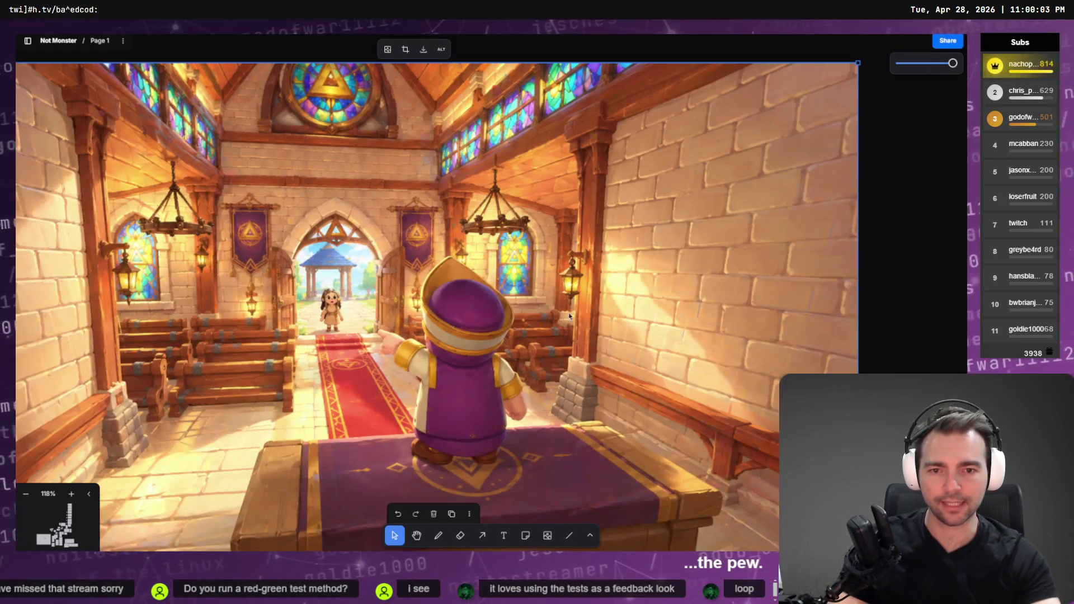
scroll(202, 427, down, 8)
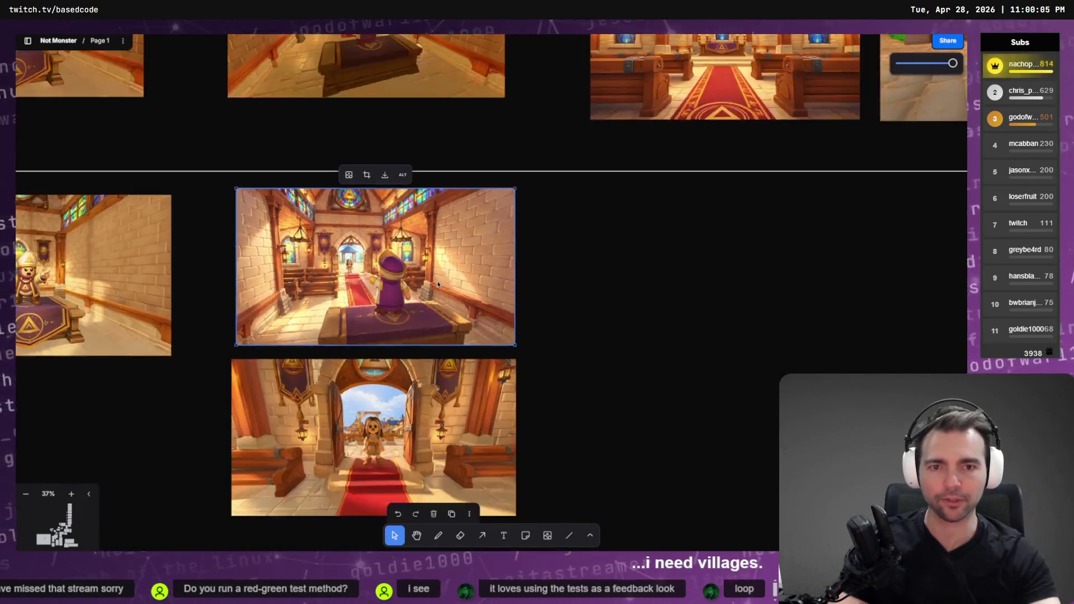
scroll(212, 440, down, 5)
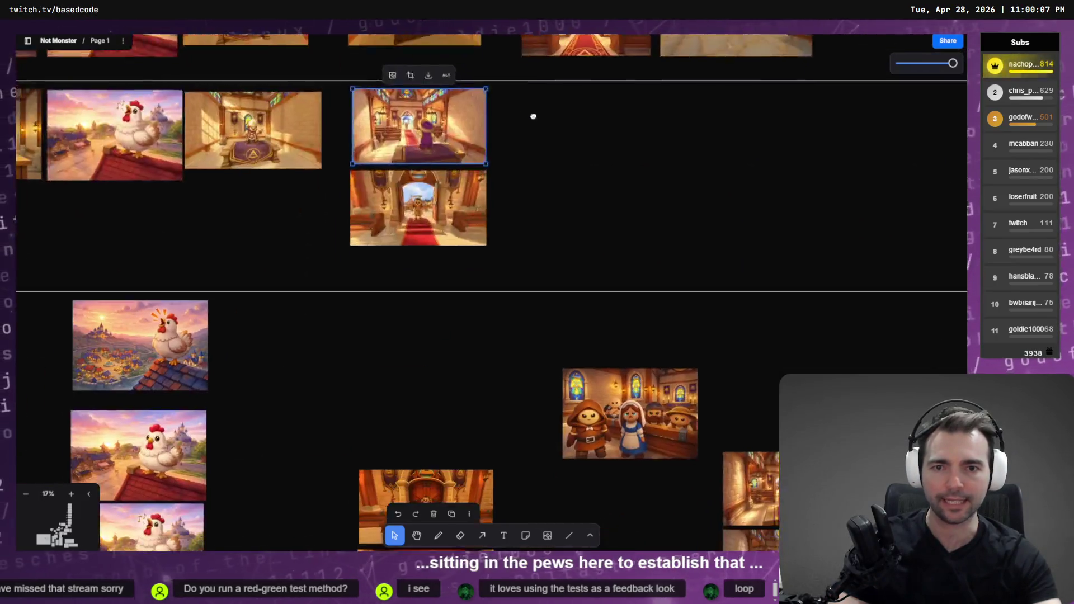
key(shift+2)
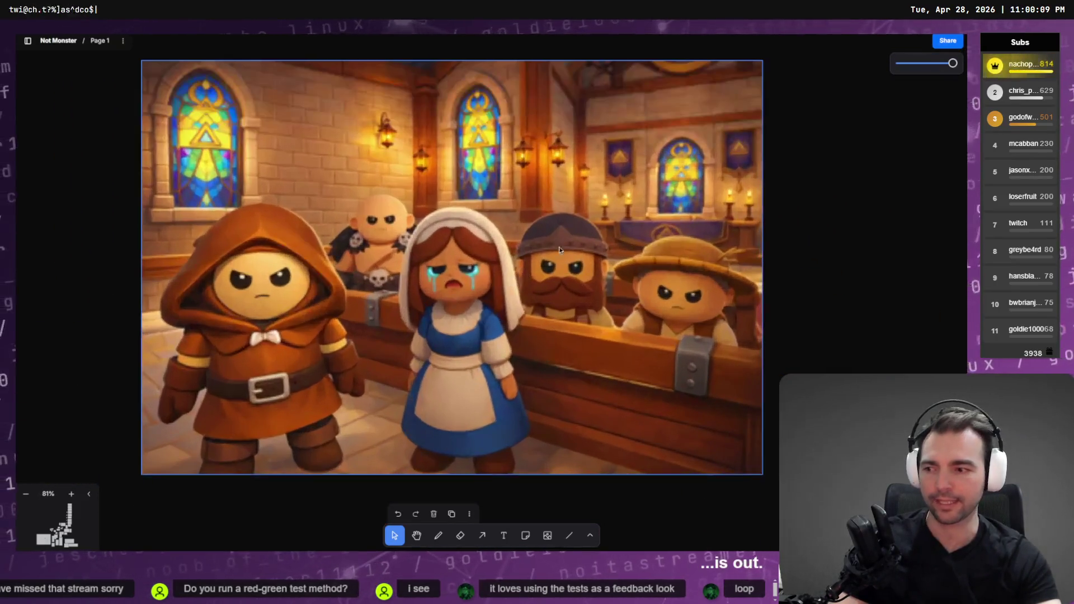
scroll(421, 257, down, 5)
scroll(506, 293, up, 5)
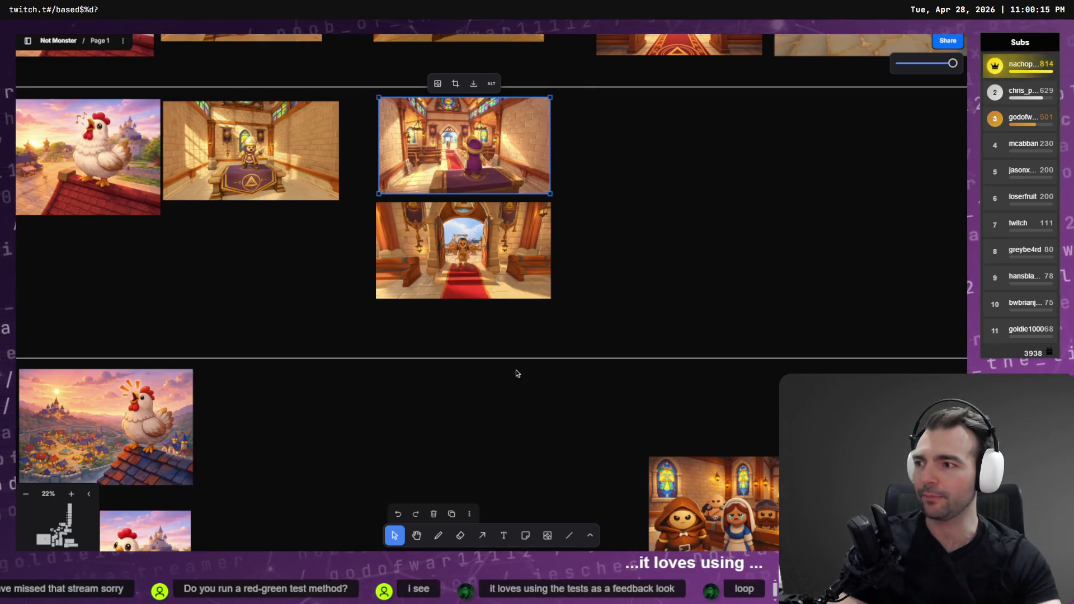
scroll(464, 188, up, 3)
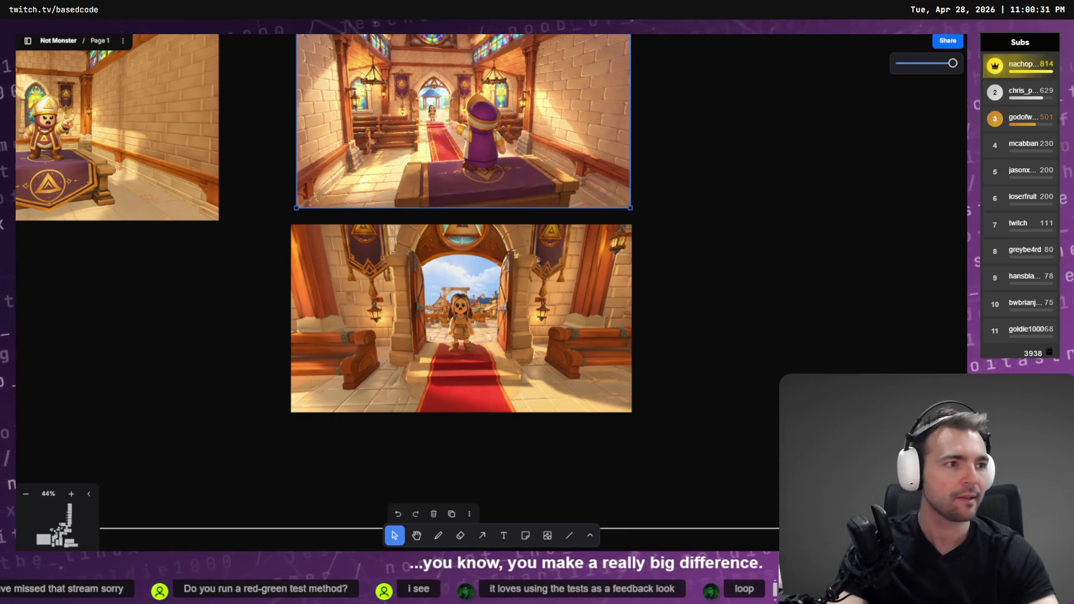
key(alt+Tab)
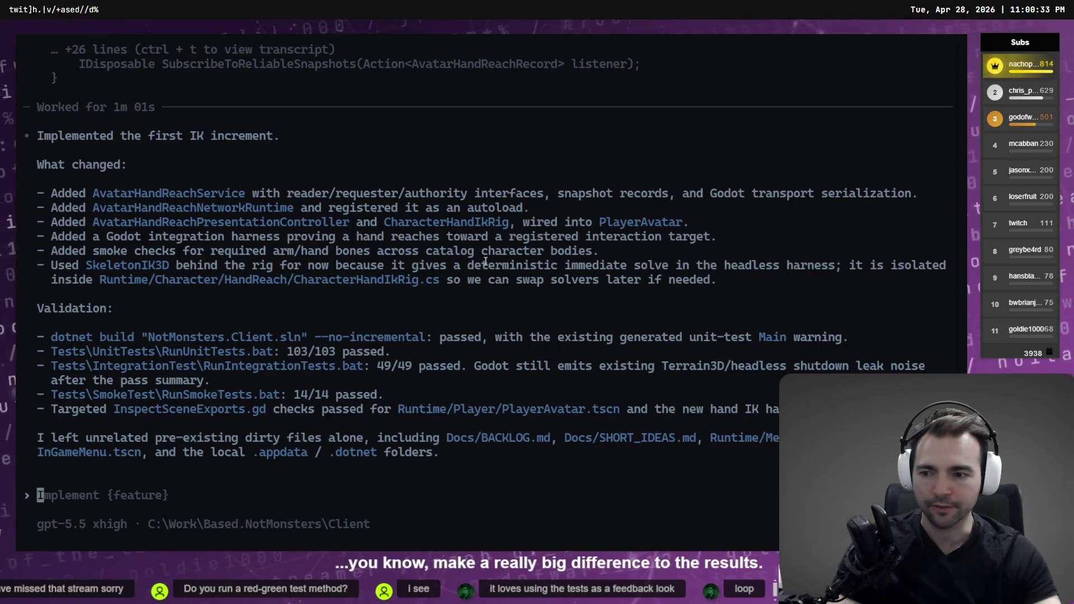
Step: View the generated dawn repaint at full size, then select the girl-in-the-doorway shot in tldraw
key(alt+Tab)
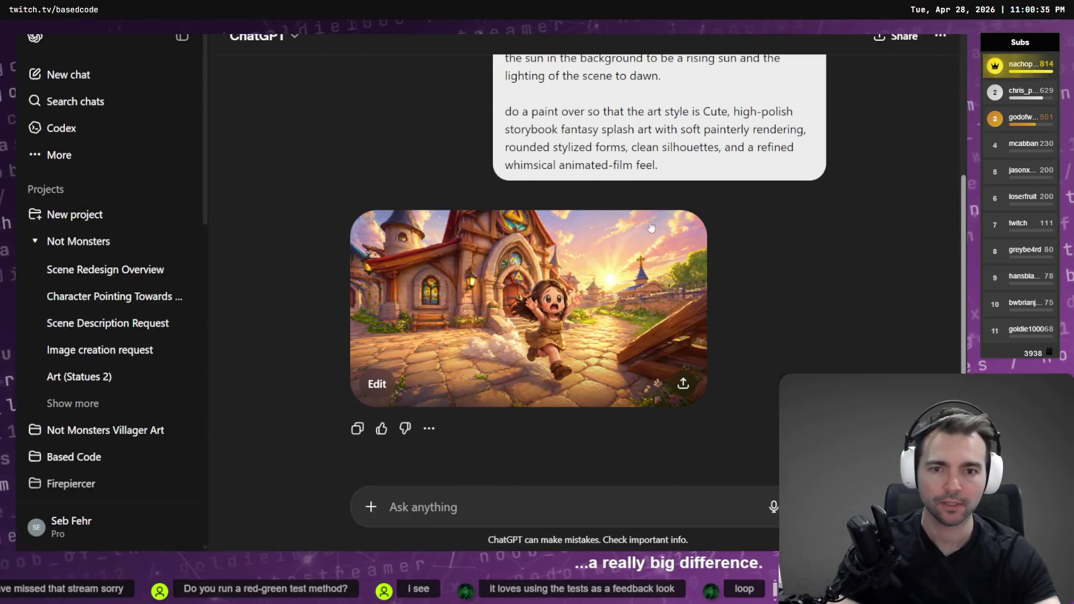
click(579, 271)
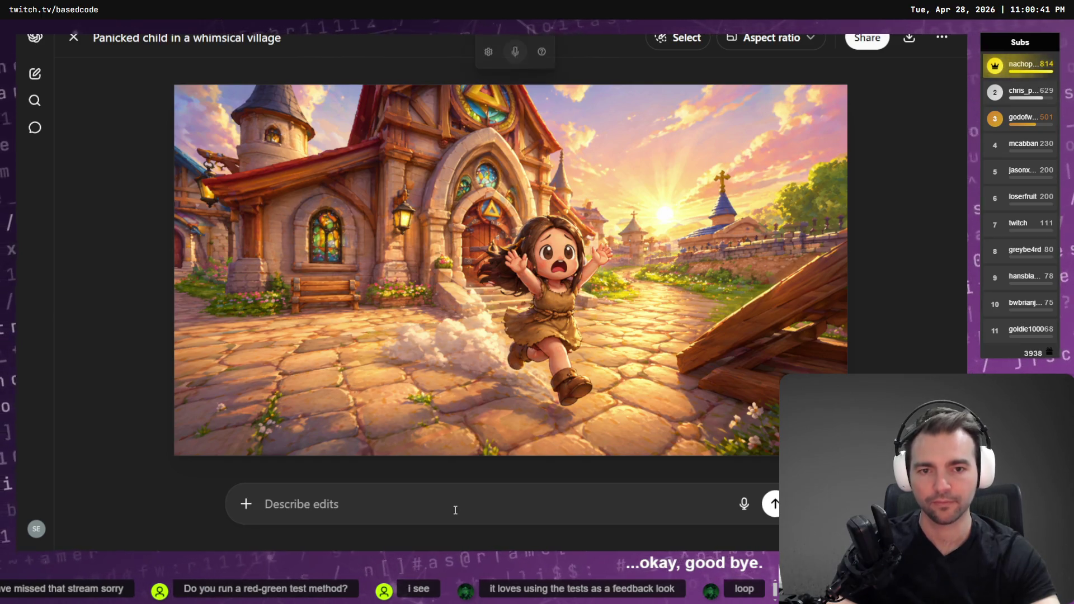
key(Escape)
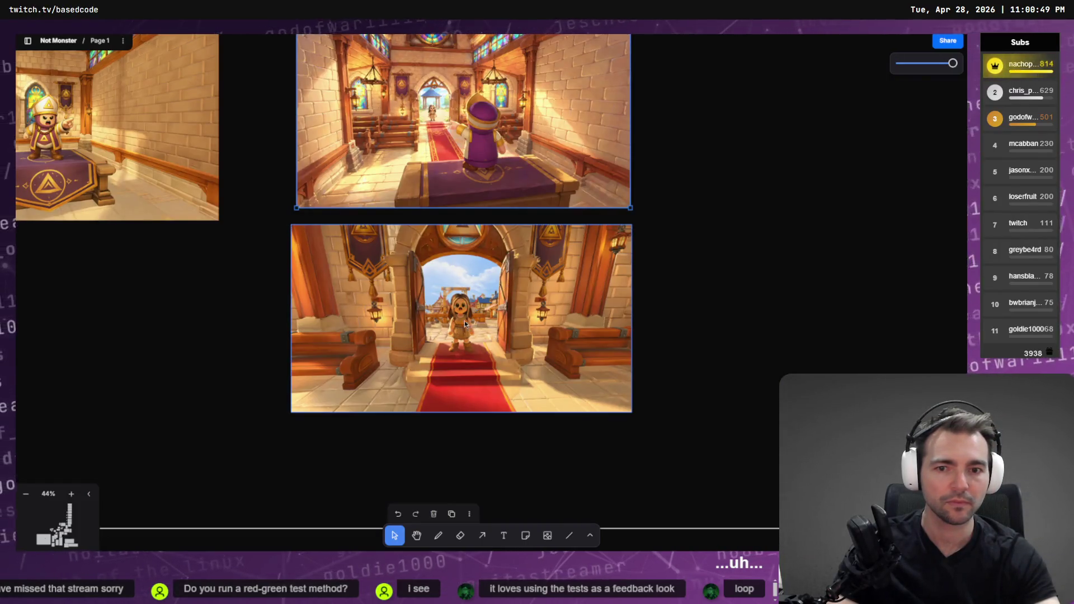
click(462, 309)
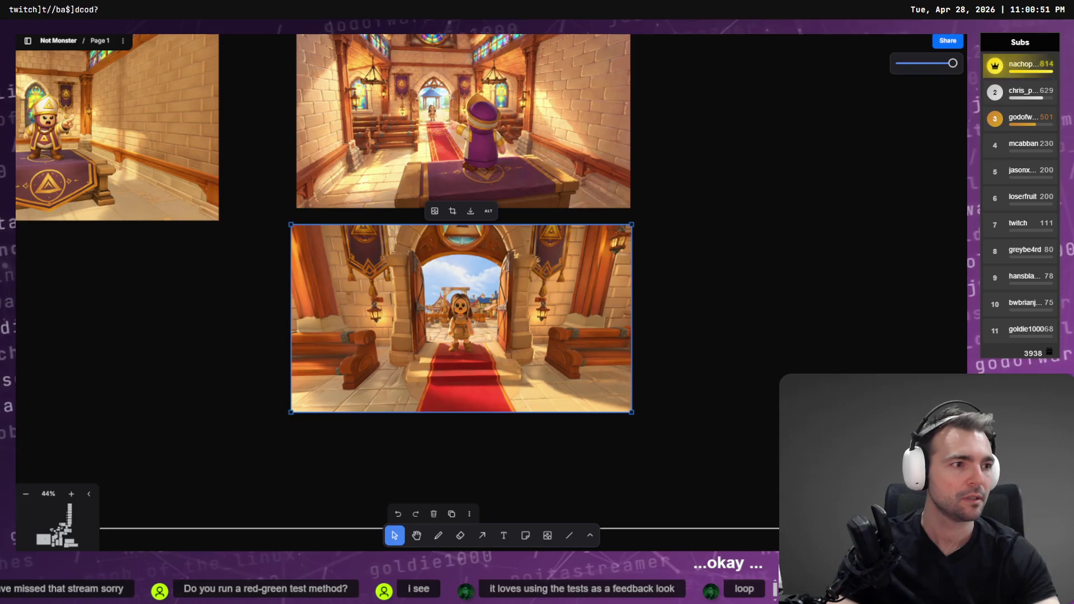
key(alt+Tab)
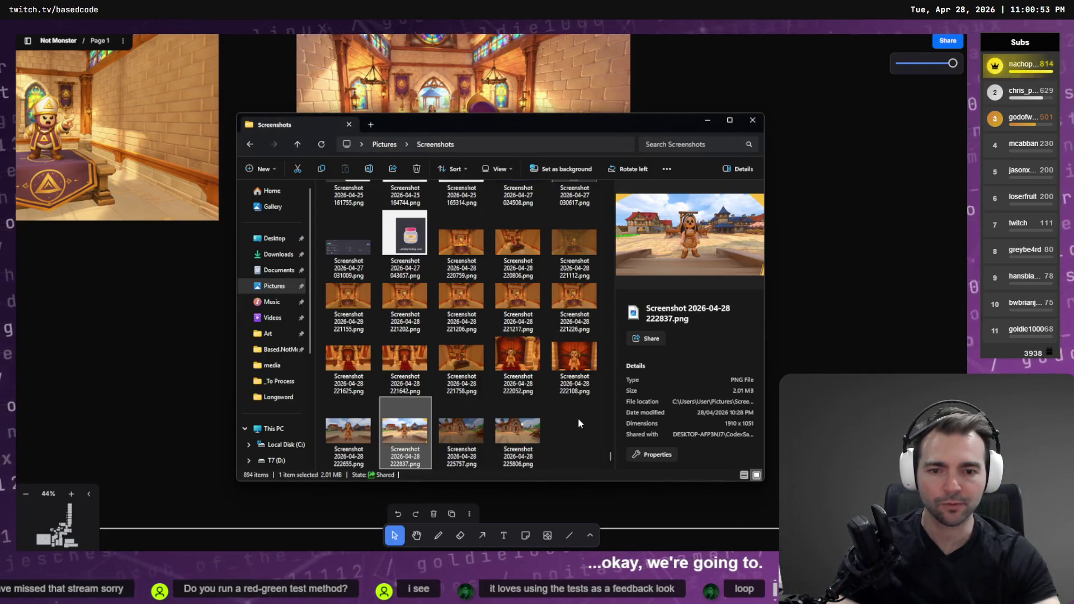
Step: Open Screenshot 2026-04-28 225806.png, zoom in, and snip the character's face region
click(534, 438)
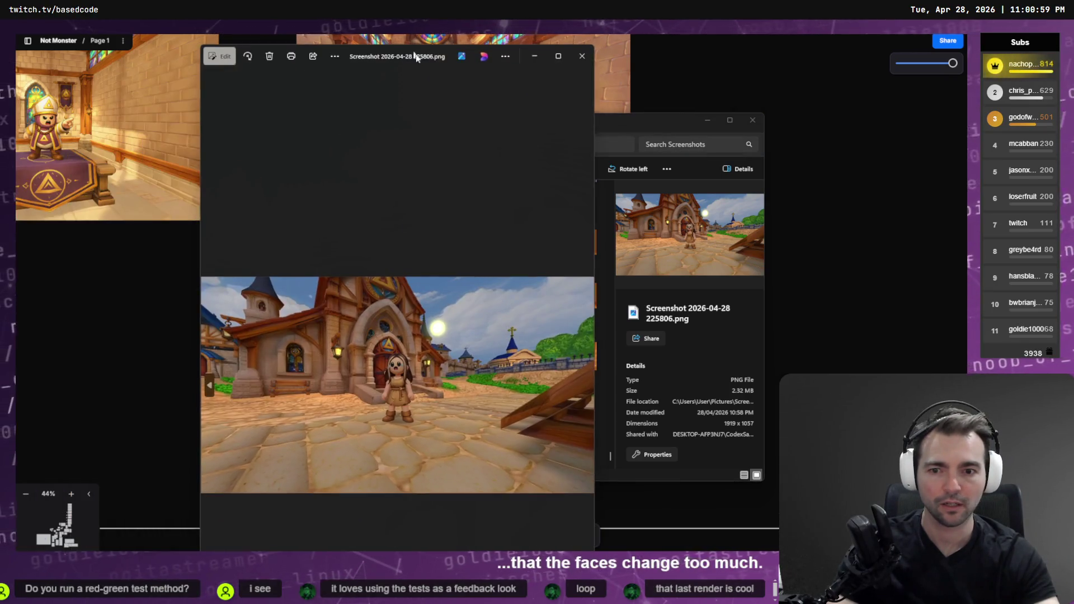
scroll(445, 364, up, 5)
scroll(446, 364, up, 3)
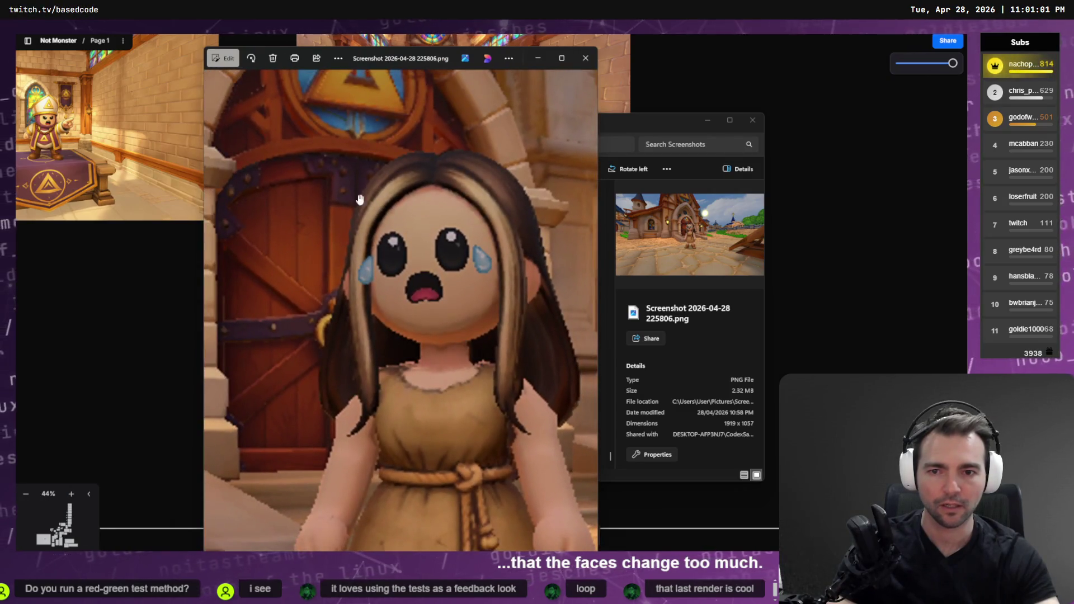
key(super+shift+s)
mouse_move(343, 174)
mouse_down()
mouse_move(547, 358)
mouse_move(522, 346)
mouse_up()
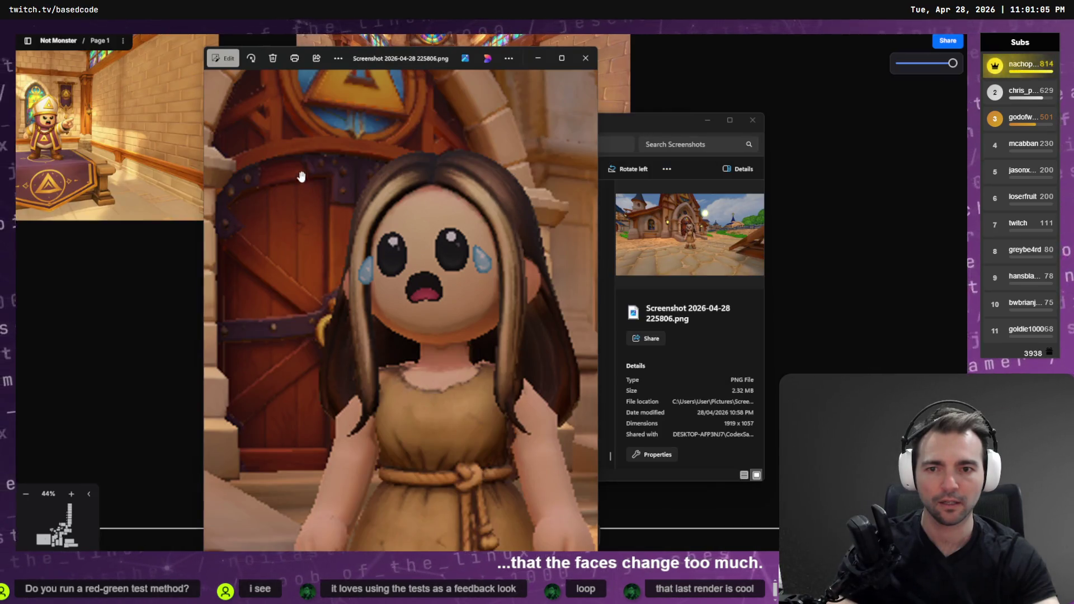
key(super+shift+s)
mouse_move(316, 137)
mouse_down()
mouse_move(599, 448)
mouse_move(584, 438)
mouse_up()
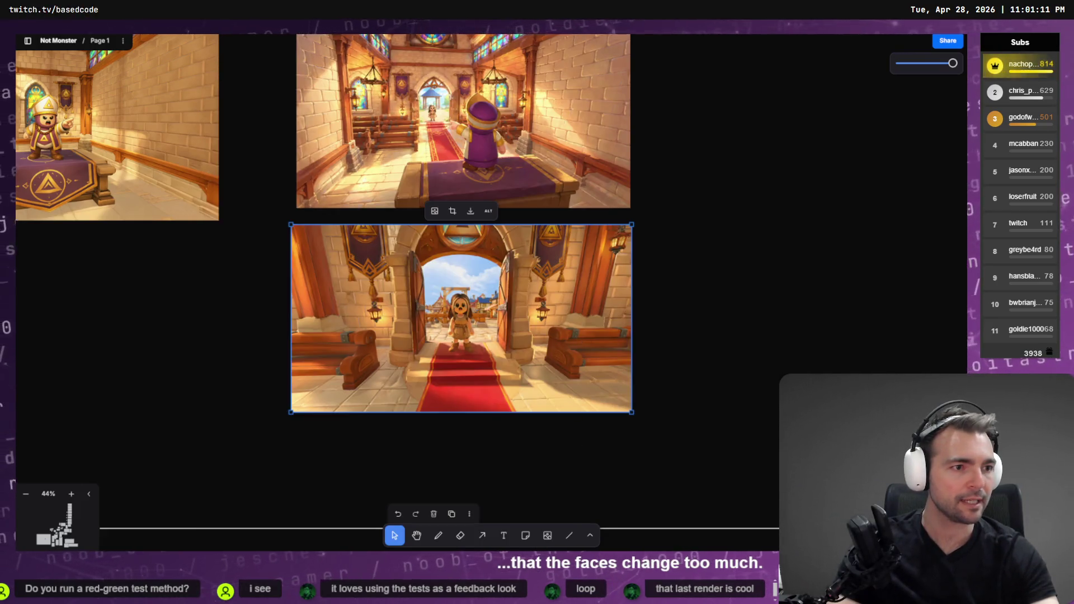
key(alt+Tab)
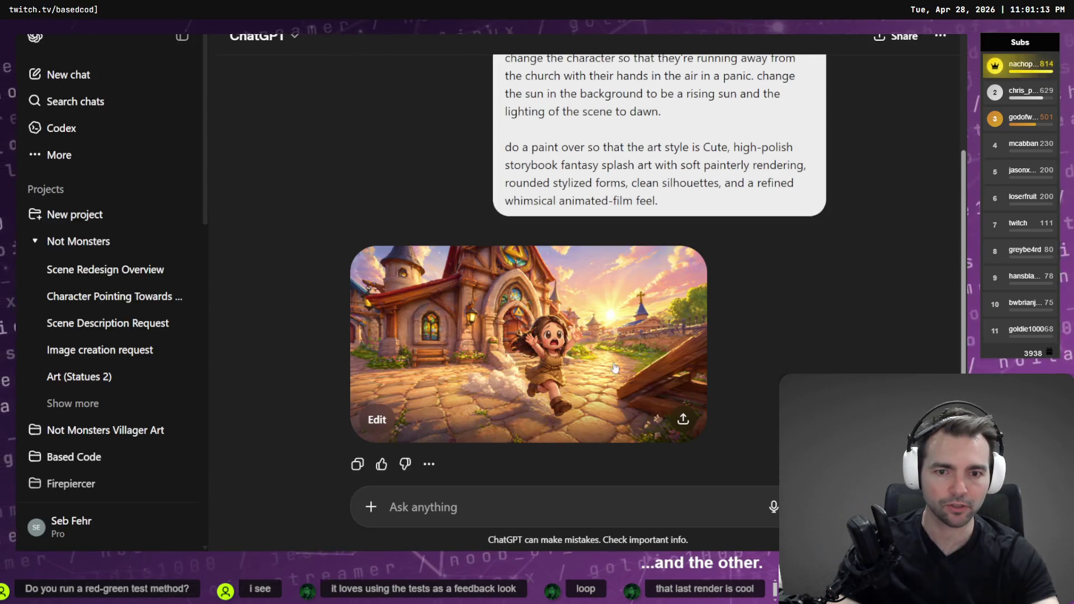
key(super+h)
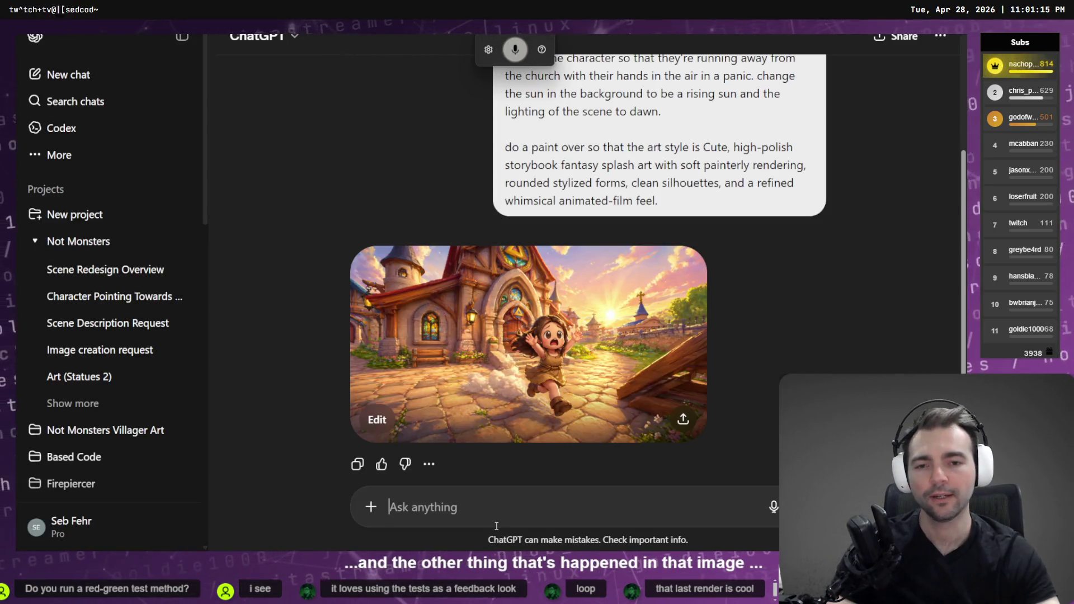
Step: Ask ChatGPT to open the church doors and restore the girl's original expression, attaching the face screenshot
text(make the doors to)
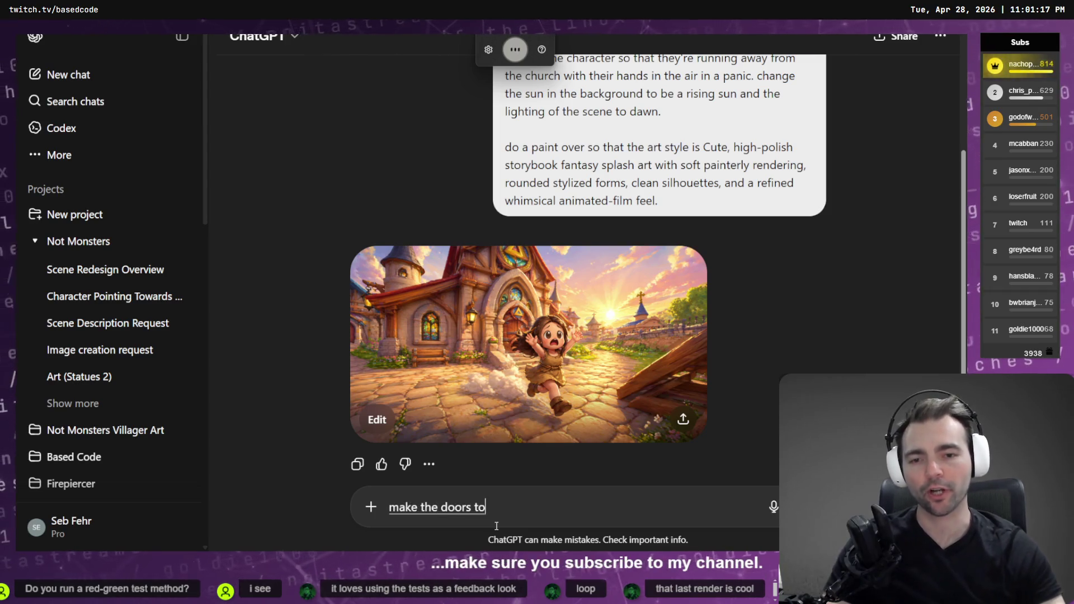
text( the church open.)
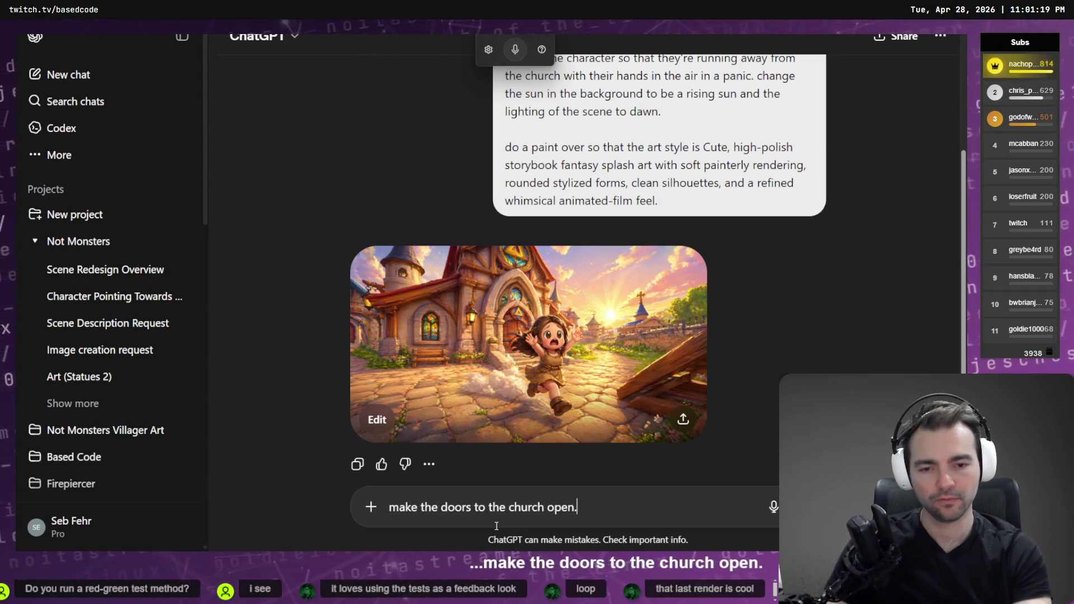
key(ctrl+v)
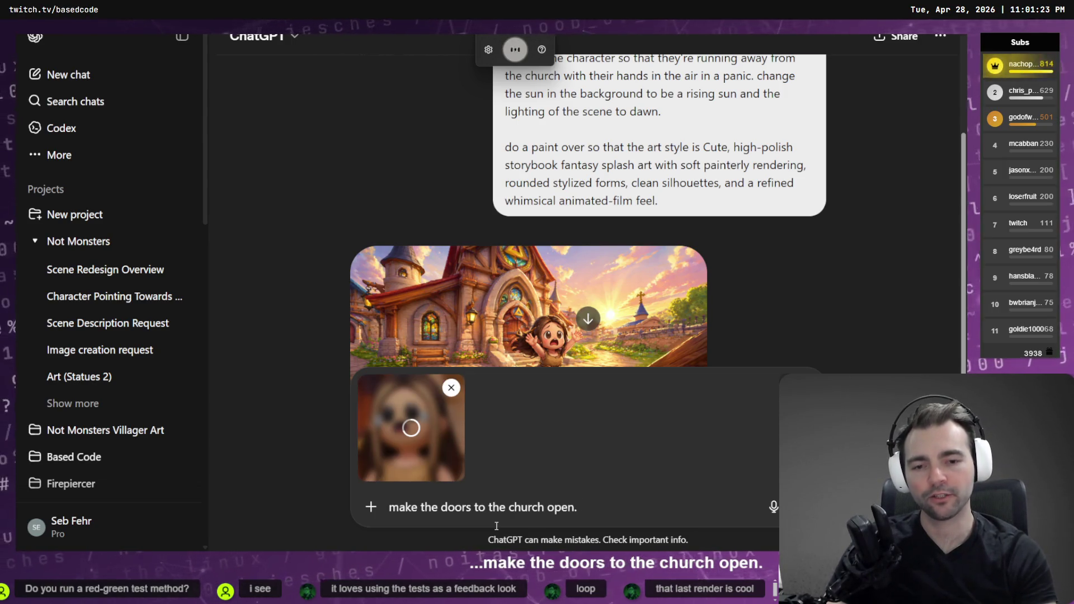
text(face back to)
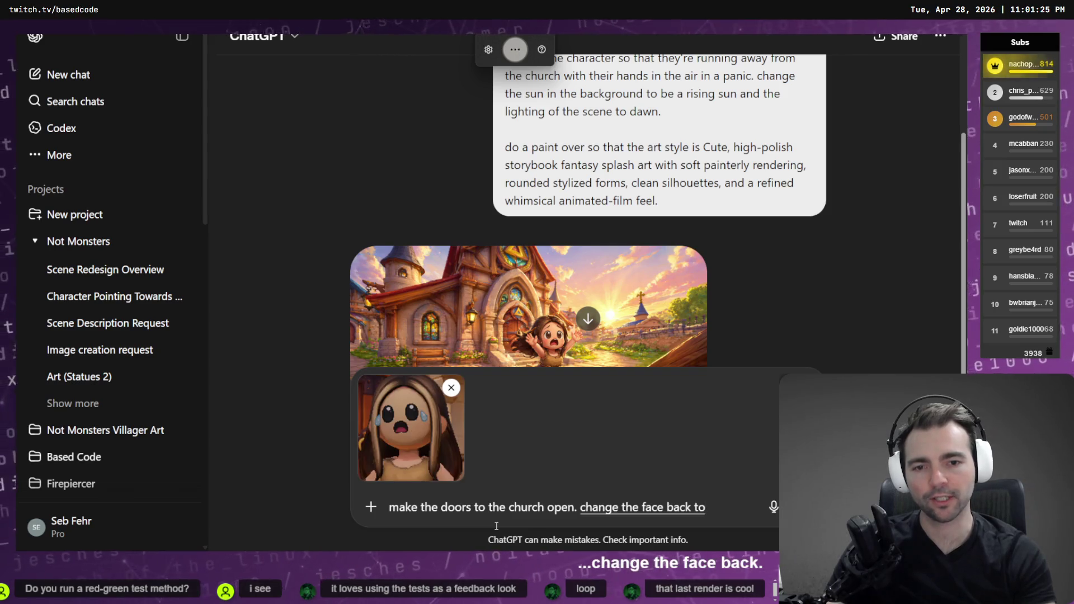
text( the expression in t original.)
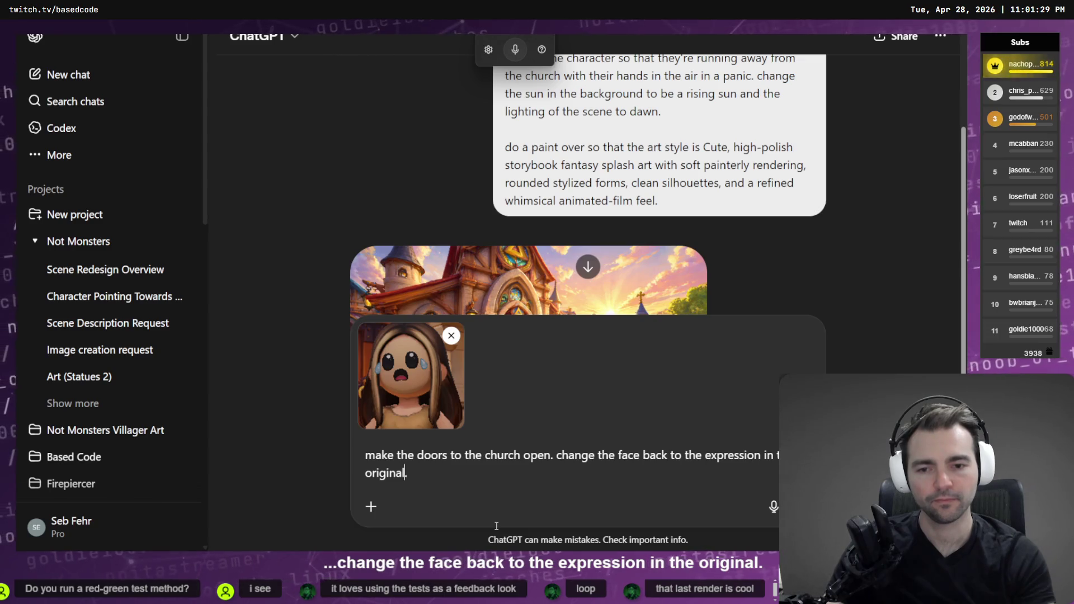
key(Home)
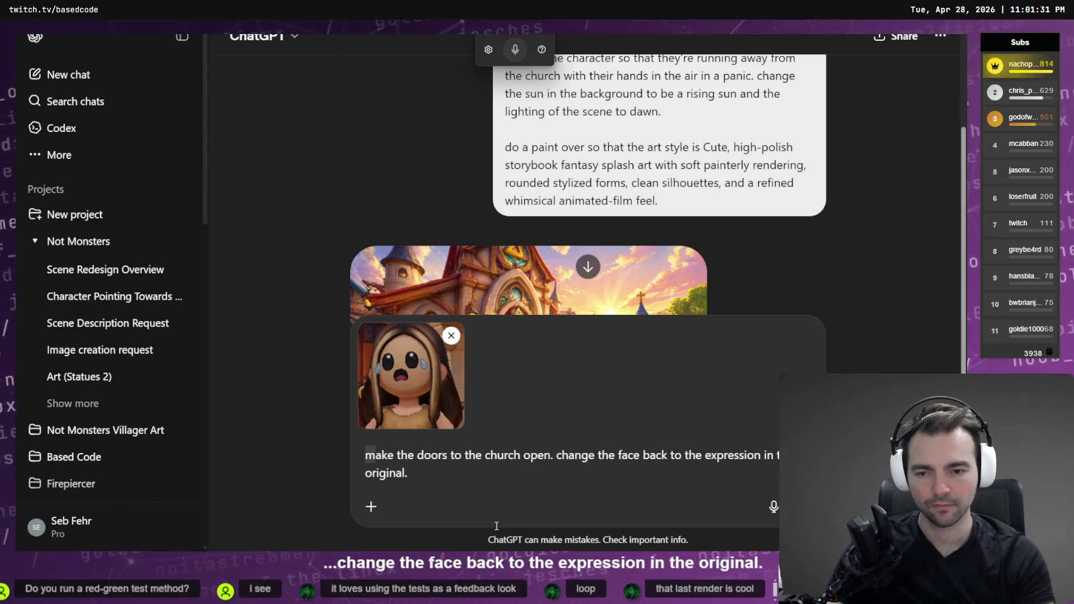
text(M)
key(Return)
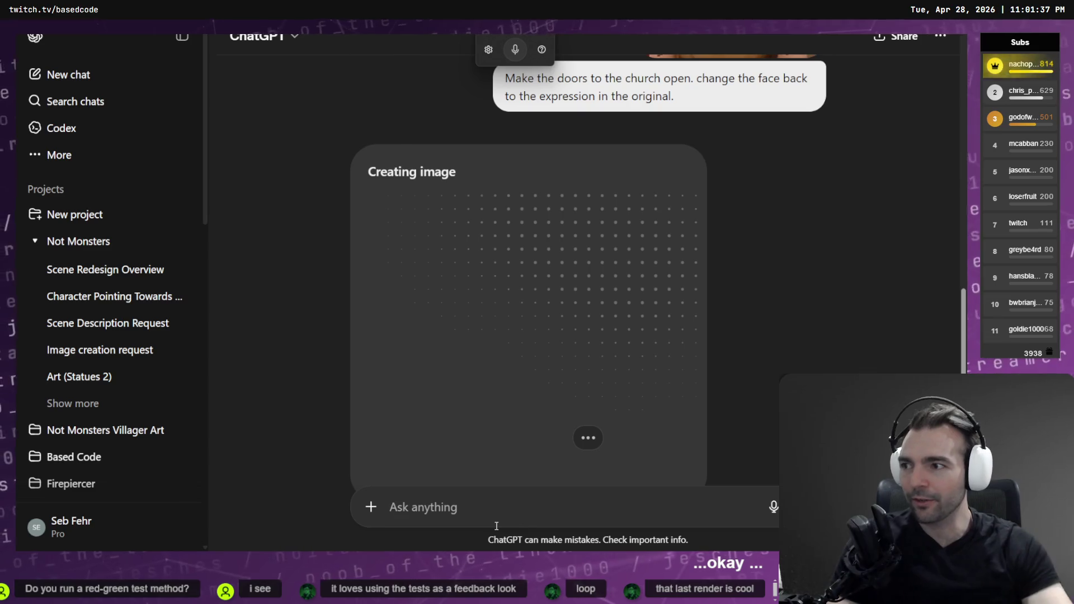
Step: View the earlier panicked-girl render and the reference face image at full size
scroll(633, 387, up, 10)
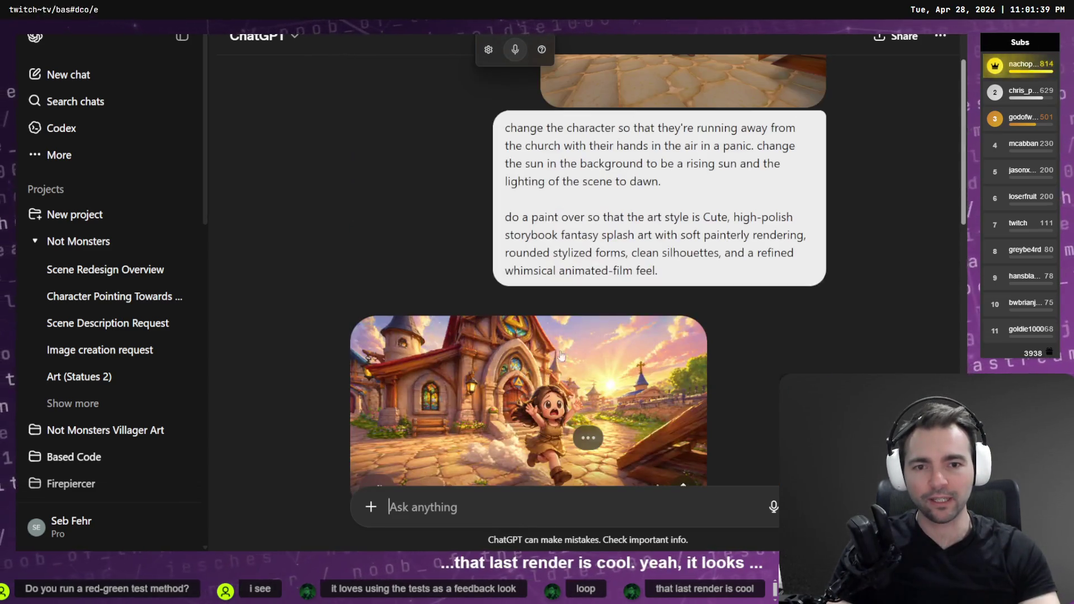
click(545, 386)
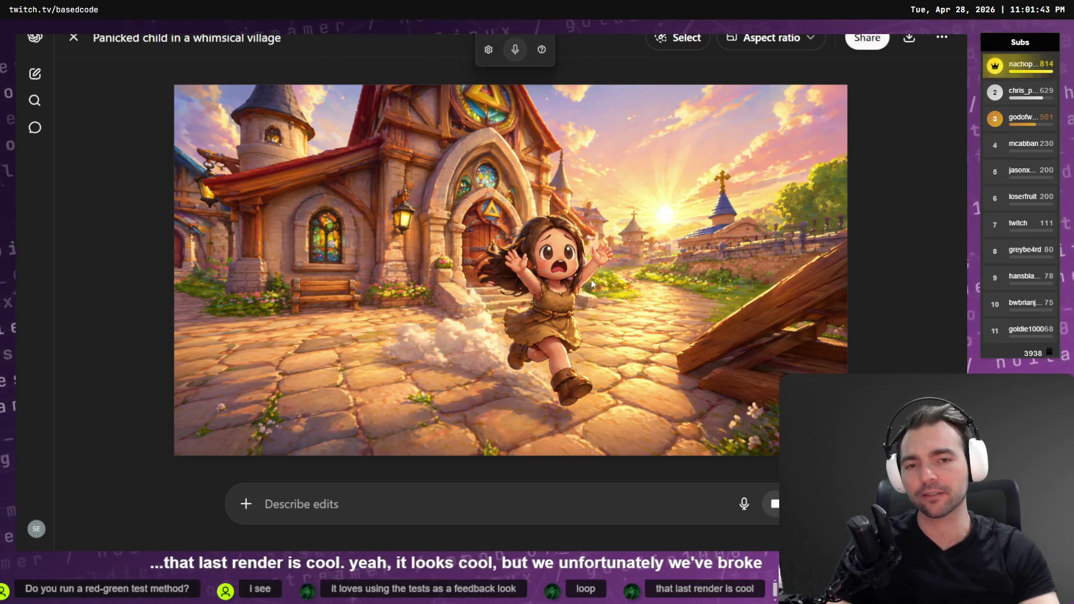
click(911, 280)
scroll(839, 291, down, 5)
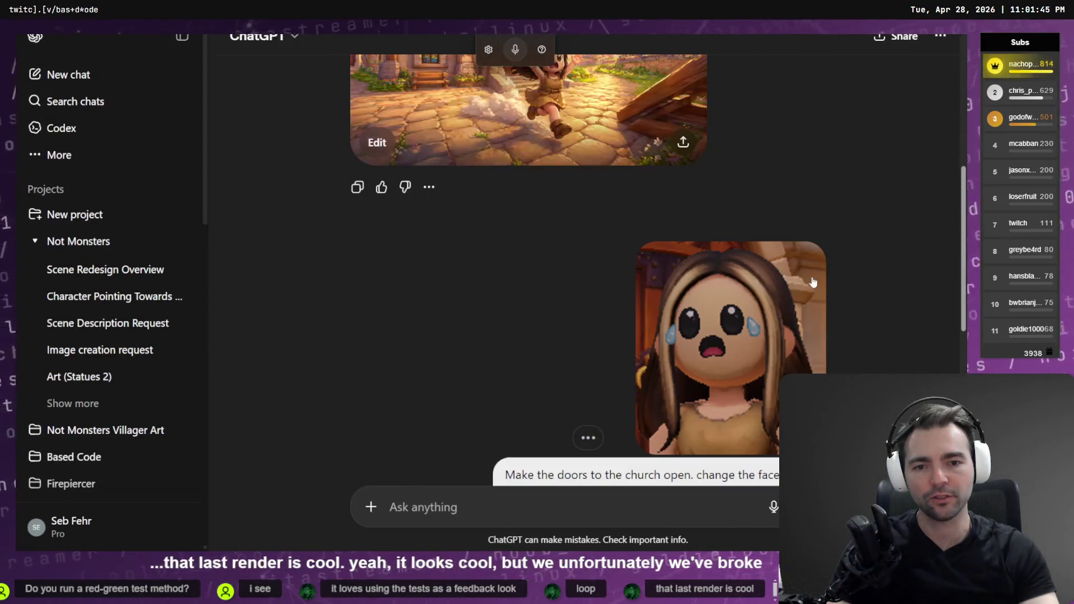
click(719, 386)
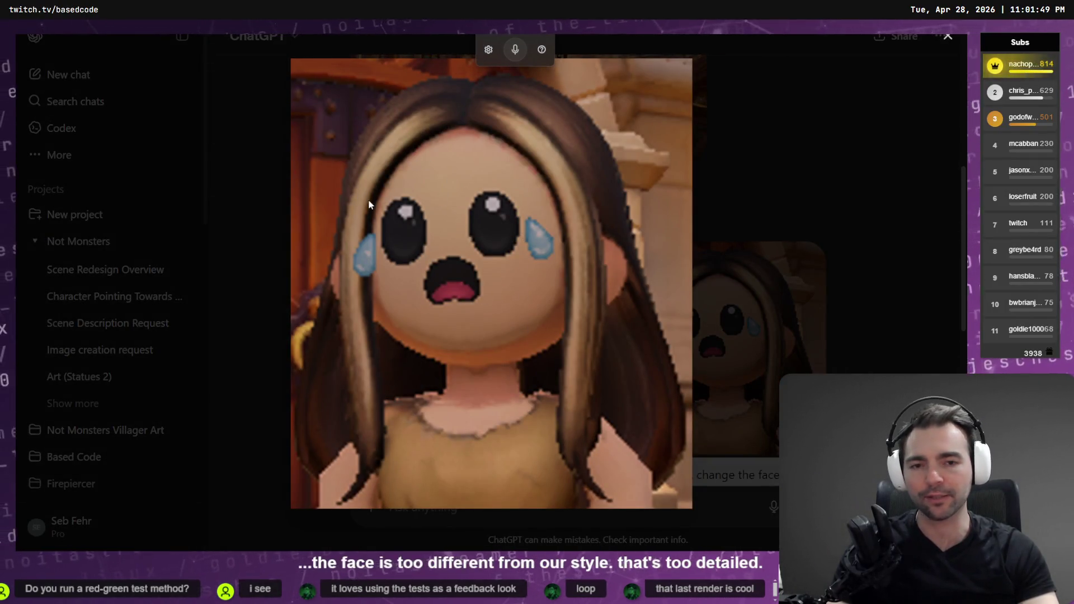
key(Escape)
scroll(443, 196, down, 7)
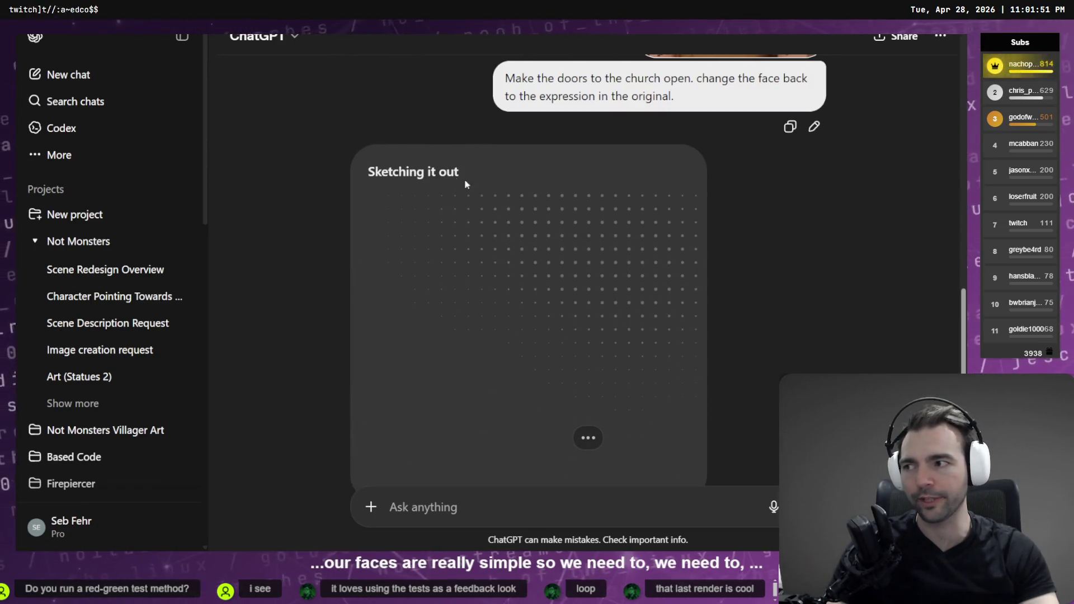
scroll(587, 206, up, 9)
Step: Inspect the church image full size while the open-doors render finishes
click(586, 206)
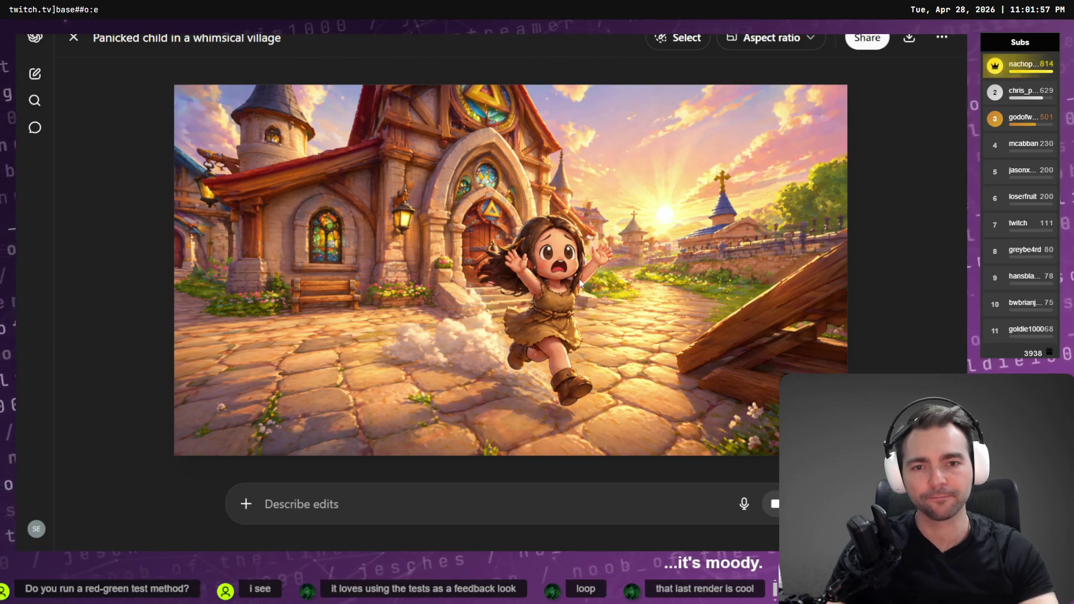
key(Escape)
scroll(576, 257, down, 5)
scroll(576, 257, up, 6)
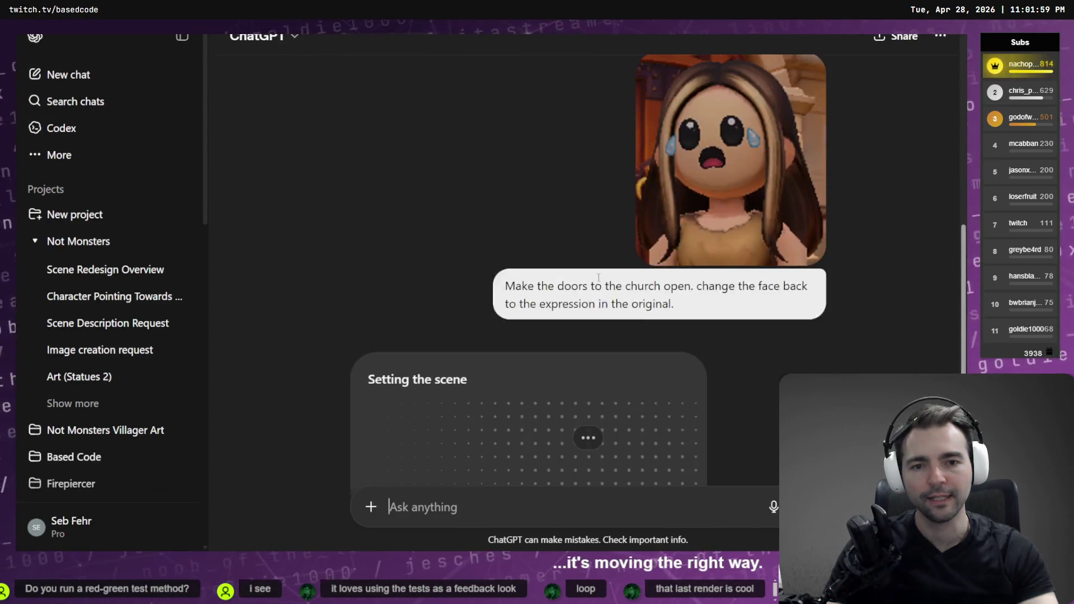
scroll(570, 305, up, 2)
click(551, 255)
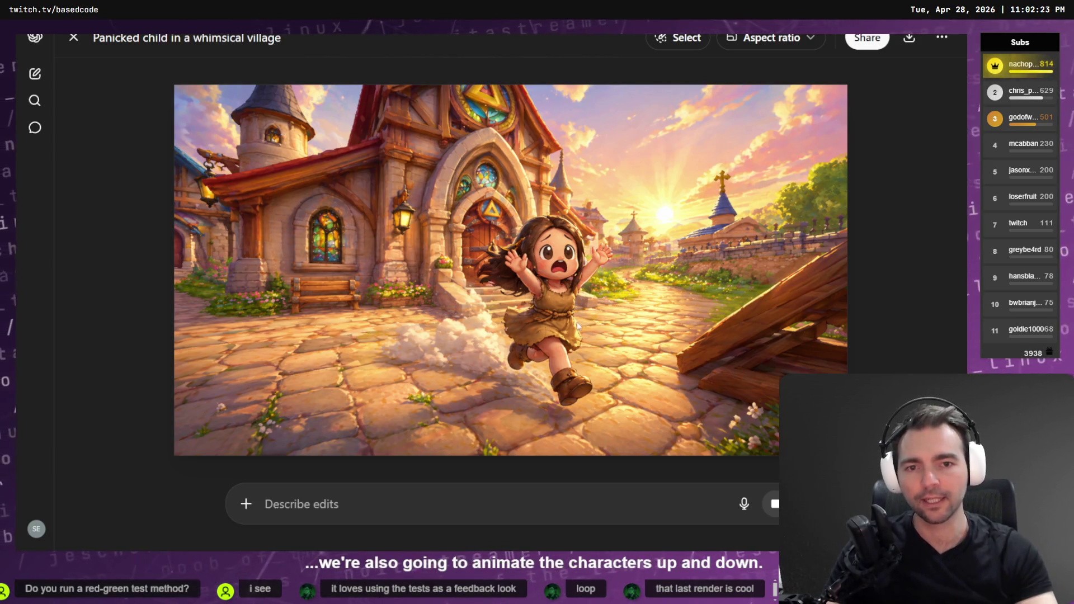
key(Escape)
scroll(777, 184, down, 10)
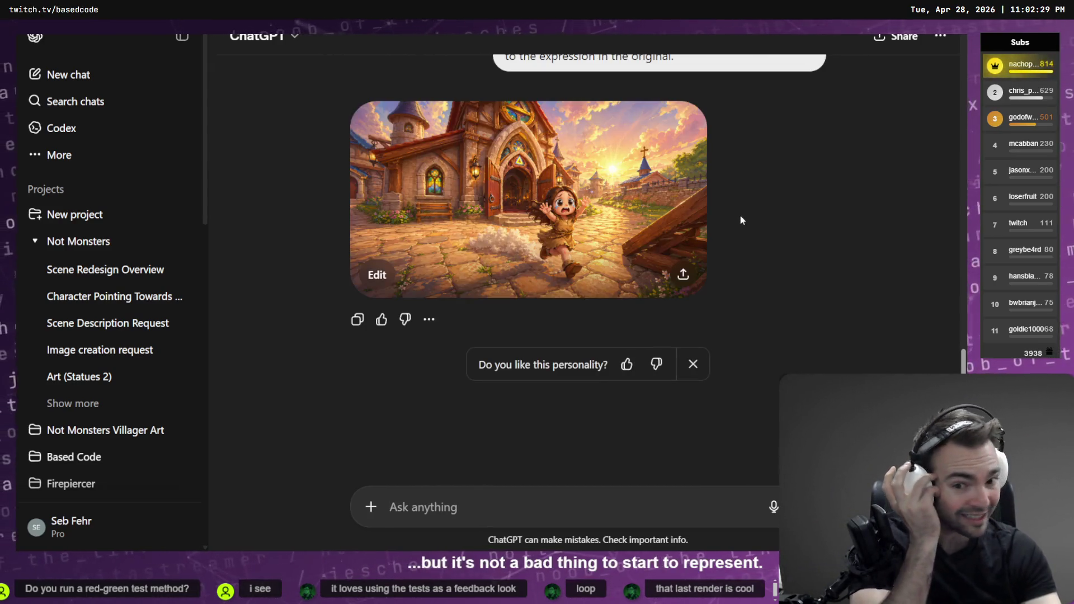
Step: Open the new church image and flip between it and the previous version to compare
click(576, 200)
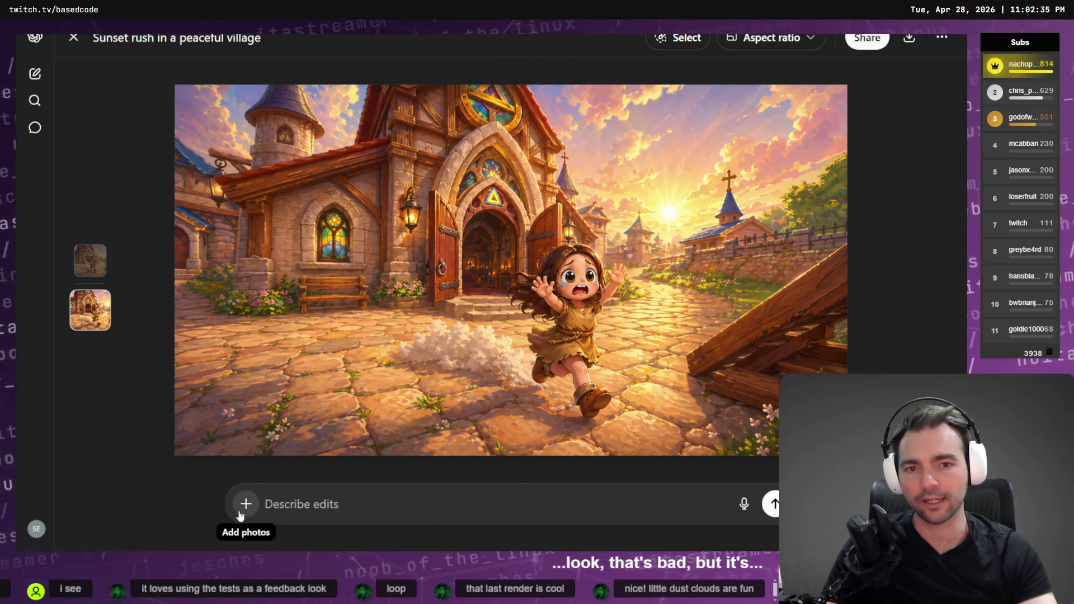
key(Up)
key(Down)
key(Up)
key(Down)
key(Up)
key(Down)
key(Up)
key(Down)
key(Up)
key(Down)
key(Up)
key(Down)
key(Up)
key(Down)
key(Up)
key(Down)
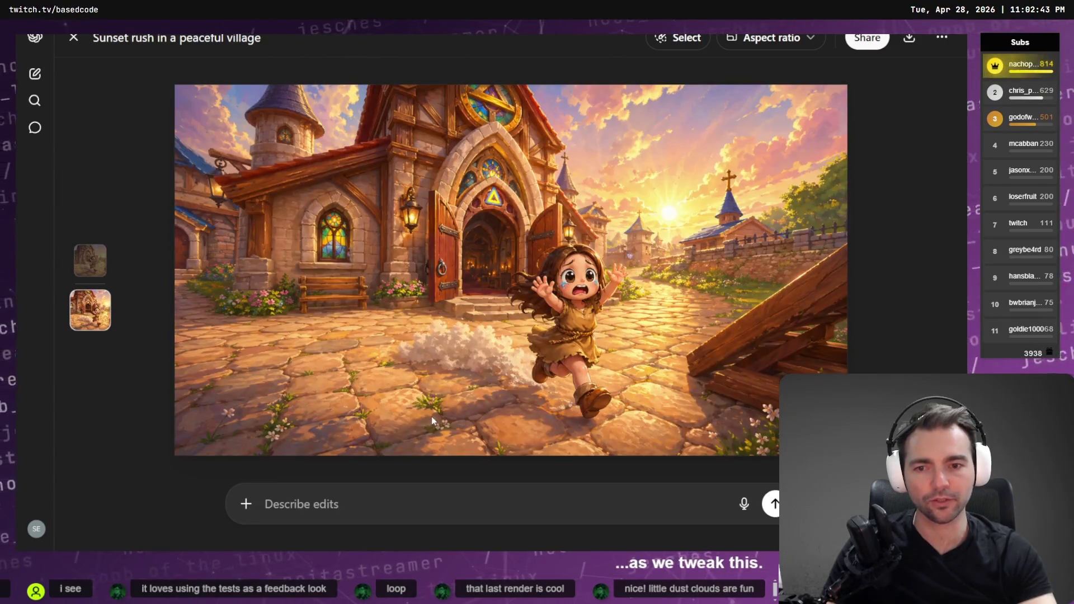
Step: Settle on the newer open-door version and mark the girl's face for editing
key(Up)
key(Down)
key(Up)
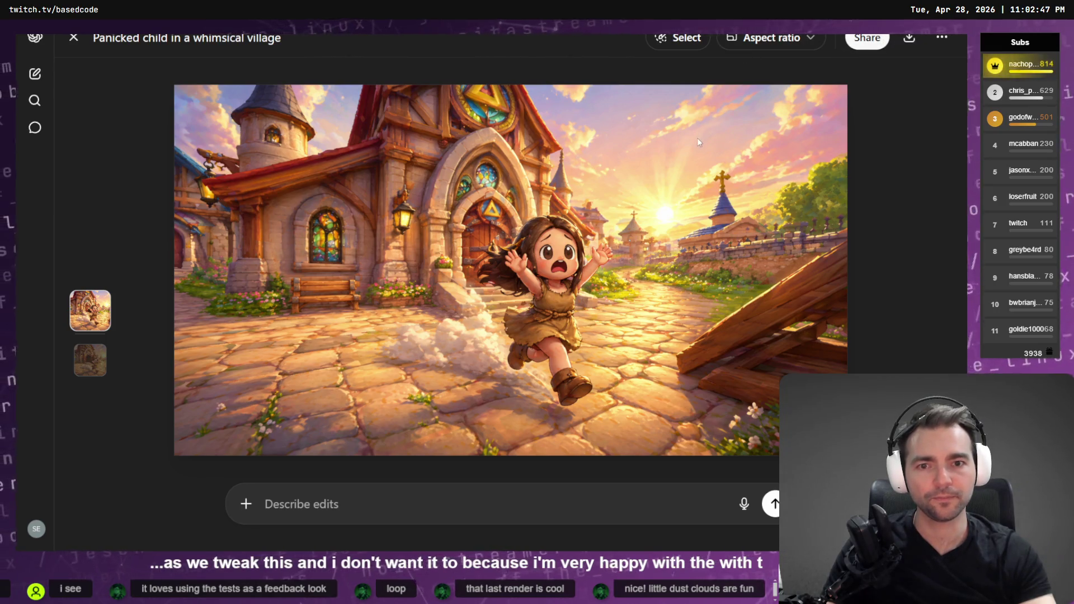
key(Down)
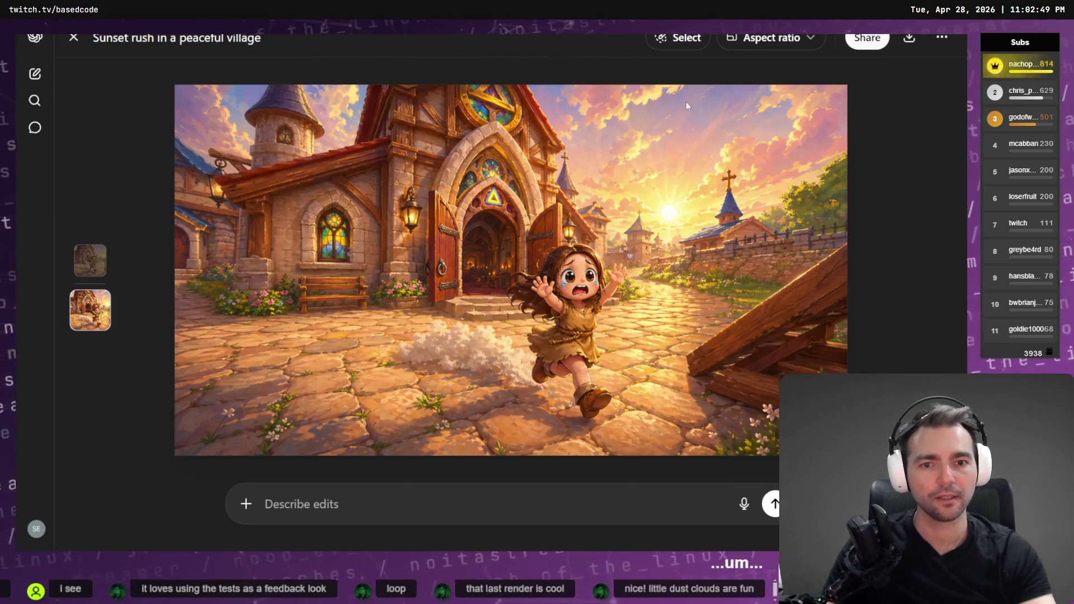
click(678, 38)
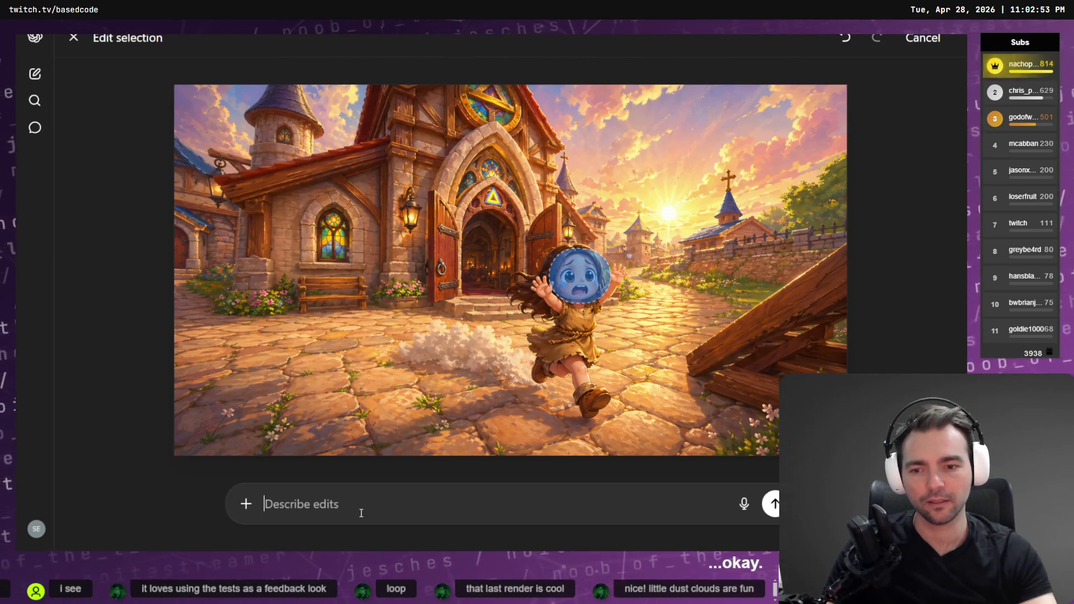
Step: Attach the reference face and request that the marked face match it exactly
click(246, 504)
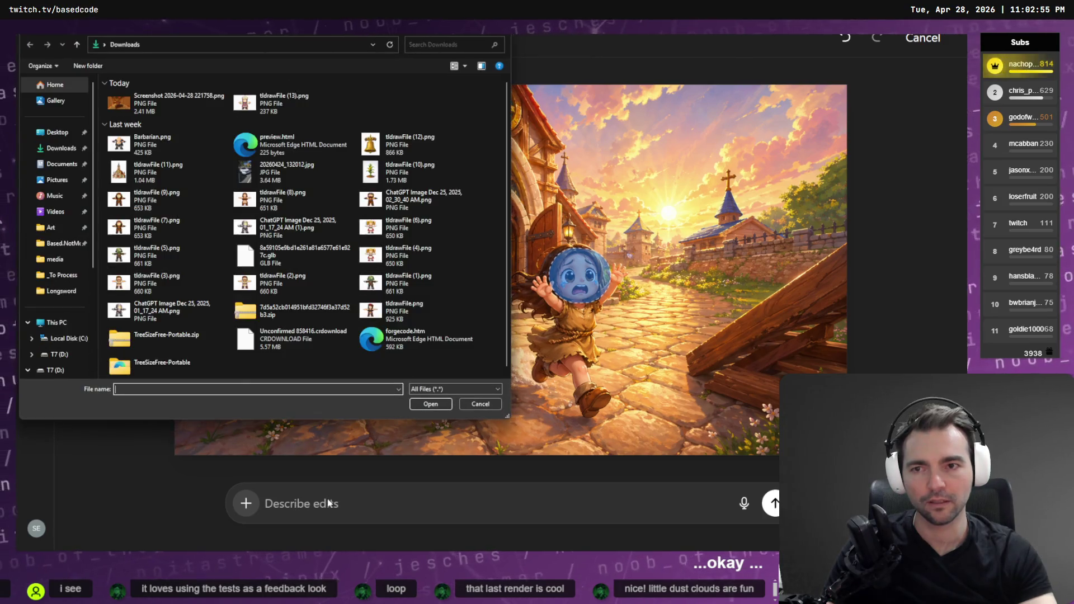
key(Escape)
key(super+h)
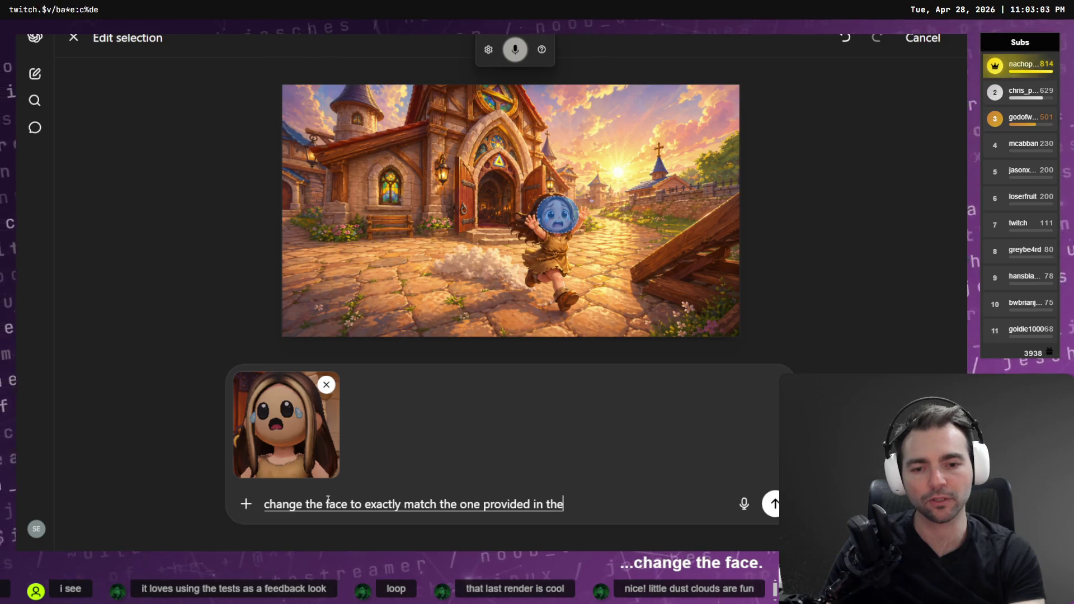
key(Return)
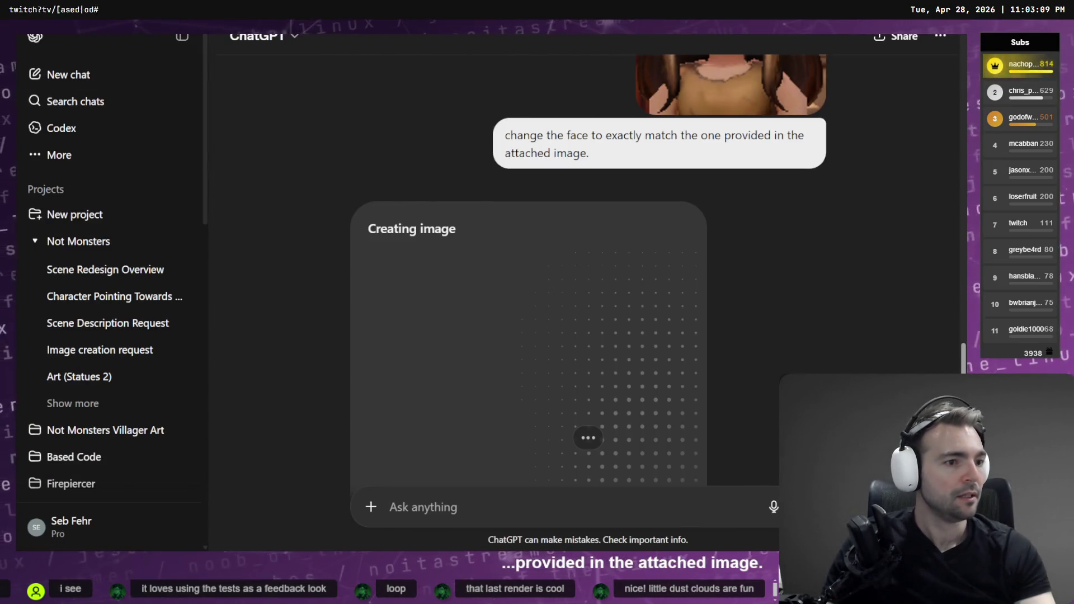
key(alt+Tab)
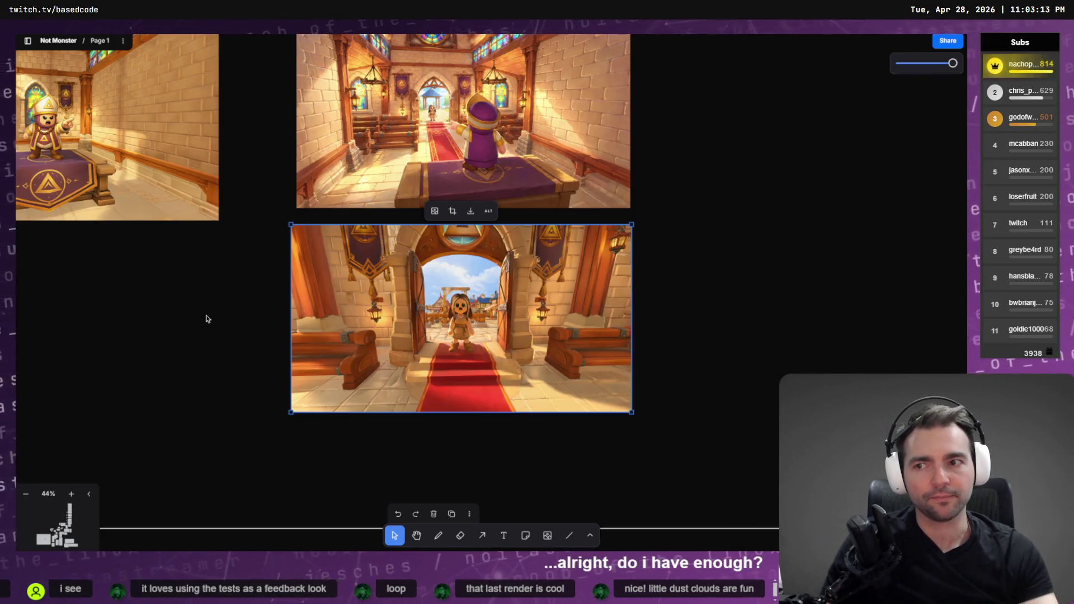
Step: Glance at the ChatGPT chat, then fit the girl-in-bed image and pan around the storyboard
key(alt+Tab)
scroll(800, 224, up, 3)
scroll(780, 224, down, 5)
scroll(754, 238, up, 6)
scroll(756, 256, down, 6)
scroll(758, 258, up, 5)
key(alt+Tab)
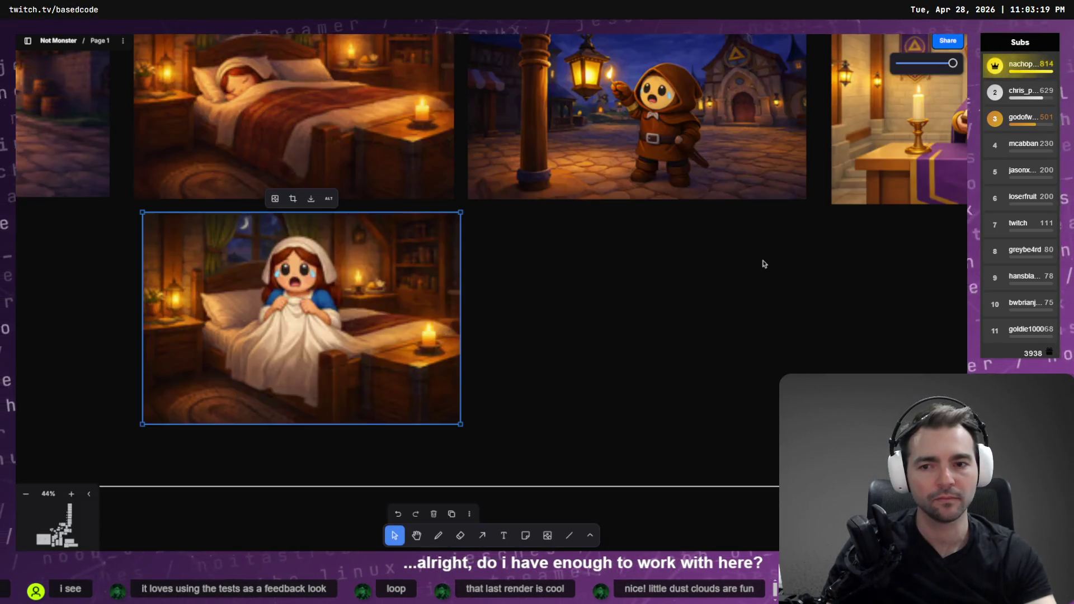
key(shift+2)
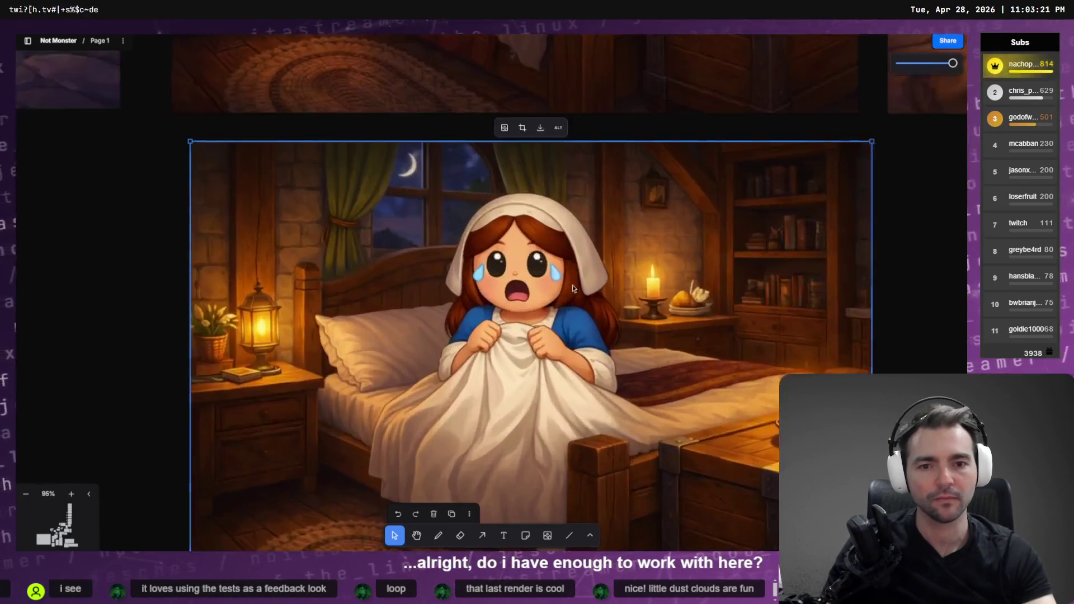
scroll(505, 315, down, 8)
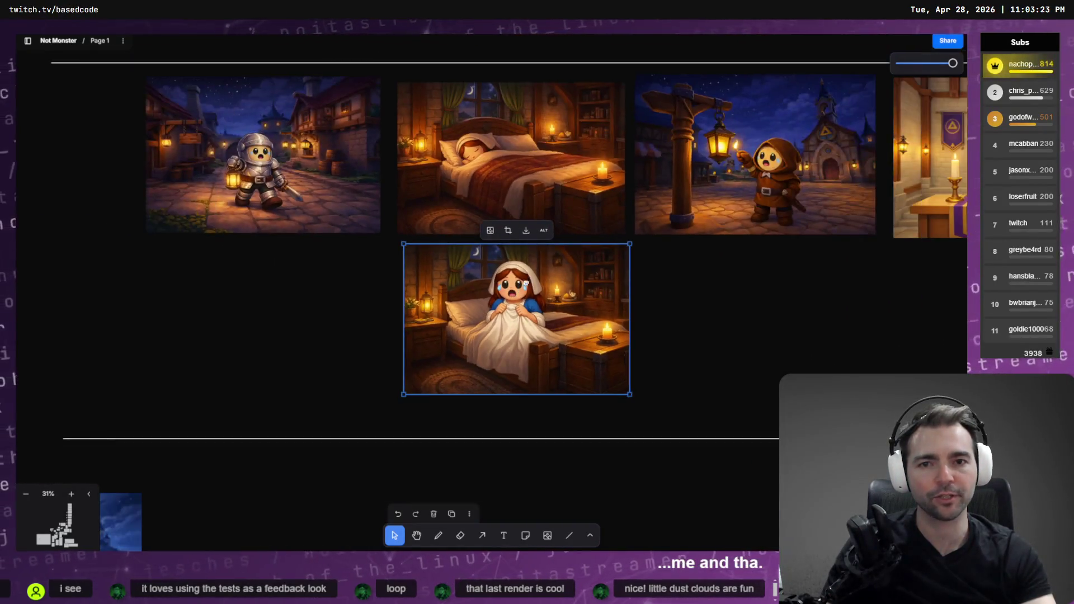
scroll(431, 455, right, 10)
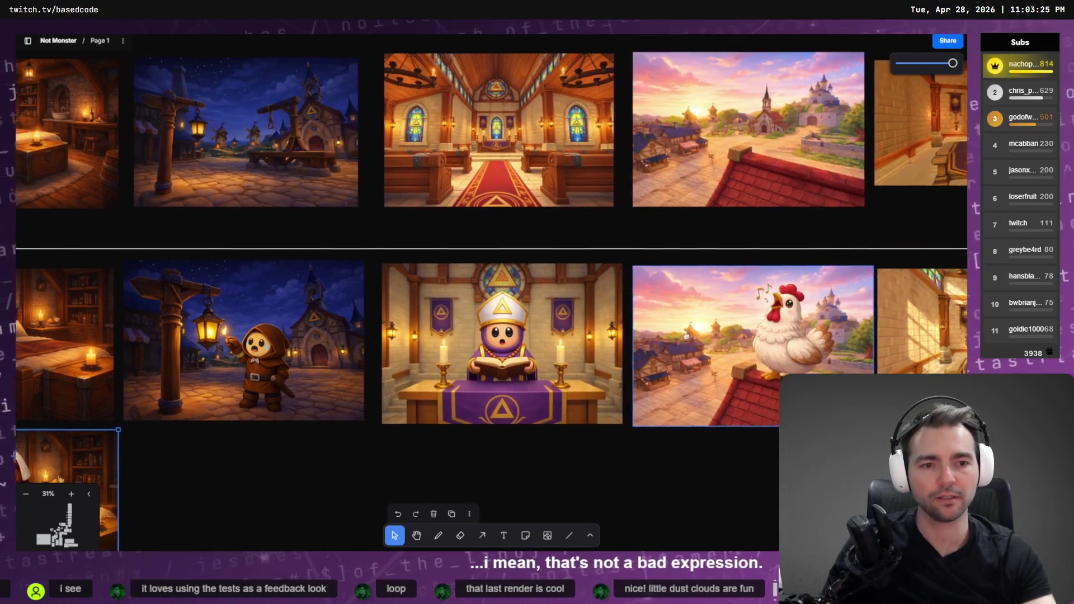
scroll(467, 363, up, 5)
scroll(504, 363, right, 10)
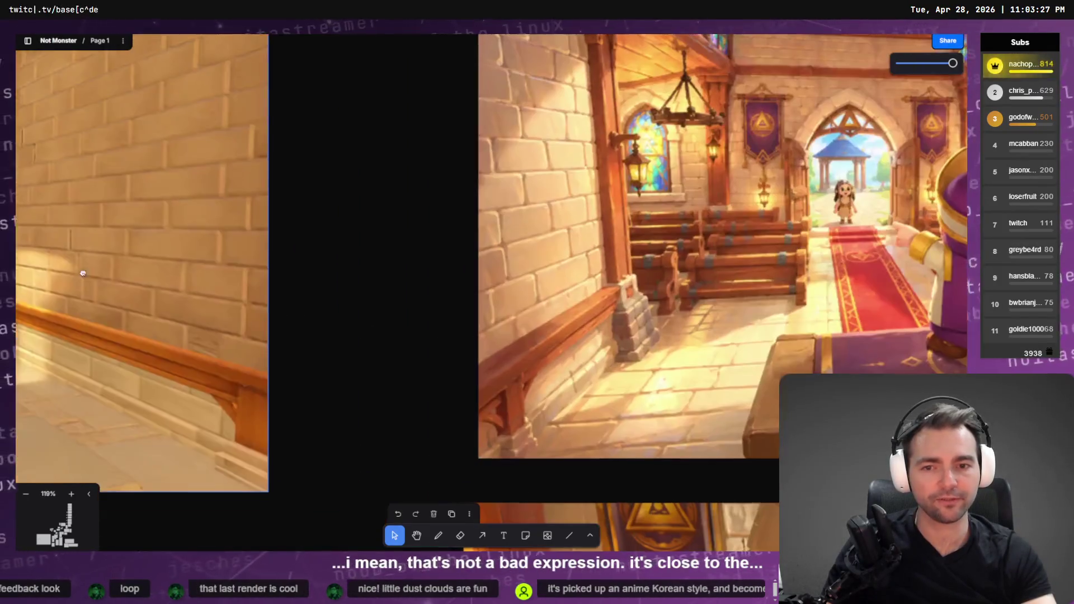
scroll(596, 421, down, 4)
scroll(597, 421, down, 3)
scroll(559, 391, right, 3)
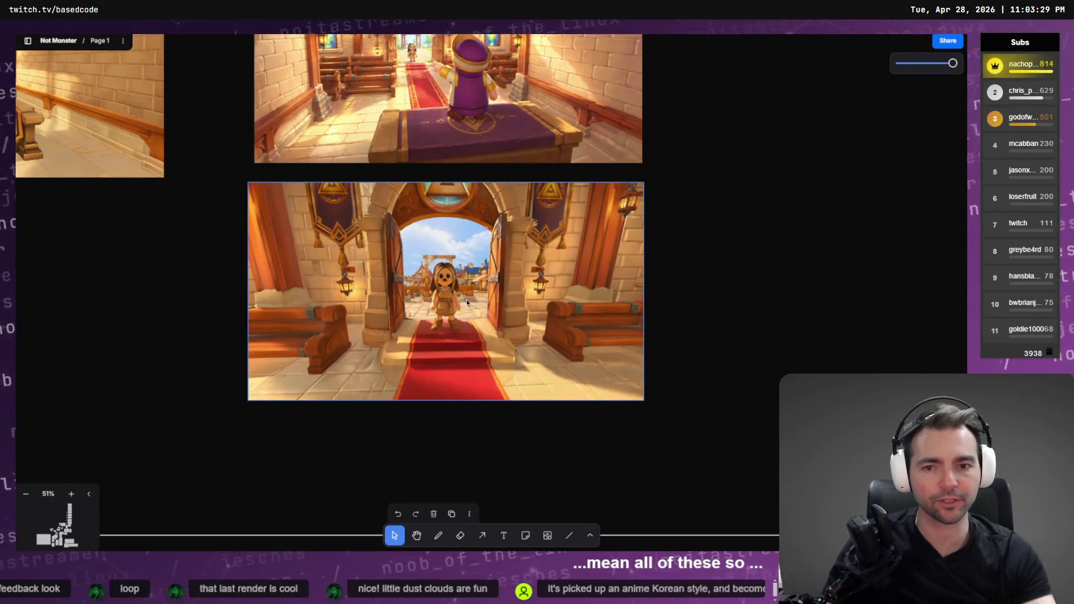
Step: Check on the face-fix generation, select the church doorway panel, and return to ChatGPT
key(alt+Tab)
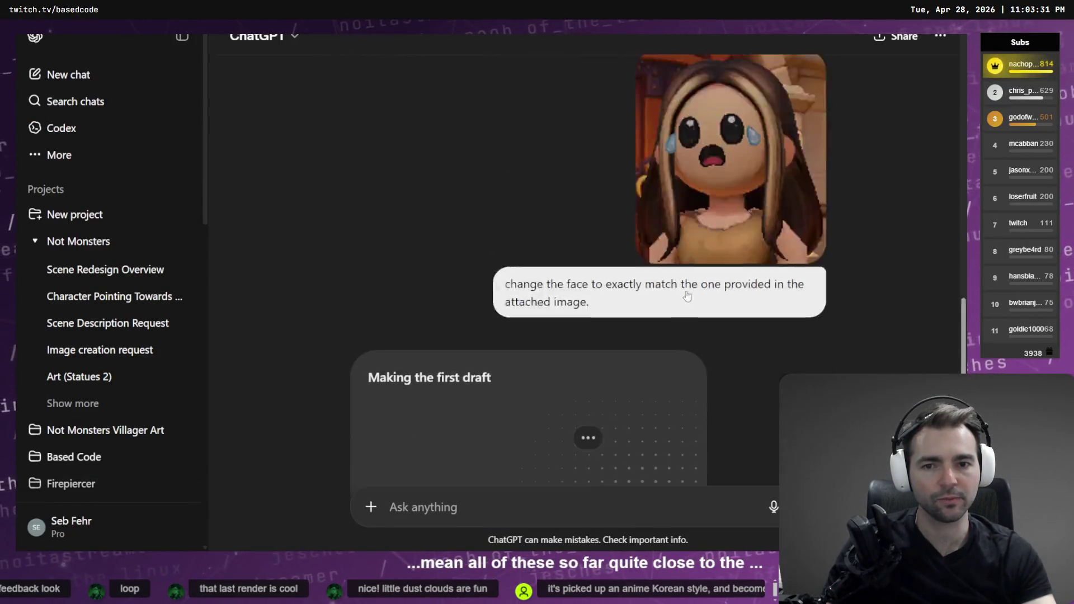
key(alt+Tab)
scroll(471, 304, down, 5)
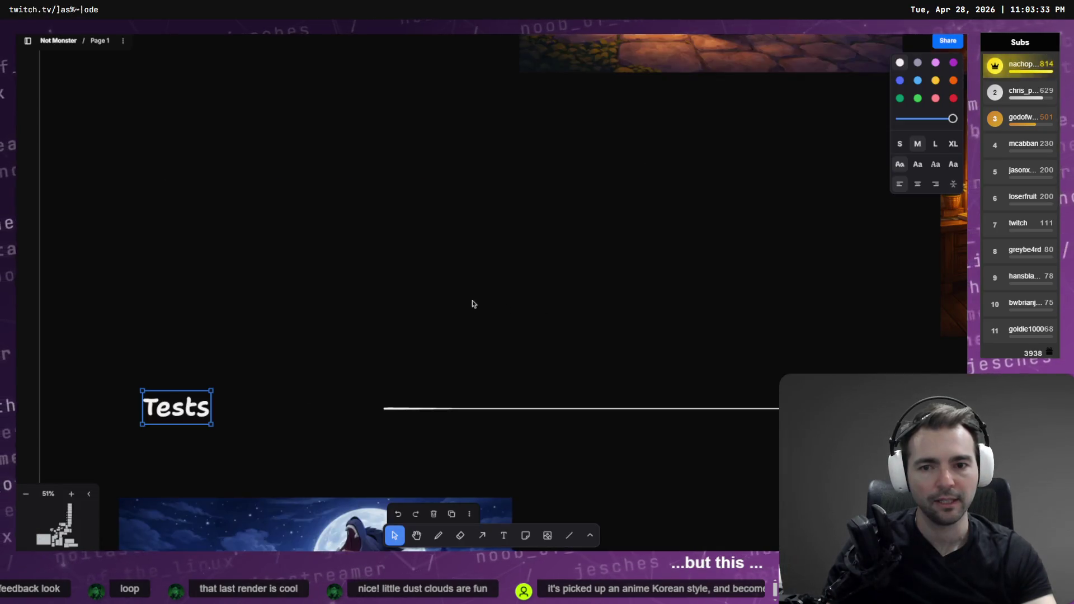
key(alt+Tab)
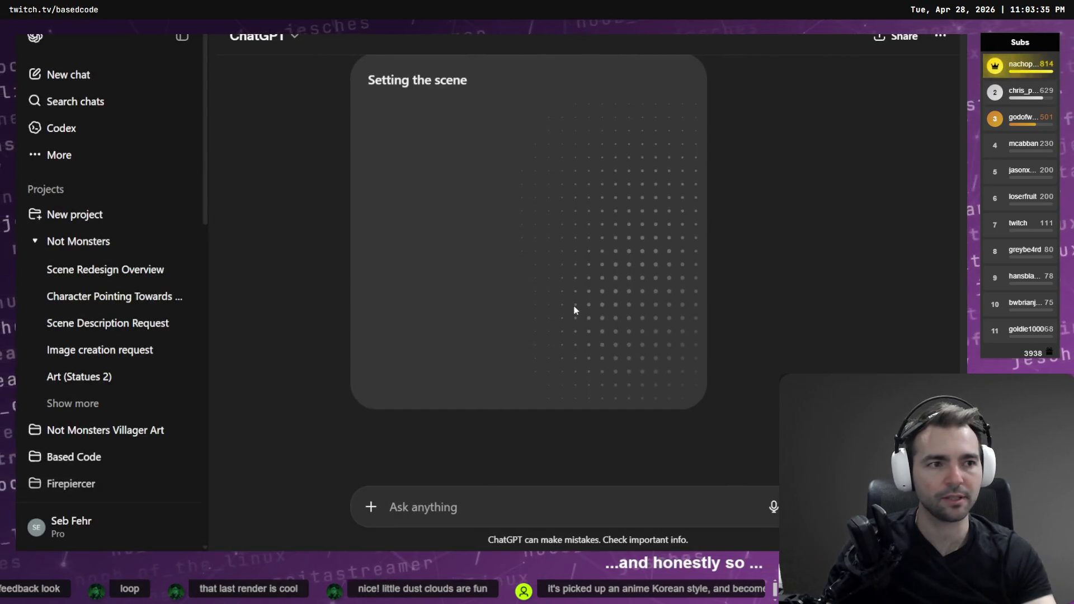
key(alt+Tab)
scroll(552, 300, down, 5)
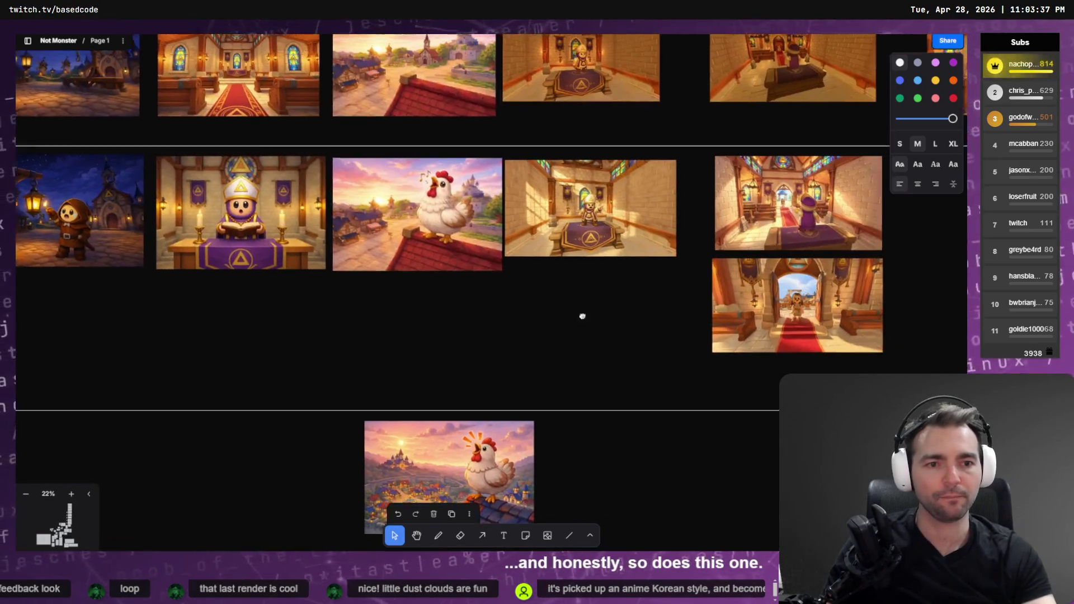
scroll(214, 244, up, 10)
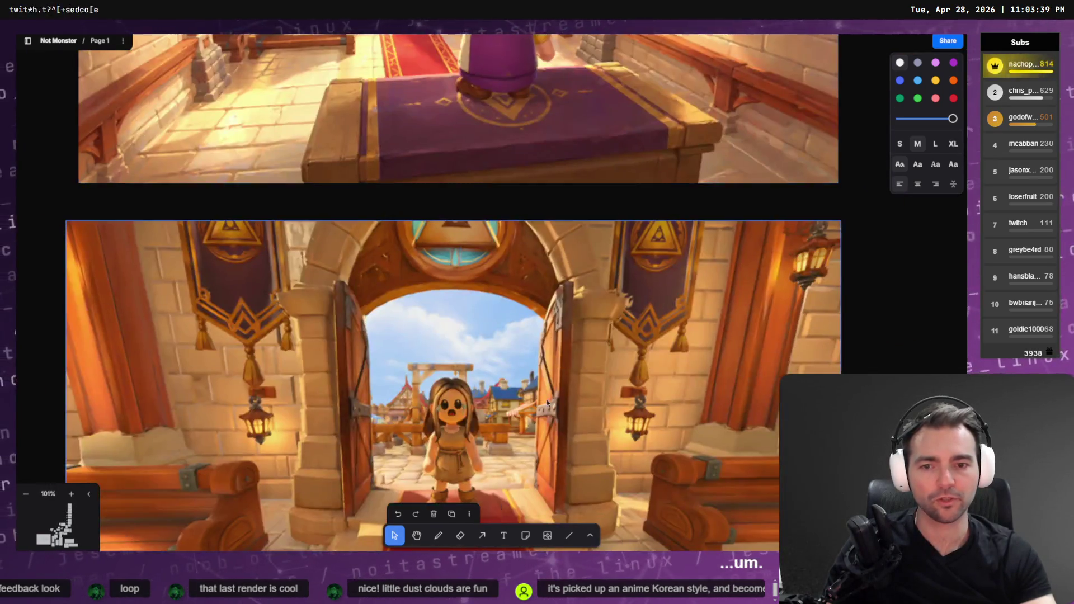
scroll(549, 372, down, 3)
click(473, 233)
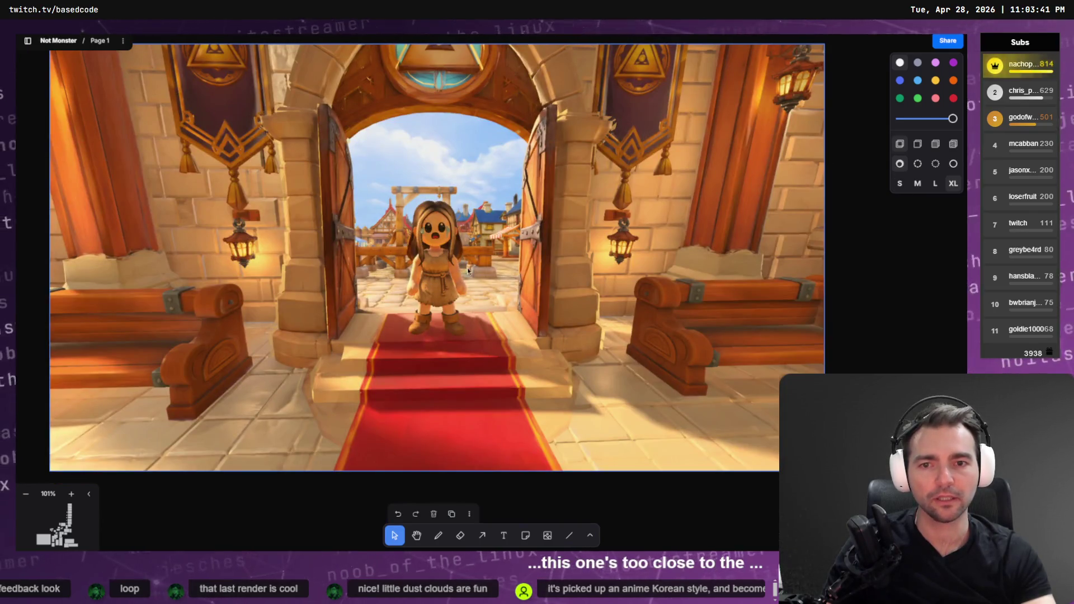
scroll(467, 267, down, 5)
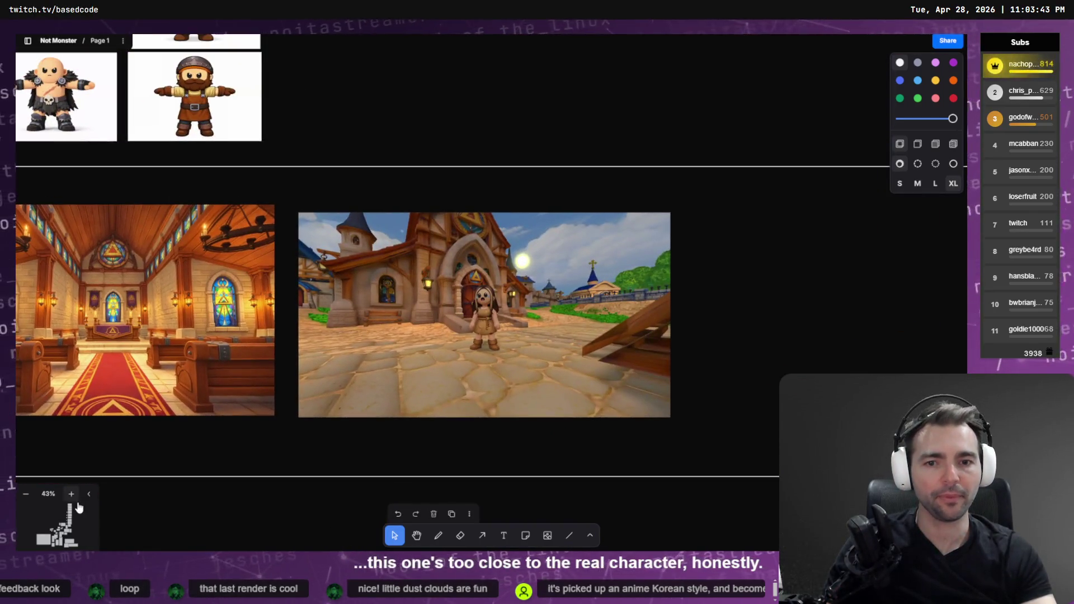
scroll(748, 319, down, 5)
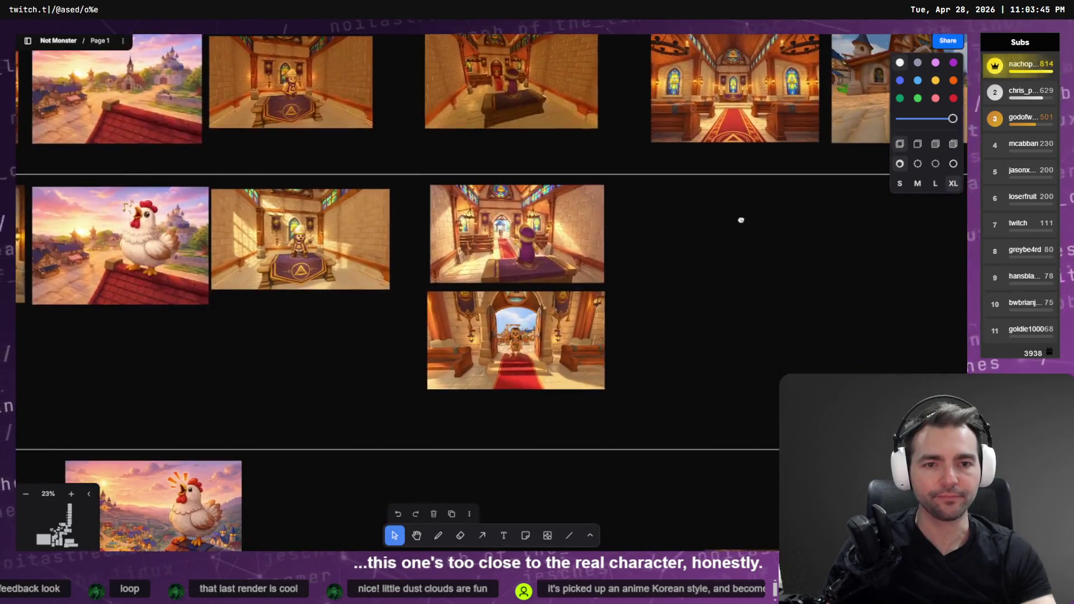
scroll(741, 219, right, 6)
key(alt+Tab)
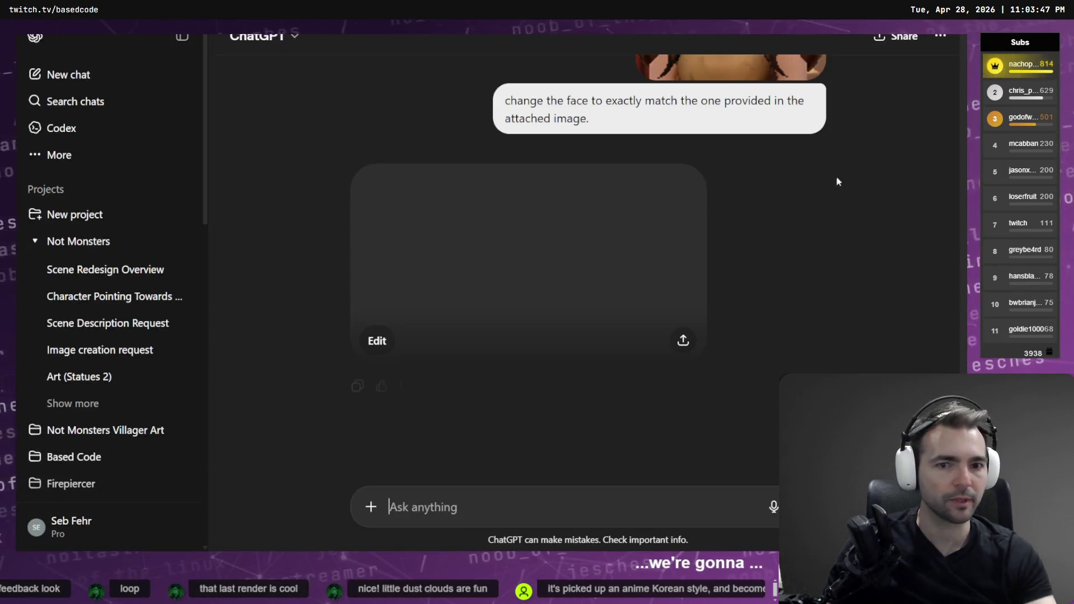
Step: Copy the original town image from the chat
scroll(667, 298, down, 5)
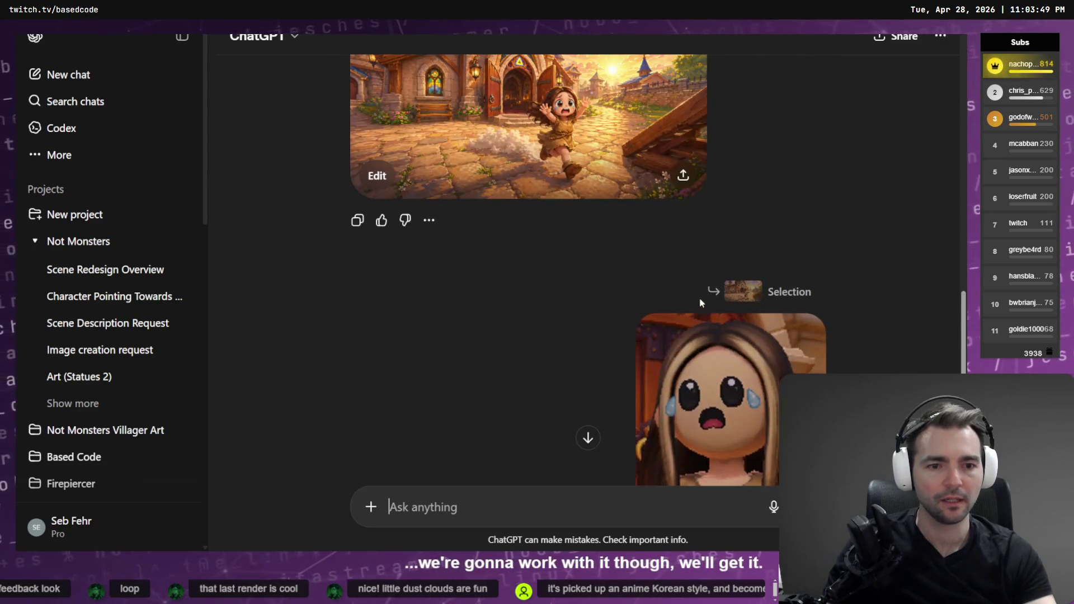
scroll(713, 336, down, 10)
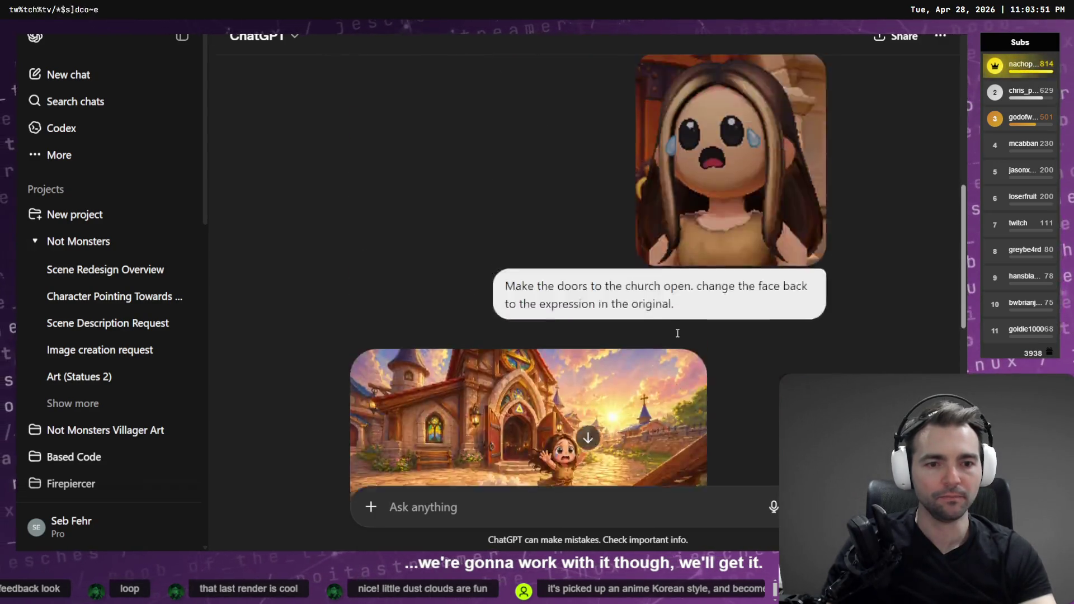
scroll(638, 363, up, 2)
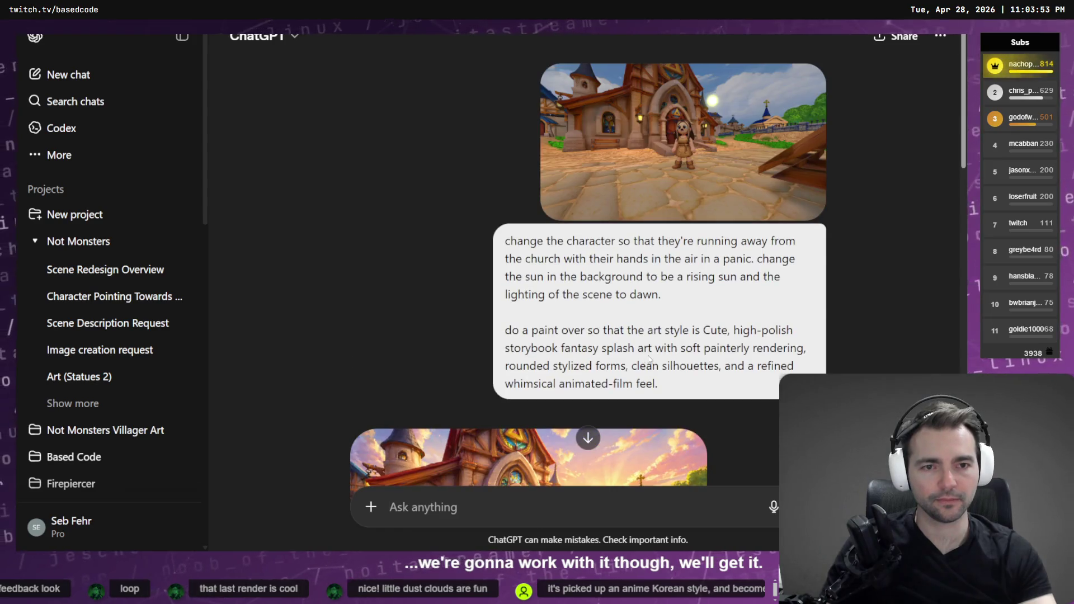
click(708, 131)
right_click(585, 288)
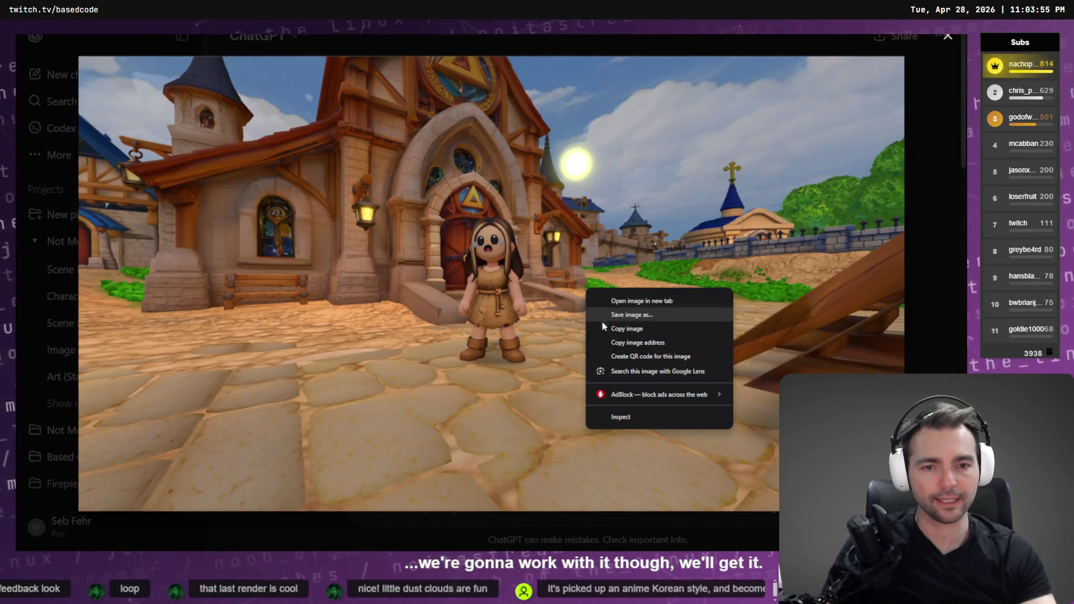
click(624, 333)
key(alt+Tab)
key(alt+Tab)
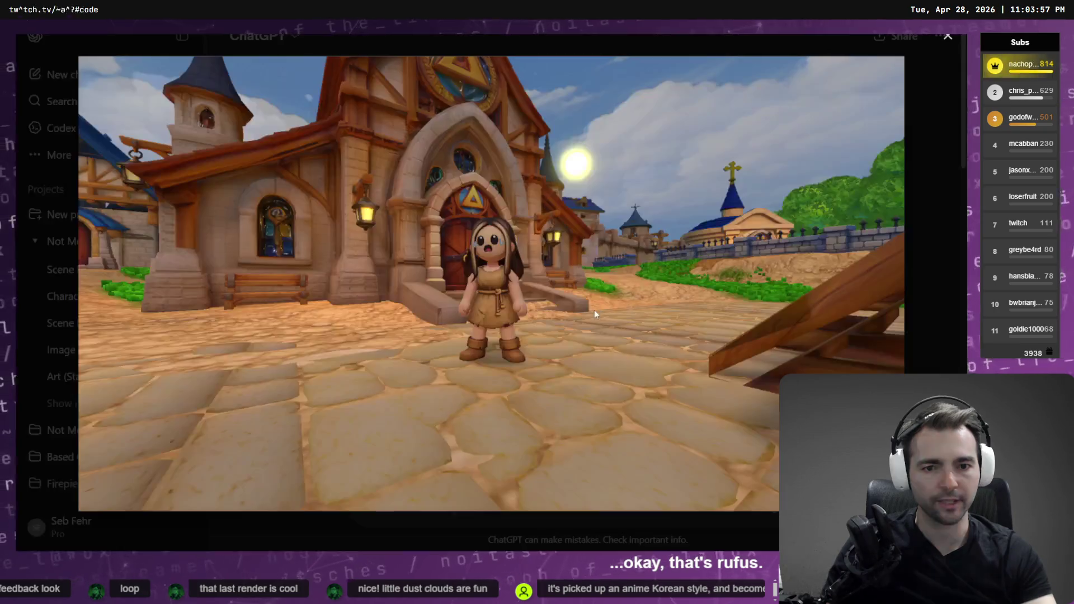
Step: Copy the dawn image of the girl running from the church
key(Escape)
scroll(581, 220, down, 5)
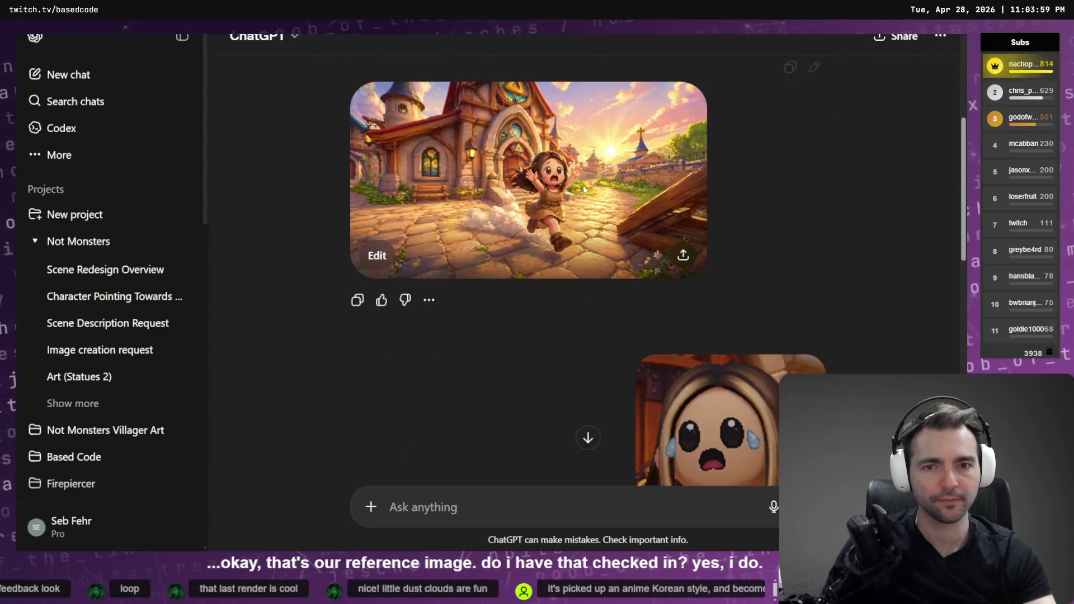
click(583, 189)
right_click(498, 284)
click(537, 321)
key(alt+Tab)
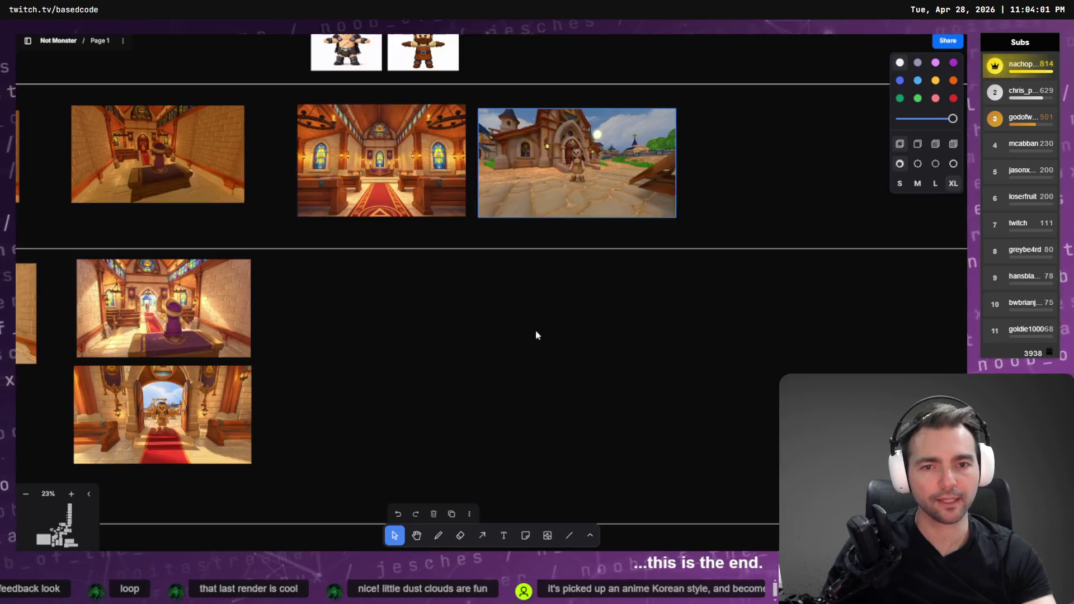
Step: Paste the running-girl image into the storyboard's lower row beside the doorway panels
key(ctrl+v)
mouse_move(515, 306)
mouse_down()
mouse_move(568, 363)
mouse_move(591, 354)
mouse_move(596, 334)
mouse_up()
scroll(220, 303, up, 2)
scroll(503, 280, down, 5)
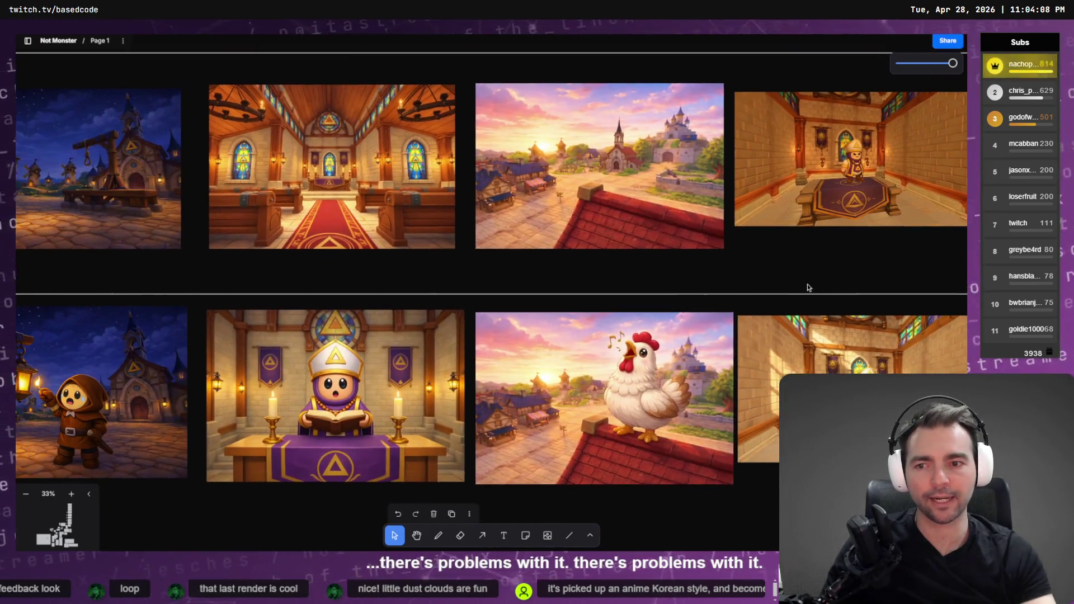
Step: Select and inspect the bishop reading, village sunset and bishop panels around the new image
click(329, 425)
scroll(329, 425, up, 5)
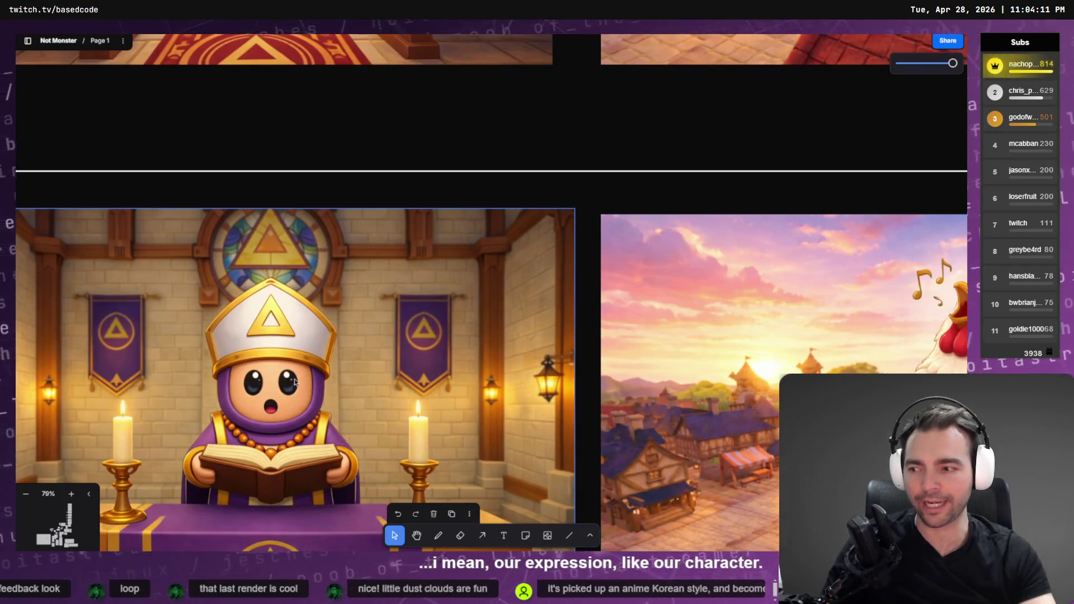
click(719, 246)
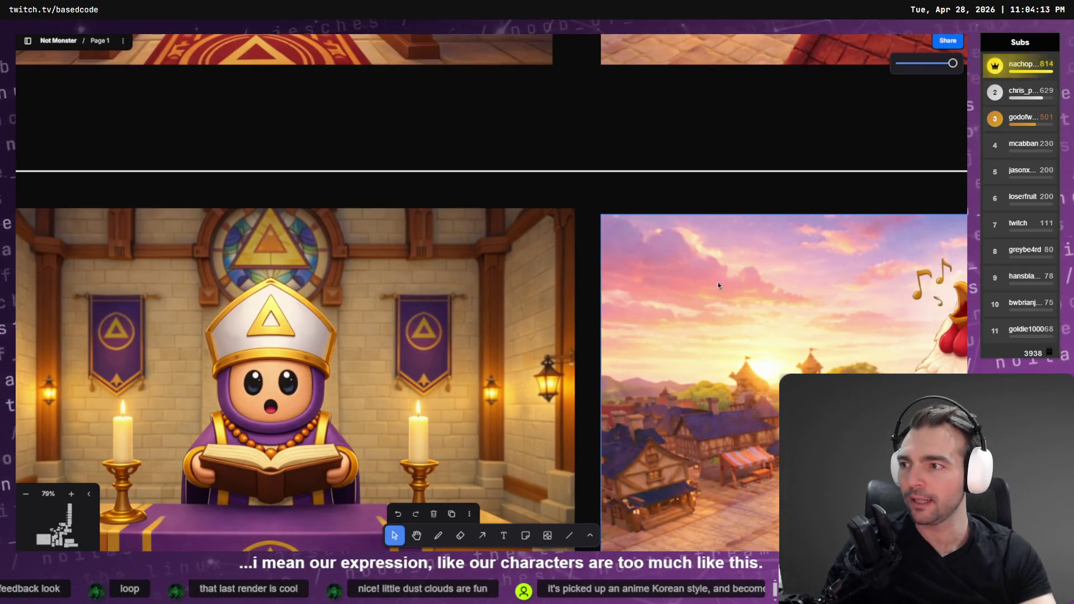
scroll(718, 286, right, 15)
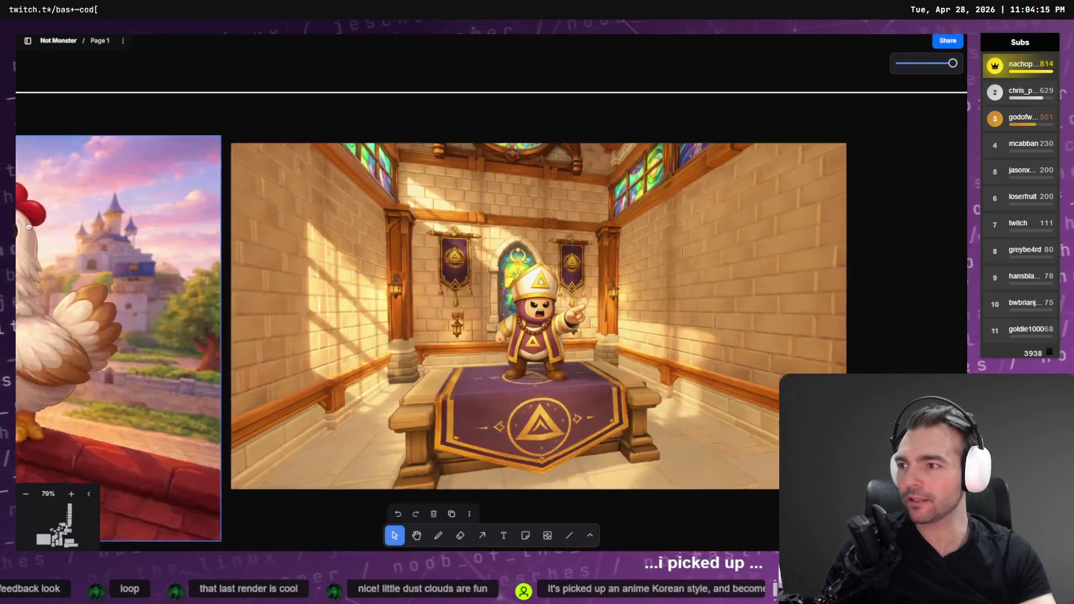
scroll(509, 236, right, 2)
click(510, 236)
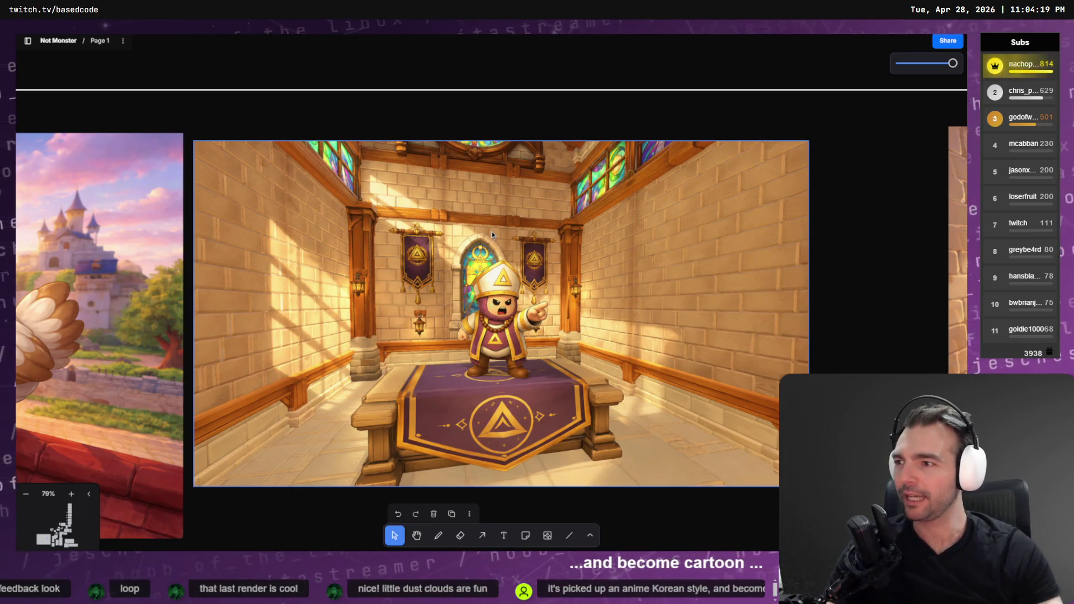
scroll(695, 263, down, 15)
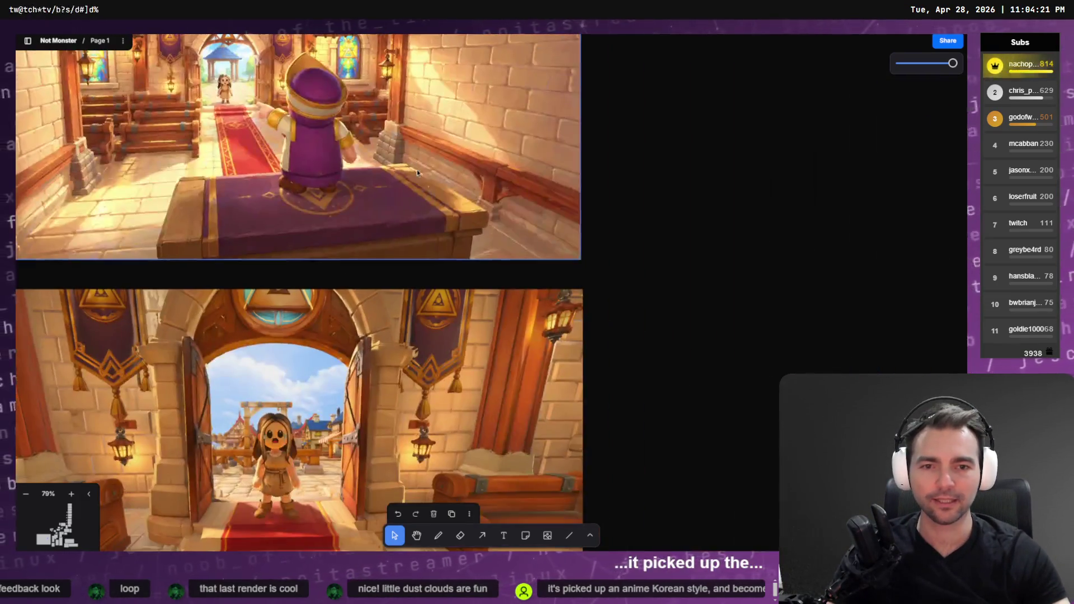
scroll(440, 236, up, 10)
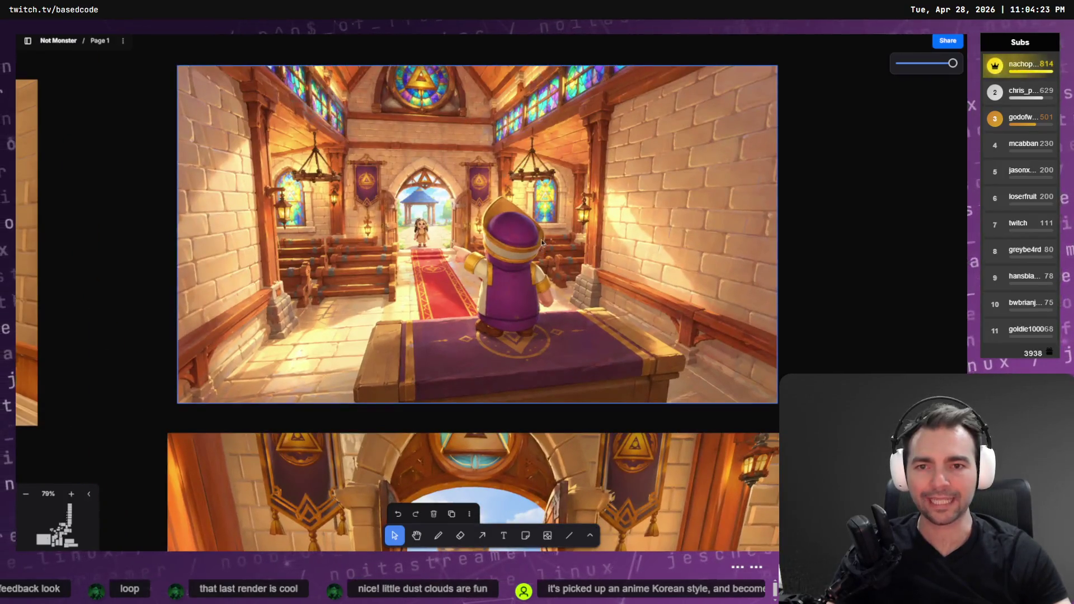
scroll(515, 215, down, 3)
scroll(515, 212, down, 5)
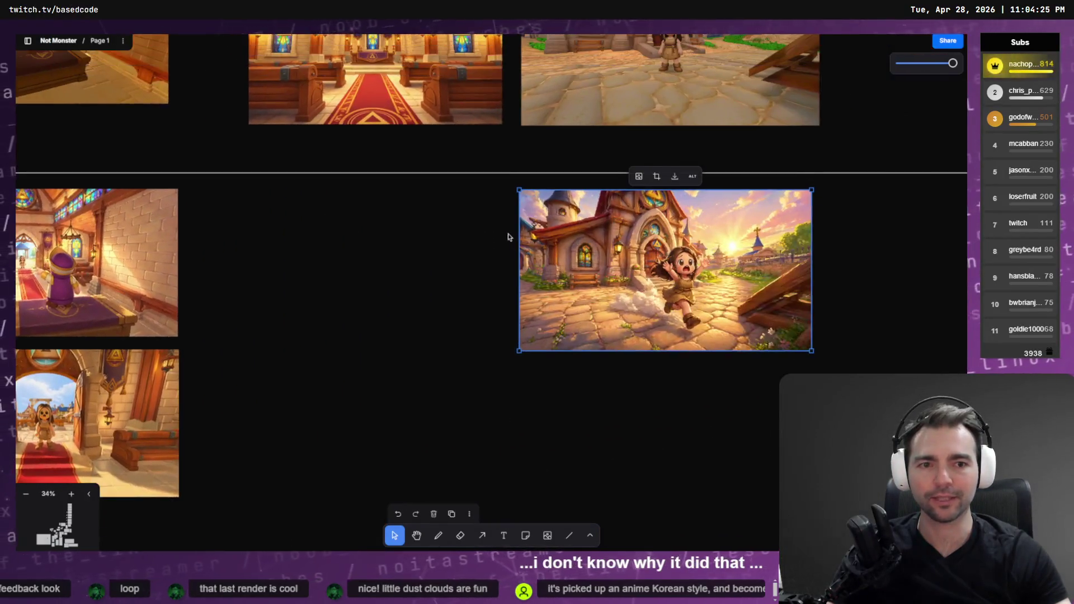
scroll(615, 168, up, 3)
scroll(606, 180, up, 5)
scroll(559, 223, down, 8)
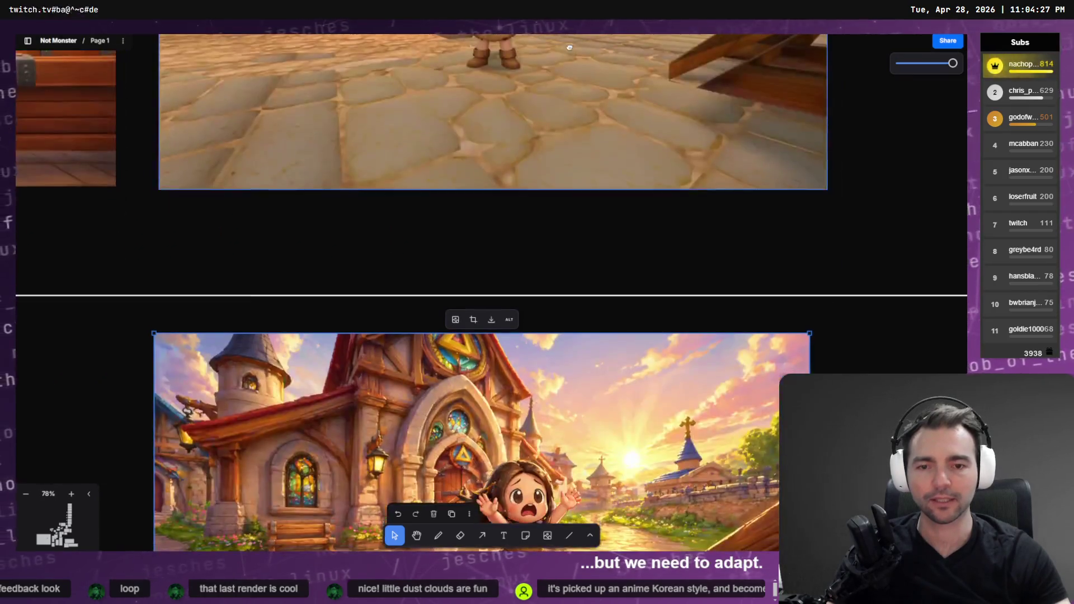
scroll(519, 126, up, 3)
scroll(506, 165, down, 2)
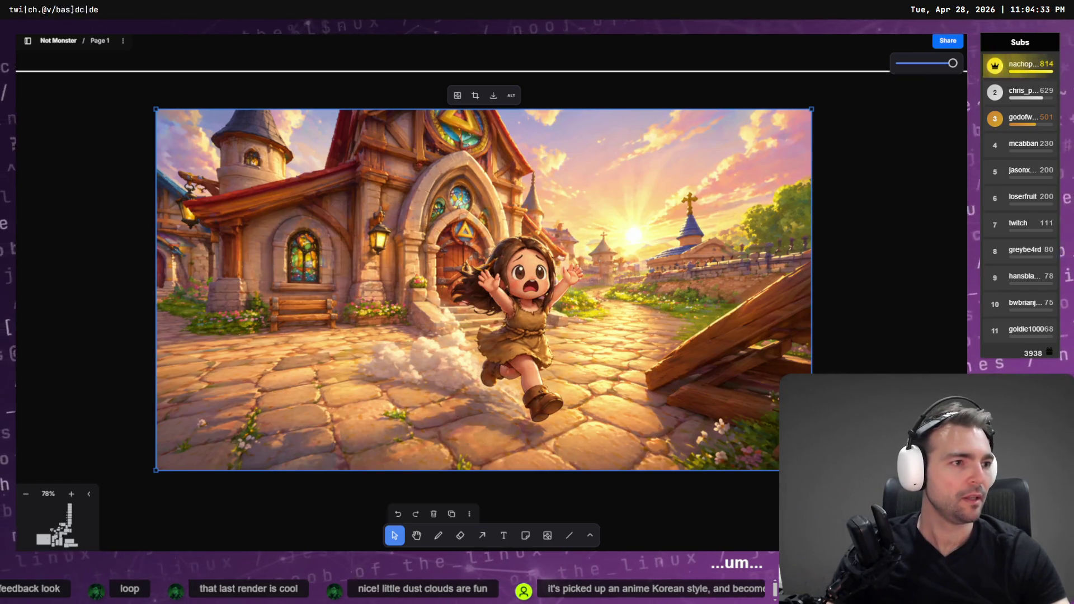
key(alt+Tab)
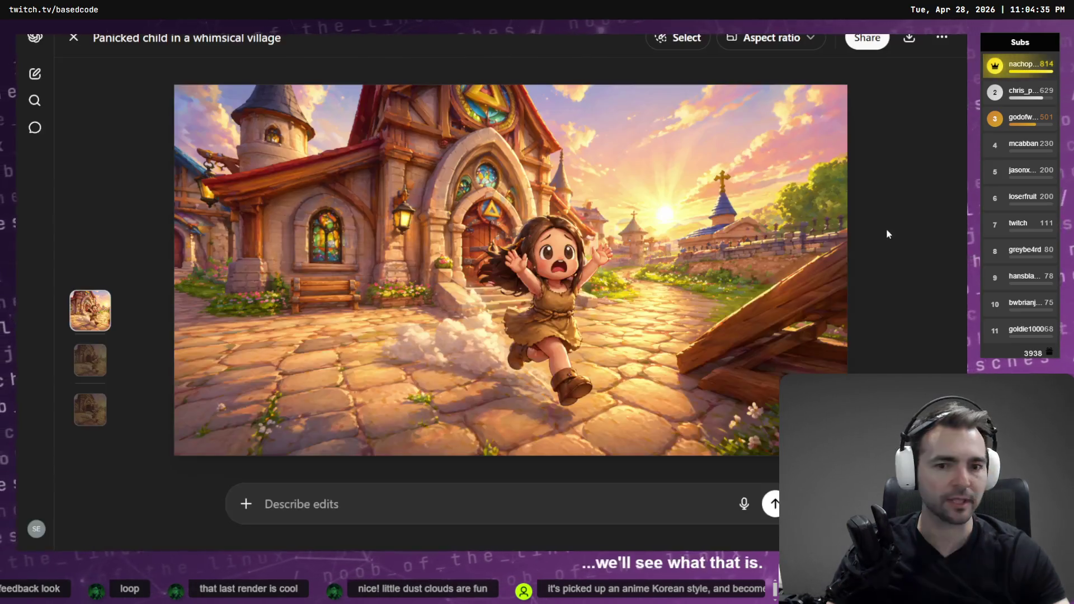
Step: Open the village image and flip through its versions, ending on the newest panicked-child one
key(Escape)
scroll(791, 241, down, 5)
scroll(736, 251, down, 5)
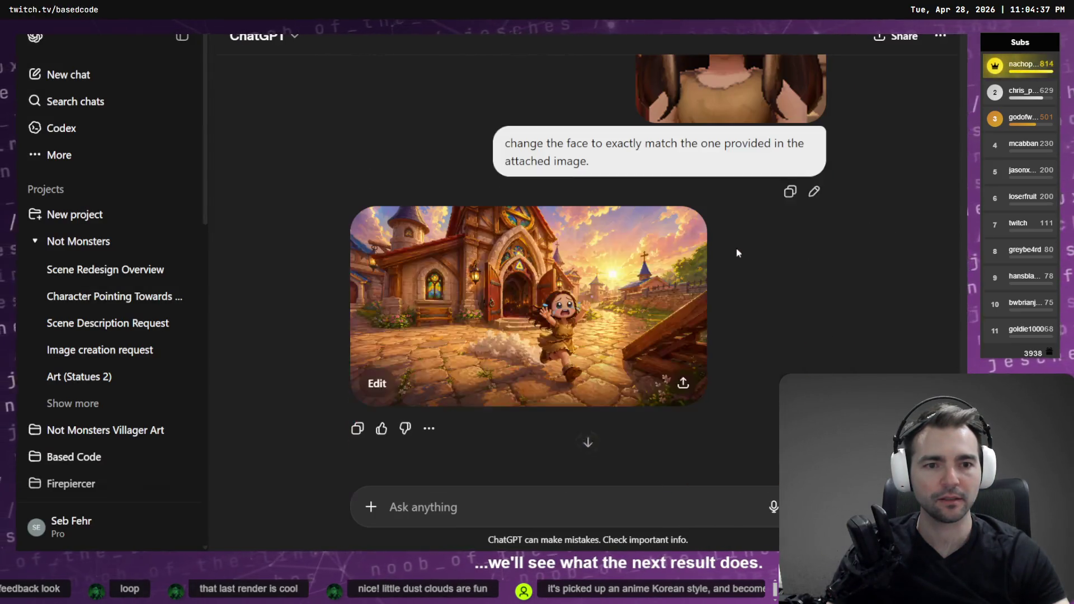
click(594, 312)
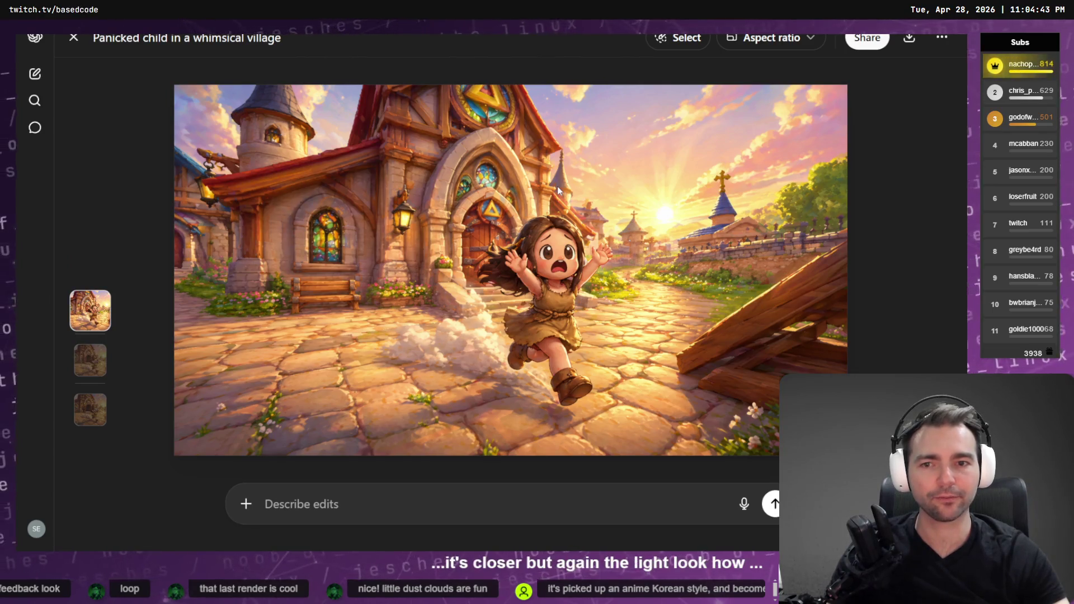
key(Down)
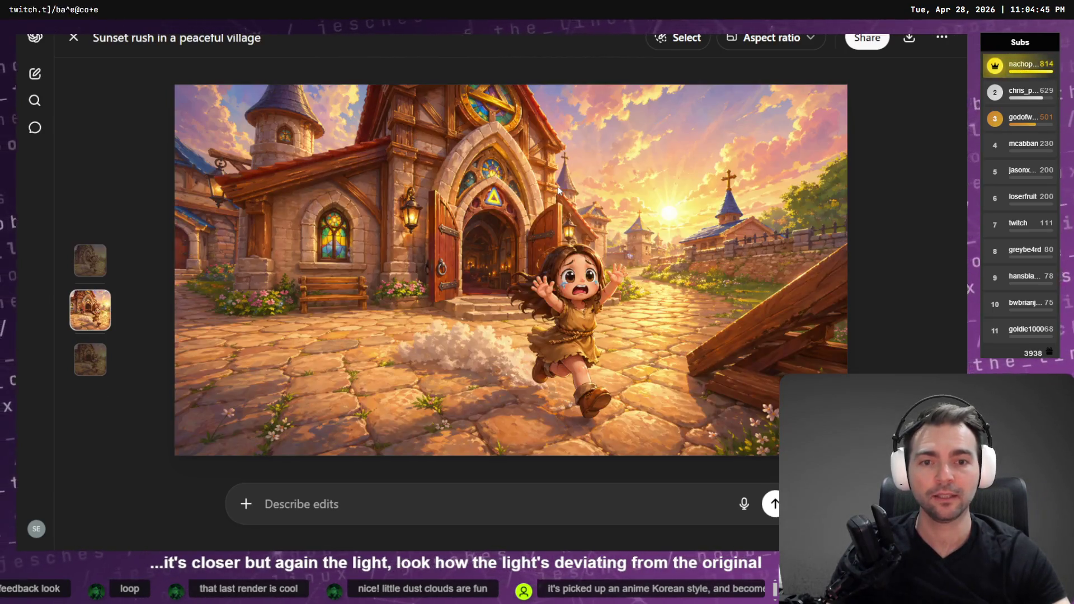
key(Down)
key(Up)
key(Down)
key(Up)
key(Down)
key(Up)
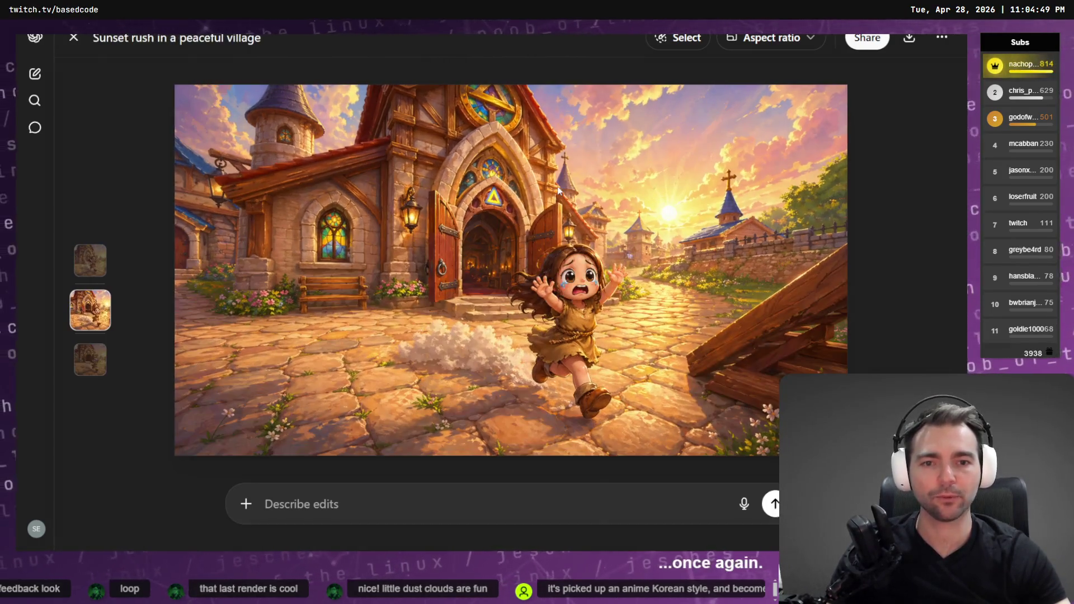
key(Down)
key(Up)
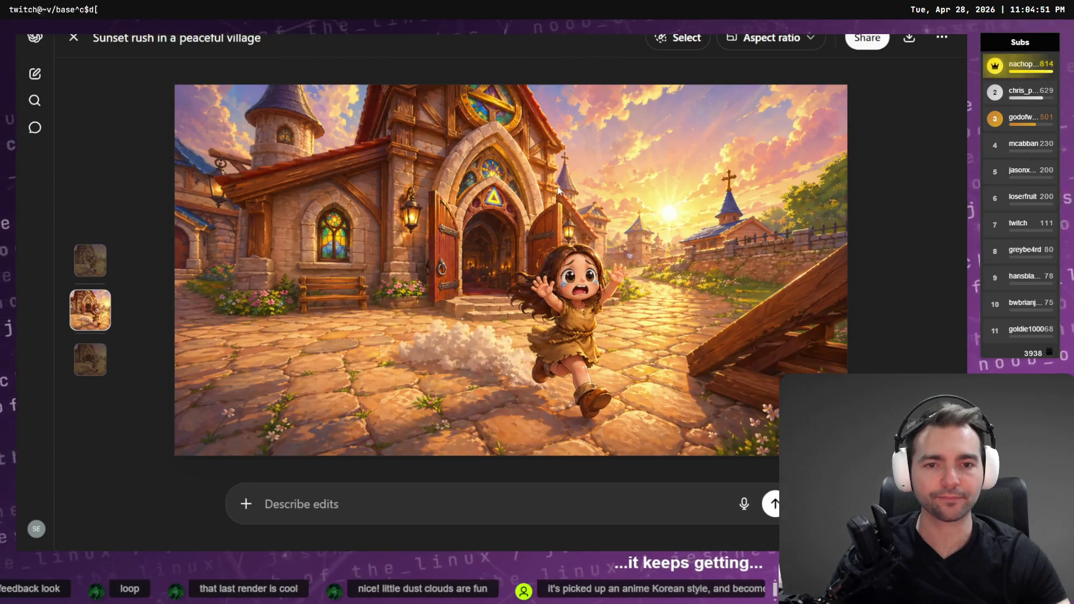
key(Up)
key(Escape)
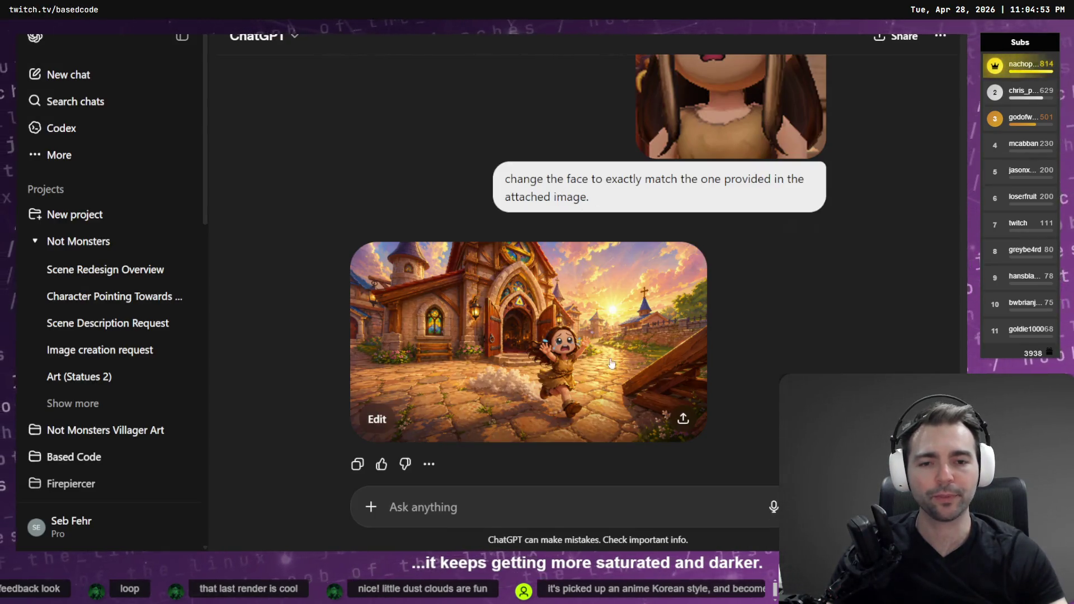
Step: Copy the full-size 'panicked child in a whimsical village' image to the clipboard
scroll(613, 359, up, 20)
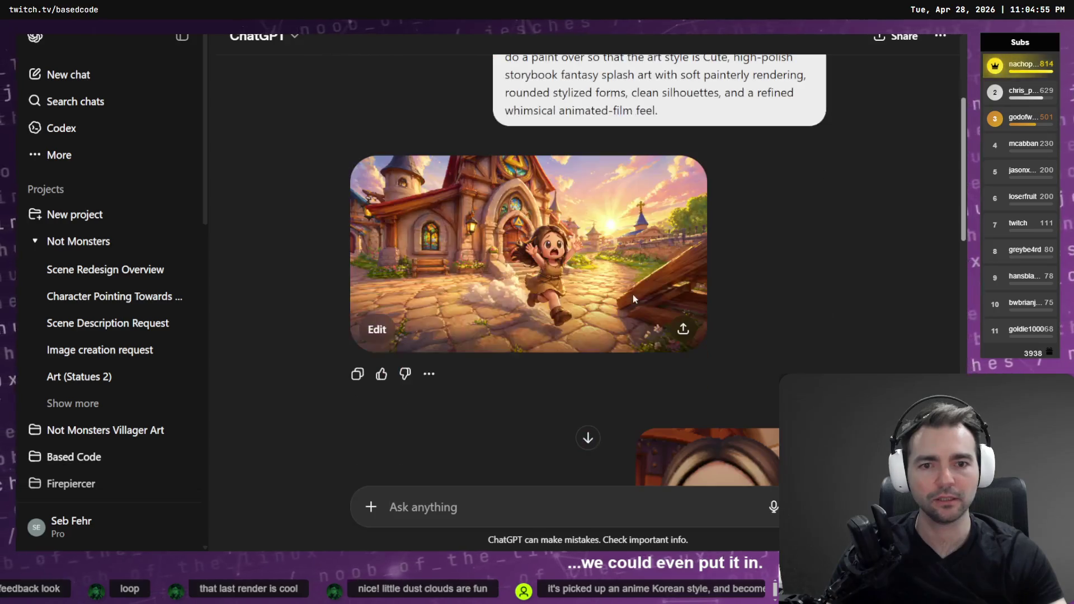
scroll(642, 315, up, 5)
scroll(631, 231, down, 8)
scroll(615, 279, up, 3)
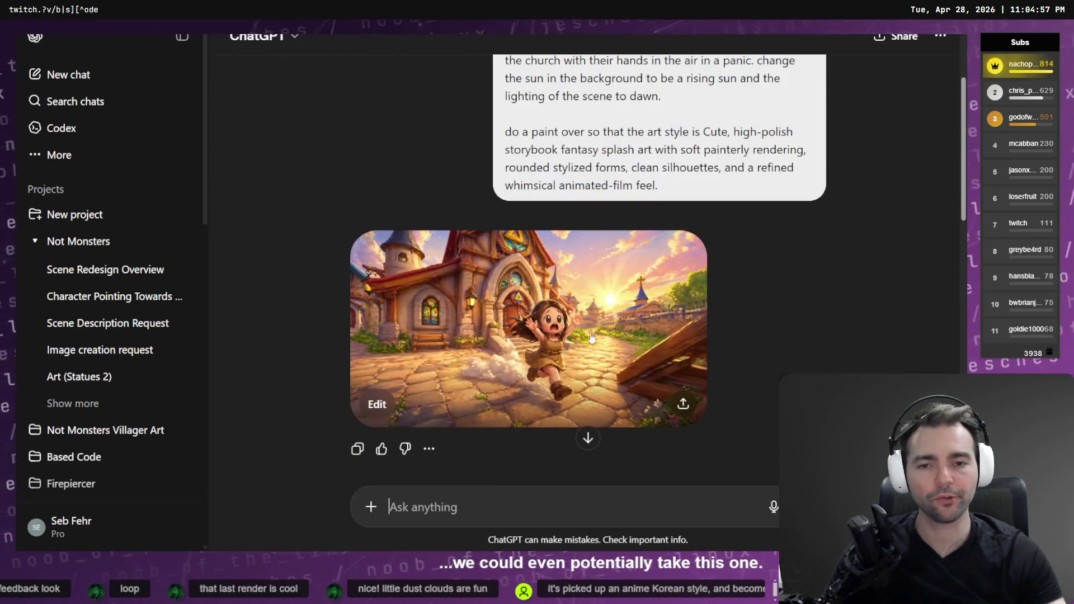
click(596, 339)
right_click(619, 272)
click(669, 324)
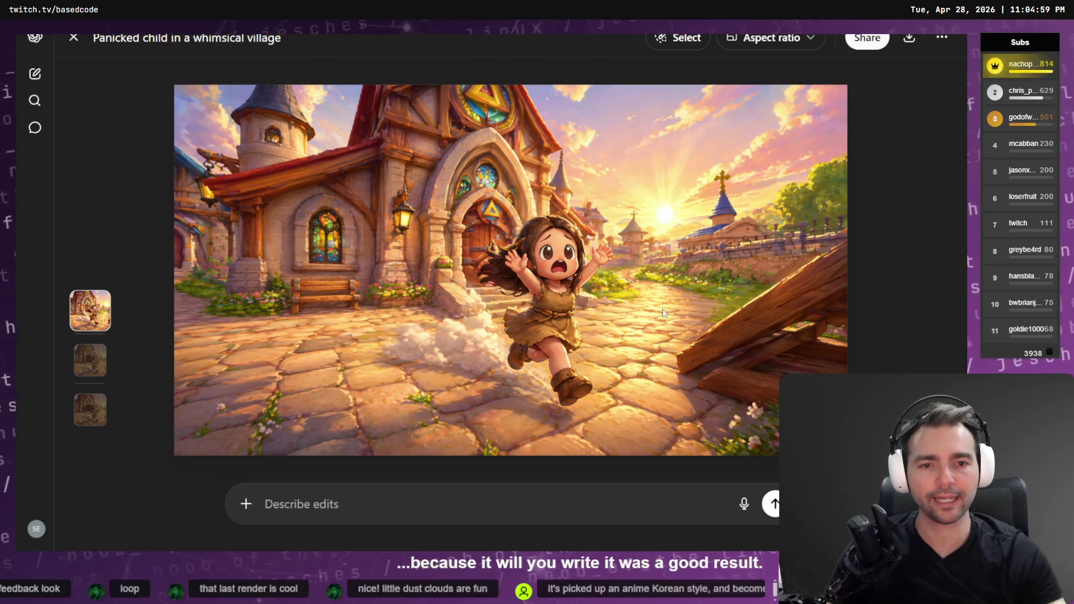
right_click(612, 254)
click(653, 296)
key(alt+Tab)
scroll(658, 311, down, 5)
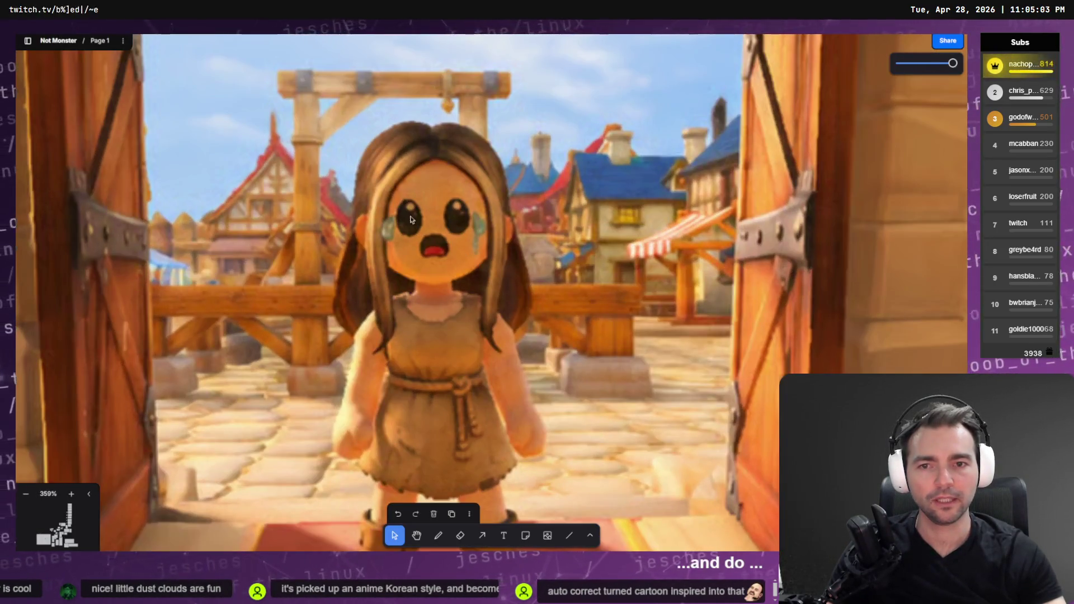
Step: Look over the church-interior frame, then open a new blank Chrome window
scroll(495, 230, up, 2)
scroll(532, 249, down, 5)
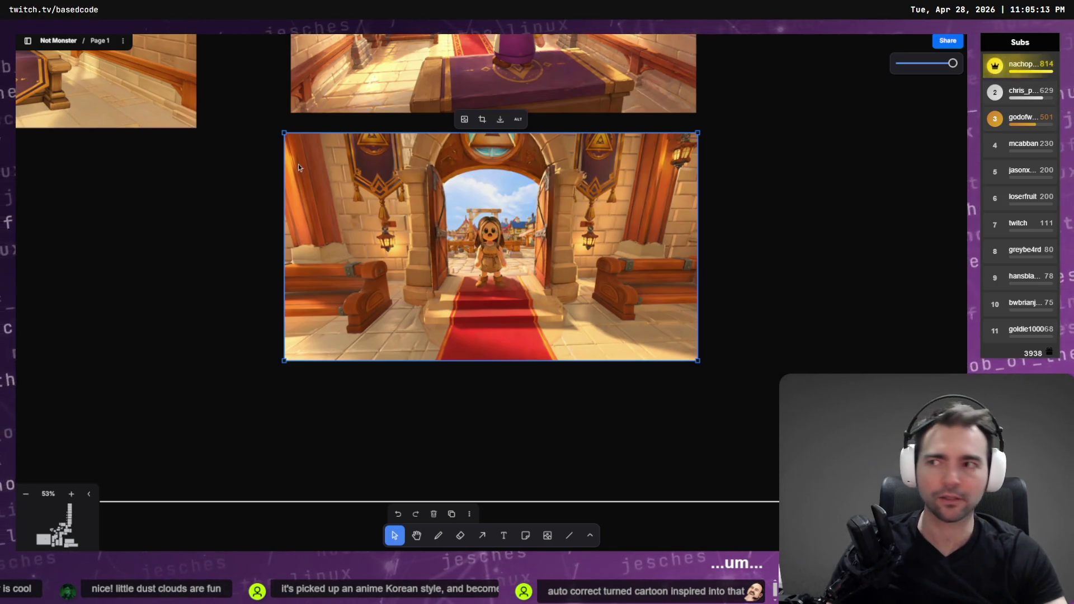
key(ctrl+n)
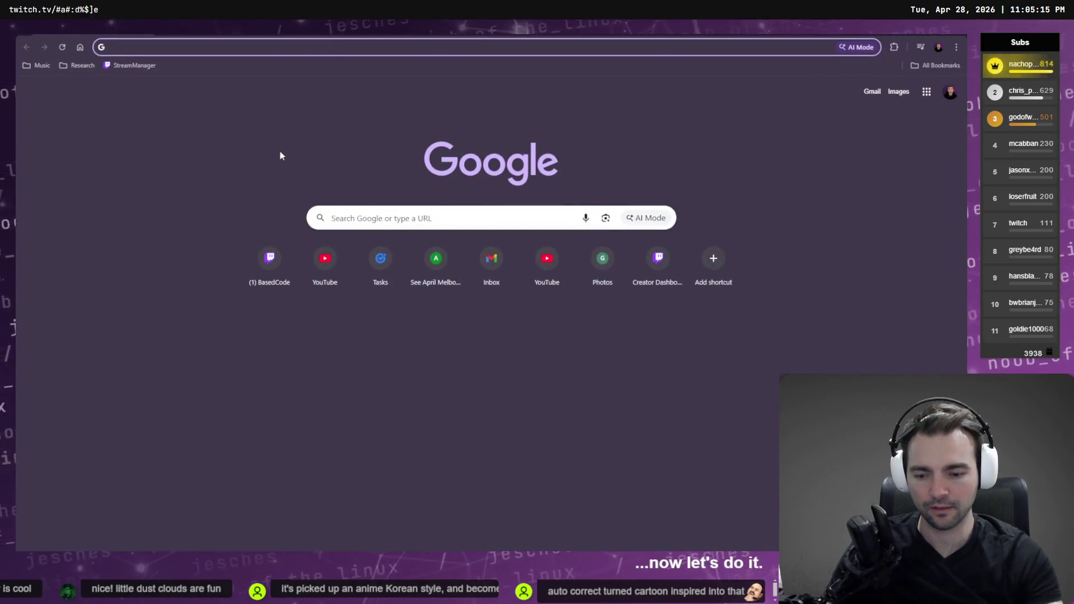
Step: Search for 'photopea' in Chrome, then return to a fresh, non-full-screen new tab
text(photo)
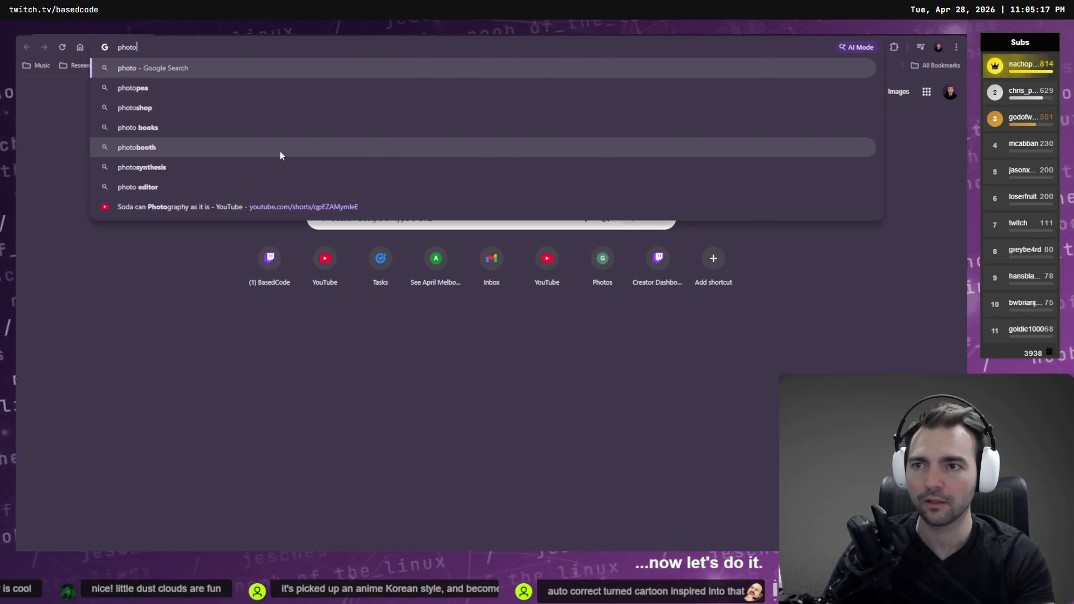
text(pea)
key(Return)
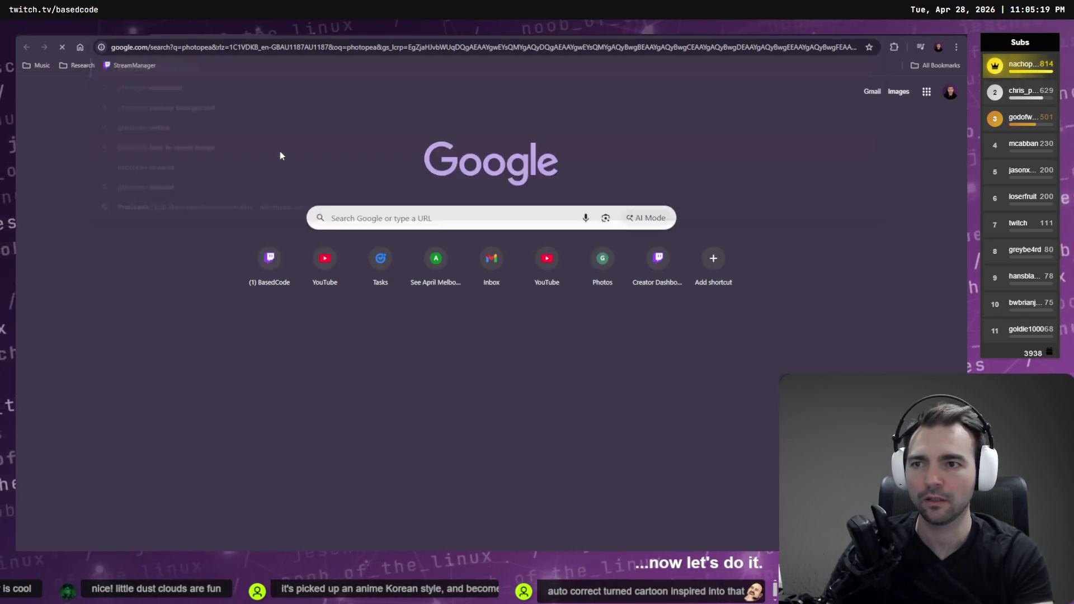
key(ctrl+n)
text(photo)
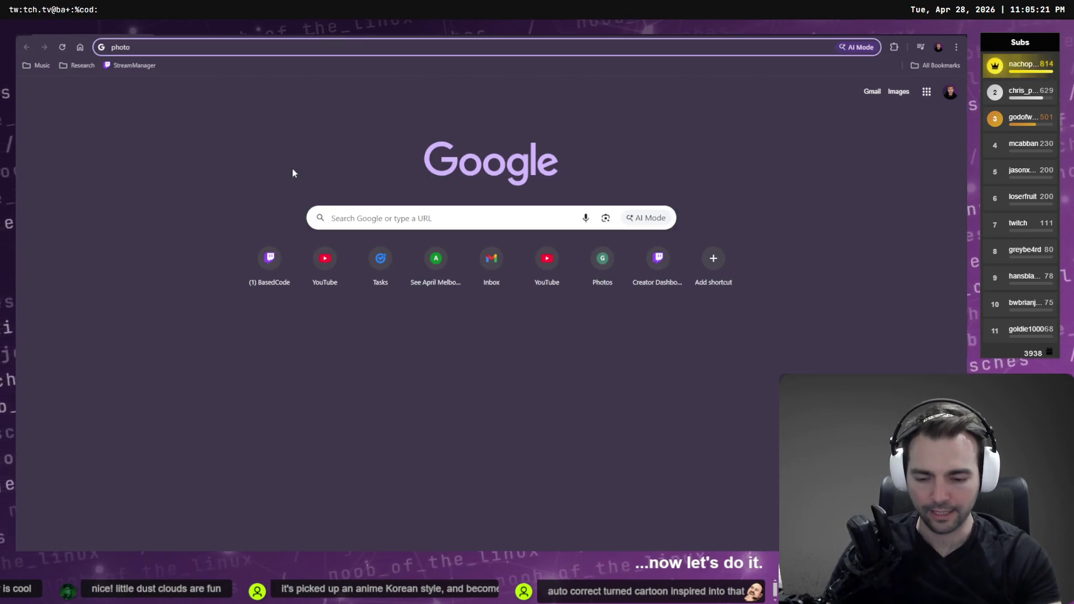
key(ctrl+w)
key(ctrl+t)
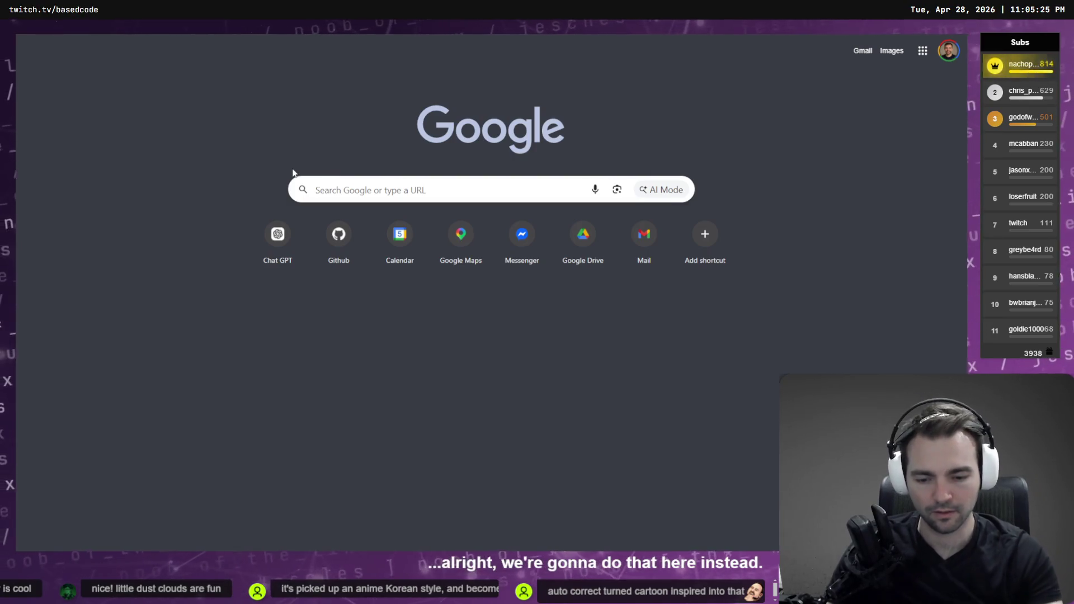
key(F11)
Step: Go to the Photopea website and paste the copied image as a new document
key(ctrl+l)
text(photopea.com)
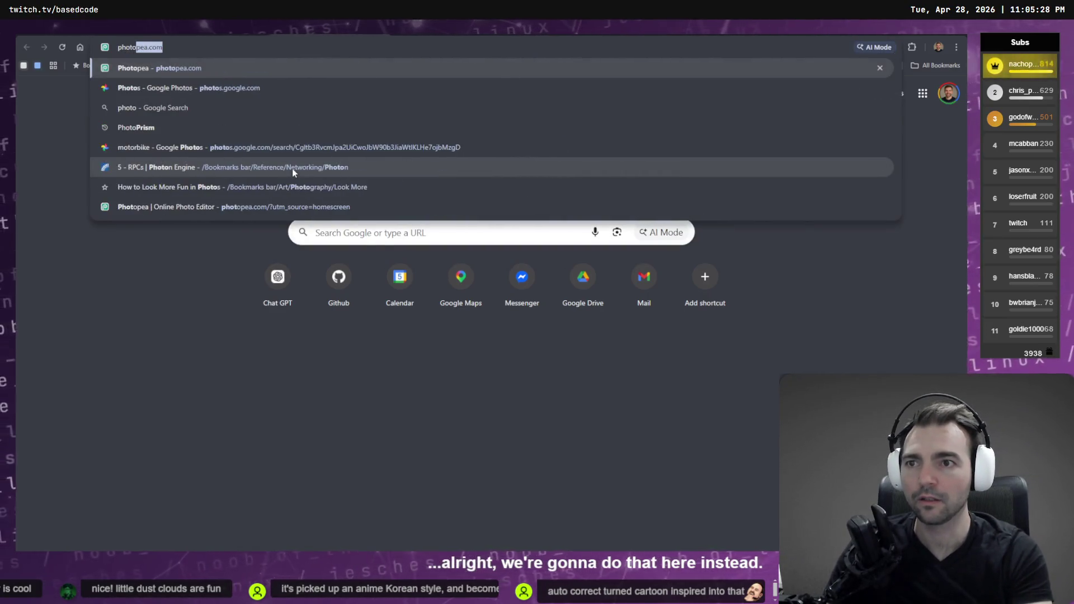
key(Return)
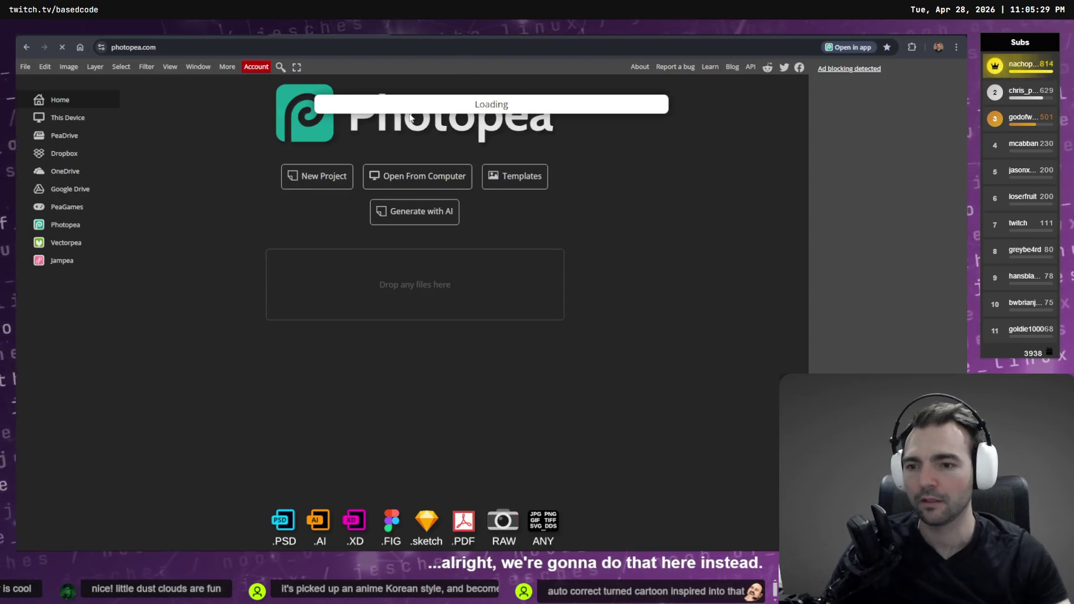
key(ctrl+v)
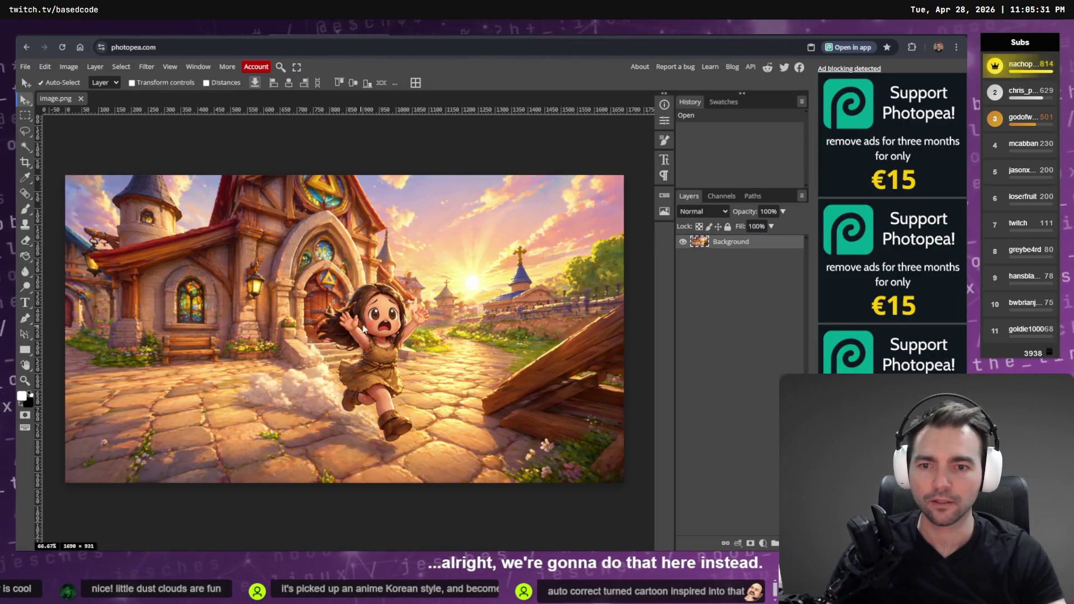
Step: Zoom in and lasso-select the girl's face and forehead area
scroll(173, 296, up, 5)
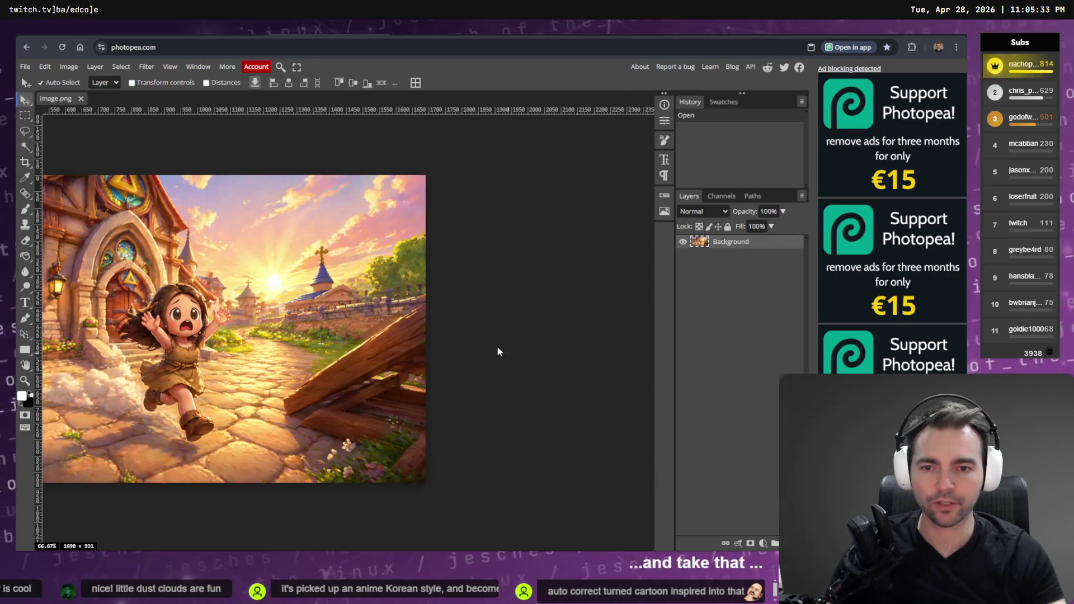
key(l)
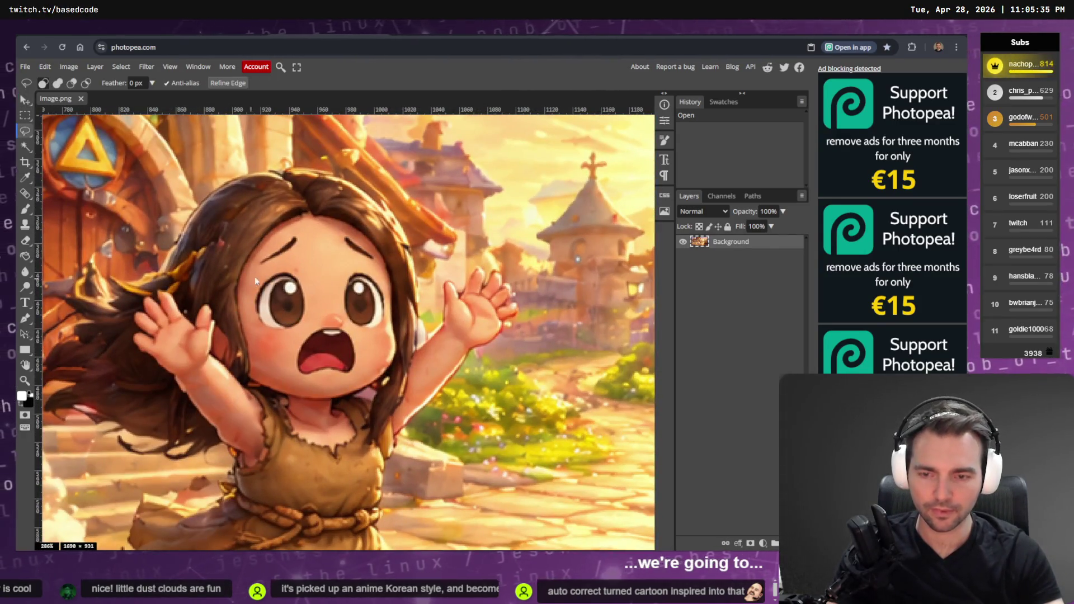
mouse_move(300, 229)
mouse_down()
mouse_move(252, 261)
mouse_move(252, 309)
mouse_move(284, 336)
mouse_move(301, 377)
mouse_move(362, 370)
mouse_move(360, 334)
mouse_move(384, 326)
mouse_move(387, 302)
mouse_move(374, 252)
mouse_move(350, 231)
mouse_move(299, 232)
mouse_up()
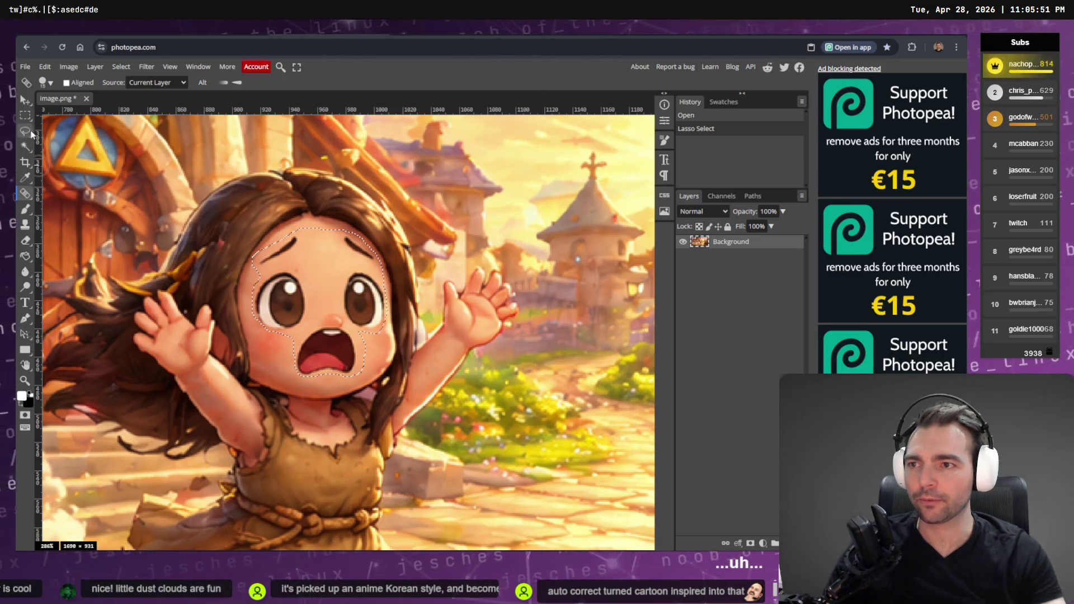
key(l)
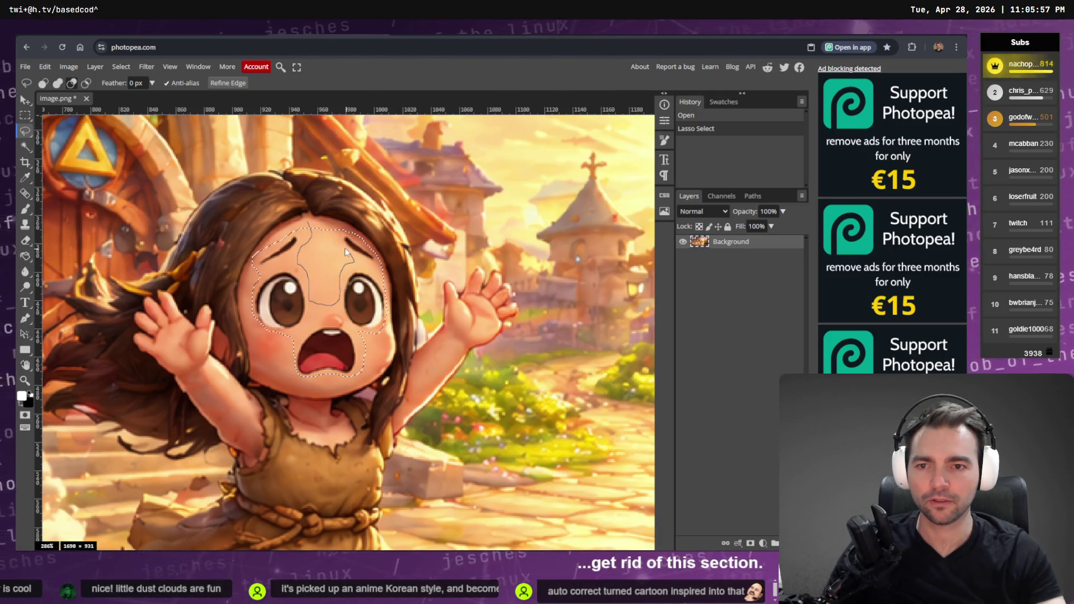
drag(317, 218, 319, 221)
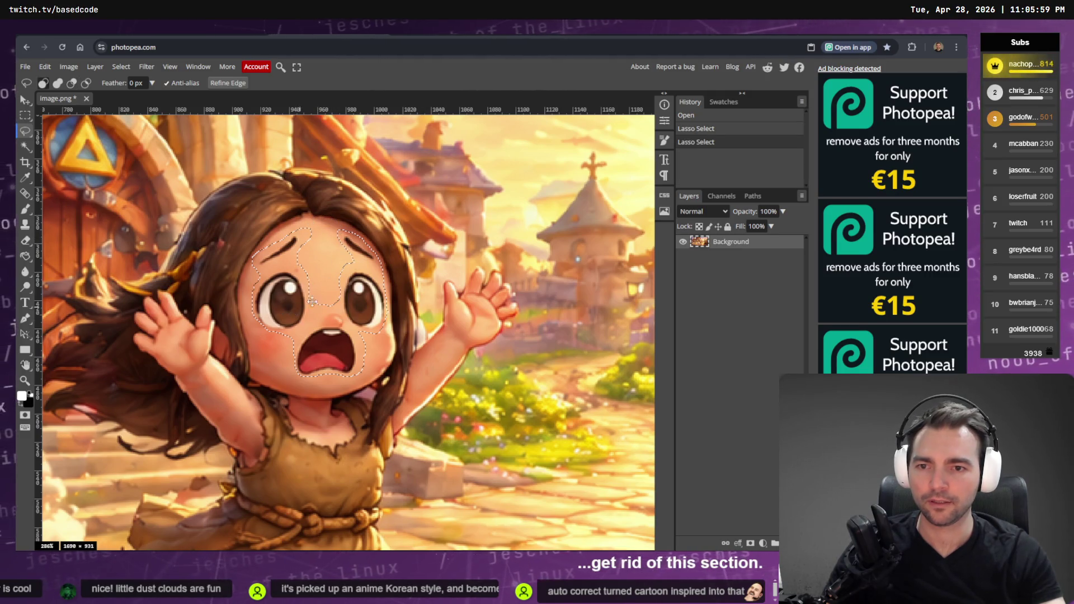
Step: With a smaller Spot Healing Brush, heal the forehead's dark mark and the area around the left eye
click(25, 195)
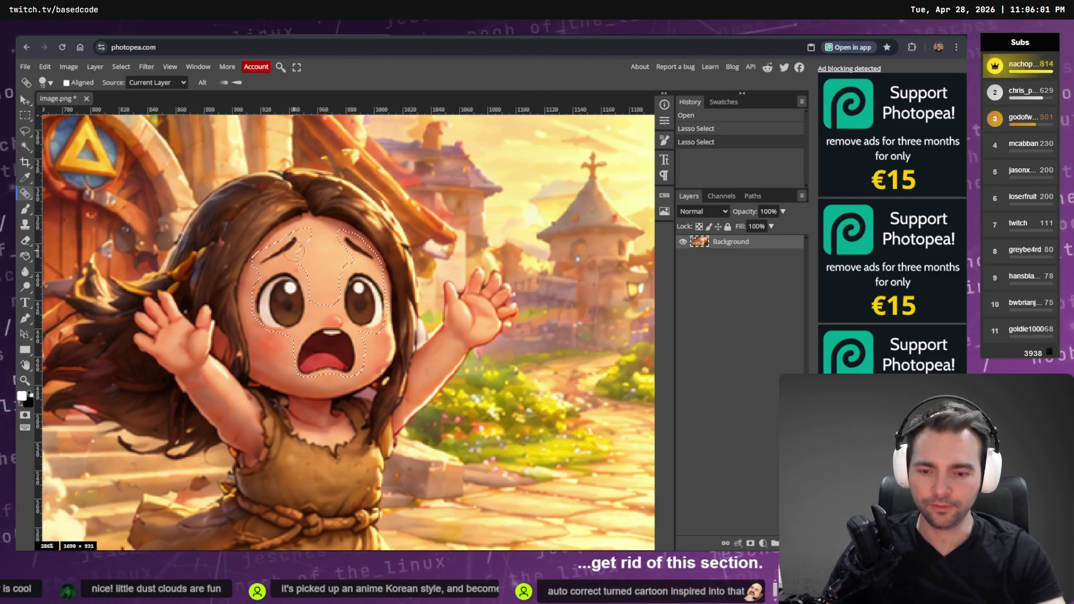
key(bracketleft)
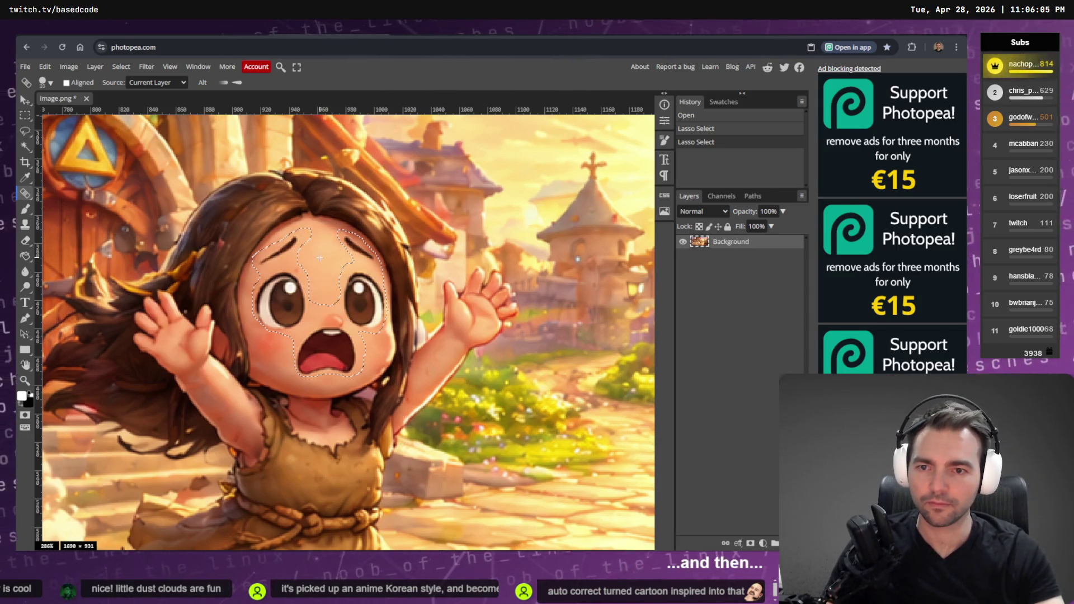
click(267, 261)
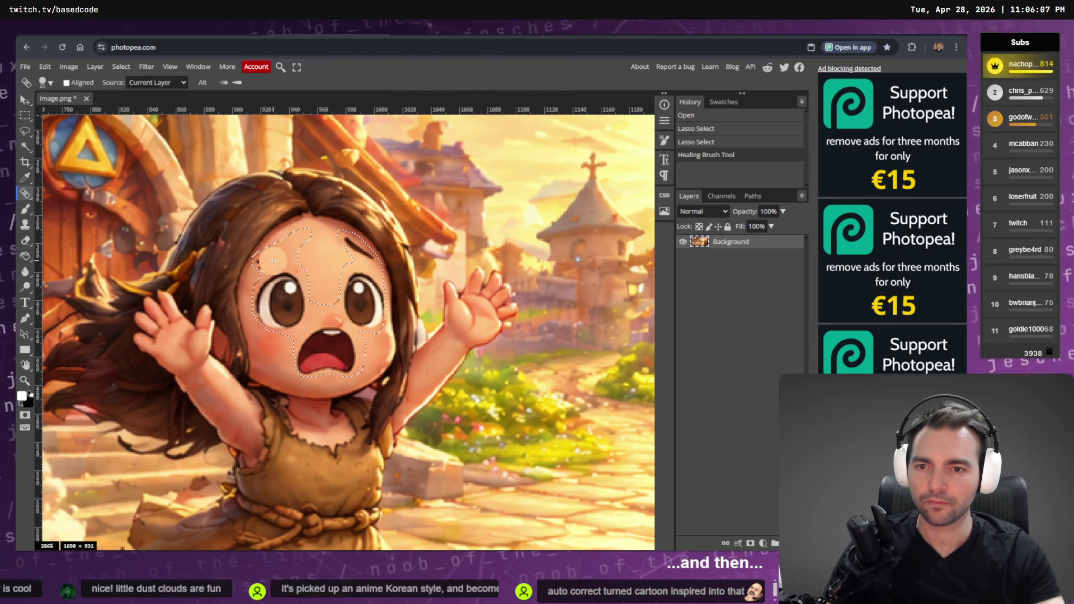
drag(288, 280, 297, 288)
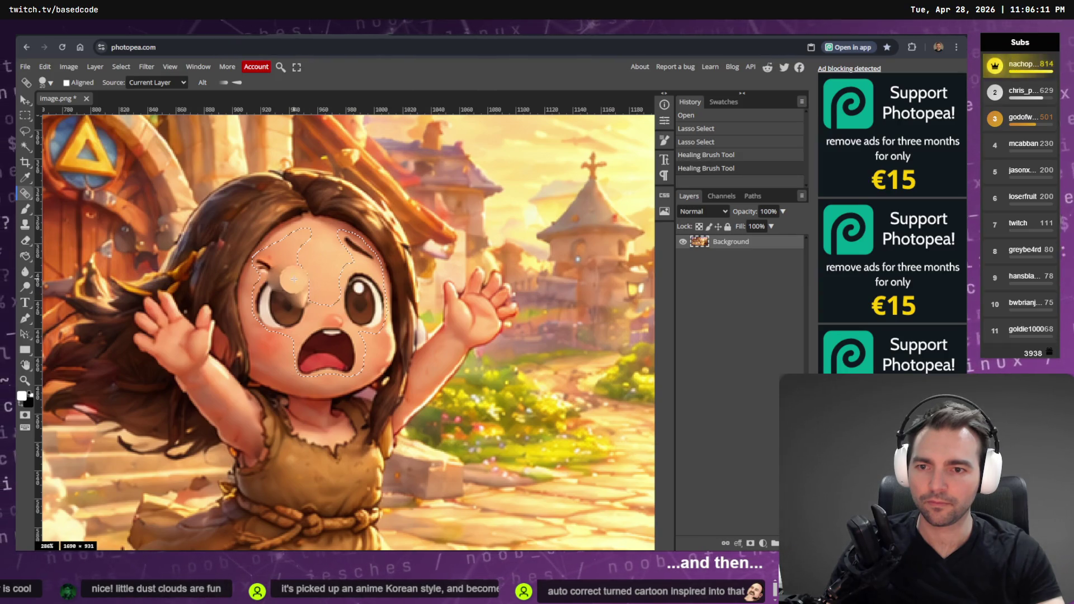
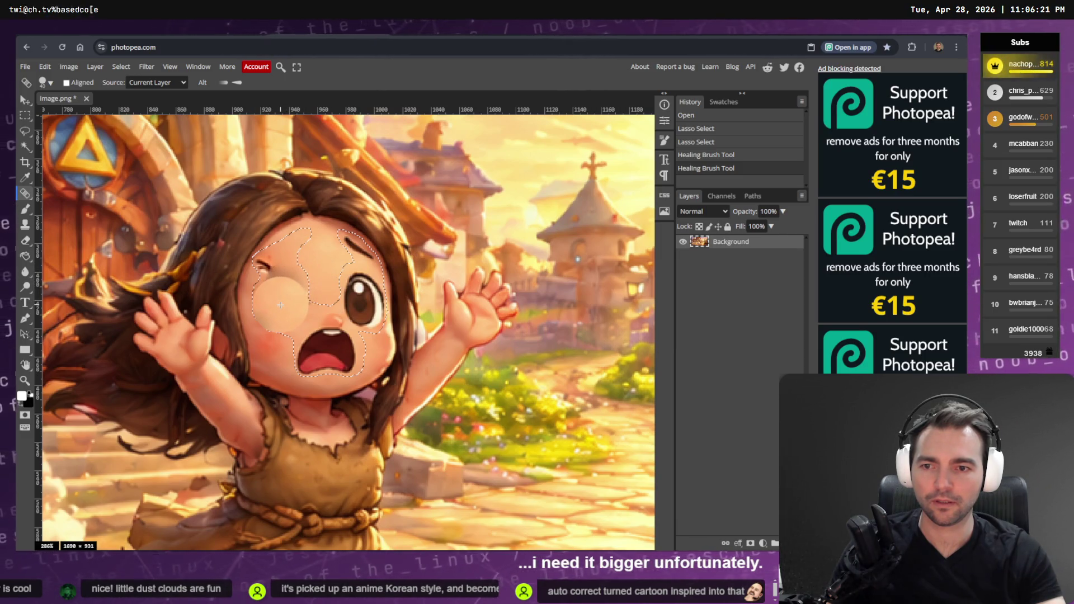
Step: Heal over the girl's eyes and open mouth with smooth skin
click(280, 305)
click(293, 300)
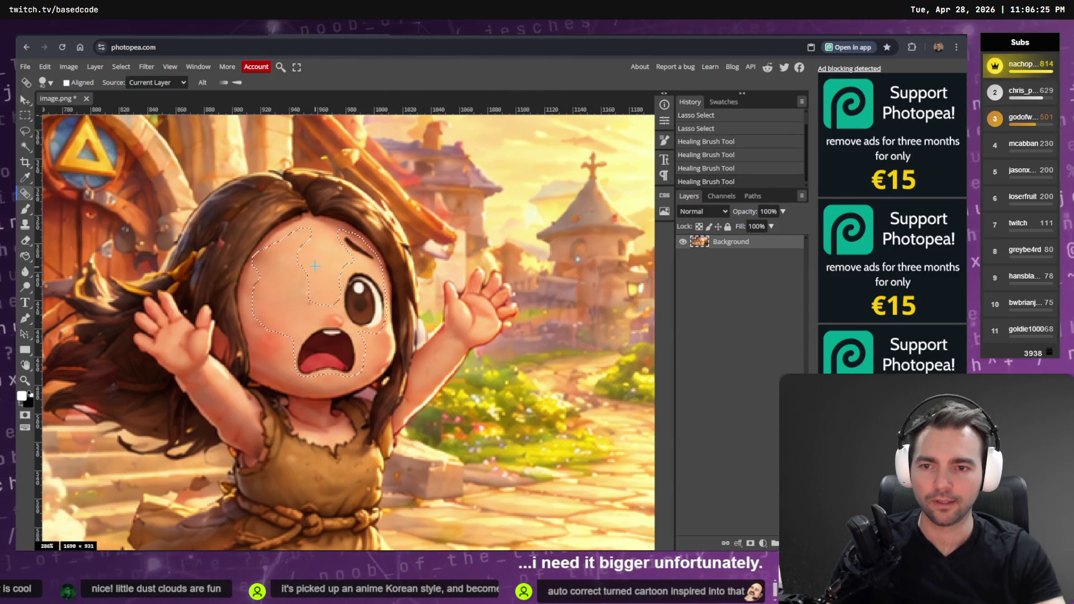
click(361, 299)
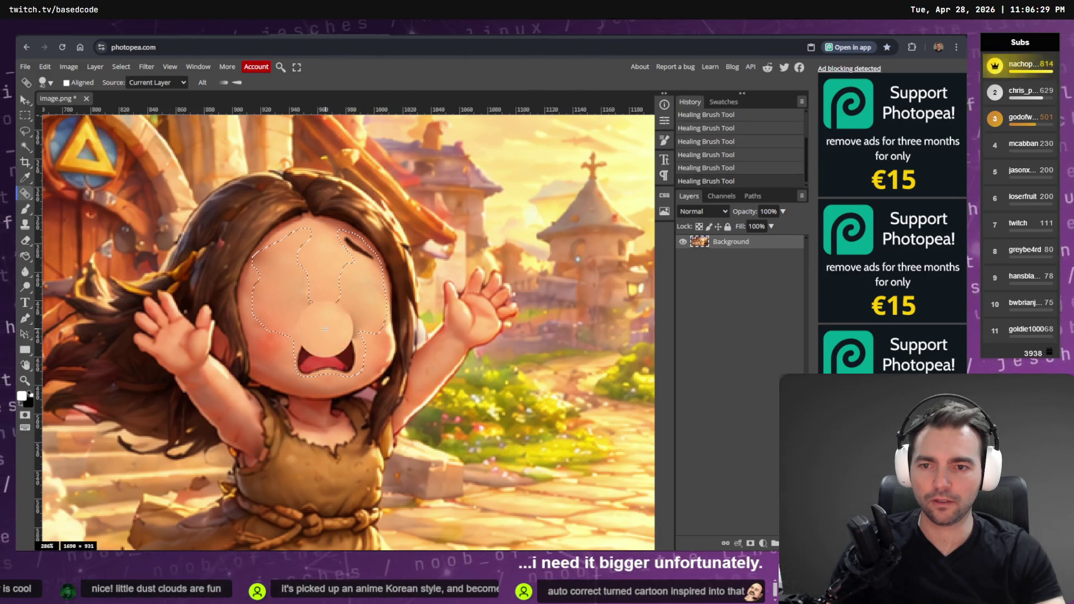
mouse_move(326, 335)
mouse_down()
mouse_move(316, 364)
mouse_move(330, 342)
mouse_up()
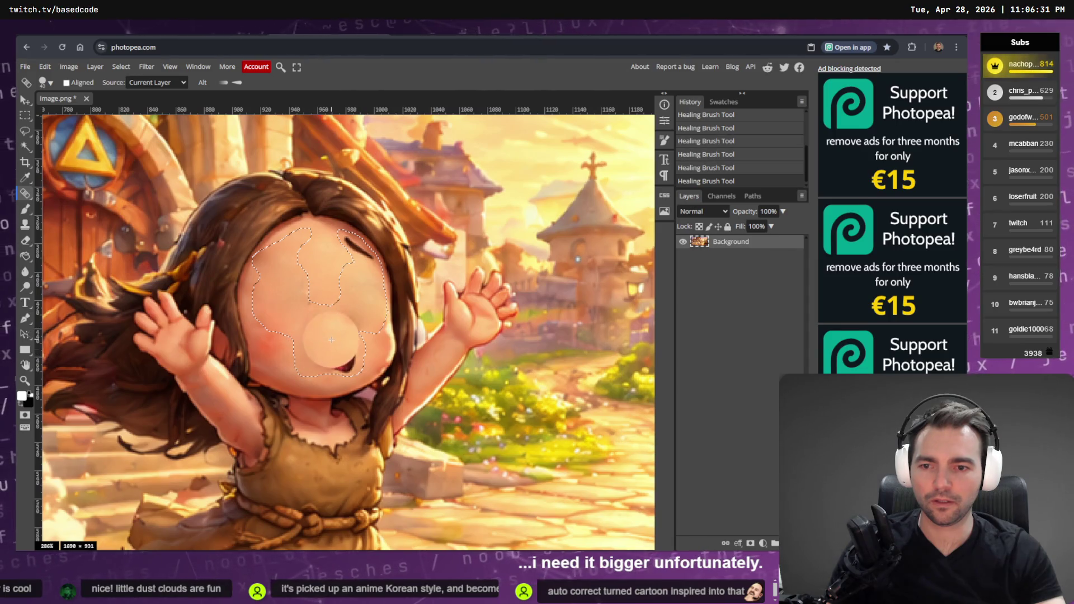
click(339, 361)
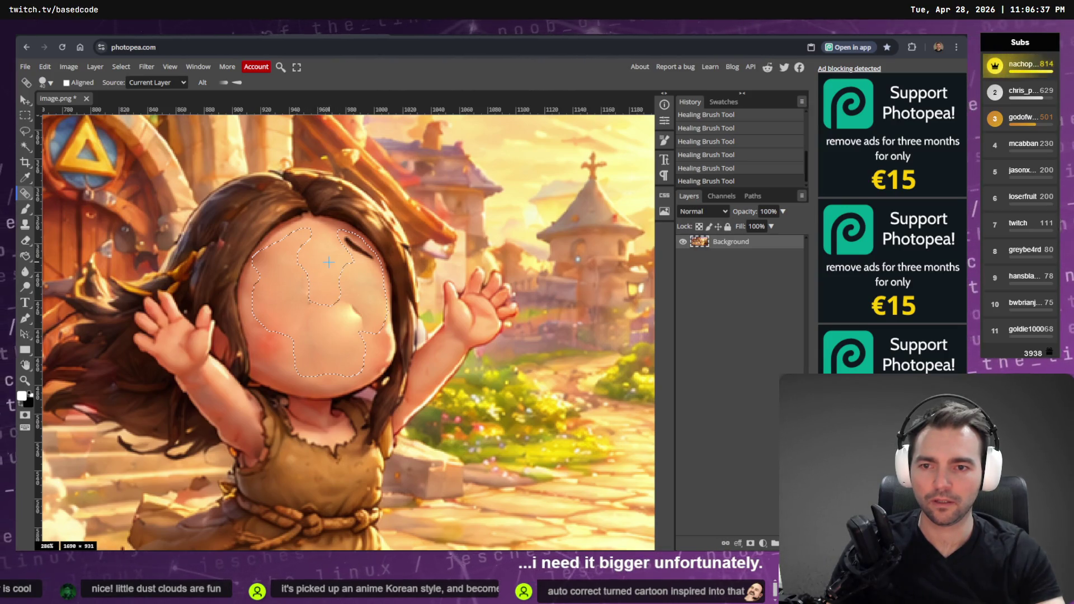
Step: Blend the skin around the nose, lower face and forehead
click(340, 294)
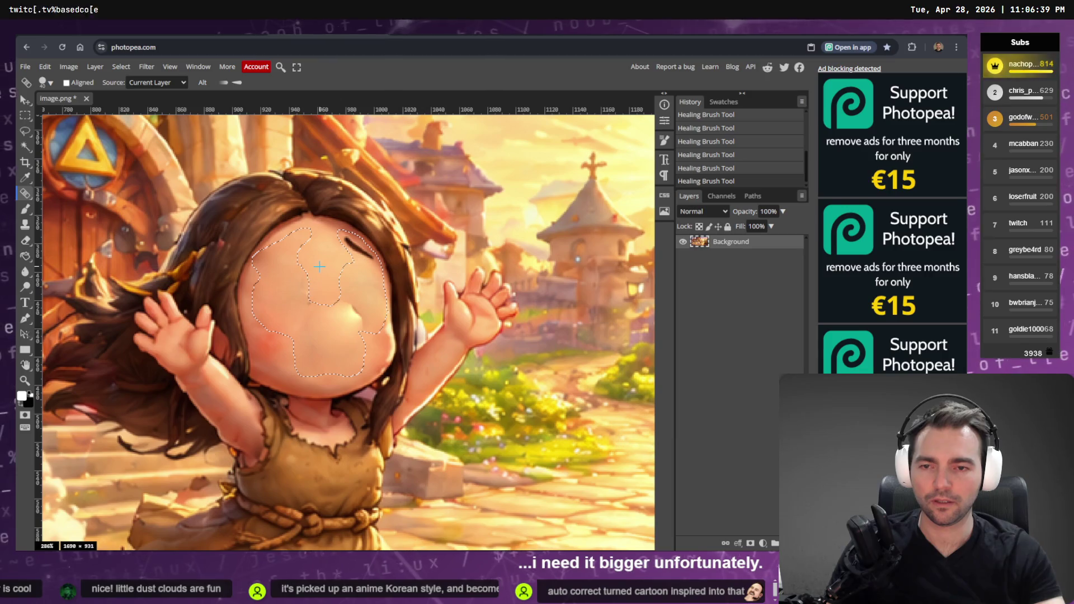
click(334, 299)
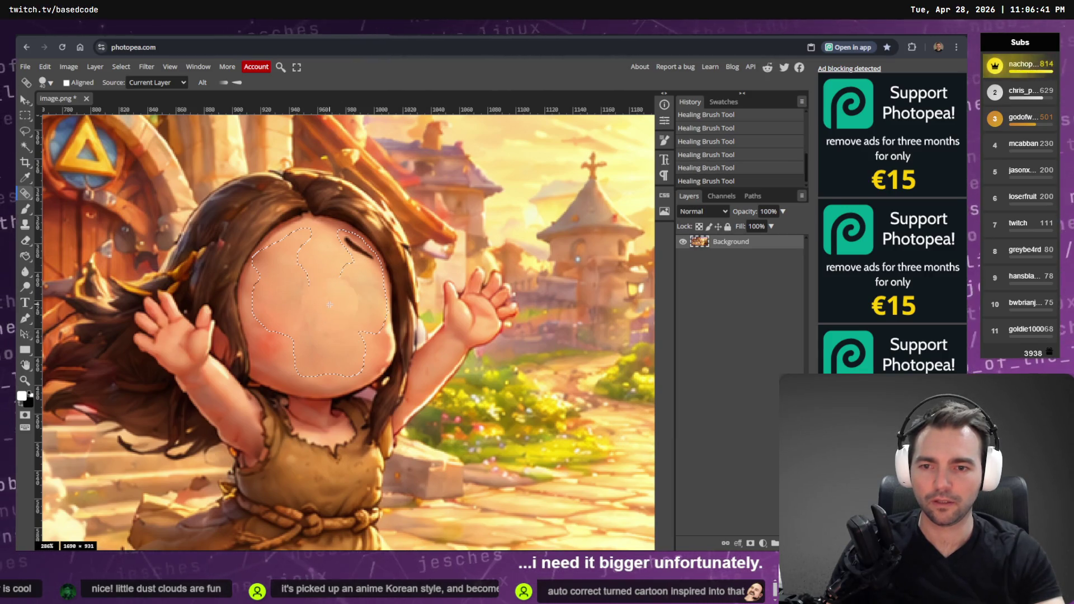
click(312, 302)
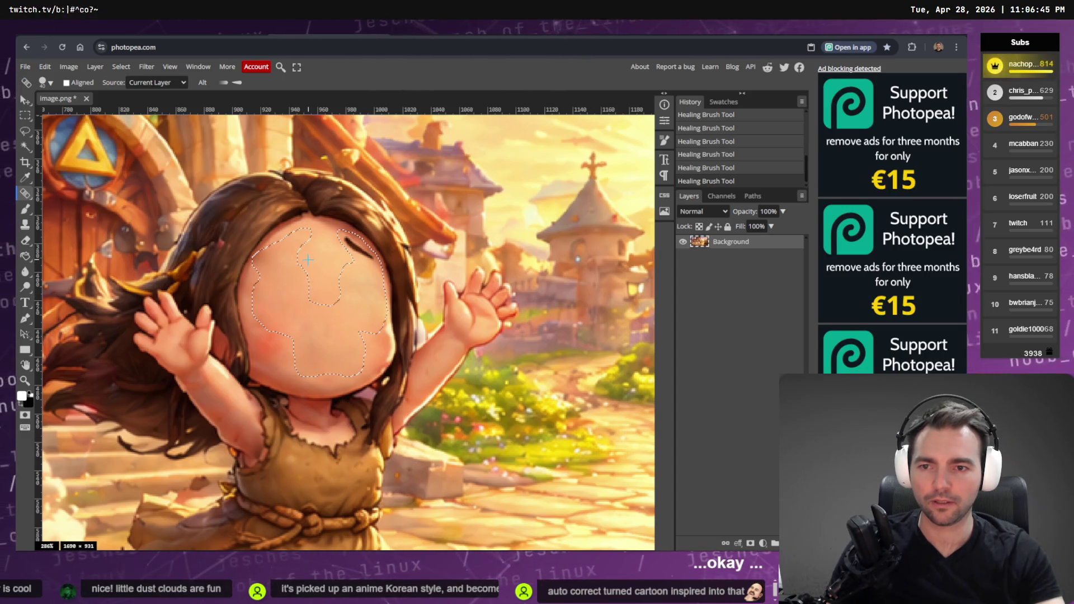
click(340, 268)
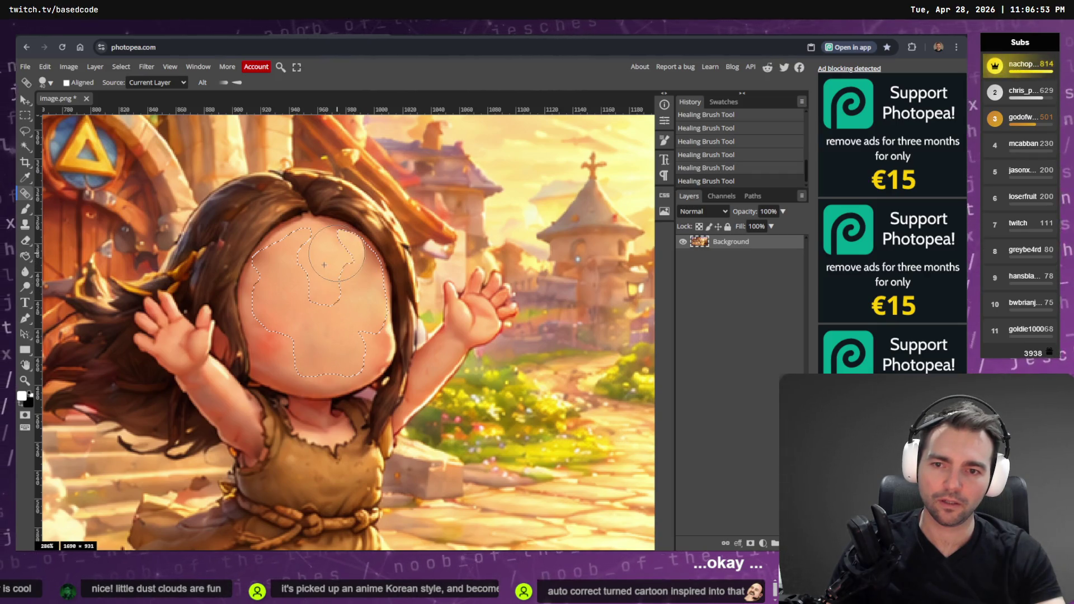
Step: Deselect the face selection
click(118, 67)
click(128, 96)
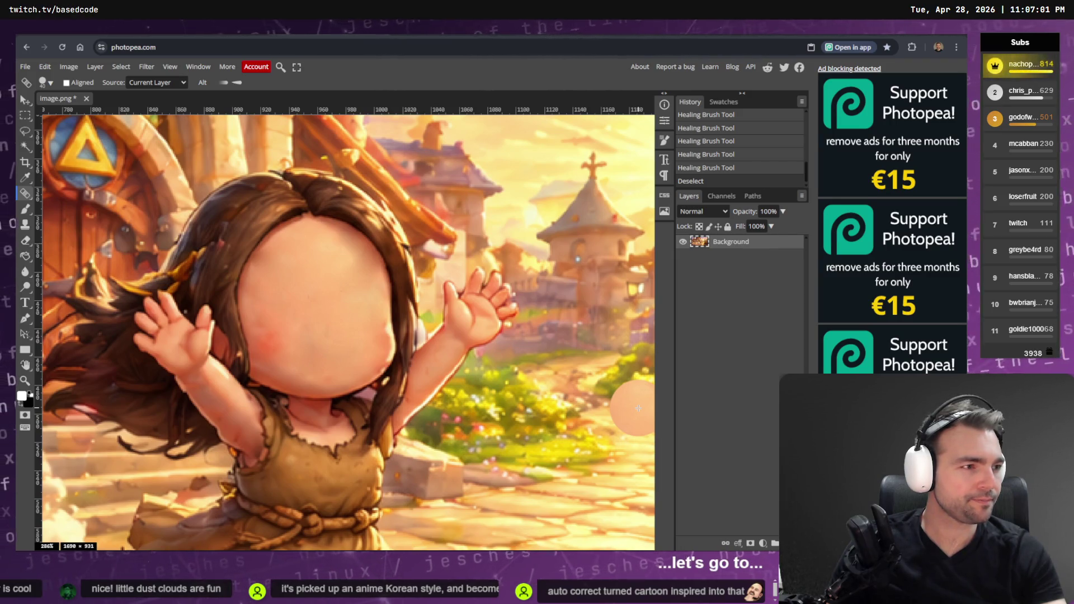
key(alt+Tab)
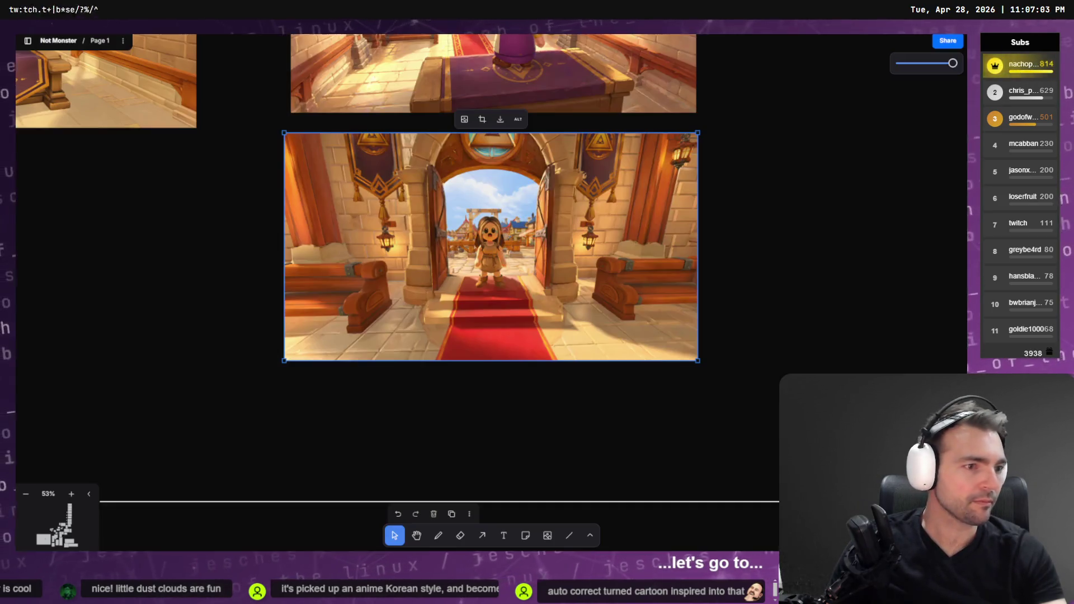
Step: Zoom out and pan across the storyboard images, then reload the modified files in Godot
scroll(834, 295, down, 5)
mouse_move(835, 294)
mouse_down()
mouse_move(676, 274)
mouse_move(745, 283)
mouse_up()
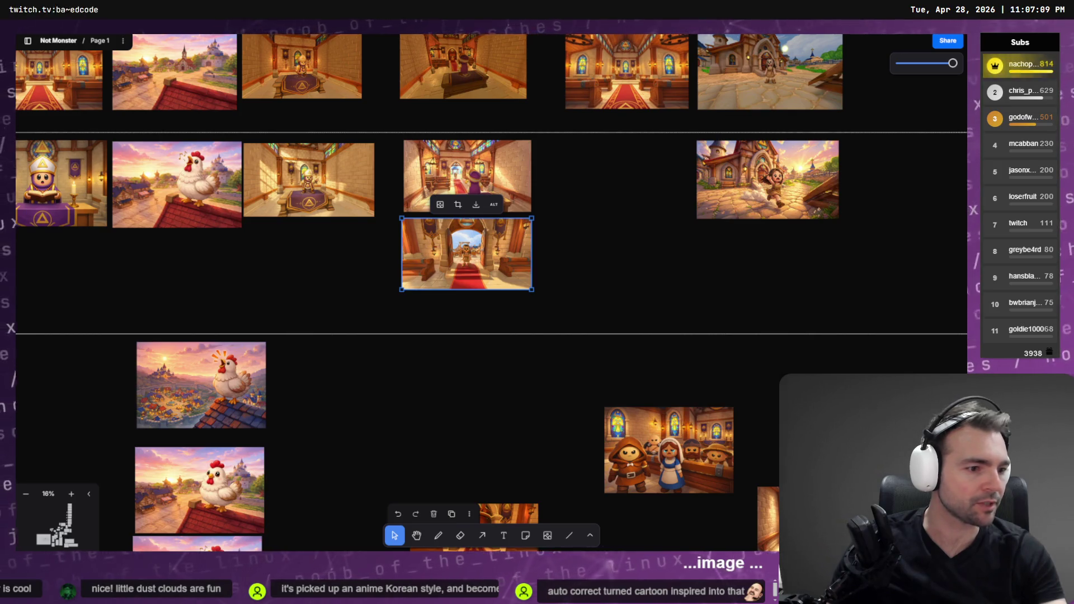
key(alt+Tab)
click(516, 352)
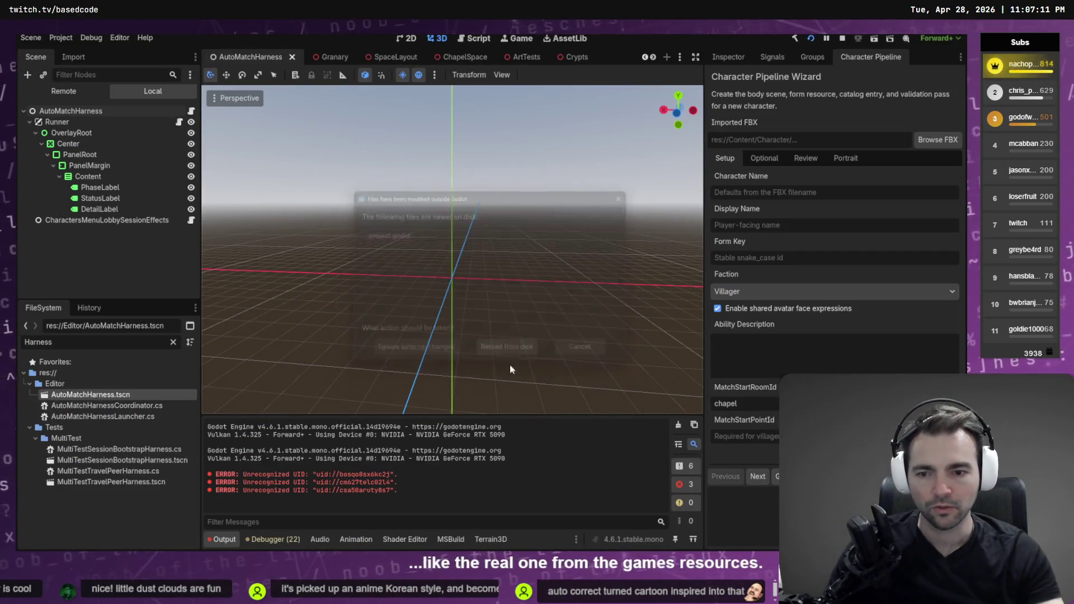
Step: Clear the FileSystem filter and browse the file tree to the CharactersMenu folder
click(172, 341)
scroll(100, 475, down, 5)
scroll(75, 523, up, 3)
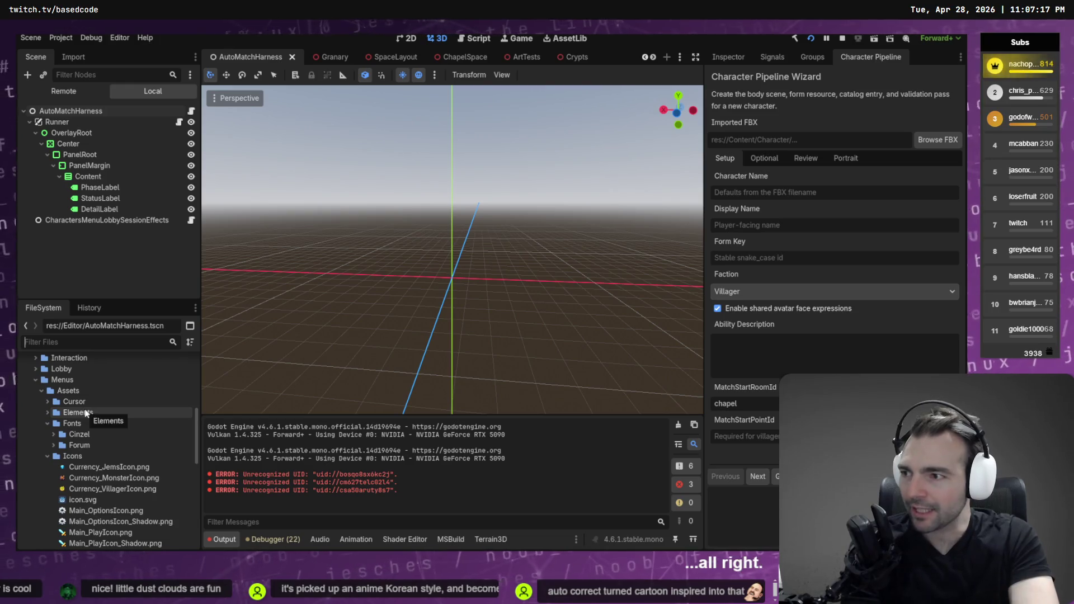
scroll(89, 406, down, 5)
scroll(95, 413, down, 3)
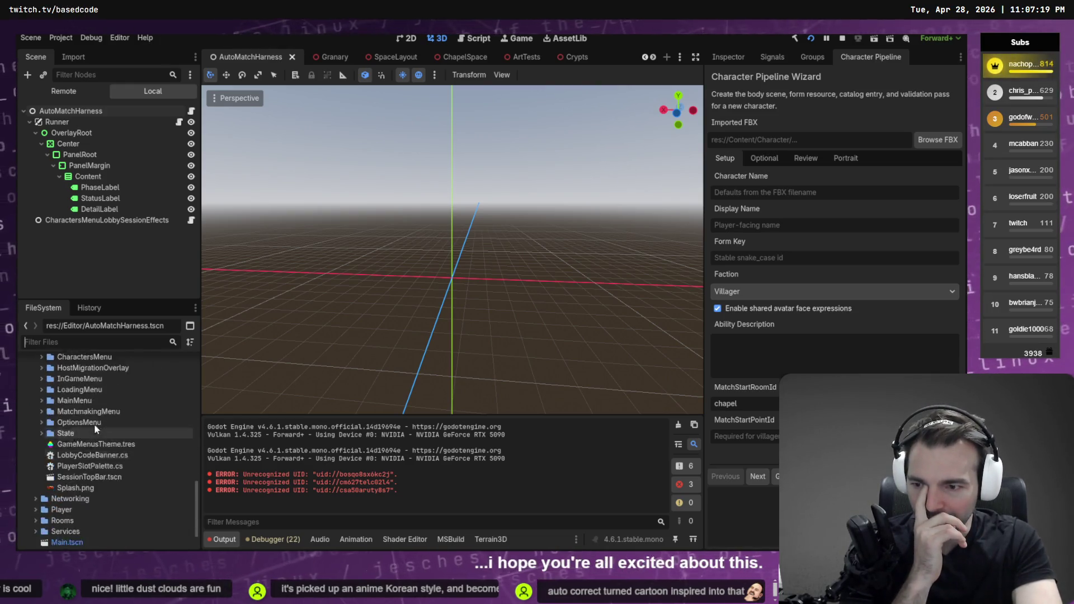
scroll(67, 448, up, 5)
click(41, 474)
scroll(56, 470, up, 2)
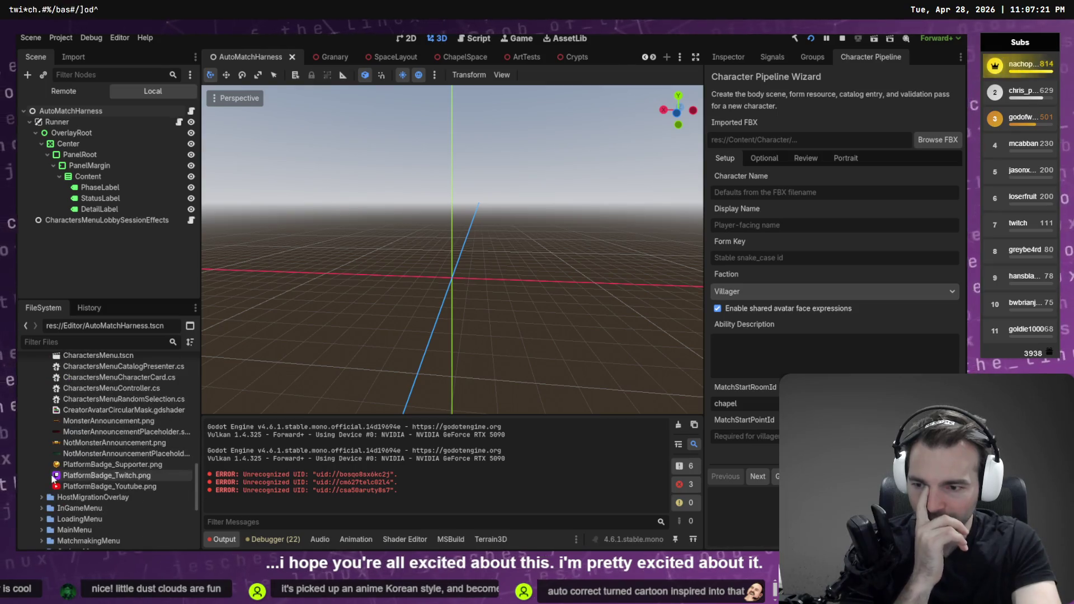
click(75, 518)
Step: Collapse the Icons, Fonts and Editor folders and open Content/Character/Faces/Expressions
scroll(84, 472, up, 3)
double_click(72, 465)
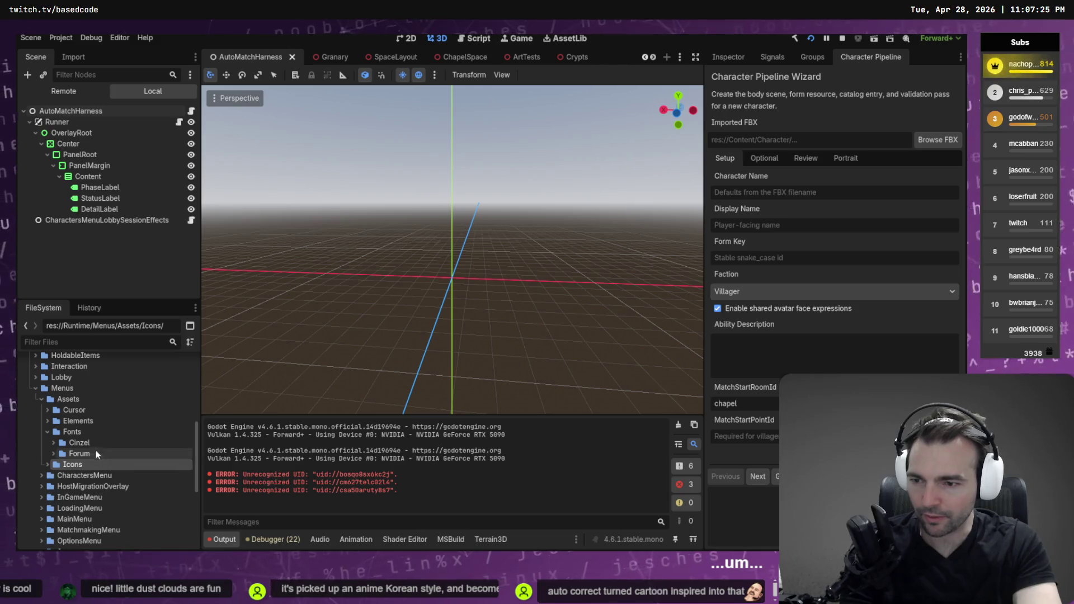
double_click(71, 431)
click(68, 399)
scroll(71, 404, up, 10)
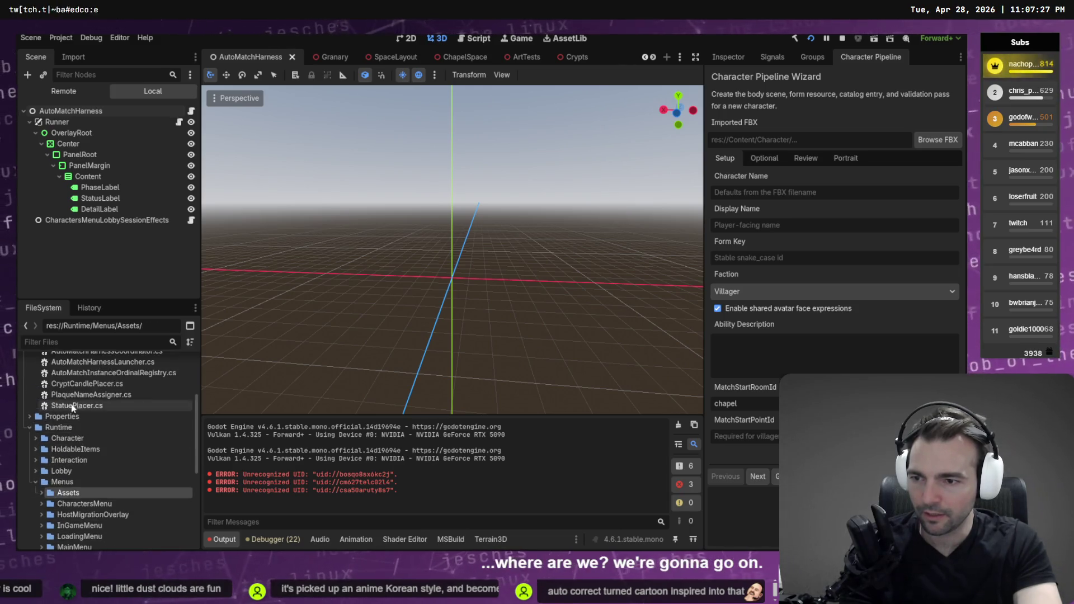
click(29, 416)
click(30, 394)
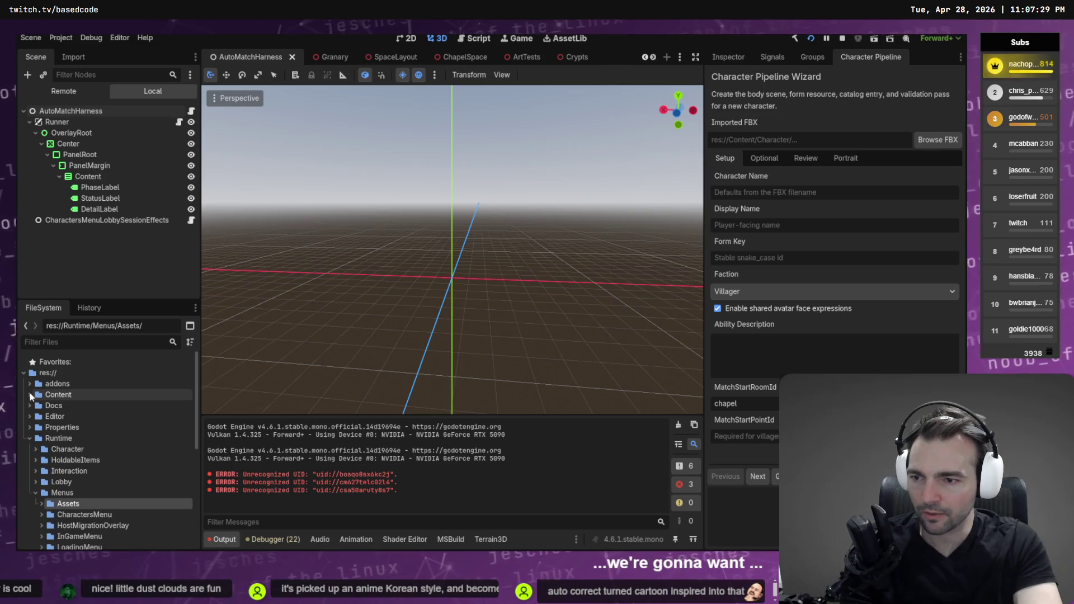
click(36, 416)
double_click(67, 438)
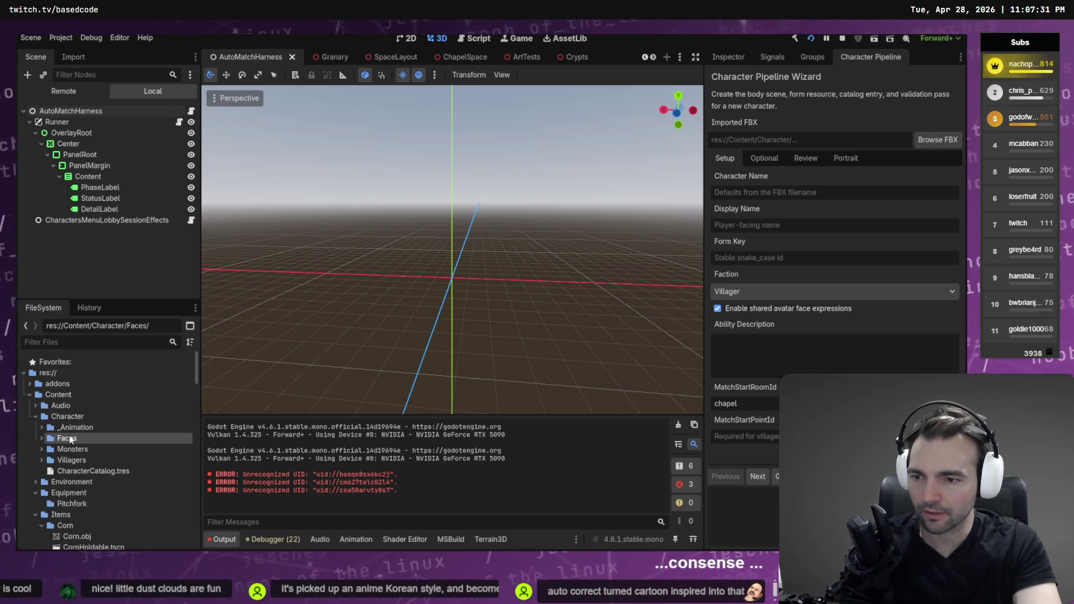
double_click(100, 450)
scroll(104, 448, down, 3)
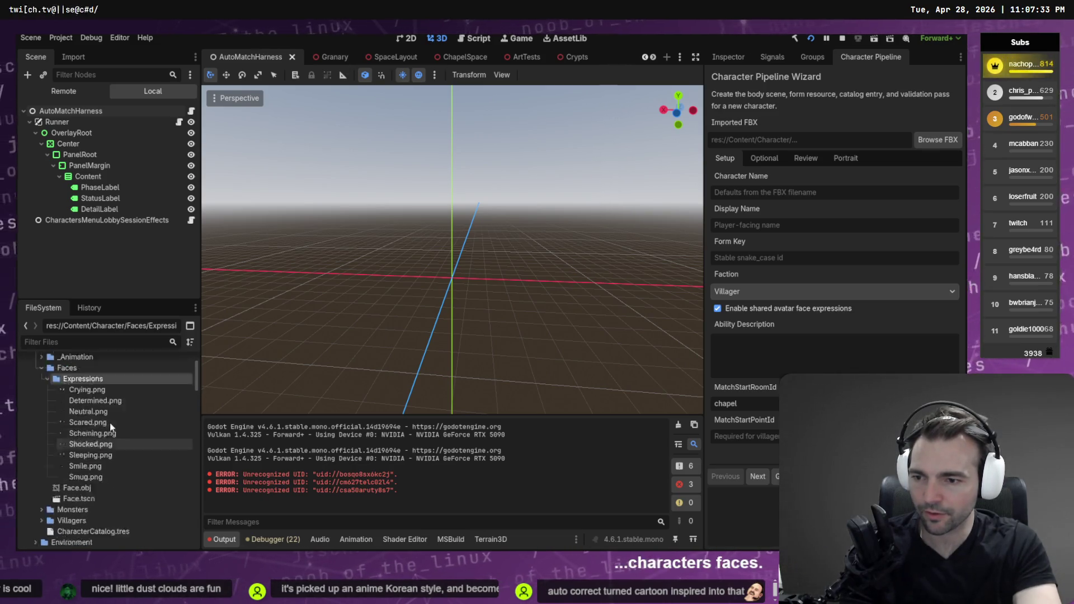
Step: Preview Scared.png and reveal it in the system file manager
click(93, 447)
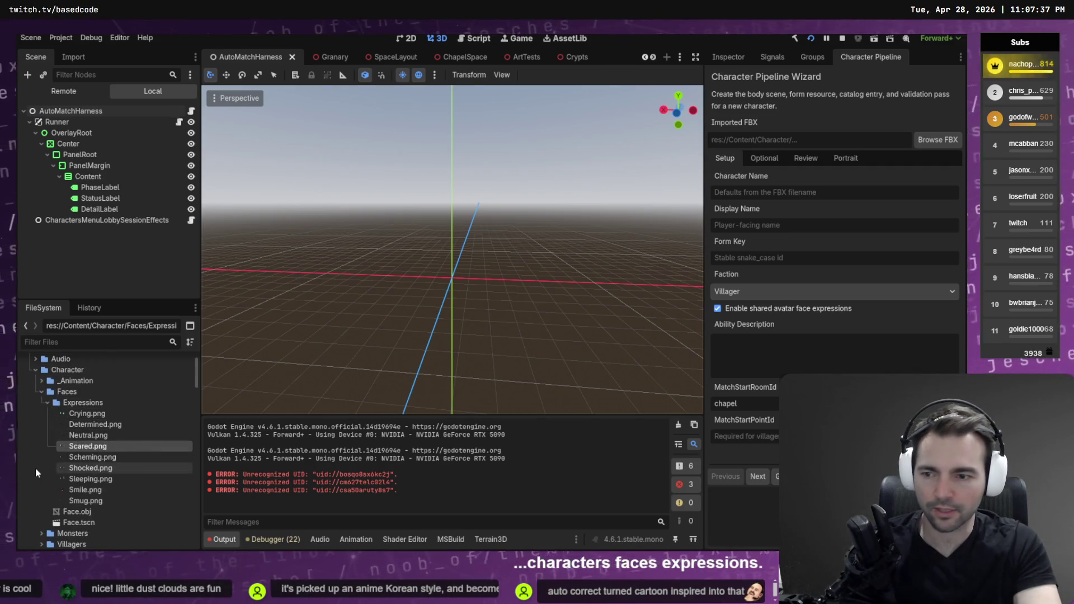
right_click(74, 446)
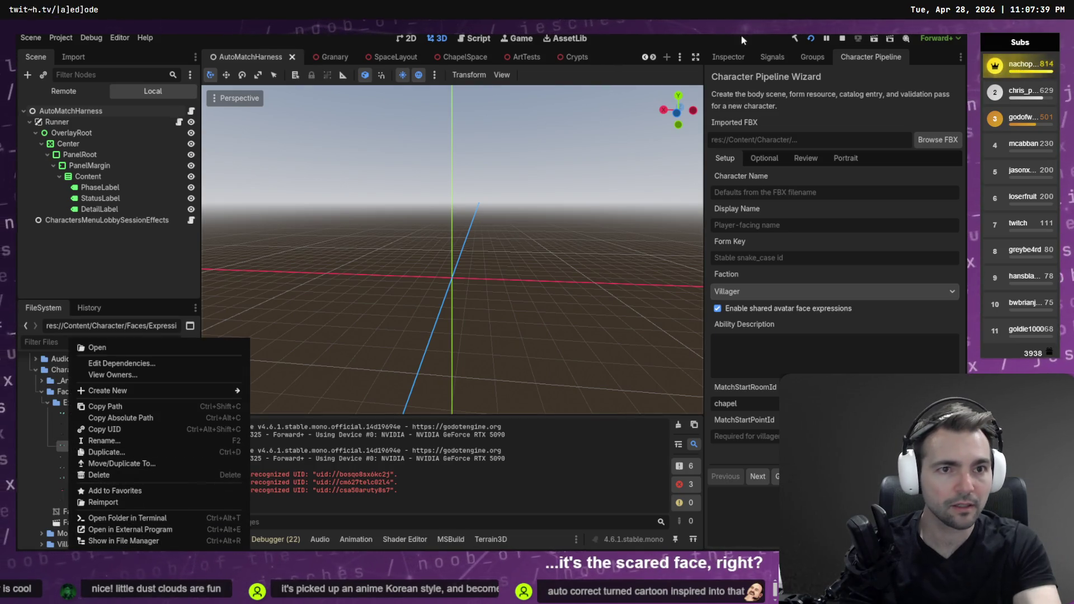
click(728, 56)
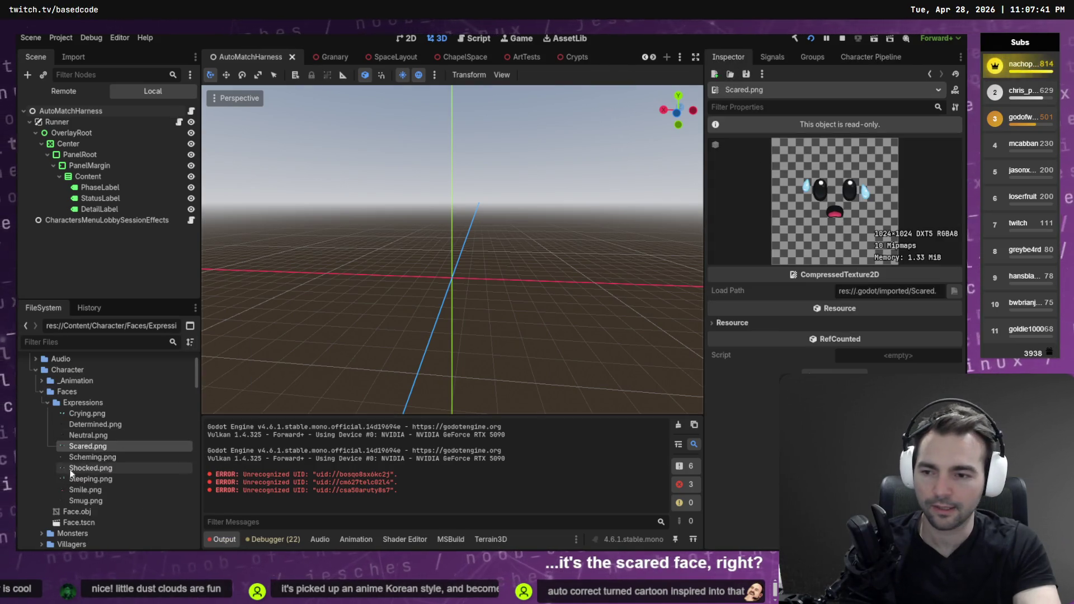
right_click(106, 446)
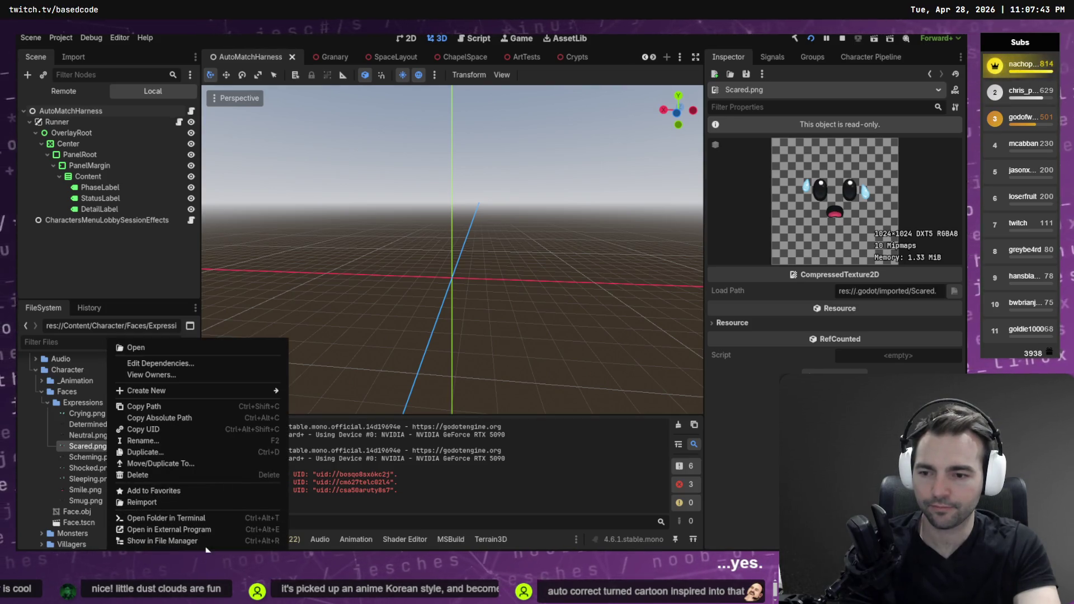
click(162, 540)
Step: Drop Scared.png from Explorer onto the Photopea canvas as a new layer
mouse_move(391, 311)
mouse_down()
mouse_move(437, 312)
mouse_move(357, 314)
mouse_up()
key(alt+Tab)
scroll(358, 314, down, 10)
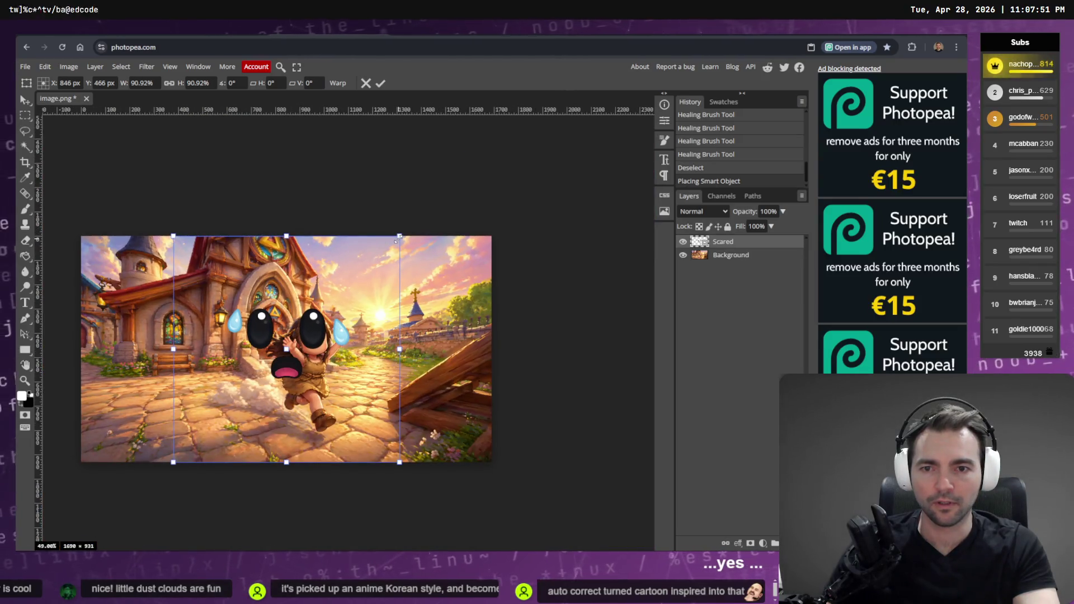
Step: Scale the Scared face to about 20.5% and fit it onto the girl's blank face
mouse_move(401, 235)
mouse_down()
mouse_move(358, 229)
mouse_move(324, 323)
mouse_move(334, 313)
mouse_move(331, 337)
mouse_up()
drag(352, 302, 342, 315)
scroll(319, 344, up, 3)
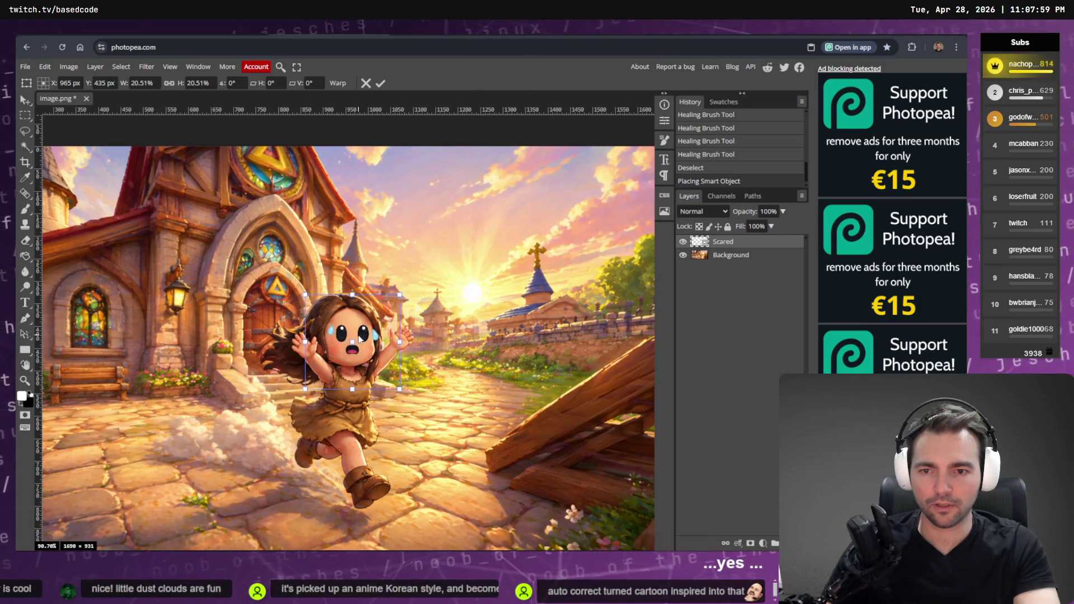
drag(360, 338, 361, 343)
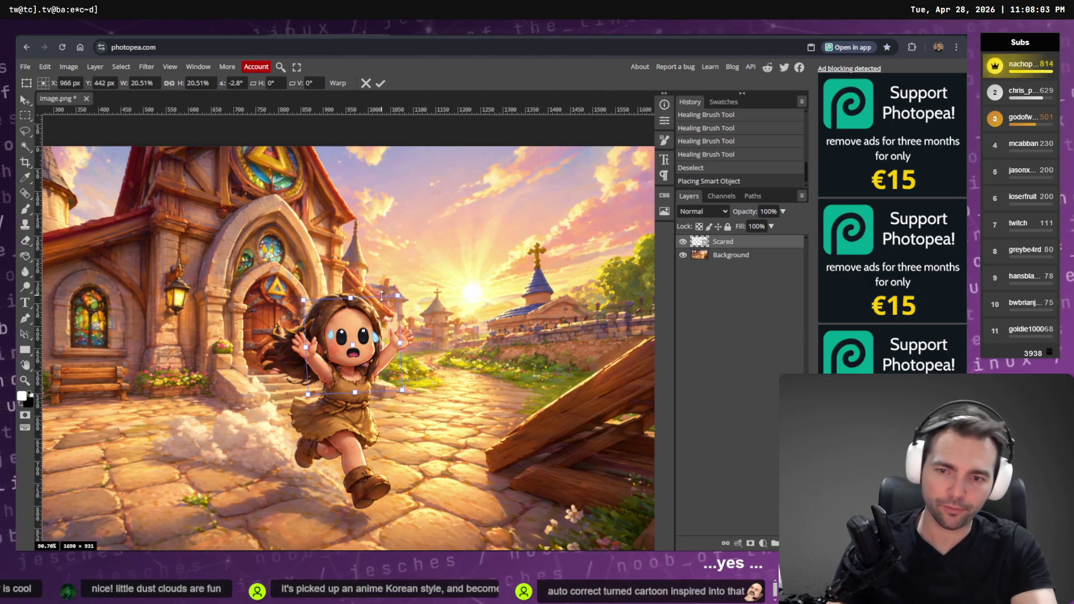
drag(357, 362, 358, 362)
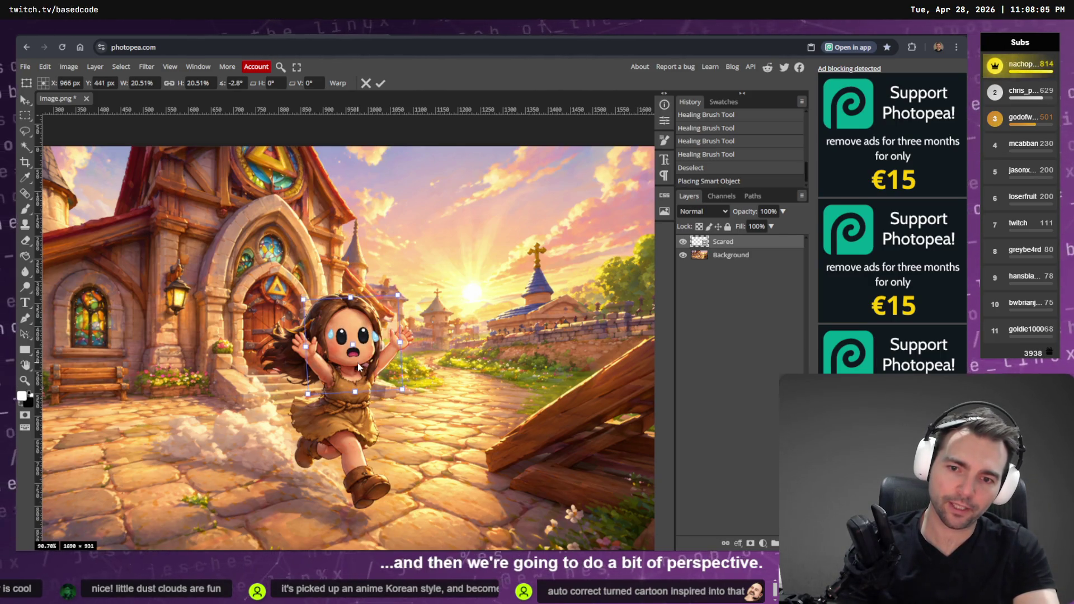
key(Return)
click(68, 67)
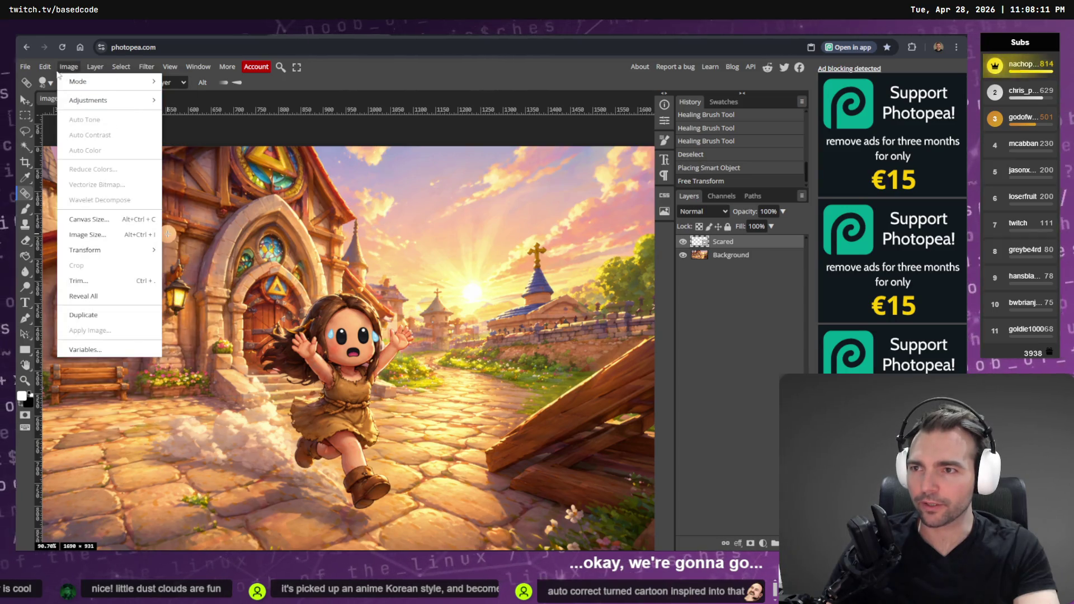
Step: Warp the Scared face, pulling in its lower-left edge and shifting the features slightly left
mouse_move(45, 66)
mouse_move(110, 326)
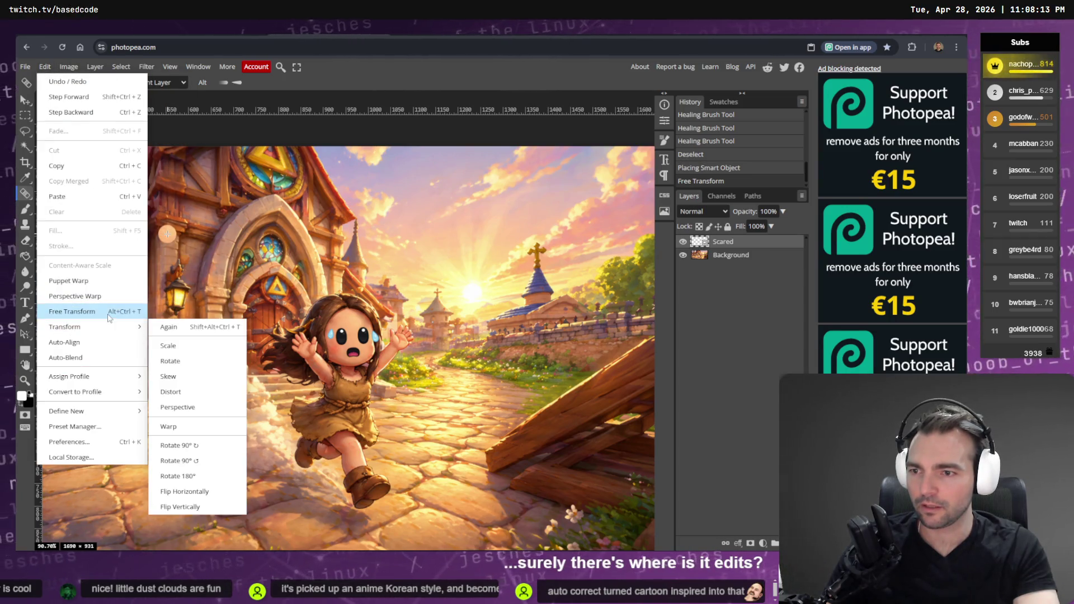
click(212, 426)
scroll(387, 309, up, 4)
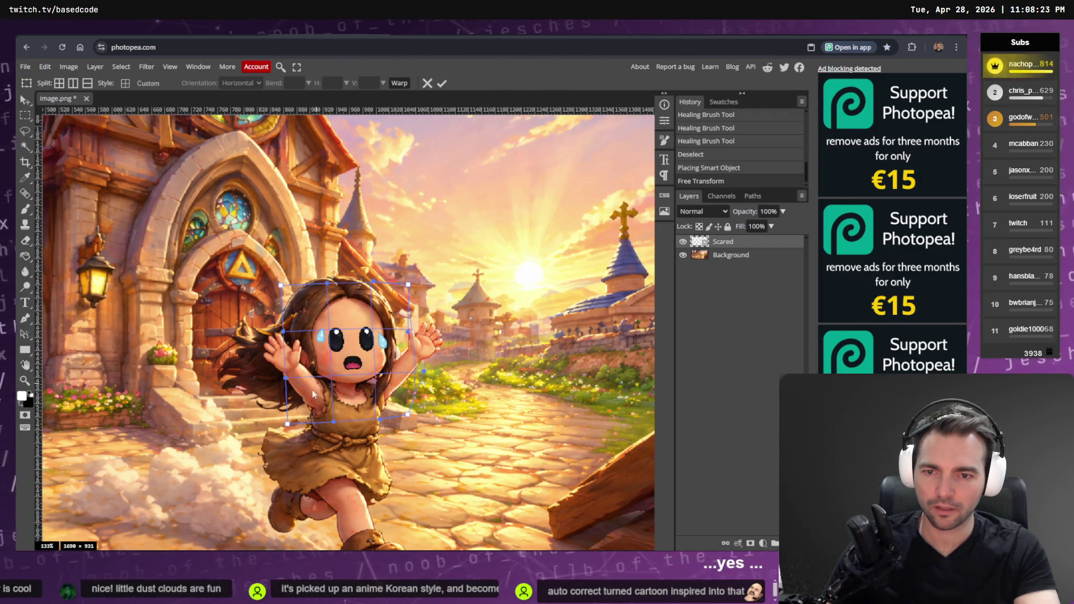
drag(288, 427, 306, 431)
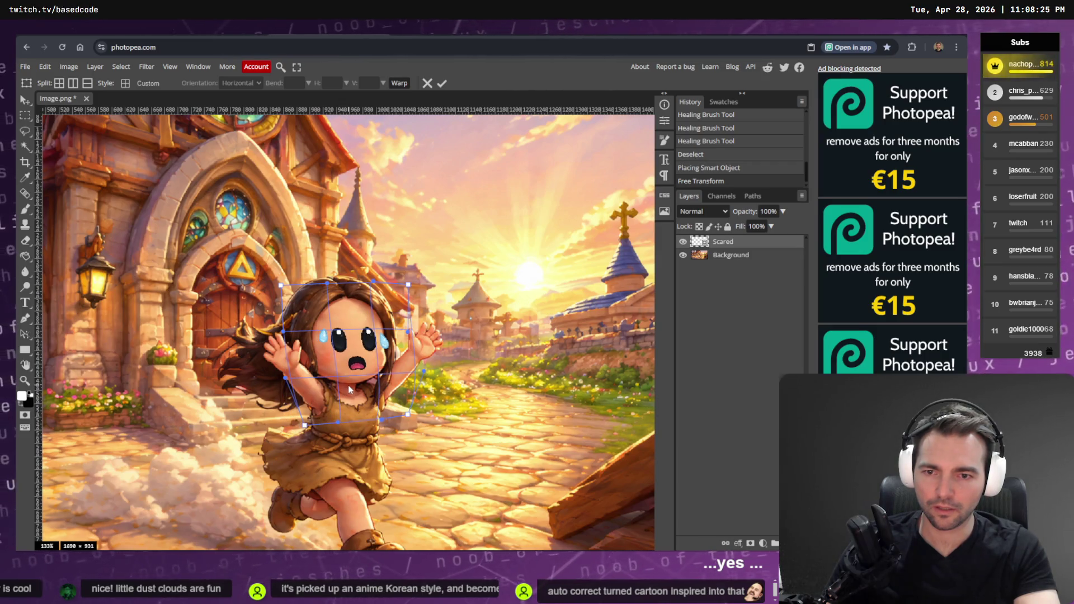
drag(347, 385, 344, 383)
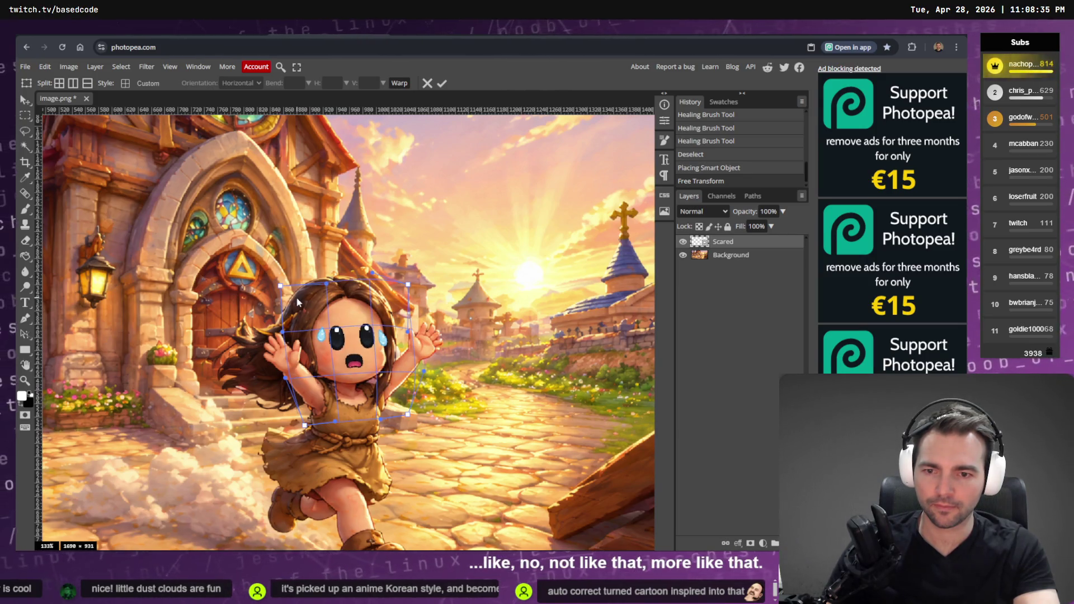
key(Return)
scroll(267, 351, down, 2)
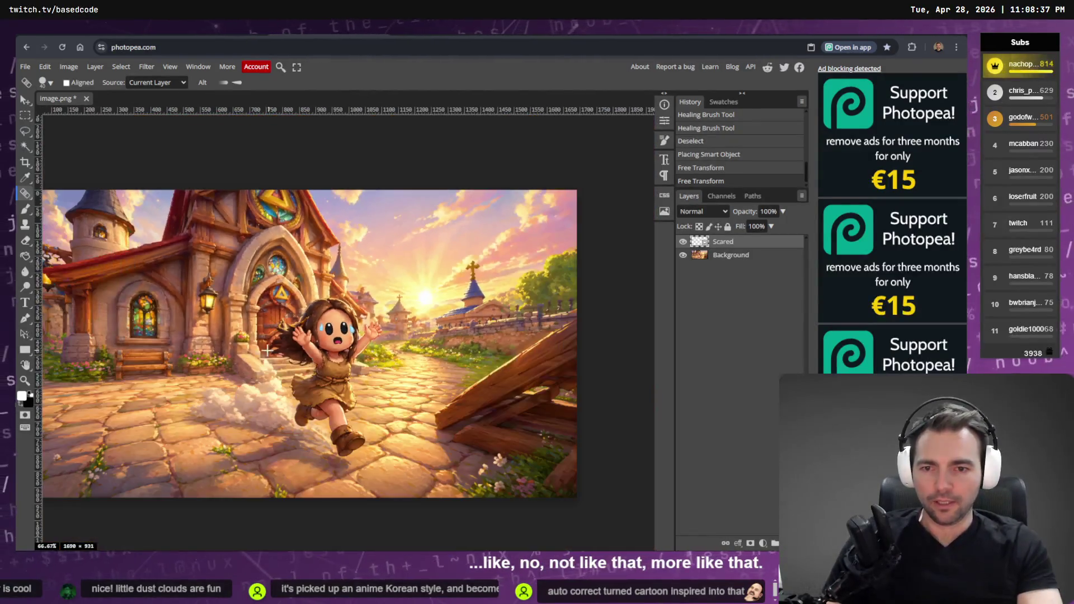
Step: Export the whole canvas as image.png and drop it onto the tldraw storyboard
key(ctrl+a)
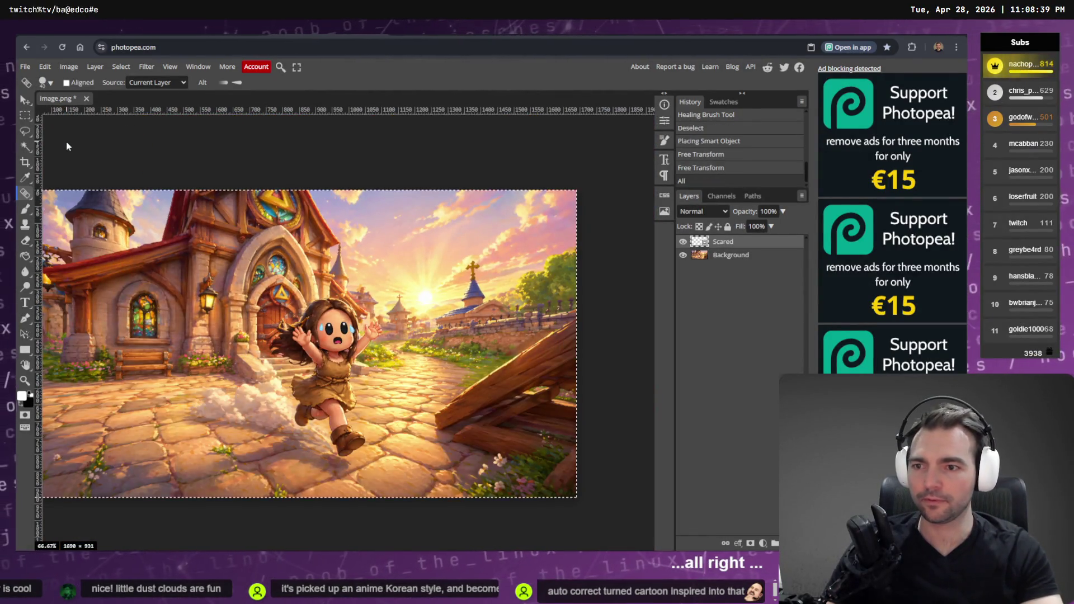
click(44, 66)
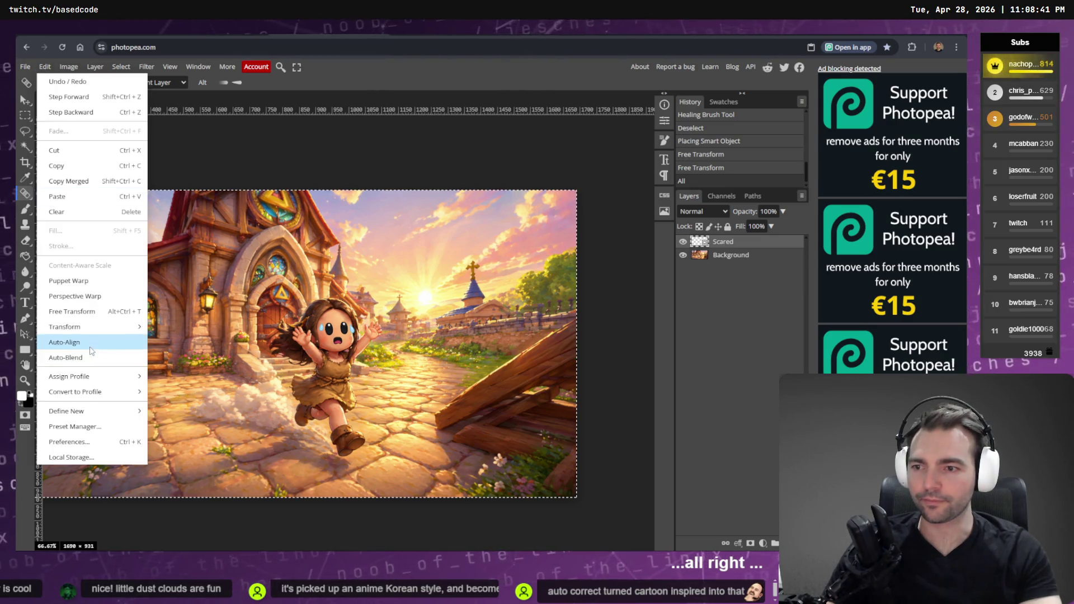
mouse_move(108, 330)
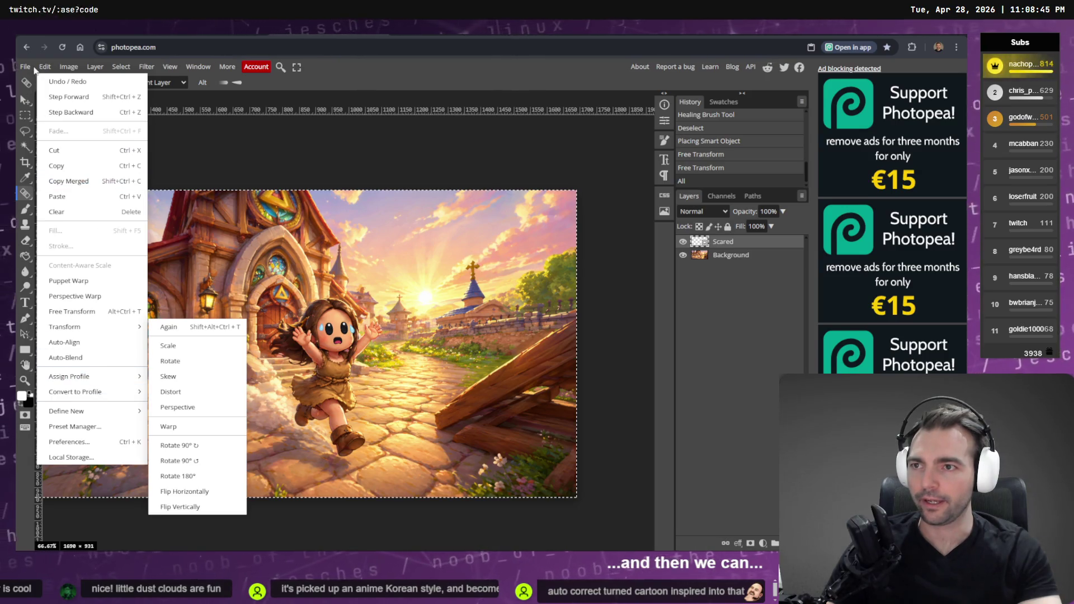
click(25, 67)
mouse_move(44, 215)
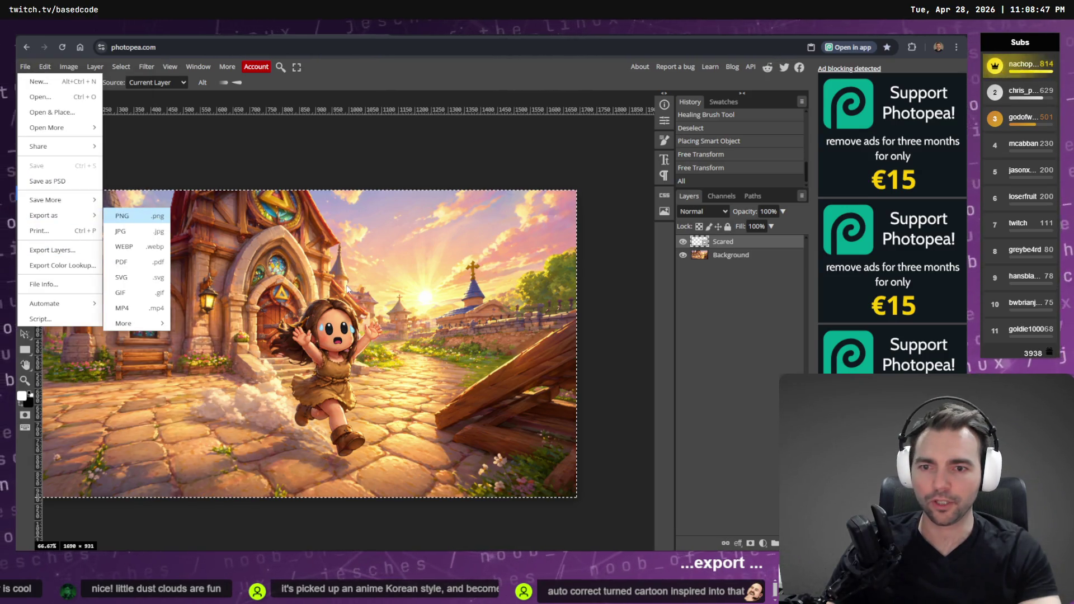
click(122, 215)
click(391, 276)
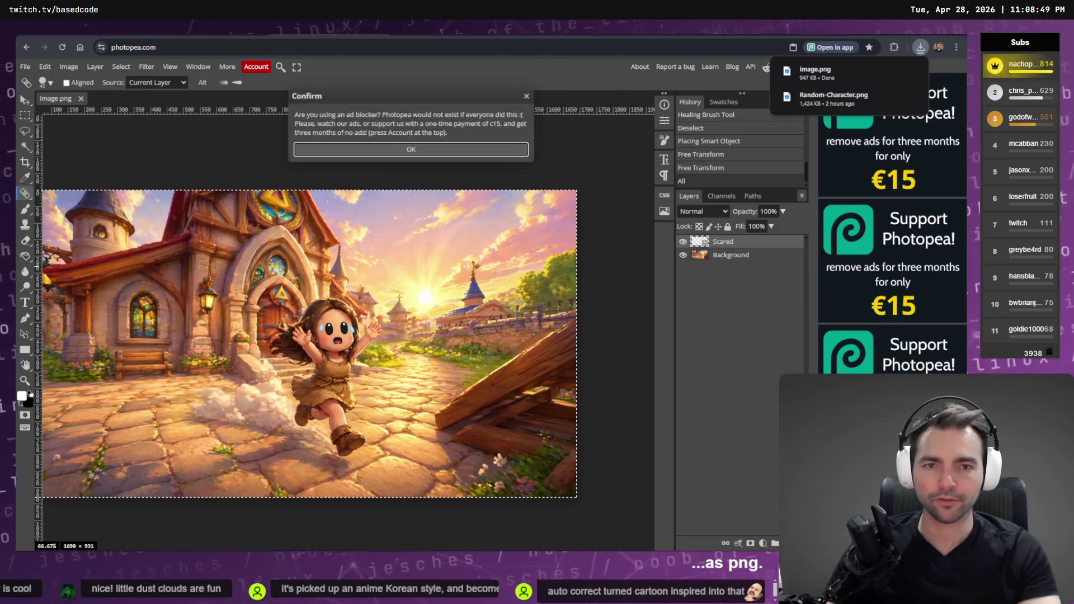
mouse_move(689, 316)
mouse_down()
mouse_move(466, 374)
mouse_move(459, 387)
mouse_move(629, 180)
mouse_move(647, 243)
mouse_move(770, 269)
mouse_move(789, 192)
mouse_up()
click(777, 185)
Step: Move the new running-girl image up into the storyboard row above its caption box
scroll(806, 168, up, 5)
scroll(812, 160, up, 2)
scroll(796, 246, down, 4)
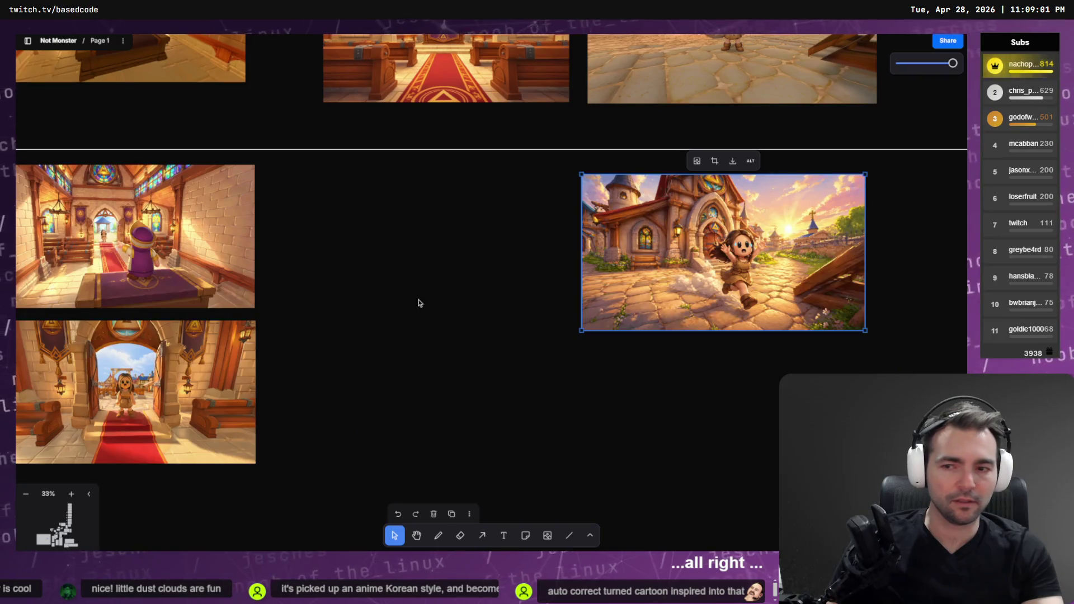
scroll(423, 297, left, 2)
scroll(395, 311, right, 5)
scroll(556, 320, up, 4)
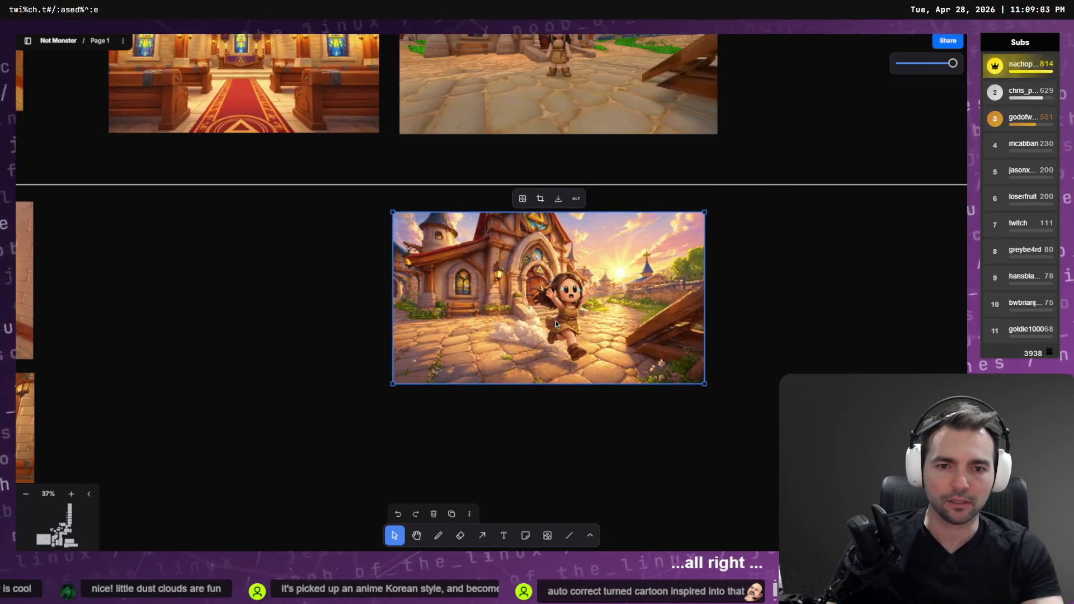
scroll(581, 287, up, 3)
scroll(580, 385, down, 4)
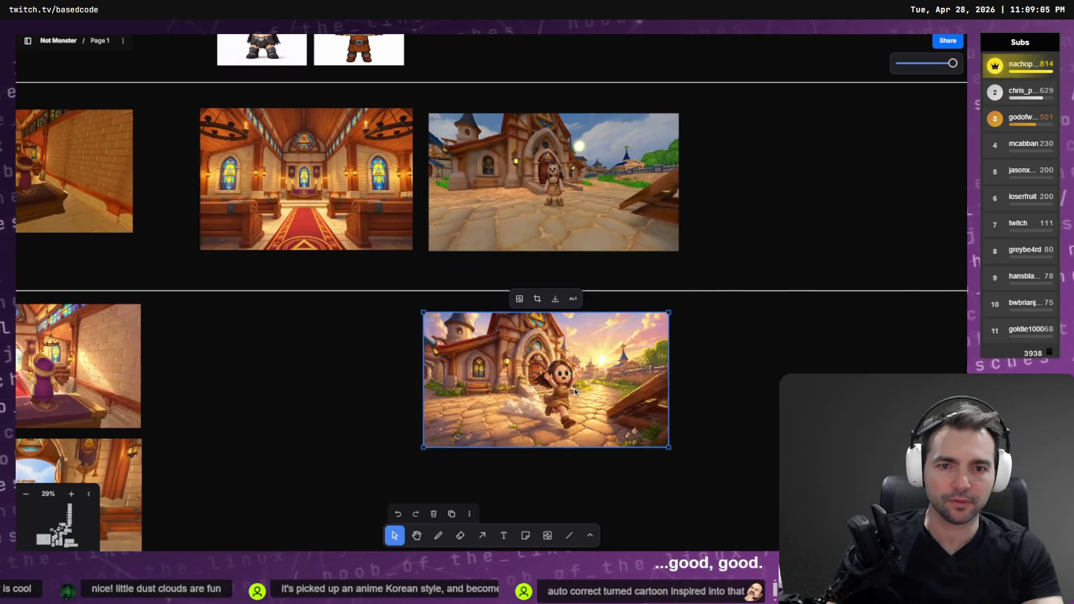
click(580, 385)
scroll(580, 384, down, 5)
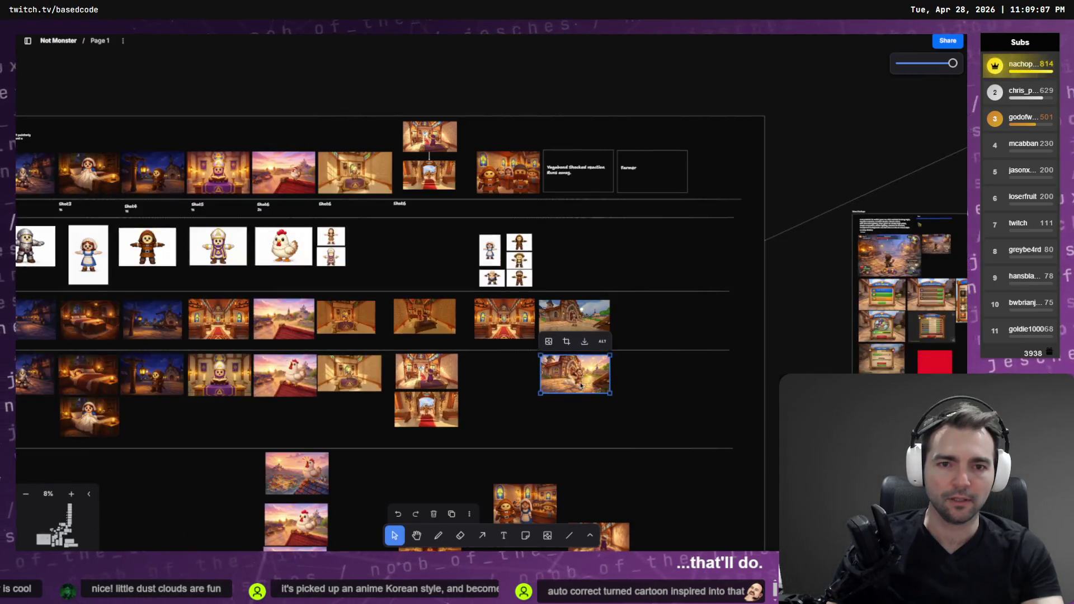
drag(578, 364, 577, 184)
mouse_move(582, 179)
mouse_down()
mouse_move(582, 196)
mouse_move(582, 141)
mouse_up()
Step: Delete the 'Vagabond Shocked reaction' note and enlarge the village image beside the chapel image
scroll(584, 184, up, 2)
scroll(588, 186, up, 3)
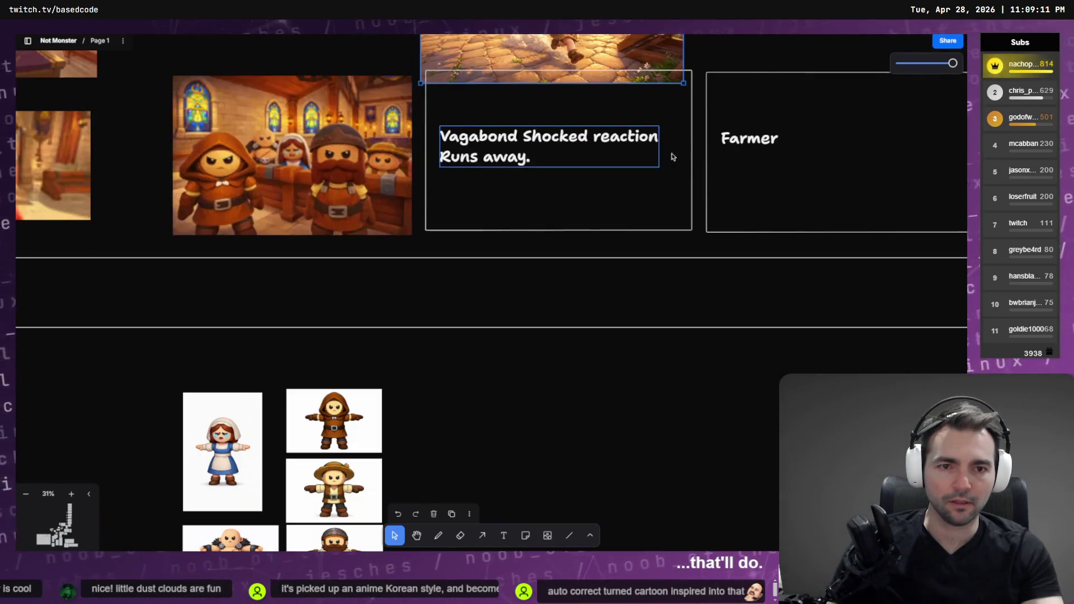
click(531, 175)
key(Delete)
scroll(605, 176, up, 5)
drag(500, 250, 500, 383)
mouse_move(680, 467)
mouse_down()
mouse_move(691, 472)
mouse_move(674, 469)
mouse_up()
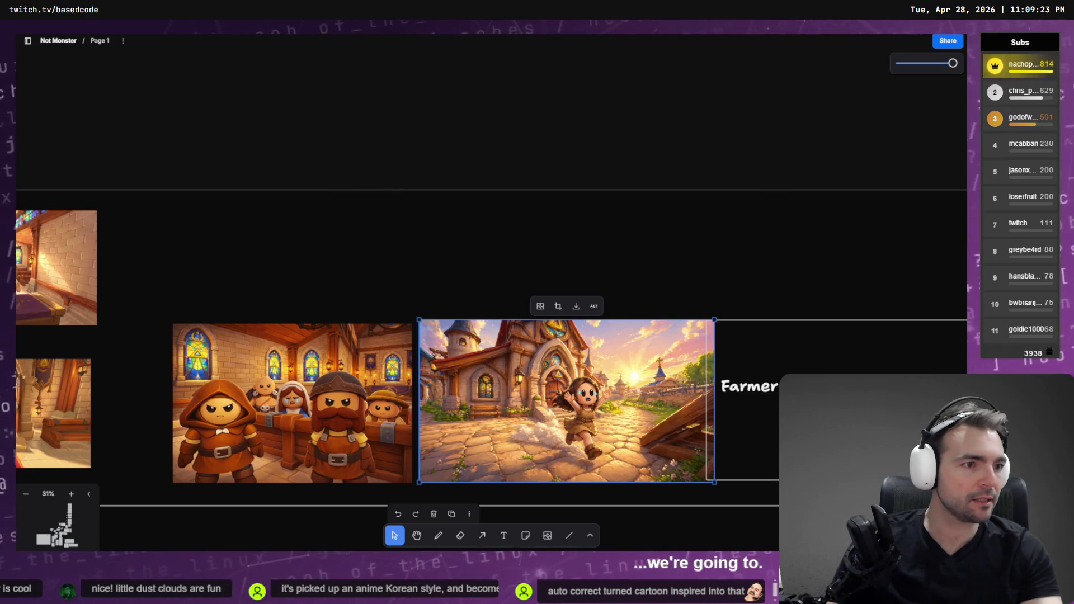
key(alt+Tab)
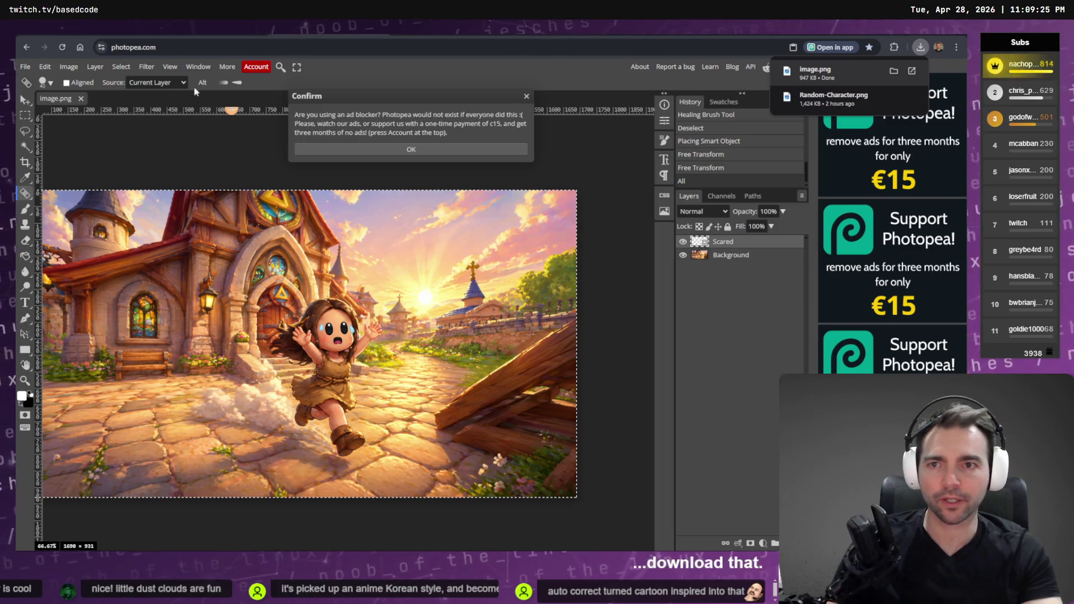
Step: Attach image.png and ask ChatGPT 'the door of the church needs to be' open
key(alt+Left)
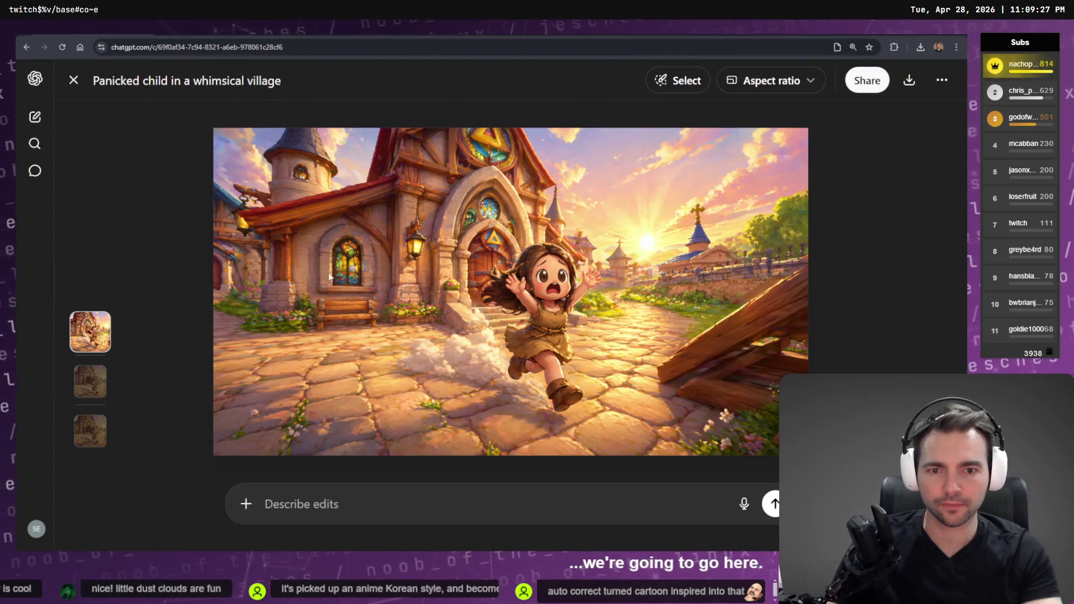
click(245, 503)
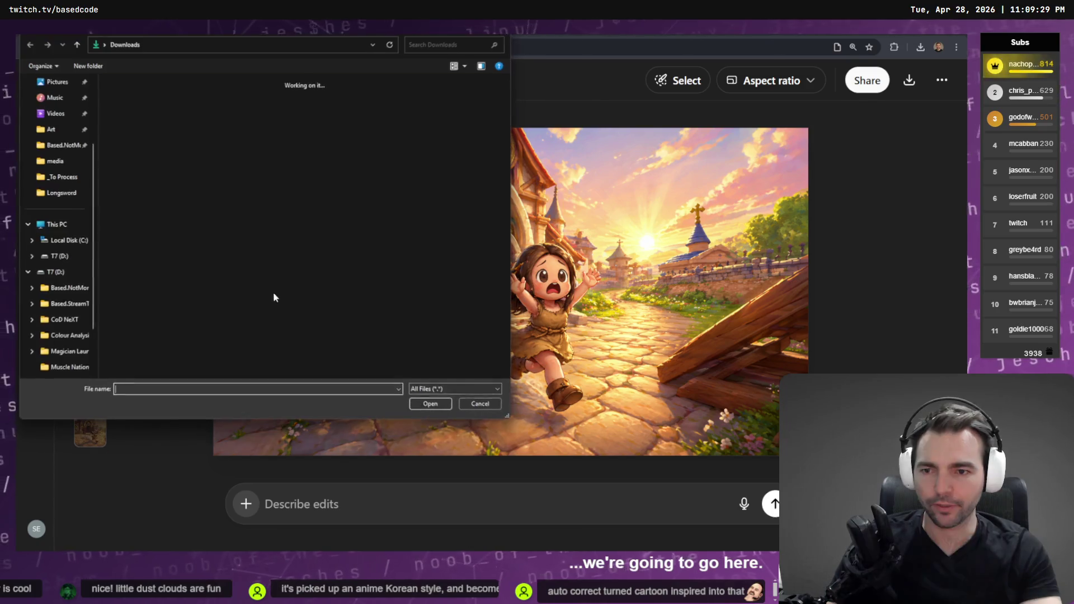
double_click(168, 106)
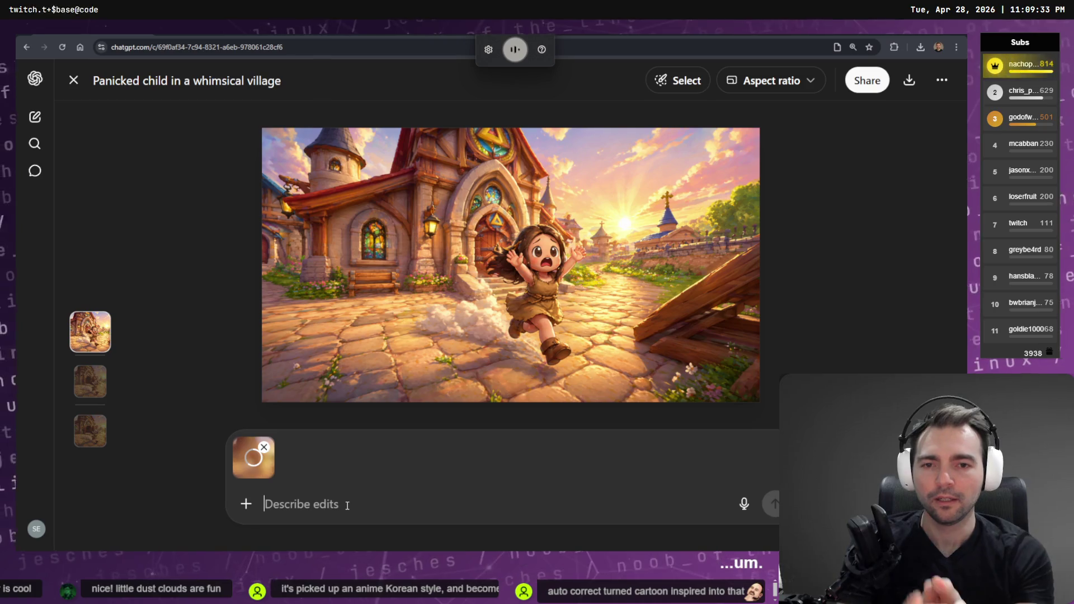
text(the door of the church needs to be open)
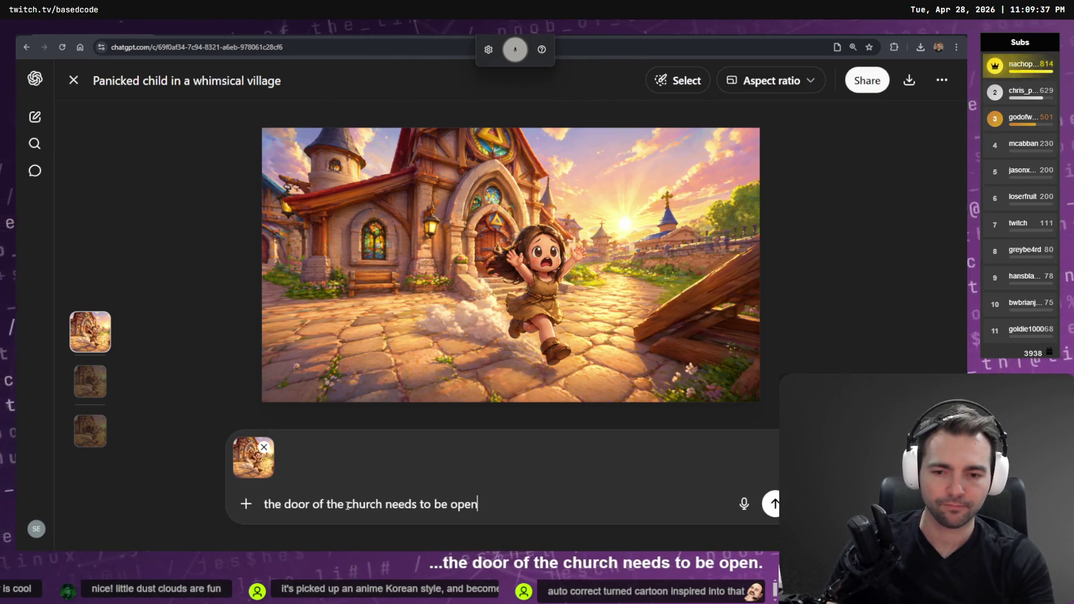
key(Return)
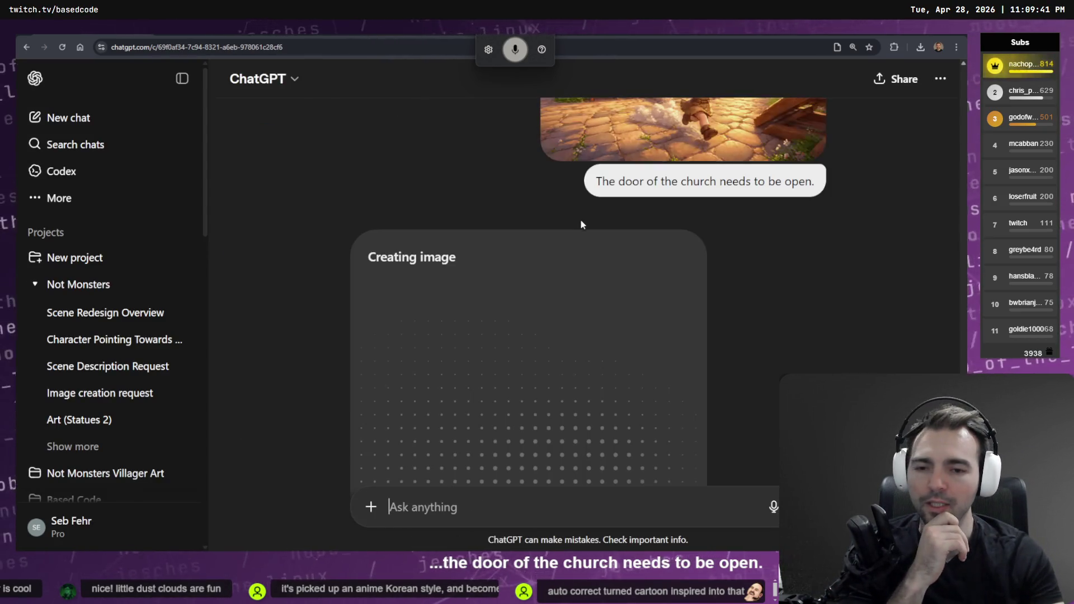
scroll(622, 278, up, 3)
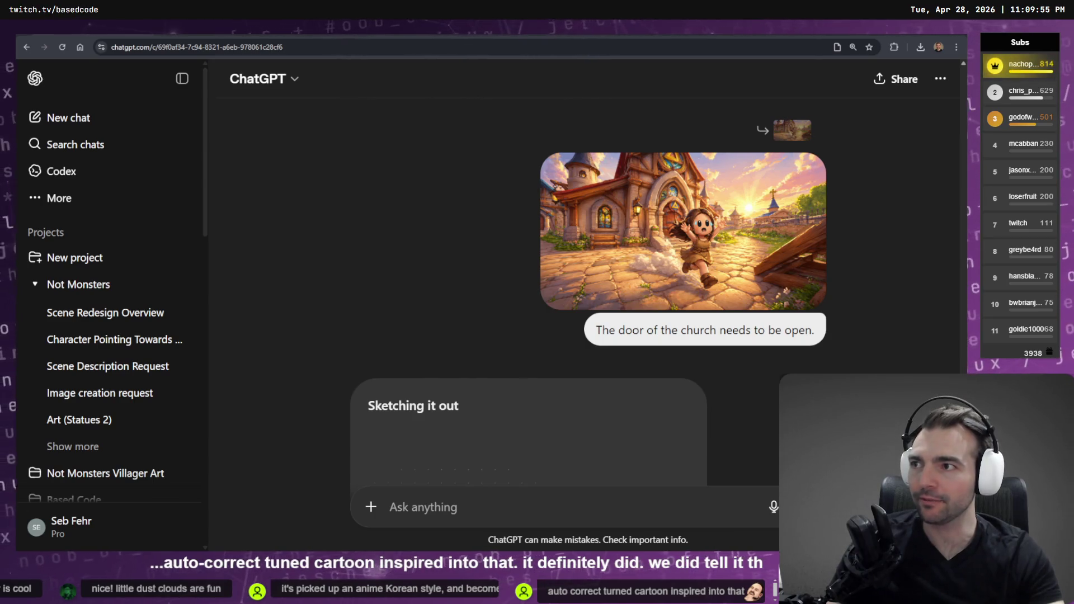
scroll(490, 394, down, 5)
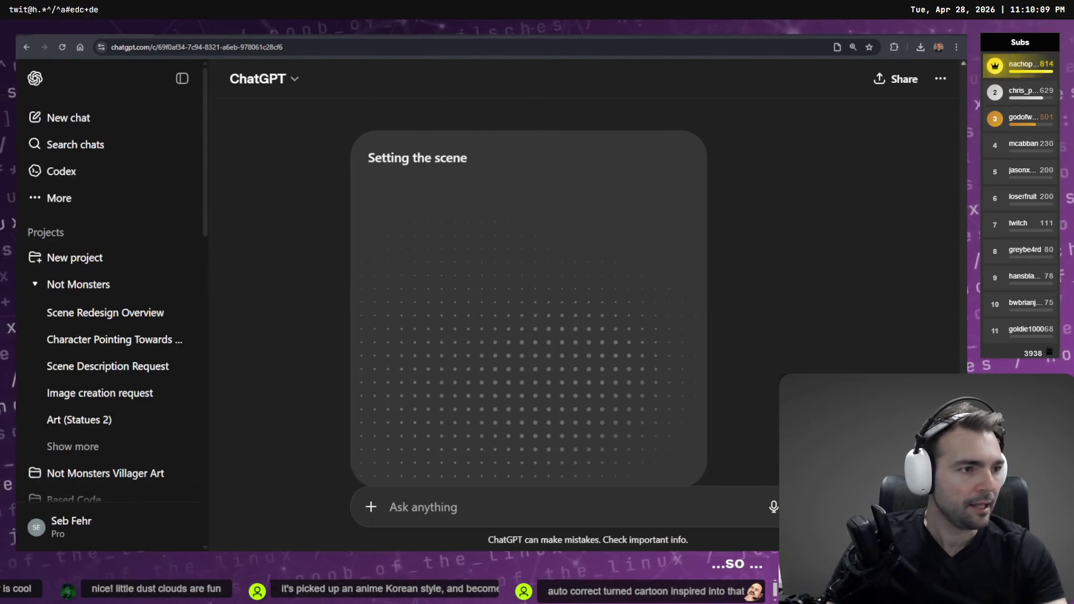
key(alt+Tab)
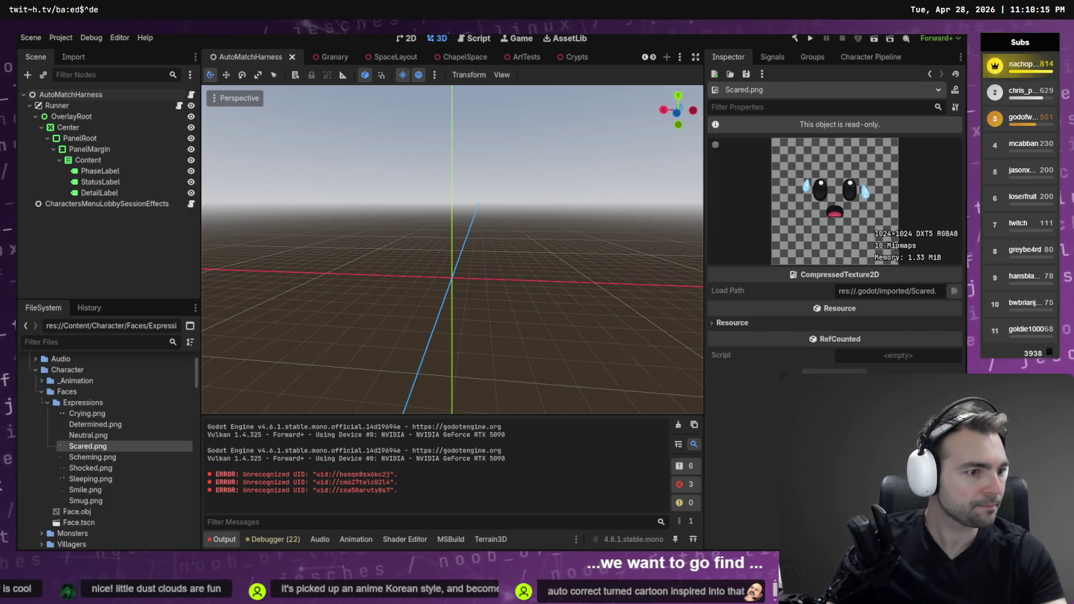
Step: Review the AvatarHandReachPresentationController.cs and CharacterHandIkRig.cs diffs among Fork's unstaged changes
key(alt+Tab)
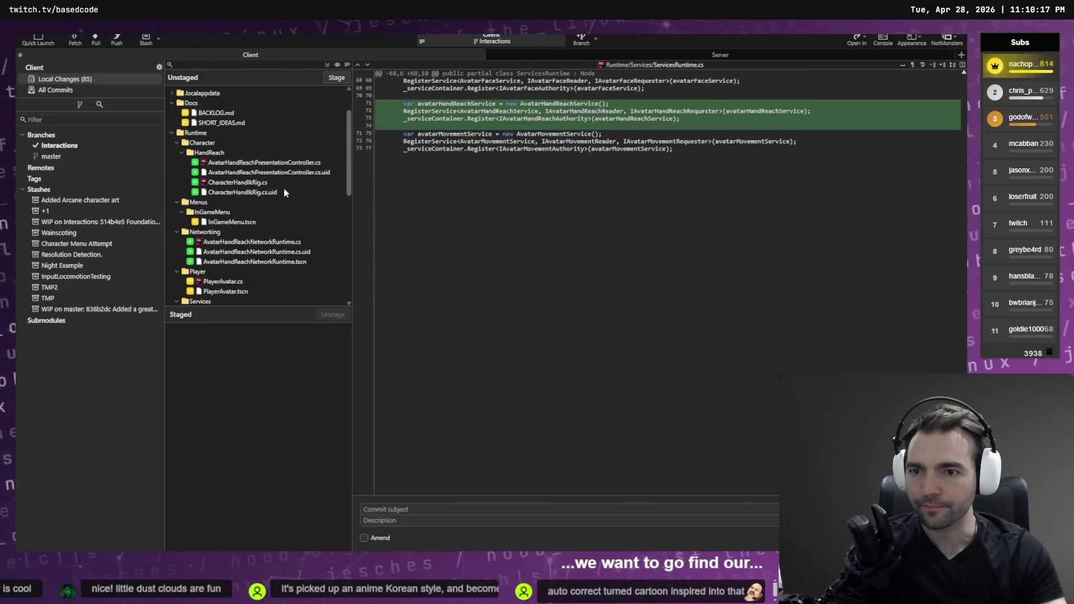
click(236, 163)
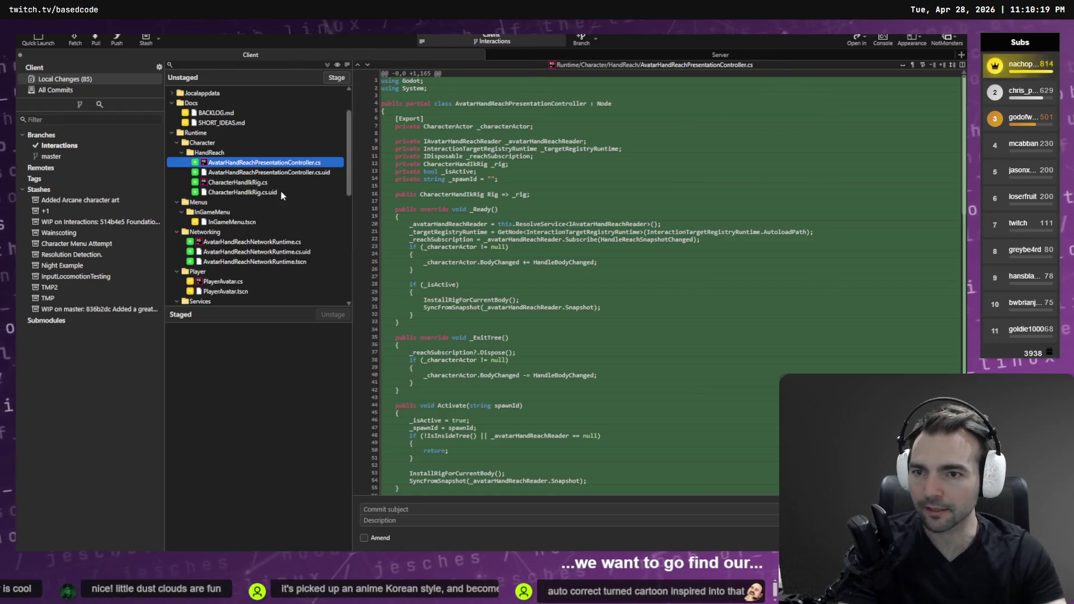
click(219, 185)
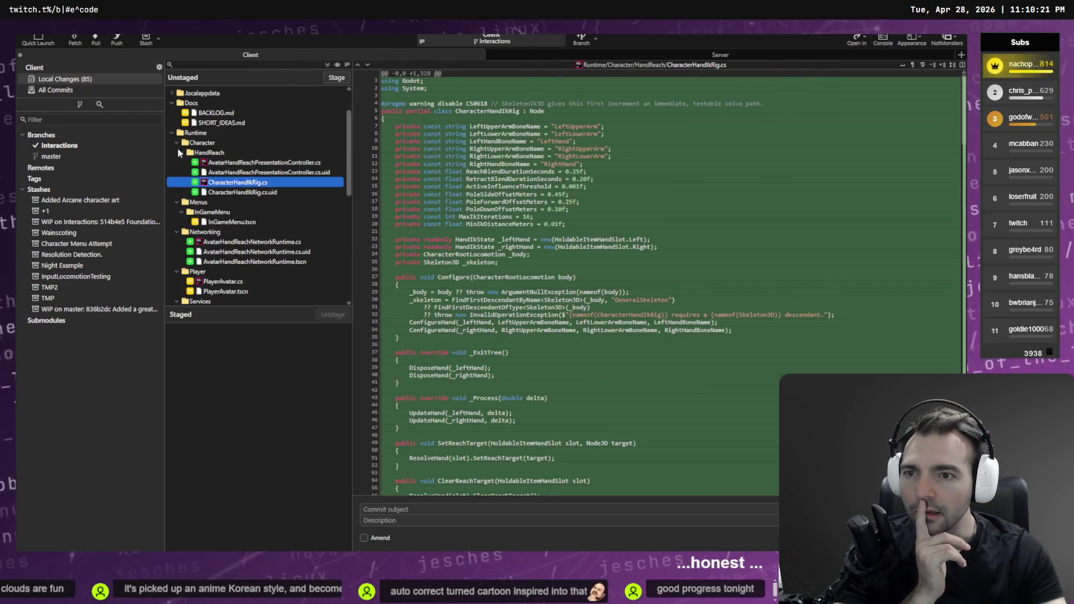
scroll(222, 197, up, 3)
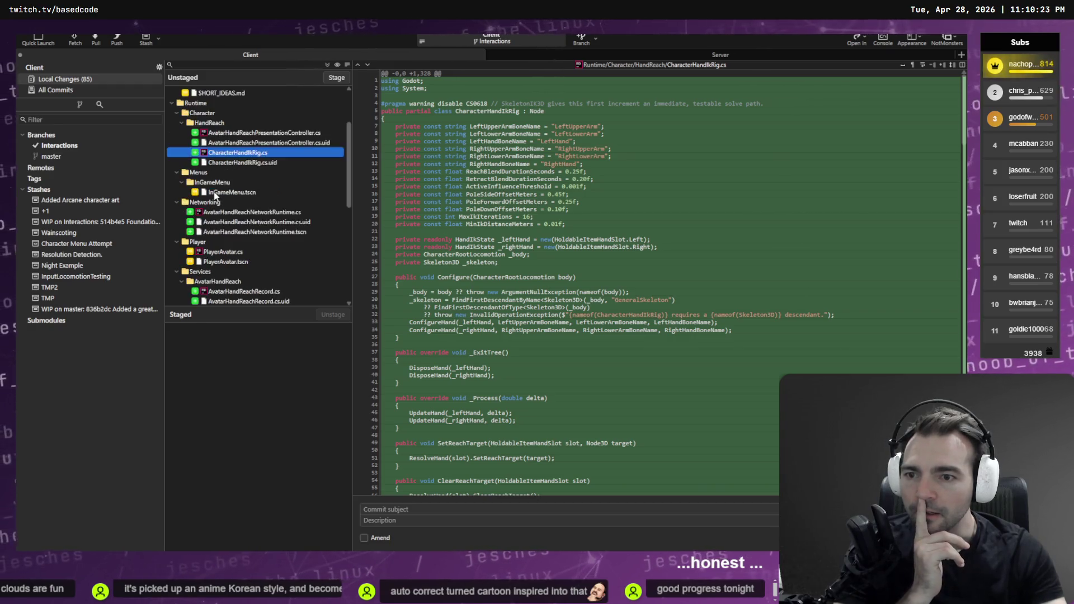
scroll(202, 175, down, 10)
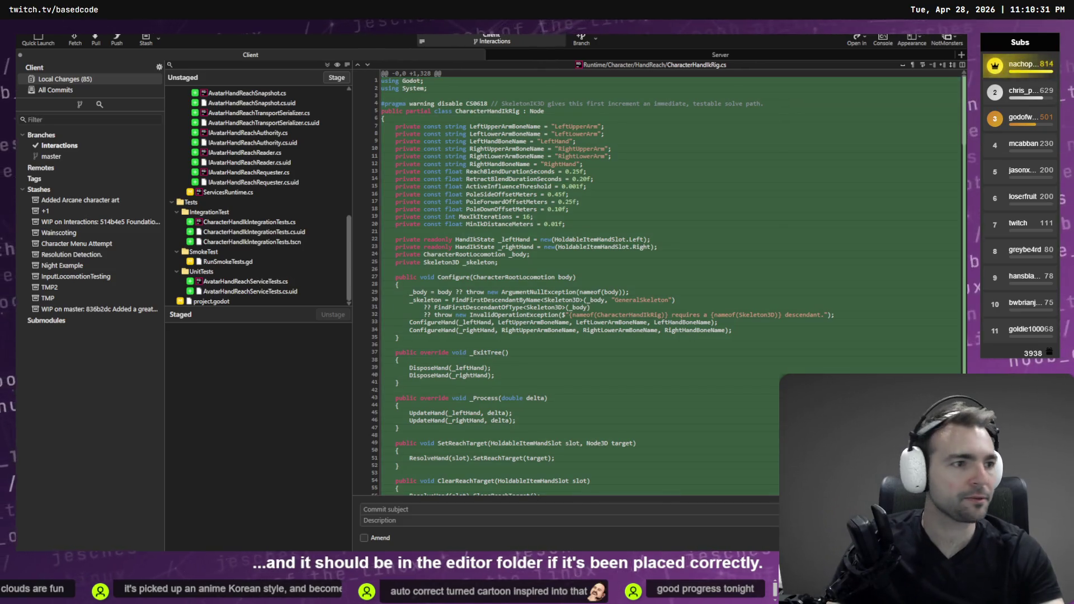
key(alt+Tab)
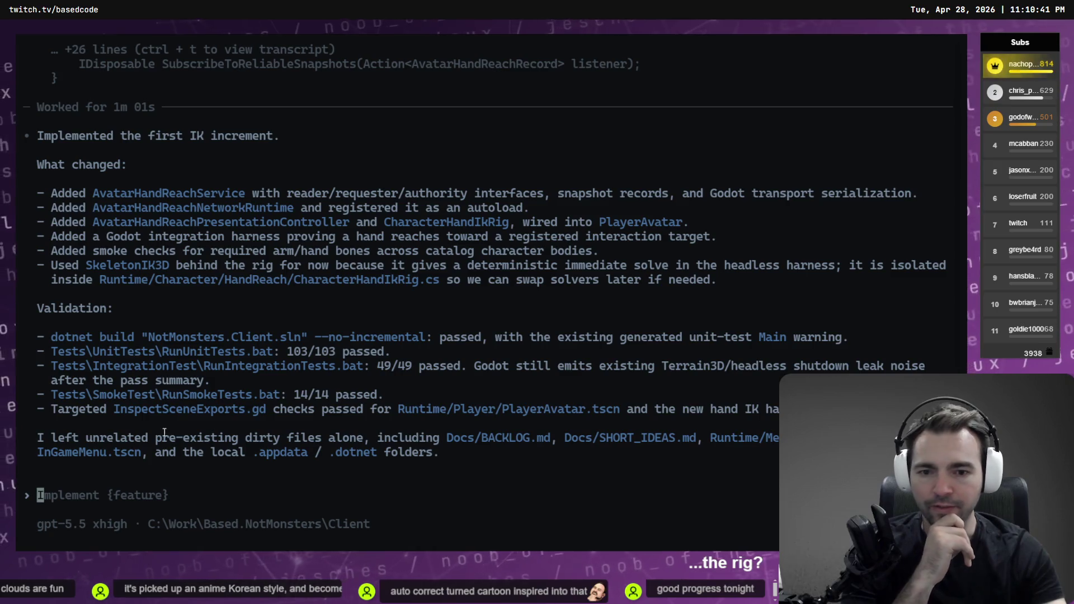
Step: Ask Codex to 'Create a harness in the editor folder that we can use to test'
scroll(237, 457, up, 1)
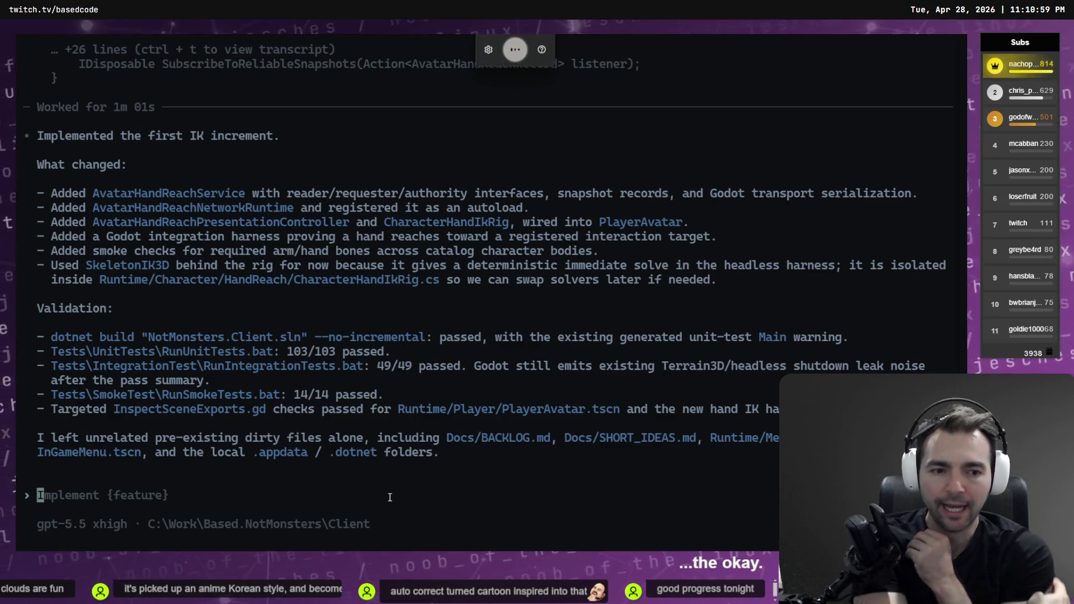
text(create a harness)
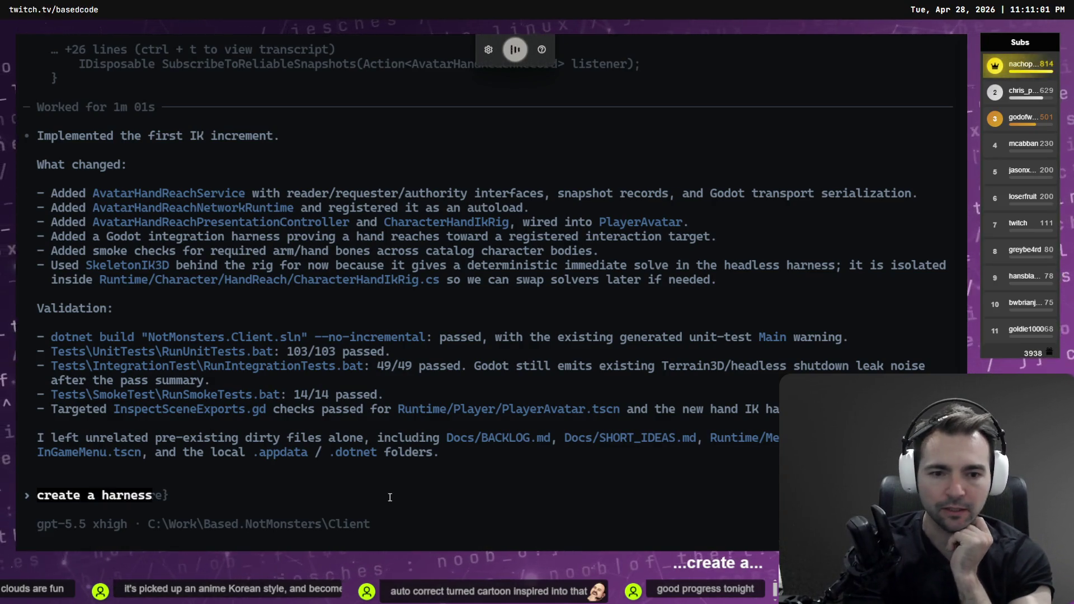
text( in the editor folder that we can use to test.)
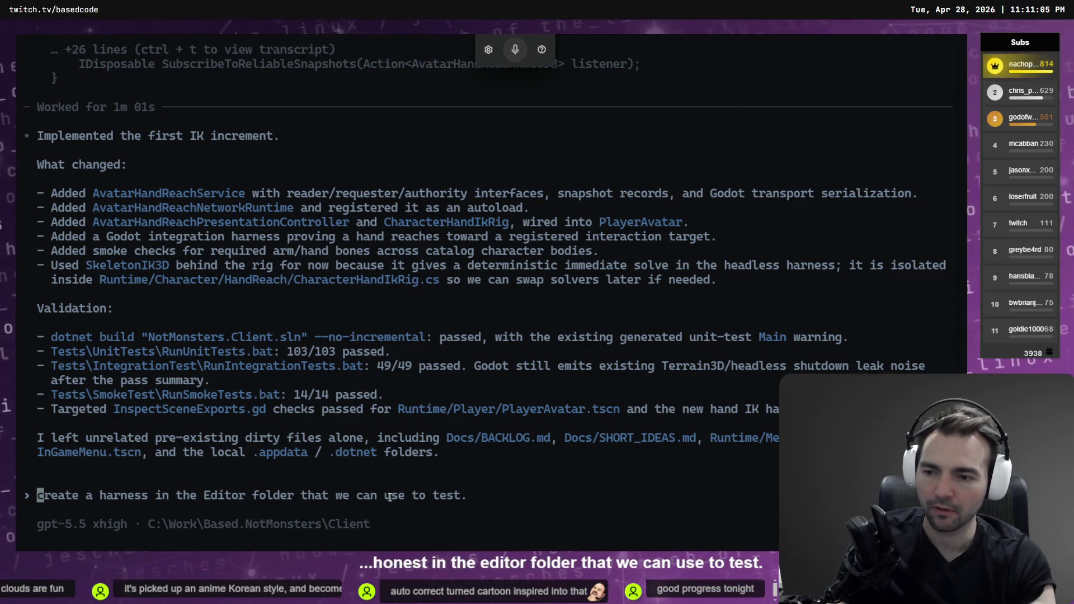
key(Delete)
text(C)
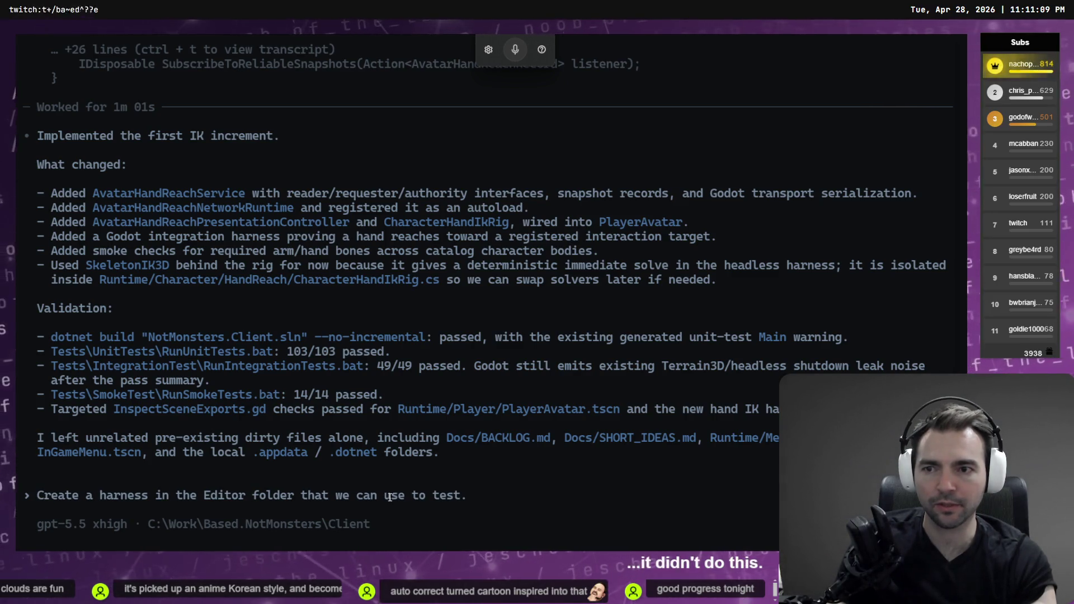
key(Return)
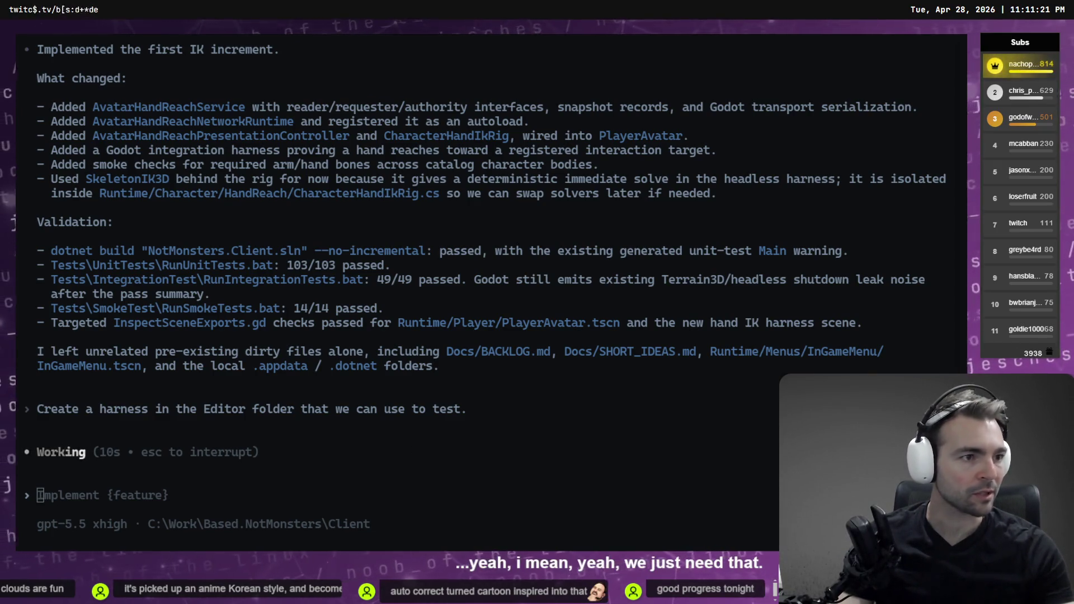
Step: Inspect the new AvatarHandReachServiceTests.cs and its .uid file diffs in Fork
key(alt+Tab)
click(246, 280)
click(246, 291)
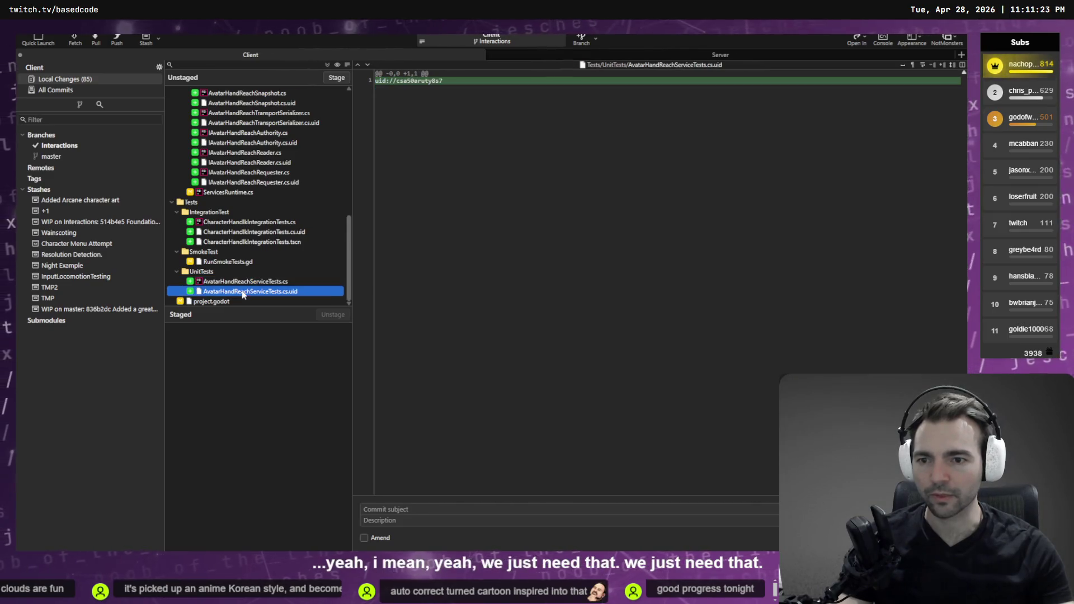
Step: Stage the Runtime folder and project.godot in Fork, leaving SHORT_IDEAS.md and the other docs unstaged
scroll(249, 221, up, 10)
scroll(220, 183, up, 1)
click(221, 182)
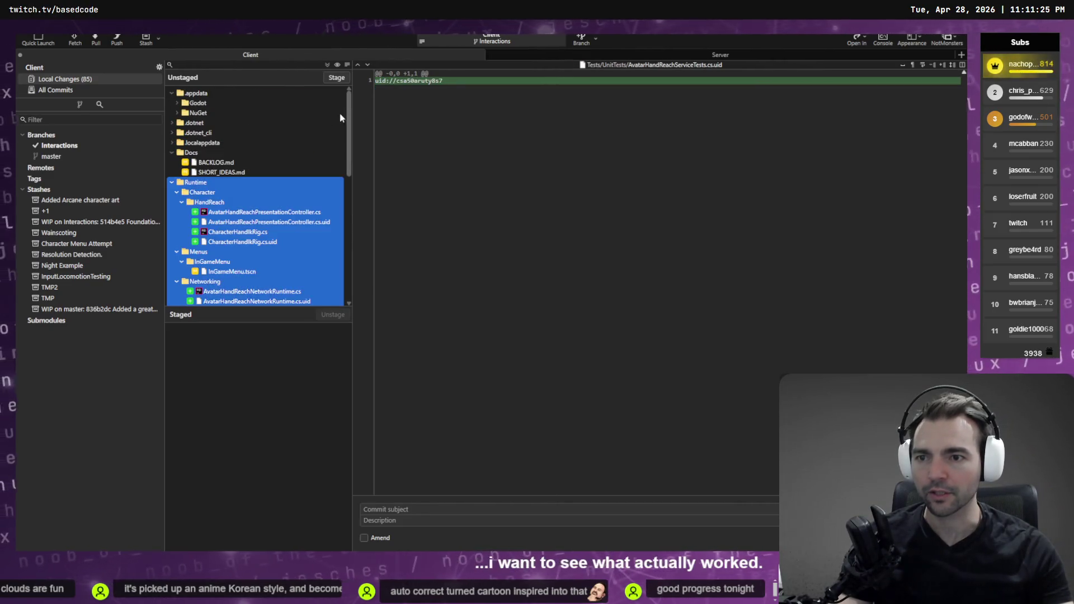
click(343, 79)
click(223, 182)
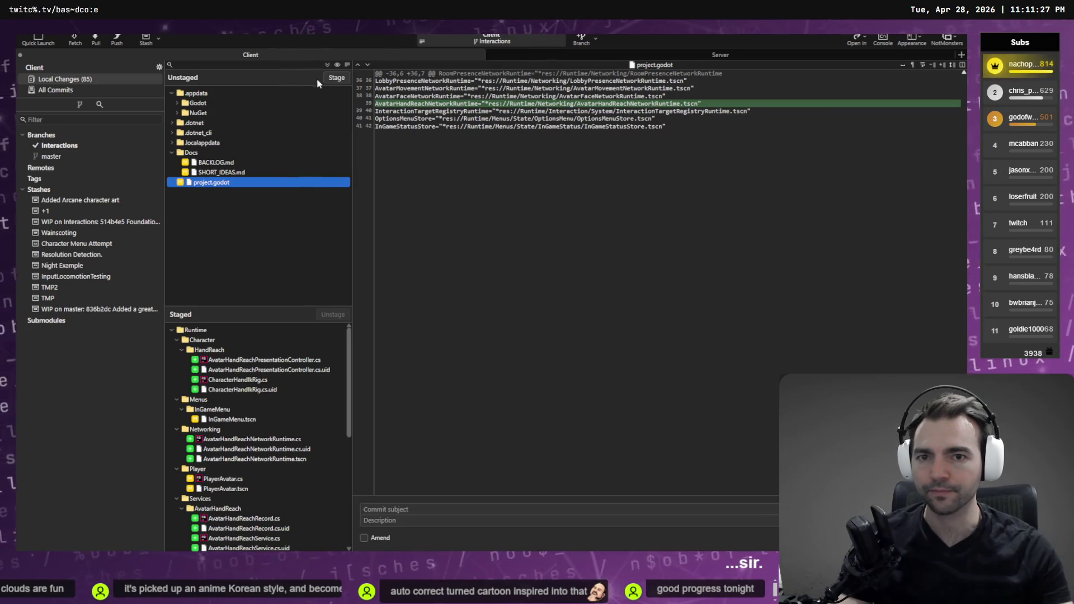
click(336, 77)
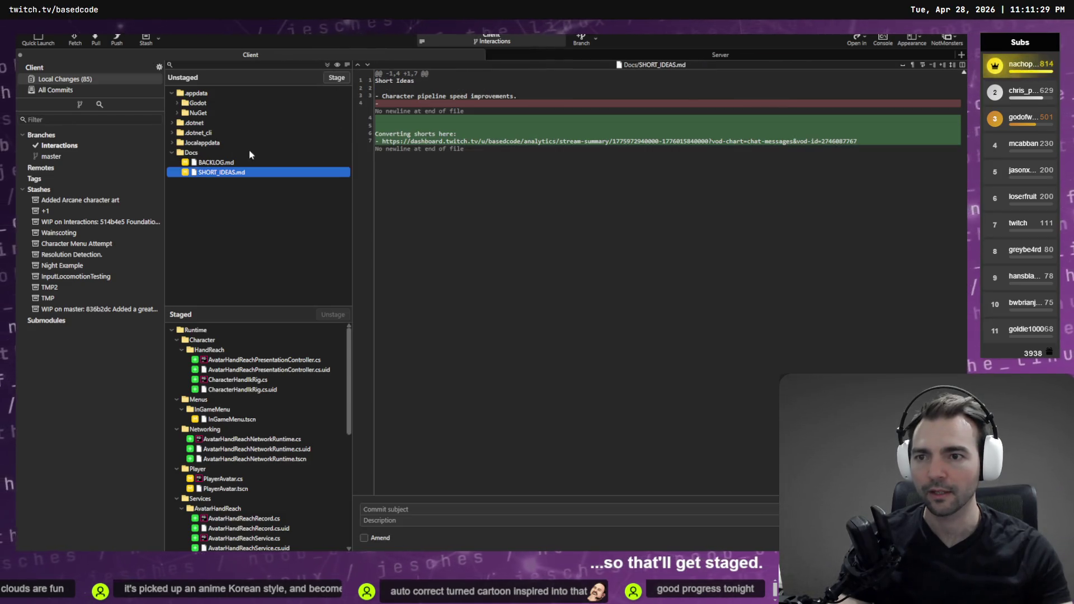
click(202, 143)
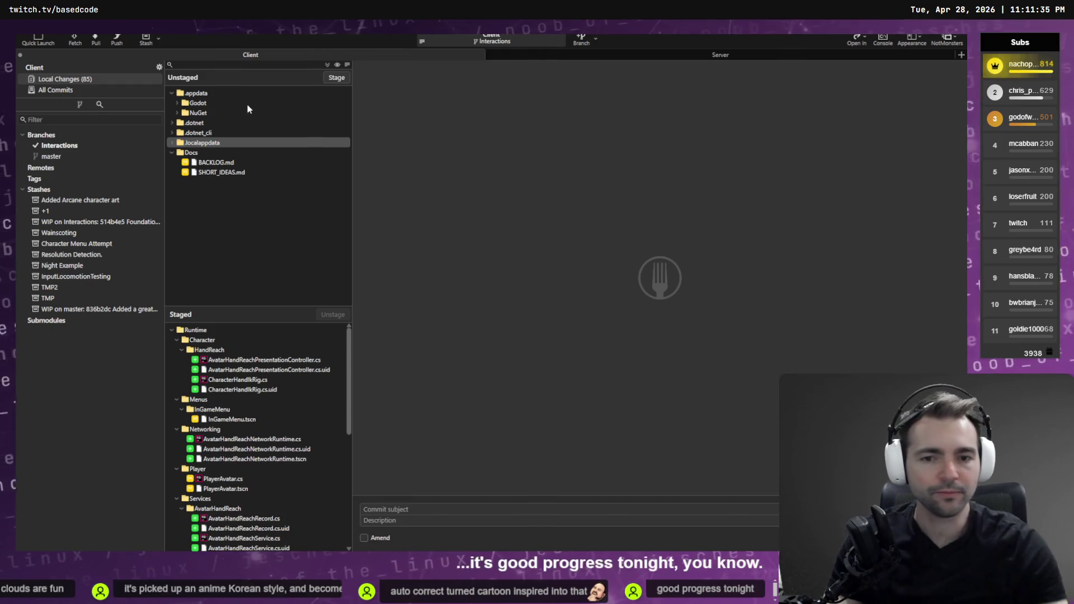
key(alt+Tab)
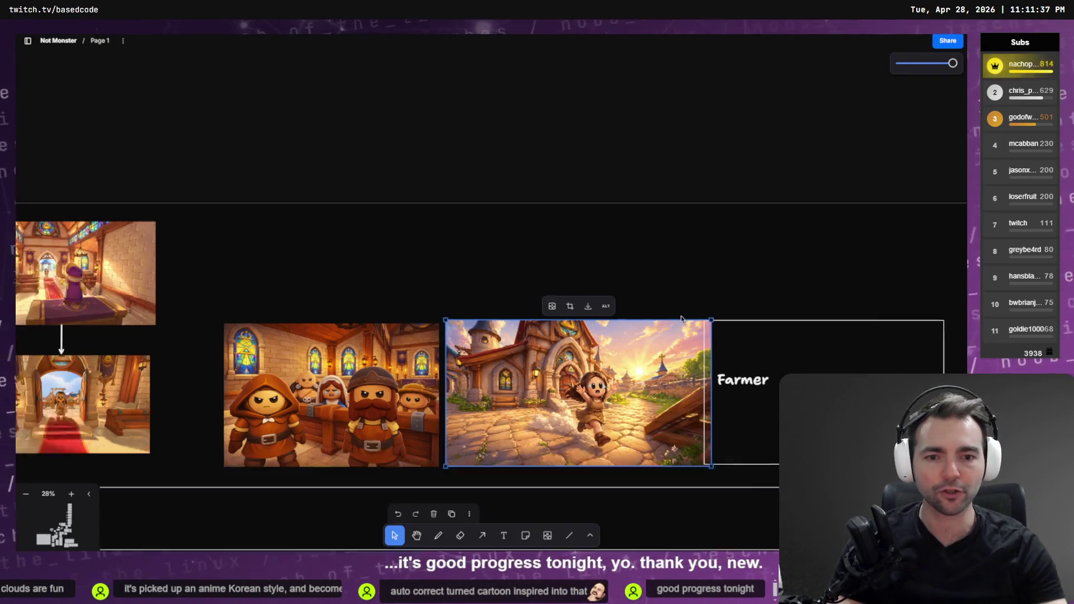
Step: Select the Farmer box with its label and shift it about 44 px to the right
click(648, 183)
scroll(665, 274, down, 2)
scroll(666, 274, right, 4)
mouse_move(753, 196)
mouse_down()
mouse_move(609, 340)
mouse_move(571, 352)
mouse_up()
drag(599, 174, 491, 304)
drag(589, 304, 604, 302)
Step: Pan across the storyboard to review the neighbouring shots
scroll(536, 270, down, 5)
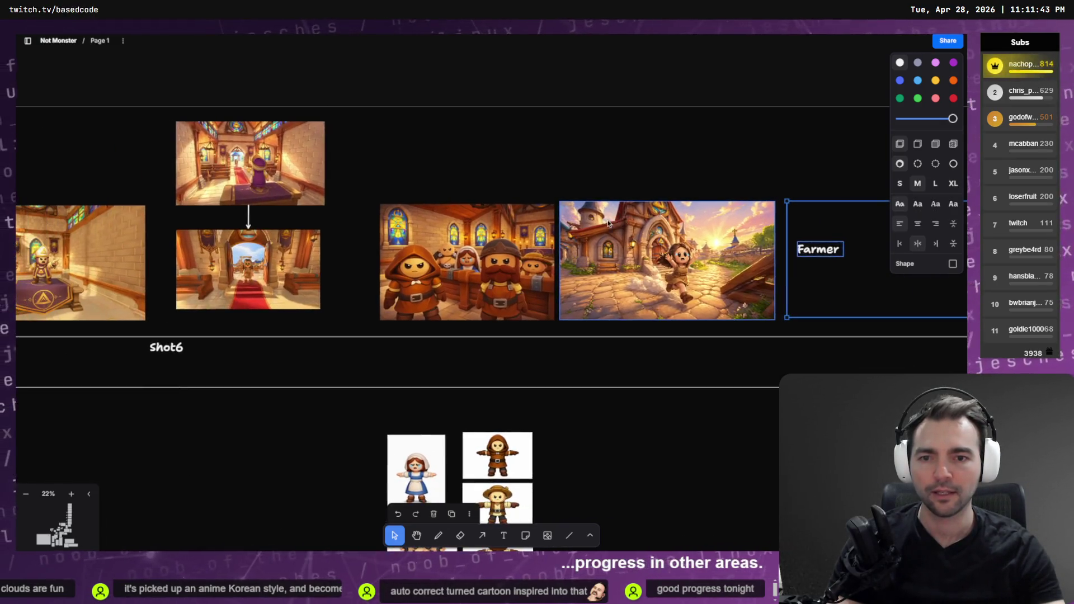
scroll(333, 251, up, 5)
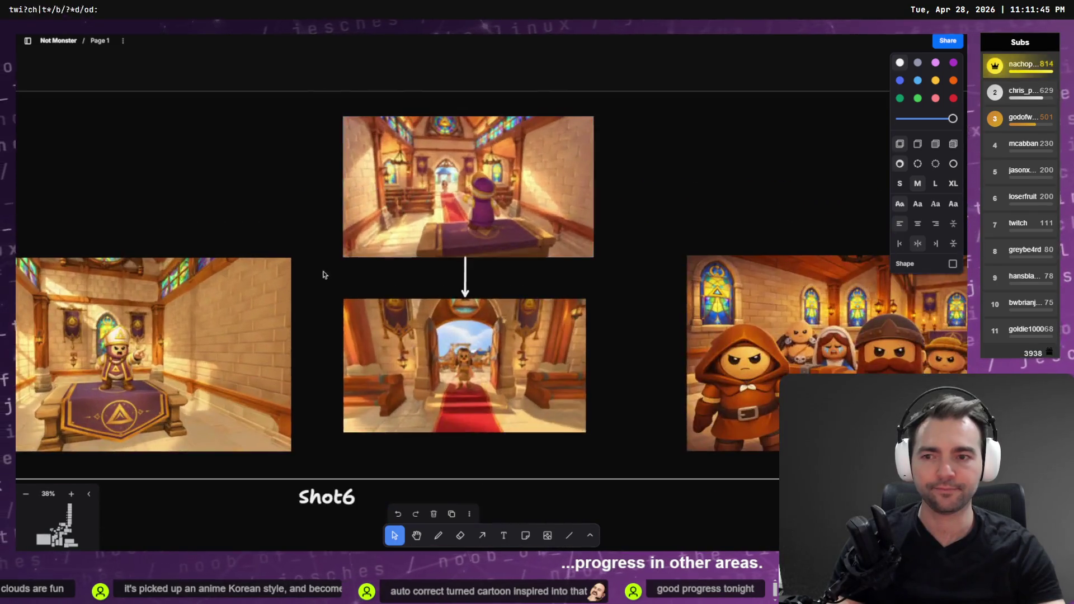
scroll(709, 235, down, 5)
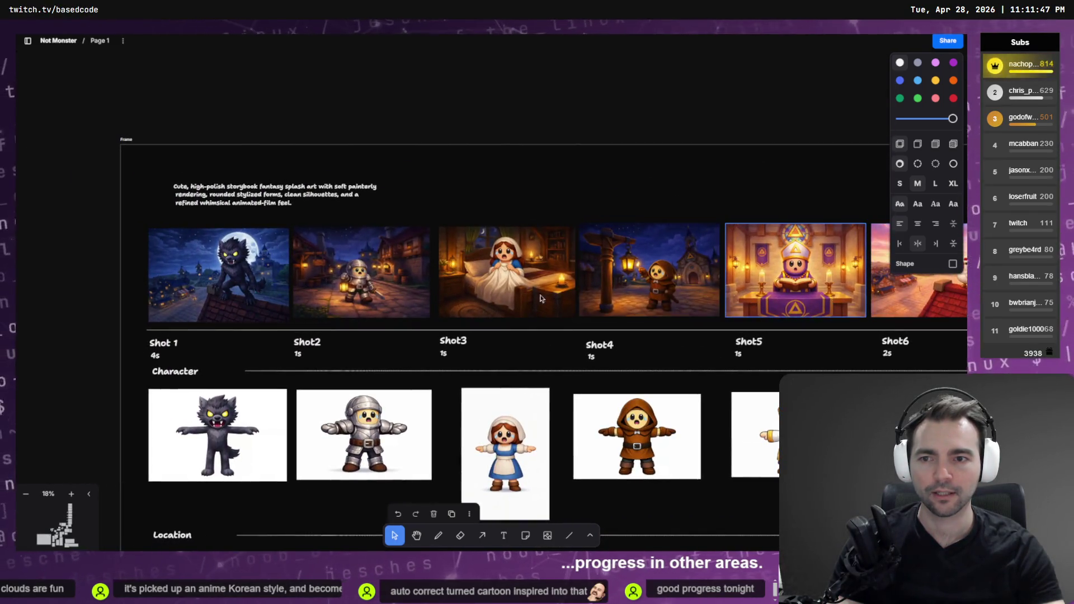
scroll(180, 285, up, 5)
scroll(180, 285, up, 5)
scroll(706, 318, right, 5)
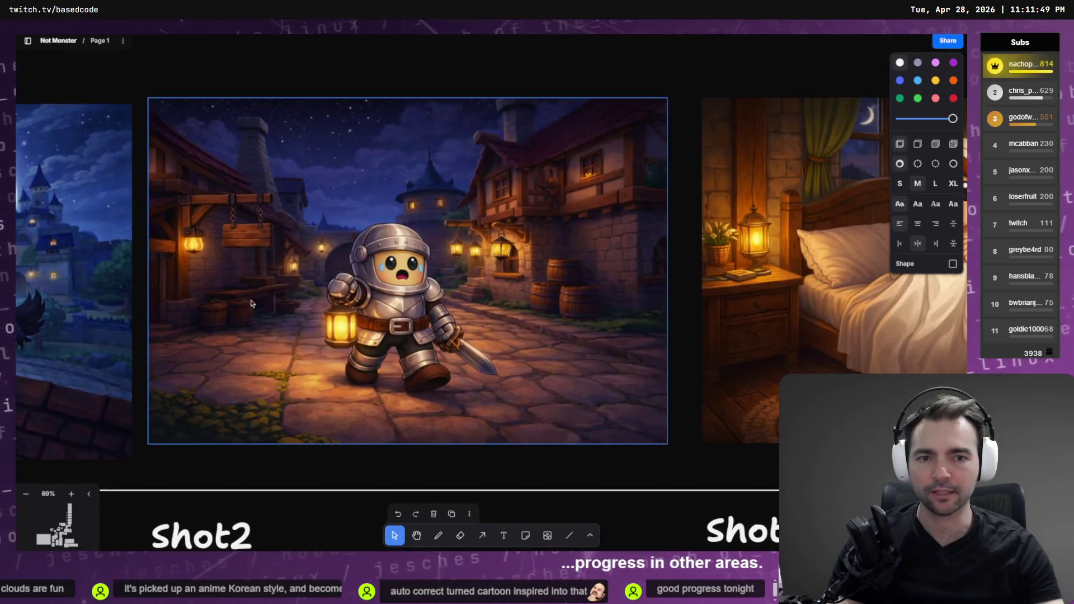
scroll(706, 319, right, 15)
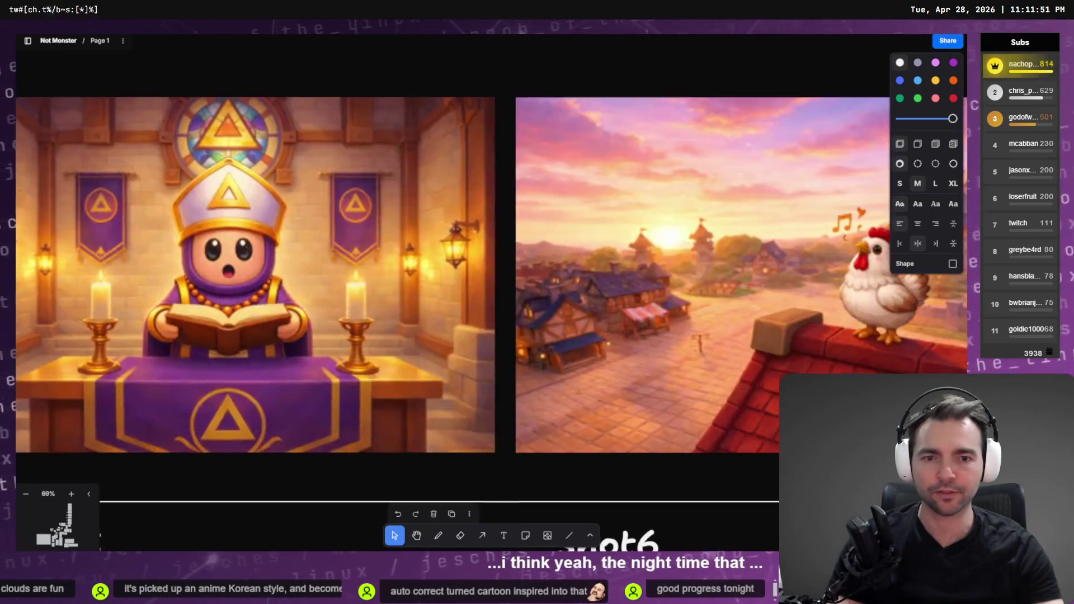
scroll(734, 303, right, 5)
scroll(258, 334, right, 5)
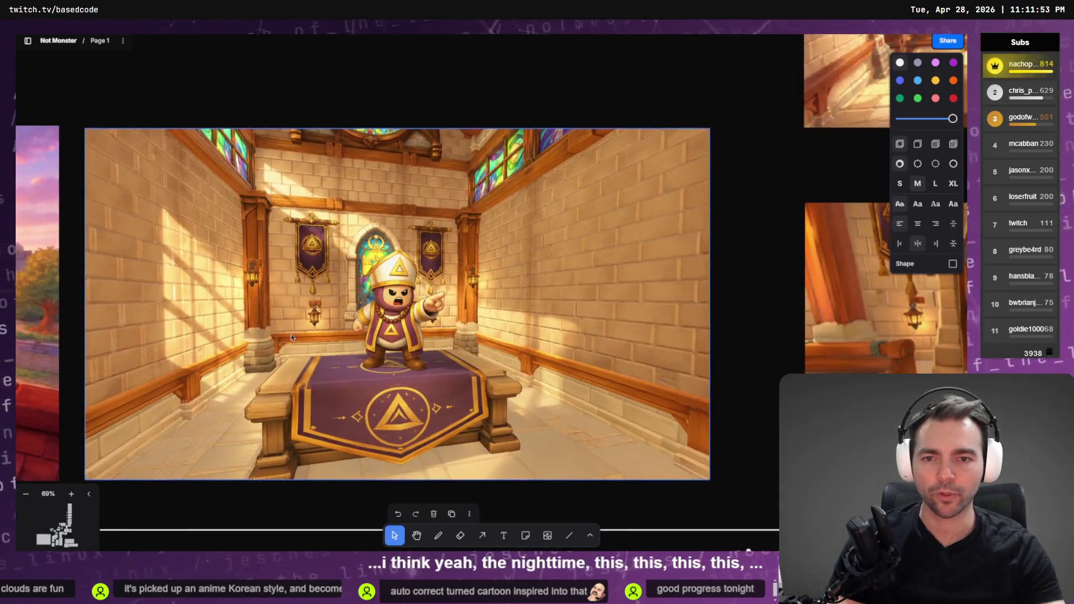
scroll(692, 333, right, 5)
scroll(120, 524, up, 3)
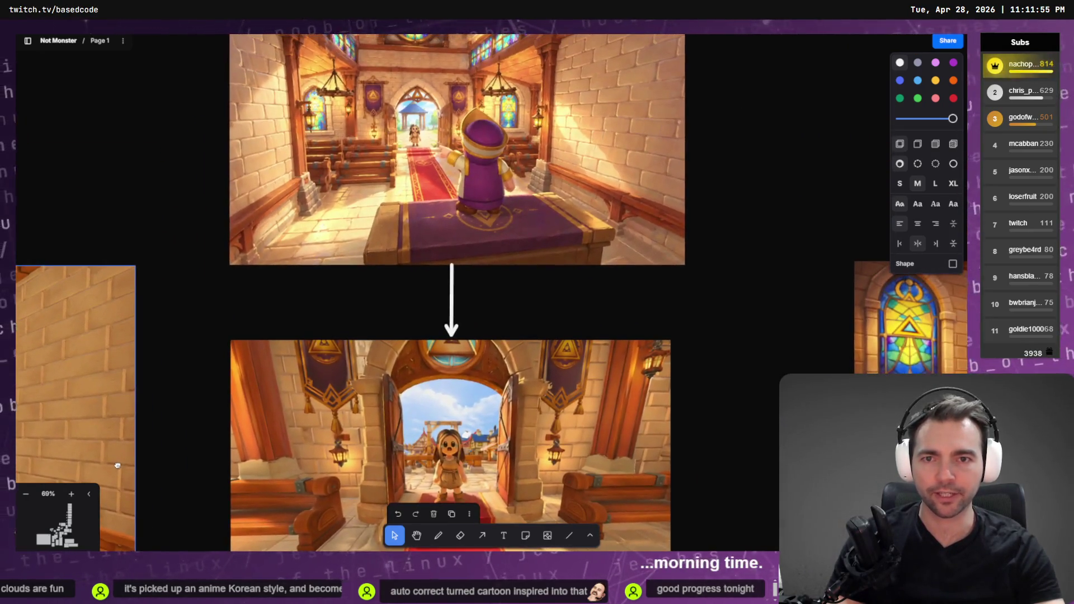
scroll(121, 524, down, 5)
scroll(121, 524, up, 3)
scroll(83, 540, right, 10)
scroll(83, 540, right, 5)
scroll(83, 540, down, 3)
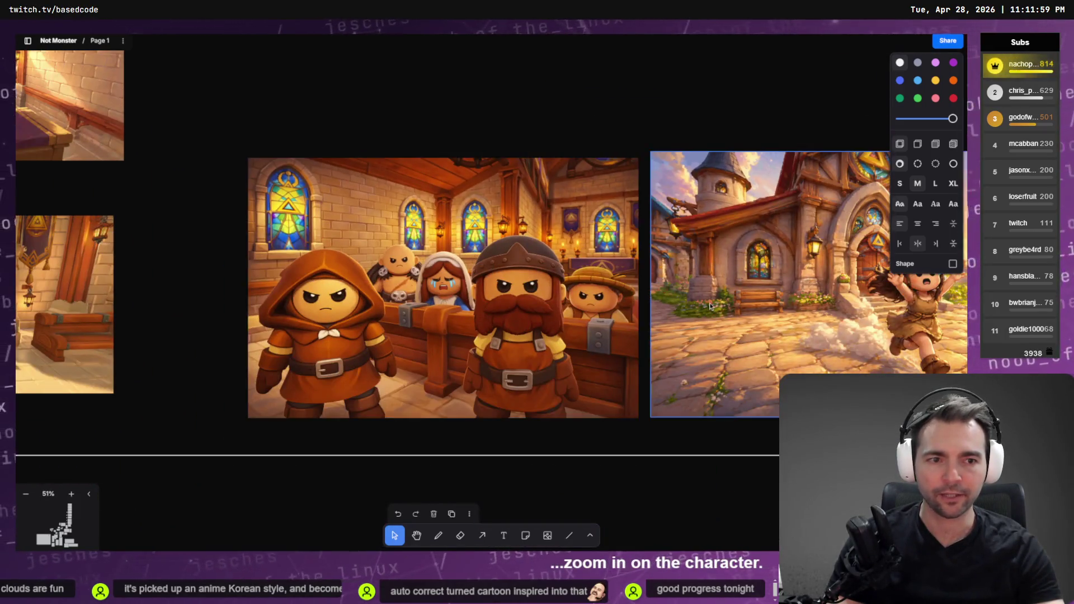
scroll(49, 336, right, 10)
scroll(50, 336, up, 1)
scroll(469, 207, left, 5)
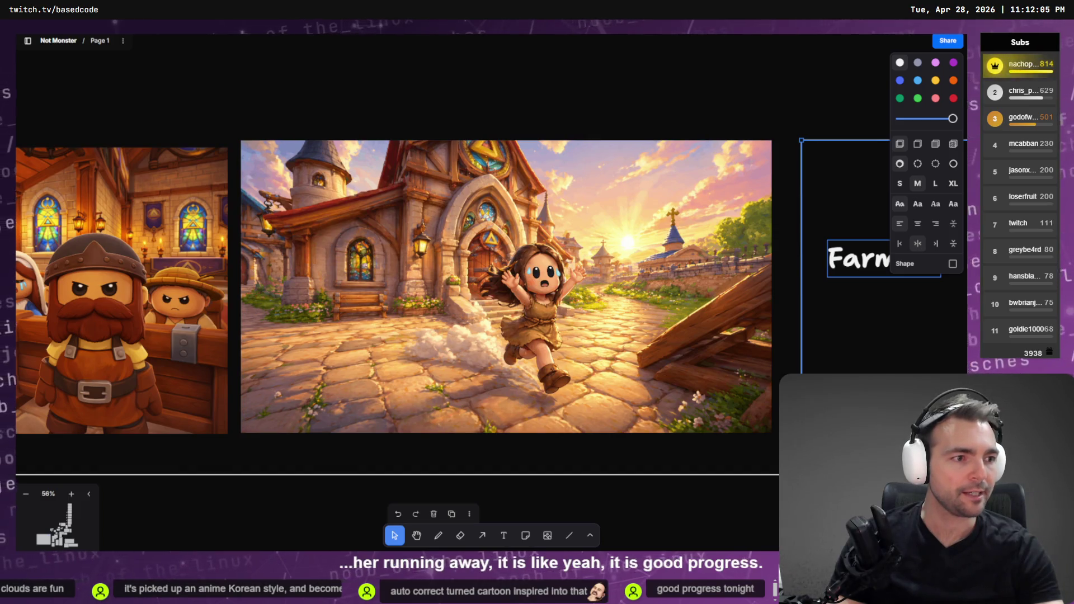
key(alt+Tab)
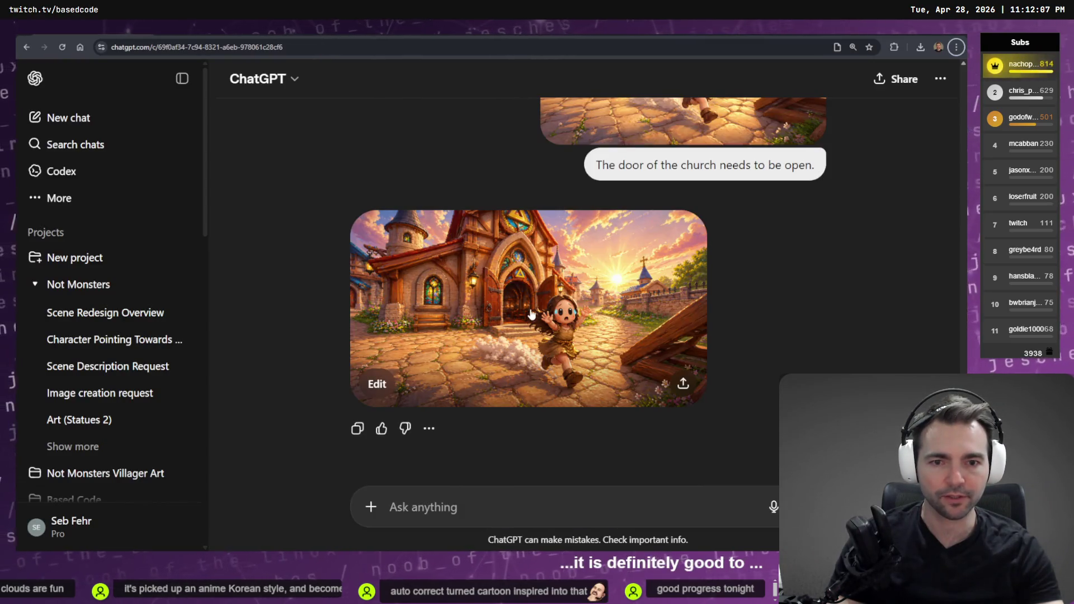
click(538, 315)
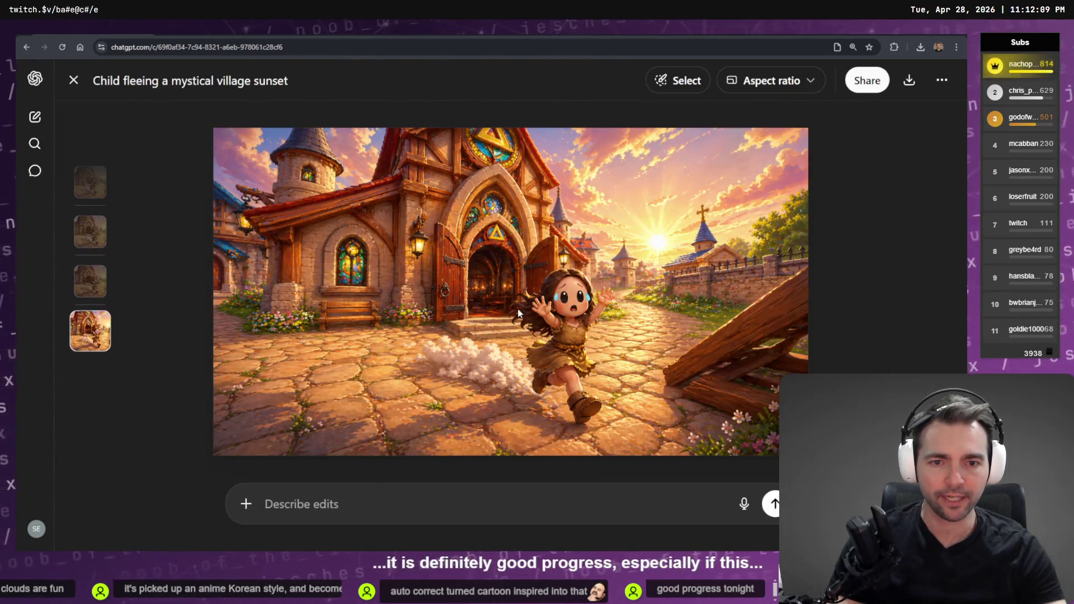
key(Left)
key(Right)
key(Left)
key(Right)
key(Left)
key(Right)
key(Left)
key(Right)
key(Left)
key(Right)
key(Left)
key(Right)
key(Left)
key(Right)
key(Left)
key(Right)
key(Left)
key(Right)
key(Left)
key(Left)
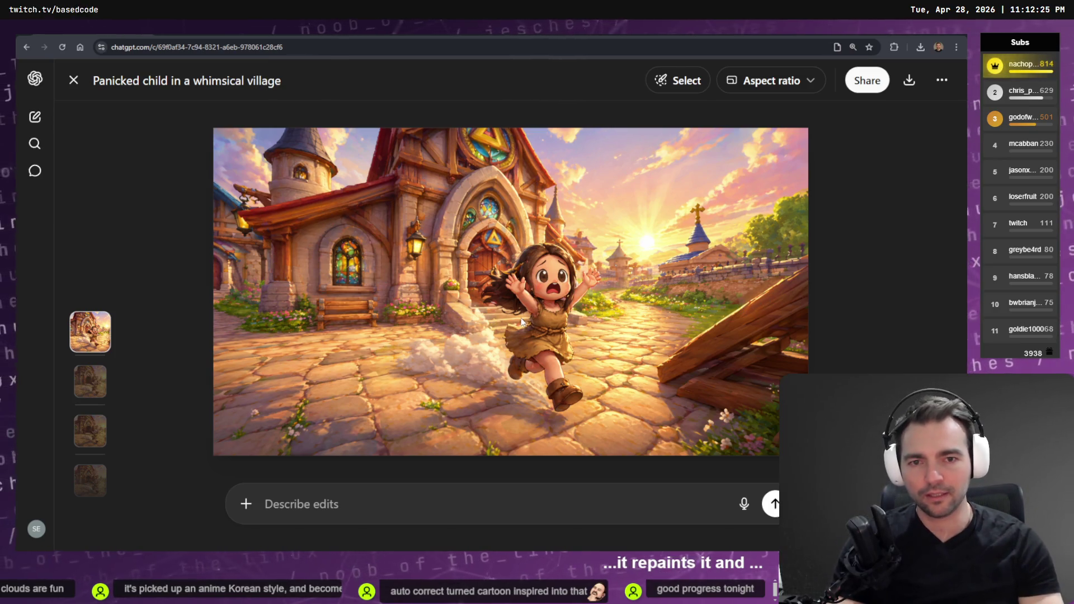
key(Right)
key(Right)
key(Left)
key(Left)
key(Left)
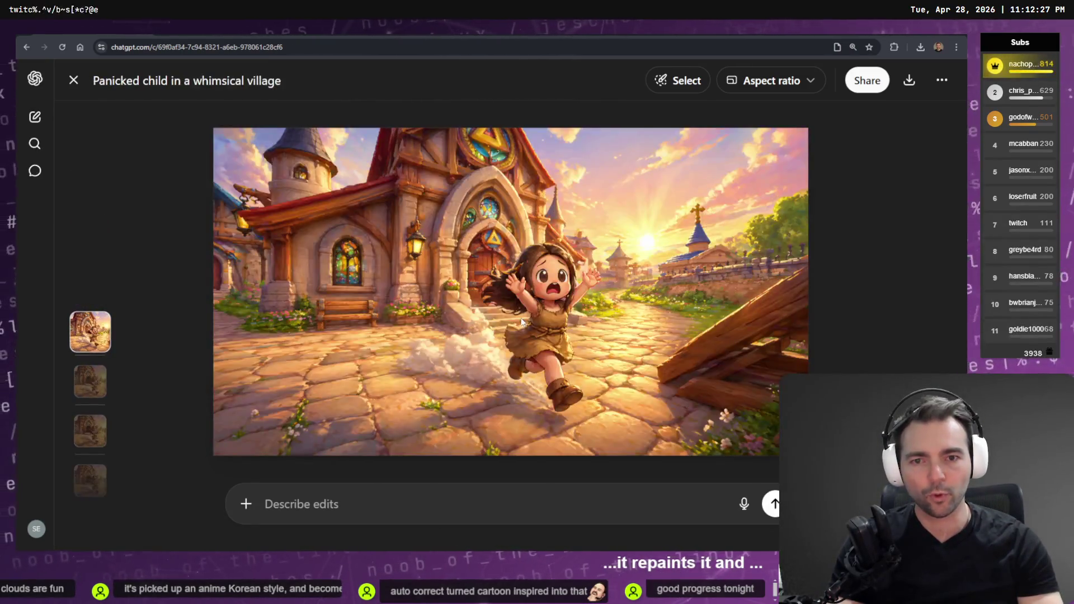
key(Right)
key(Right)
key(Right)
scroll(521, 322, down, 4)
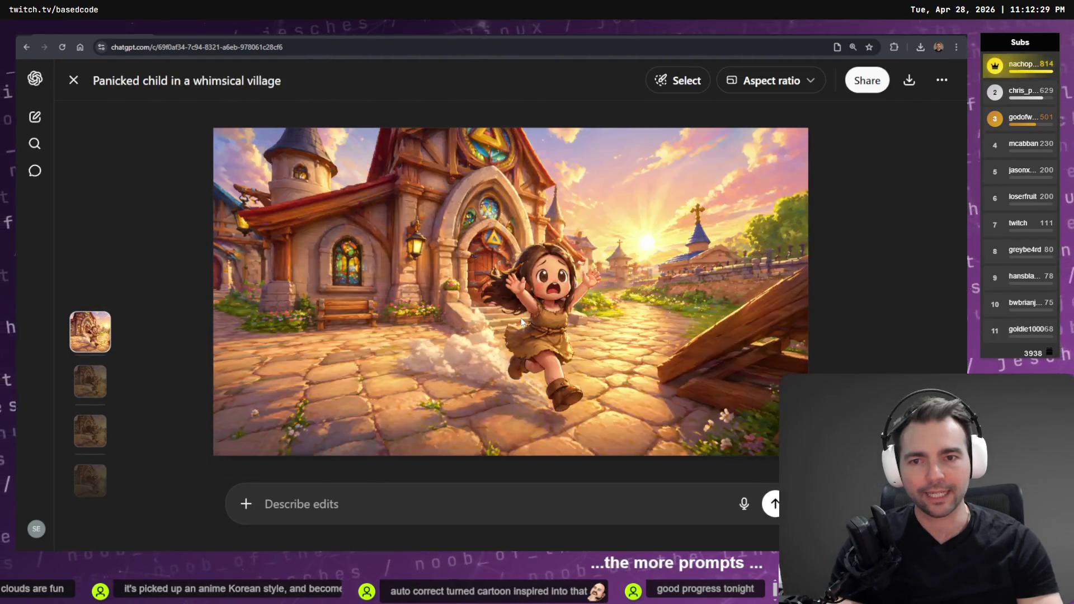
scroll(521, 321, up, 1)
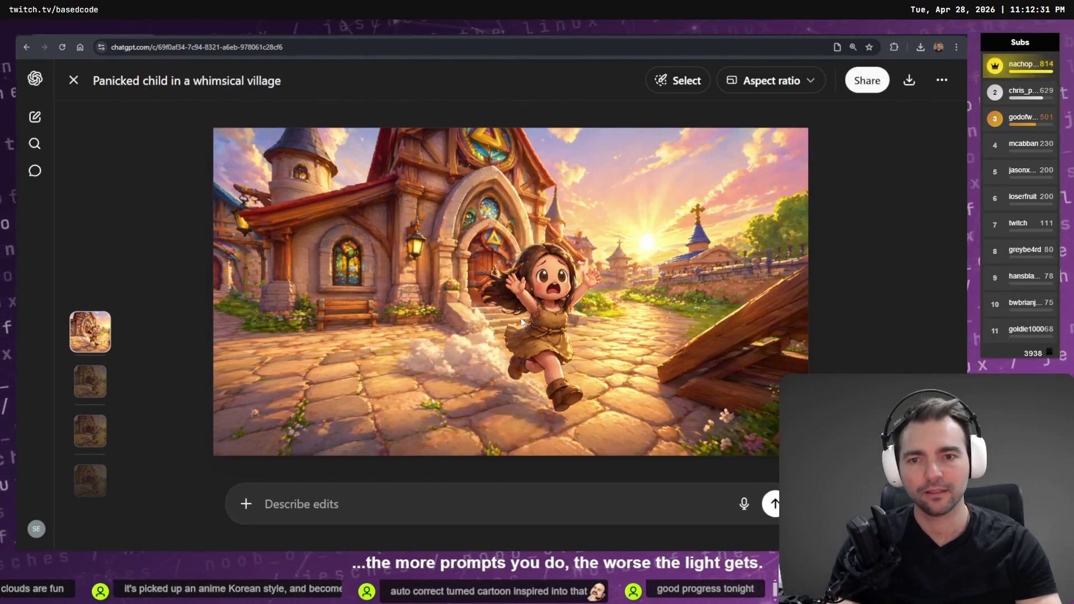
scroll(520, 322, down, 3)
scroll(521, 321, up, 2)
scroll(521, 321, up, 1)
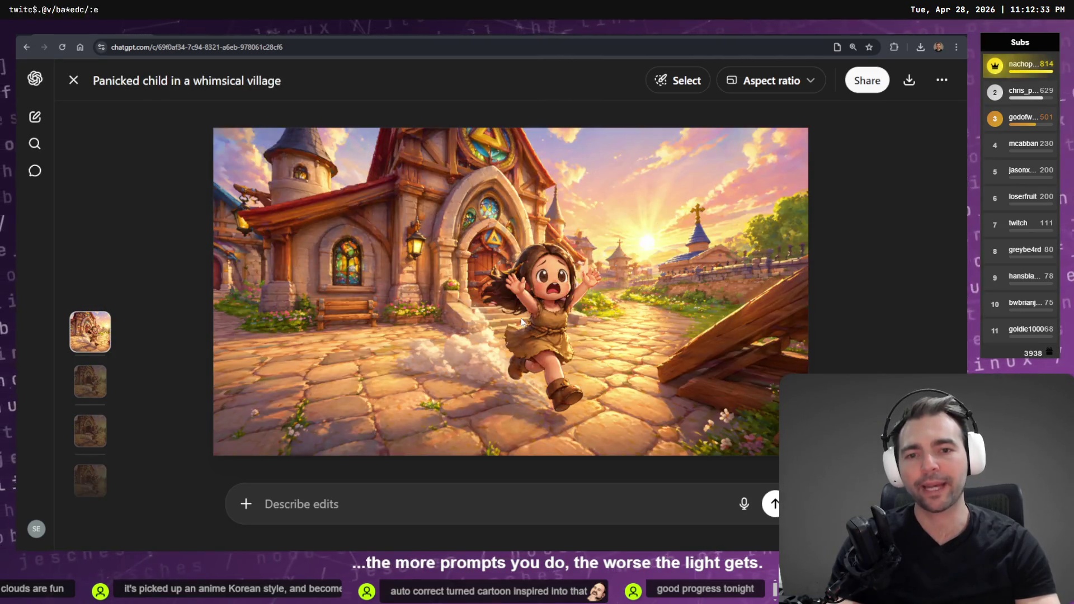
scroll(520, 321, down, 3)
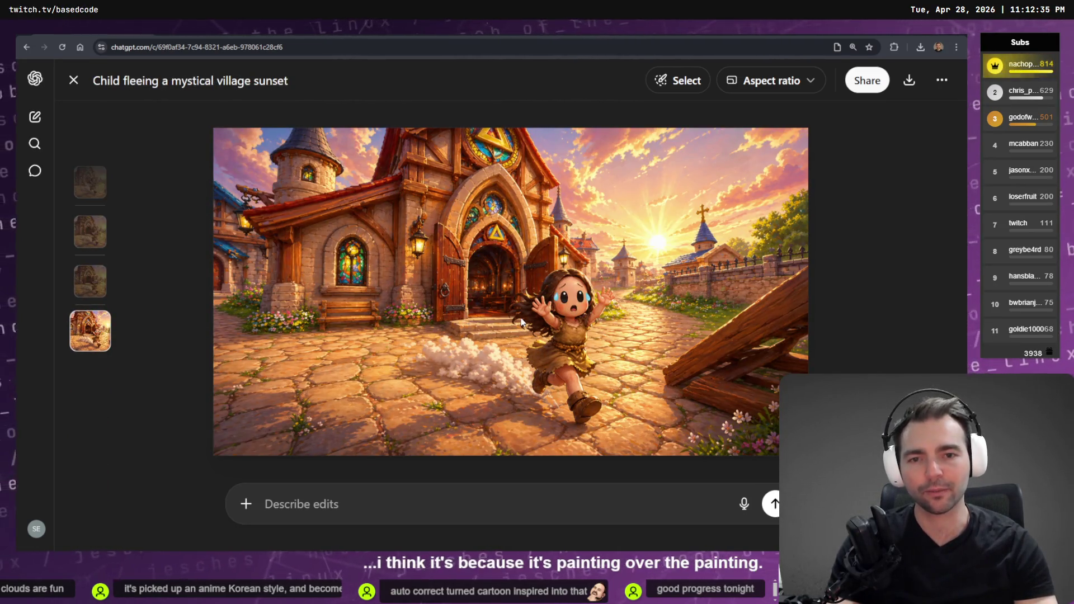
click(89, 280)
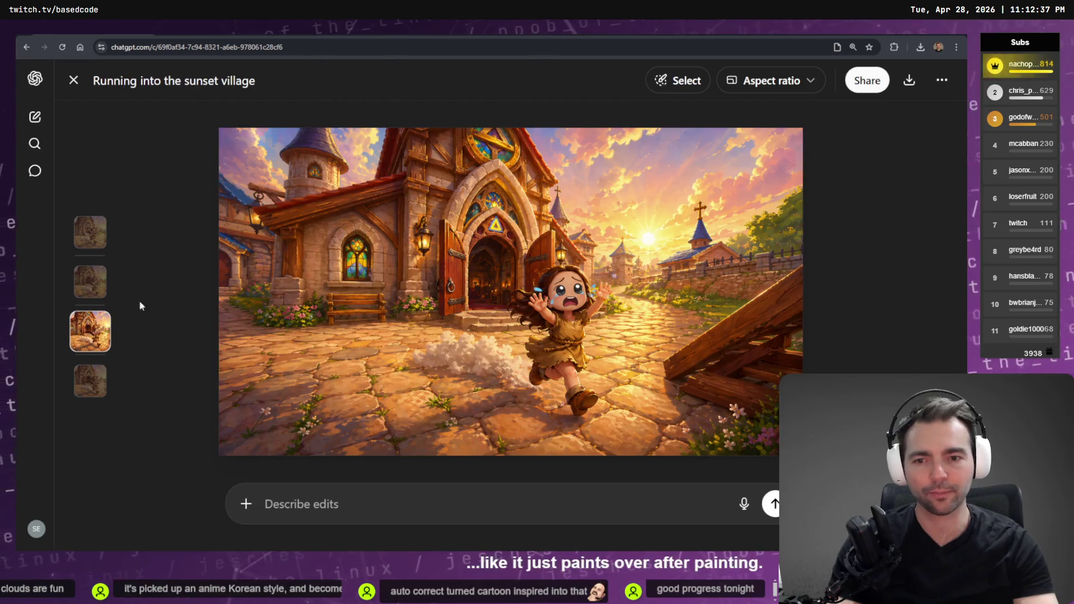
key(Escape)
scroll(770, 262, up, 2)
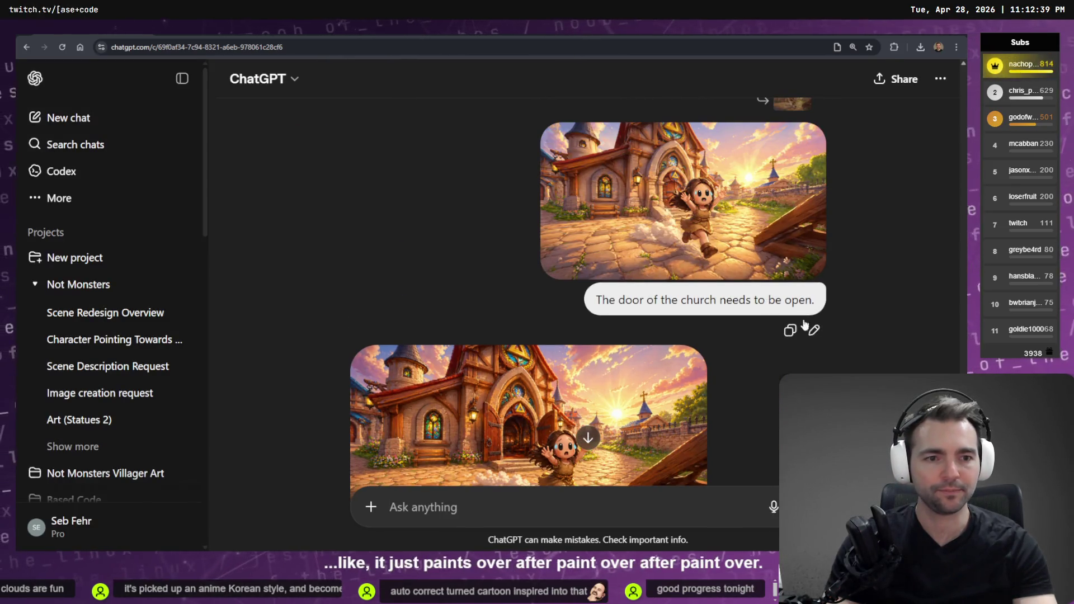
Step: Add early morning light to the 'door of the church' request and resubmit it
click(814, 331)
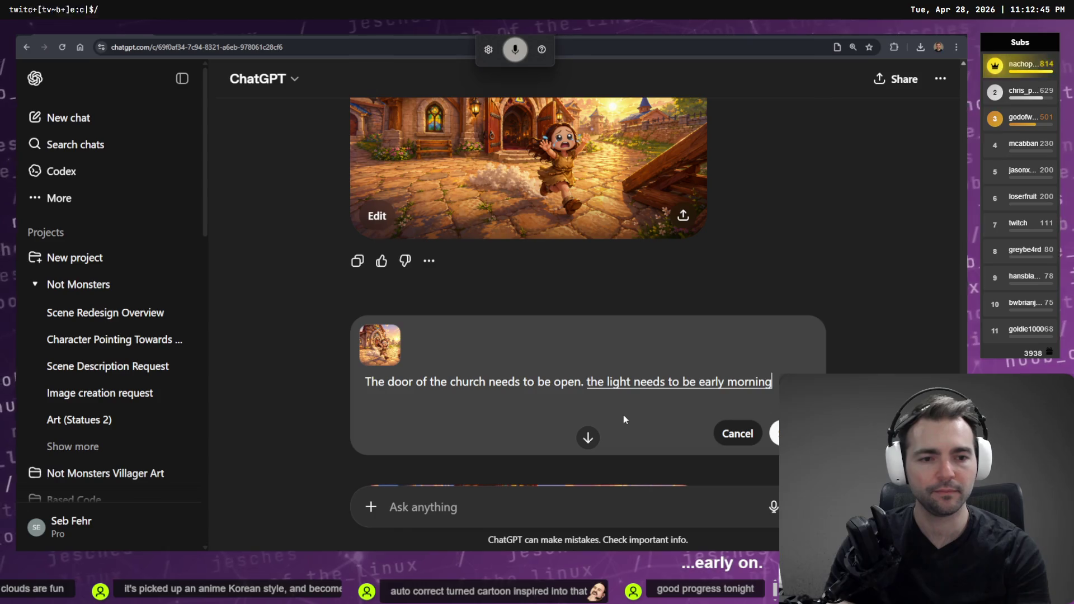
key(Return)
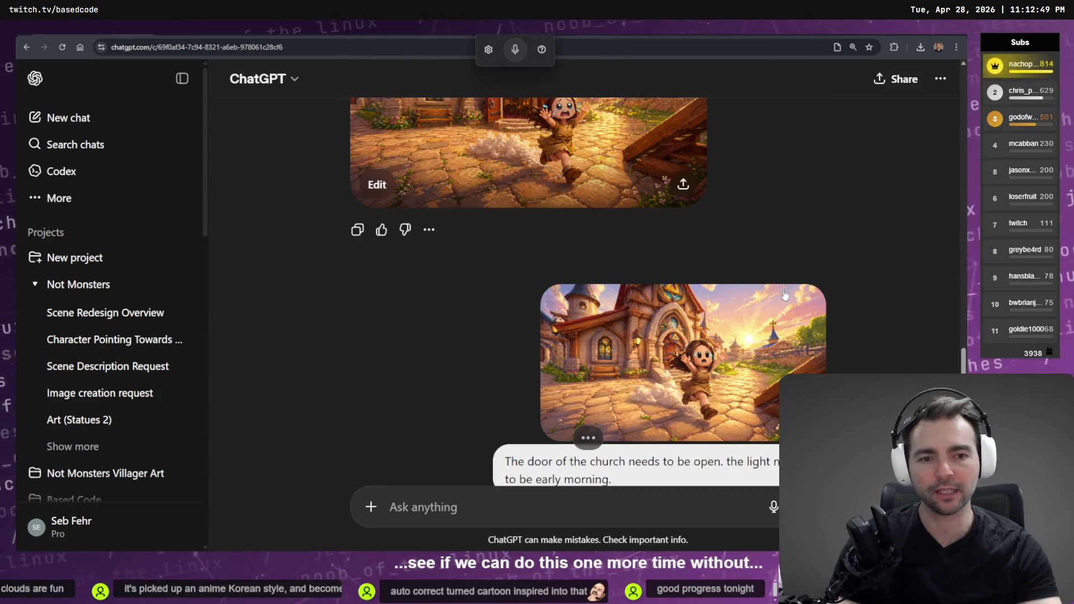
scroll(785, 297, up, 3)
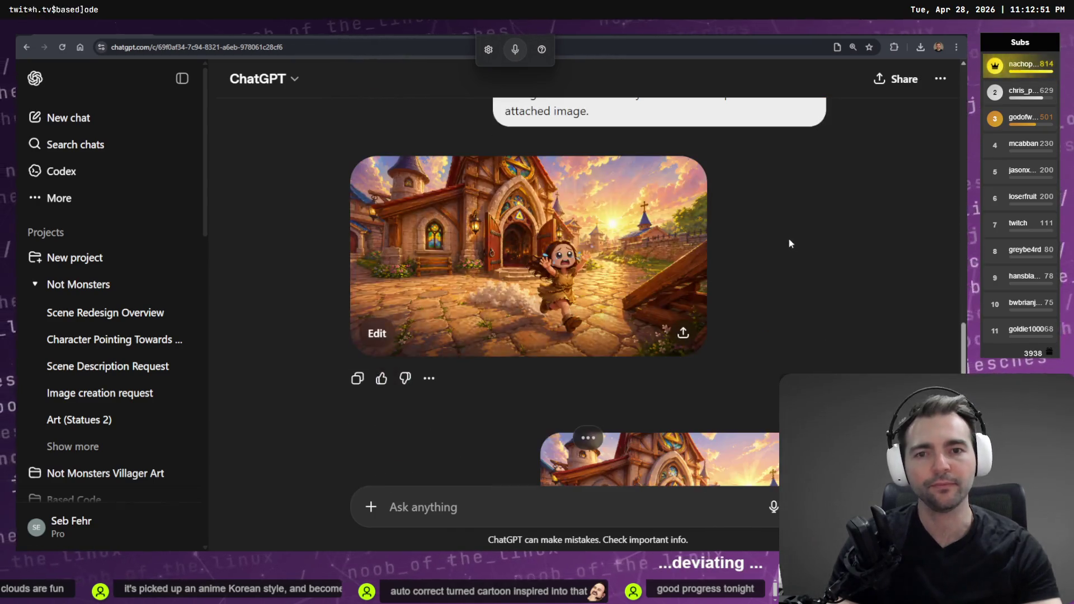
Step: Compare the earlier panicked-child image with the new sunset and paint-over images at full size
click(590, 261)
key(Escape)
scroll(572, 238, down, 5)
click(574, 369)
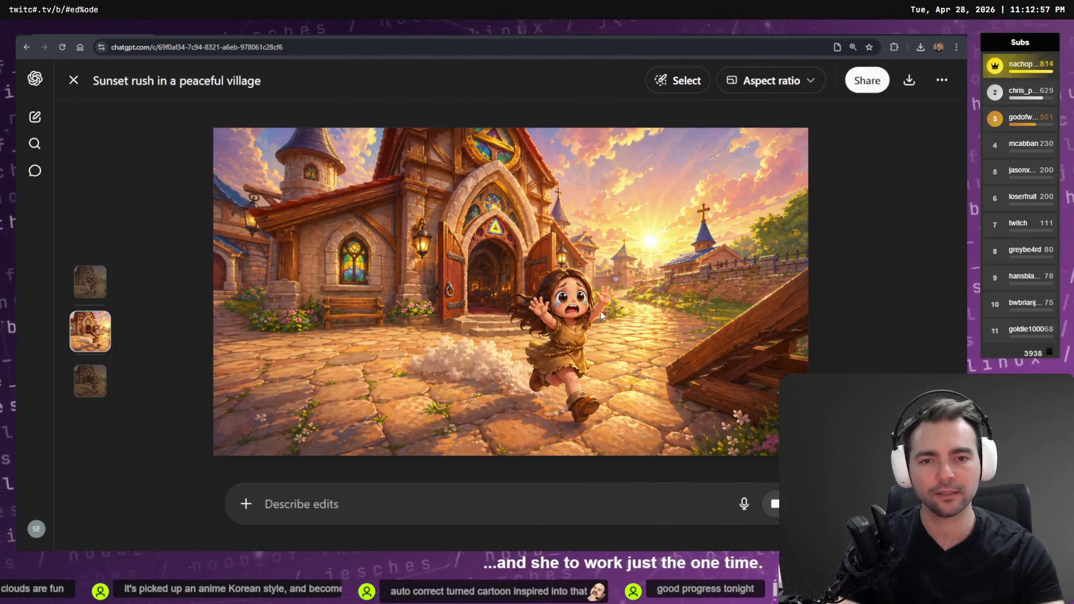
key(Escape)
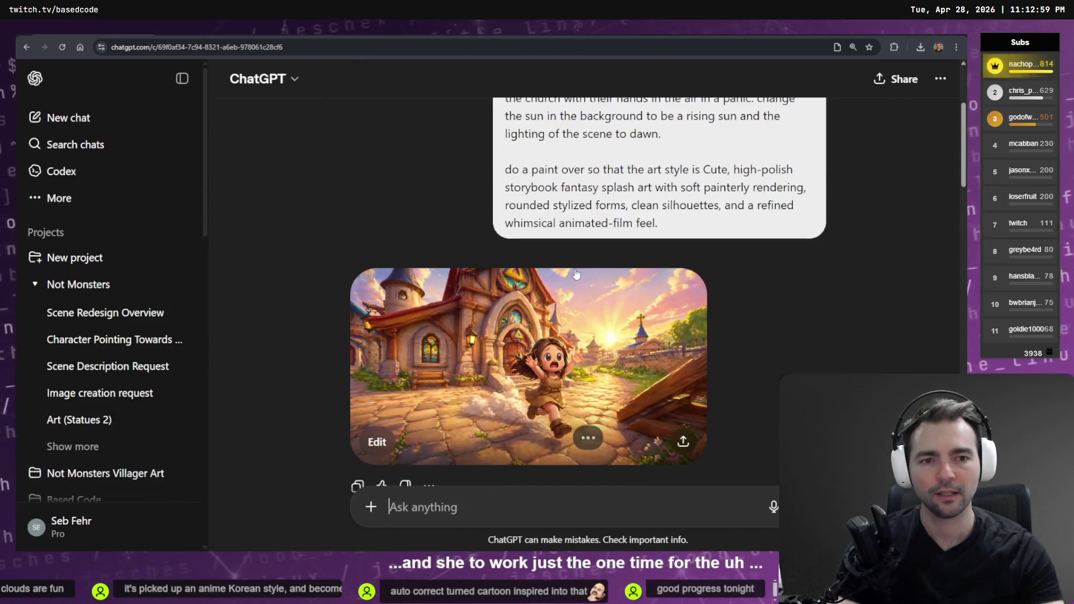
click(564, 396)
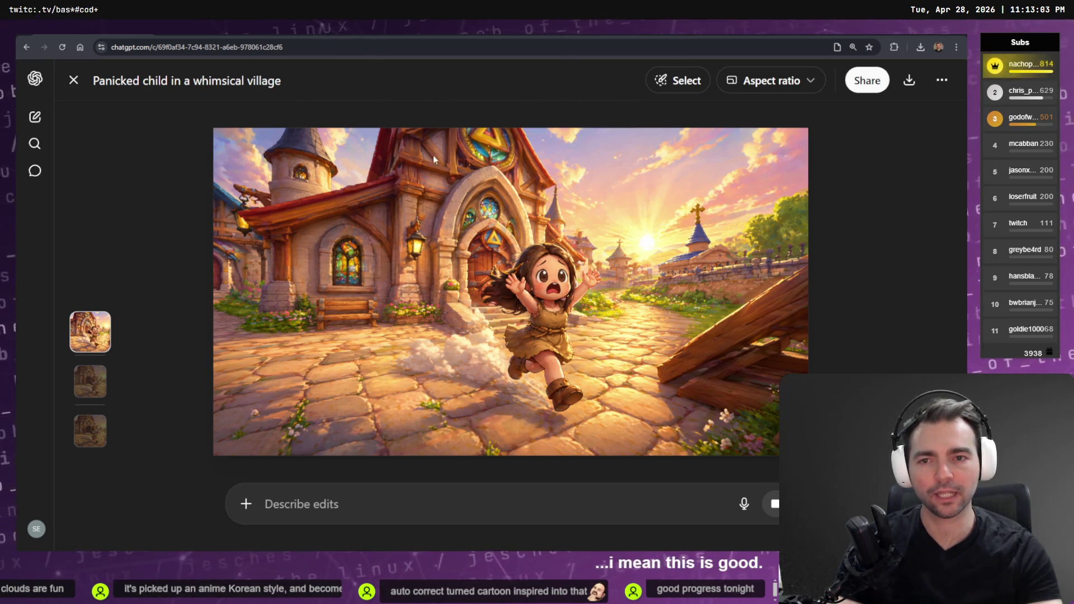
Step: Compare the earlier 3D render against the panicked child image, enlarging each twice
key(Escape)
scroll(652, 319, up, 5)
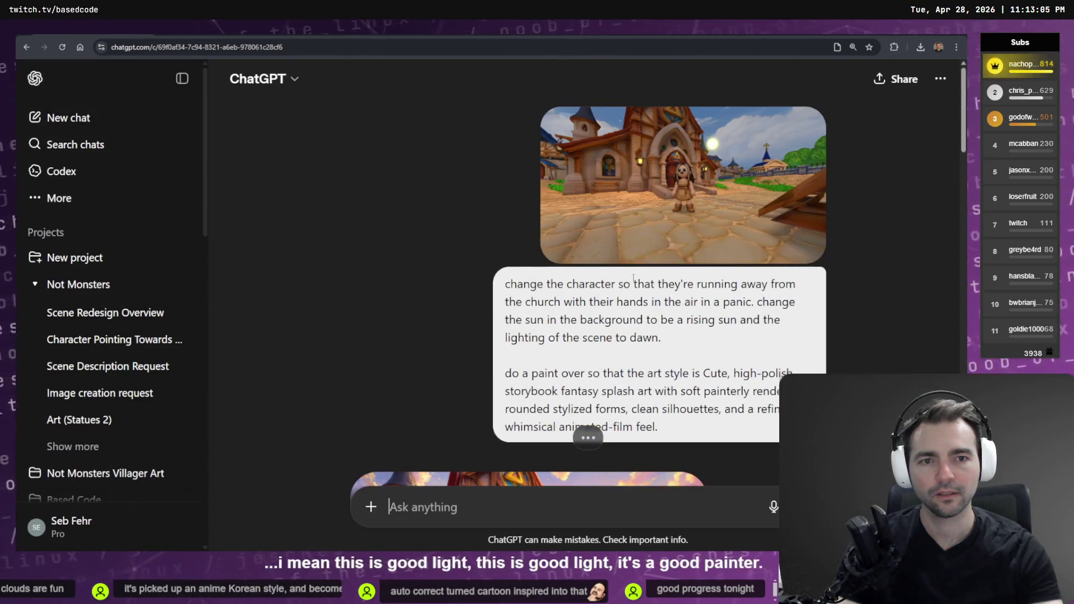
click(682, 220)
key(Escape)
scroll(510, 447, down, 5)
click(510, 425)
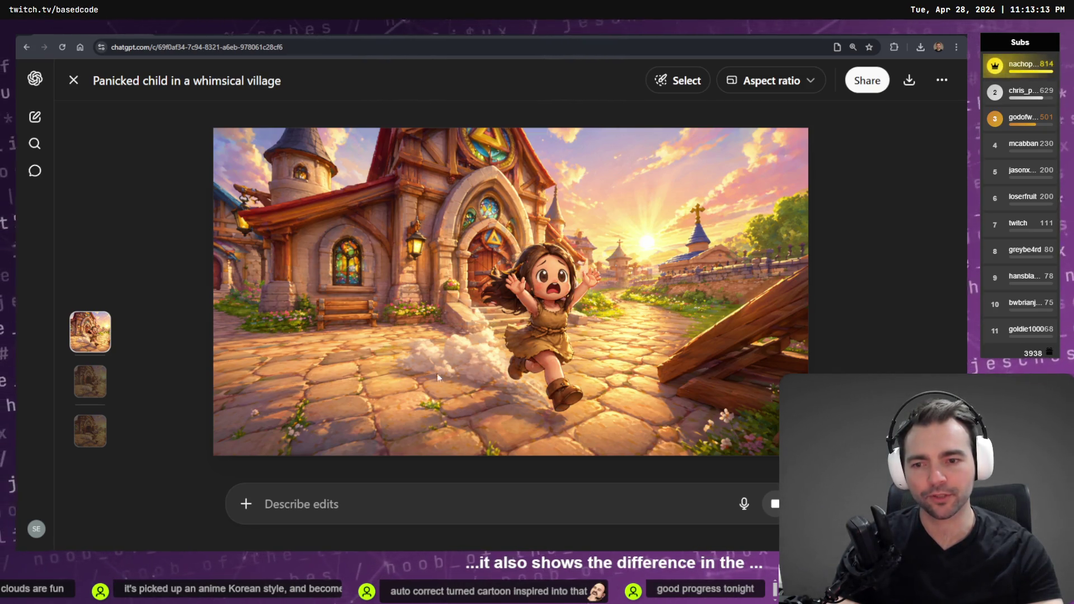
key(Escape)
scroll(587, 263, up, 5)
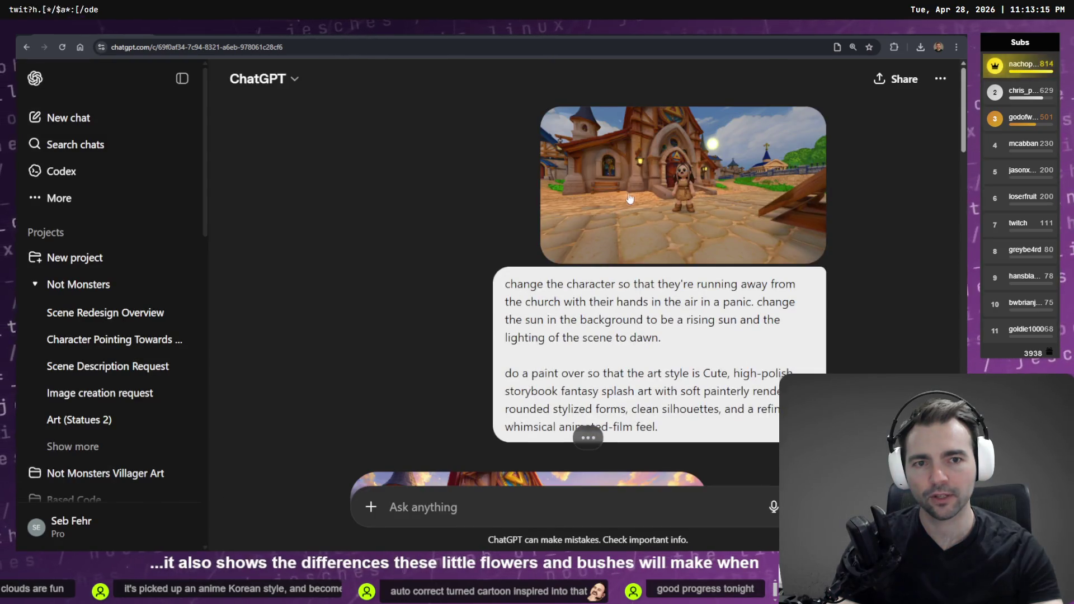
click(629, 199)
key(Escape)
scroll(558, 275, down, 5)
click(558, 276)
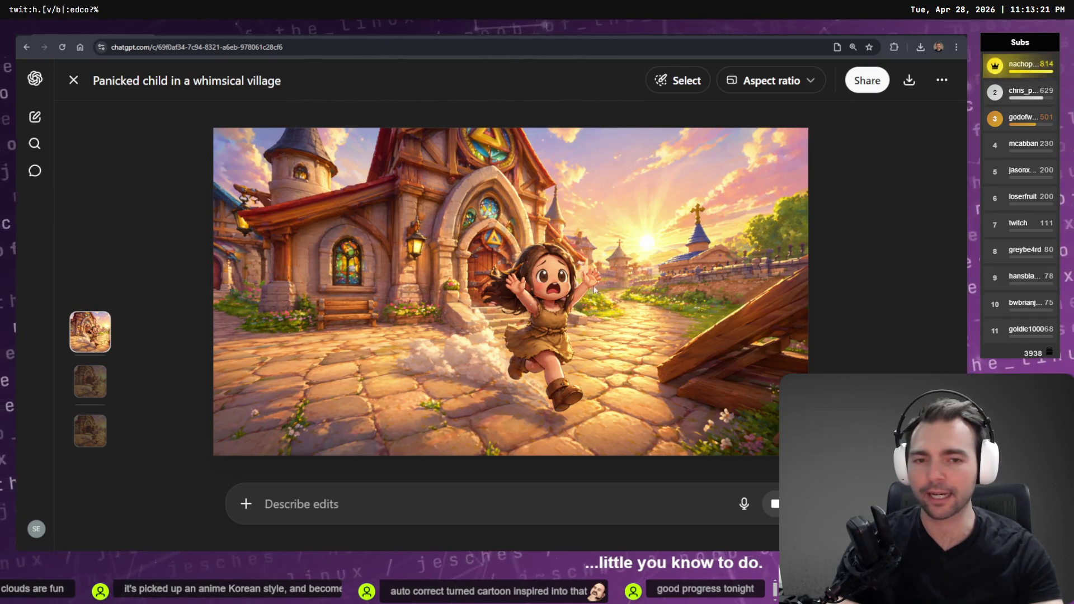
key(Escape)
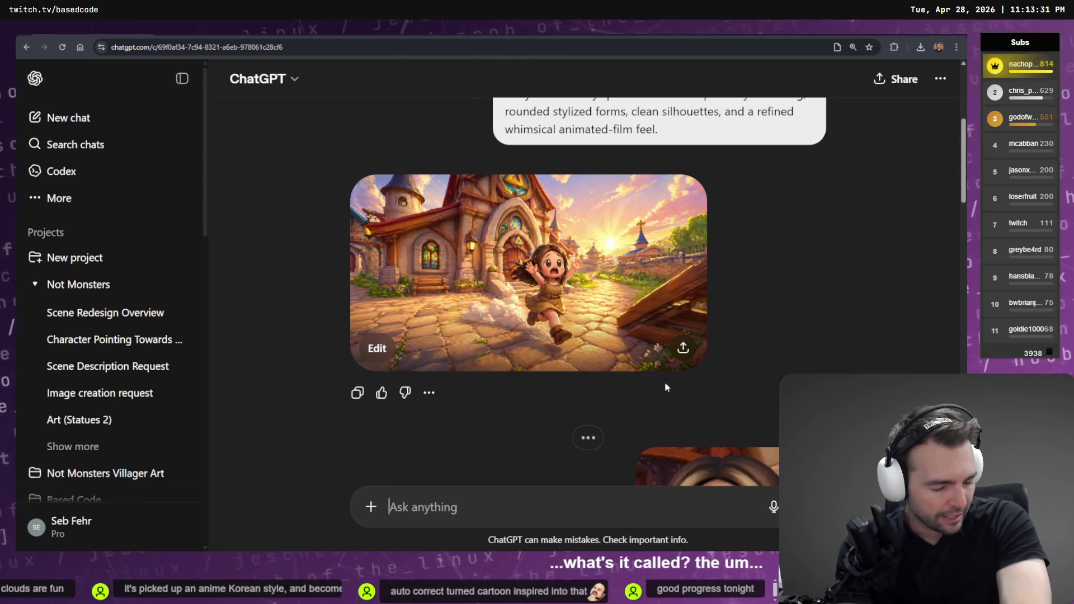
Step: Enlarge the image attached to the latest request and check the other open windows
scroll(679, 374, down, 15)
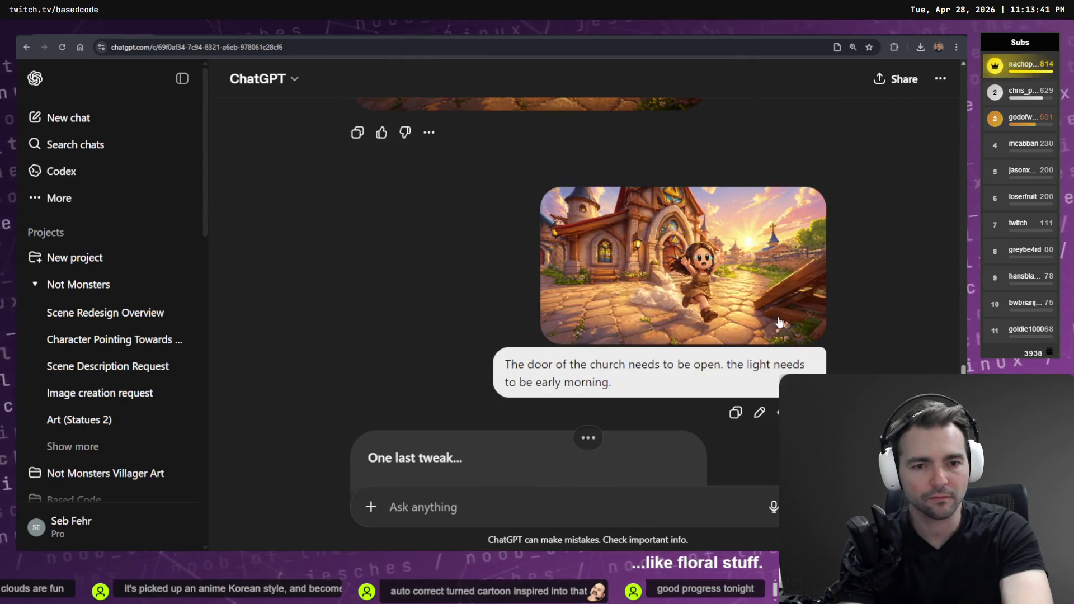
click(671, 263)
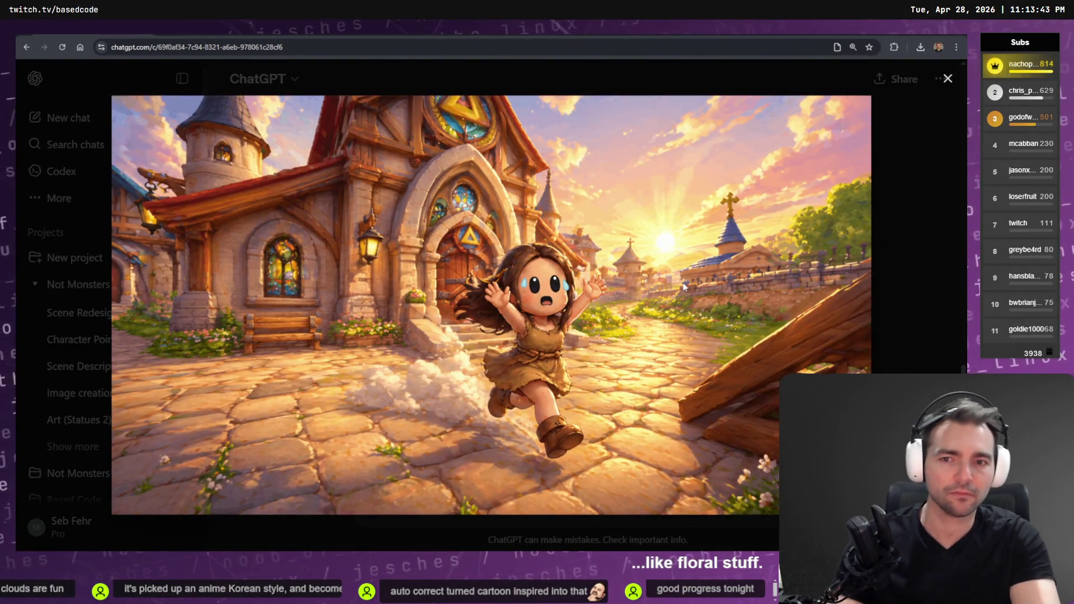
key(Escape)
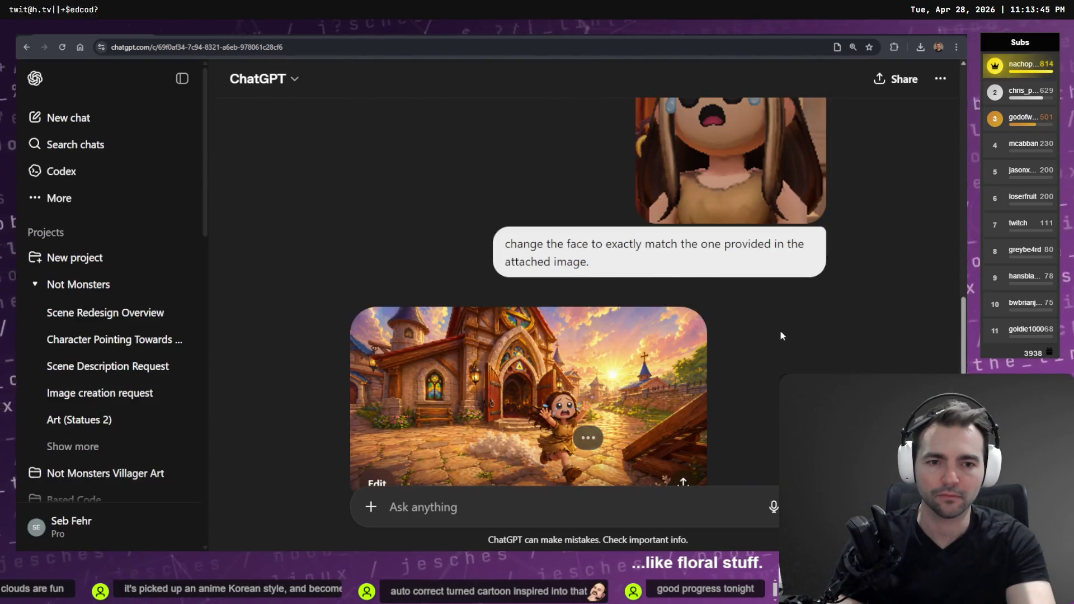
scroll(782, 335, down, 7)
key(alt+Tab)
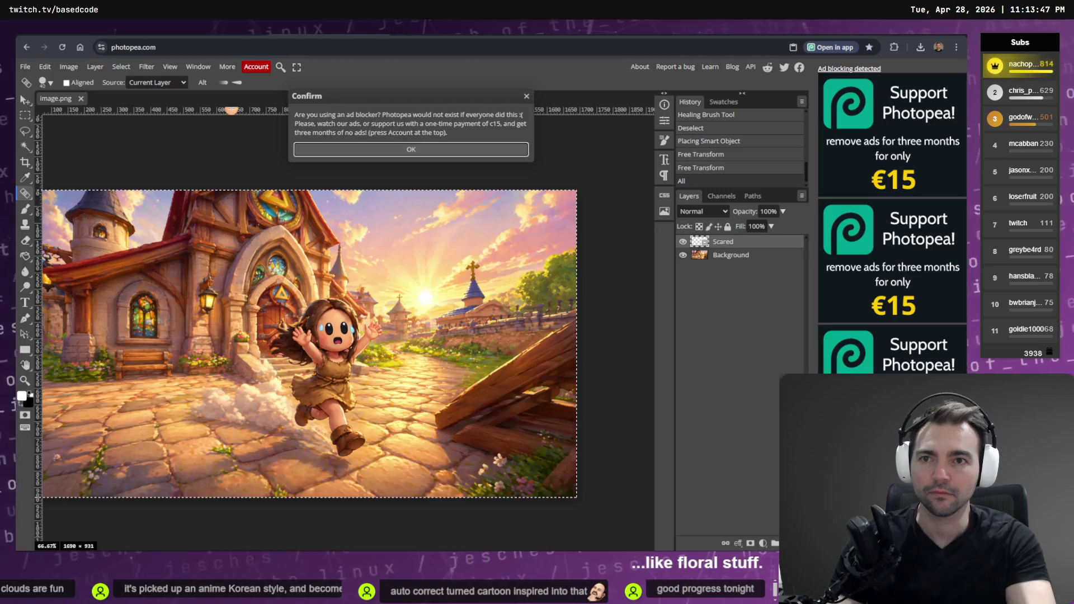
key(alt+Tab)
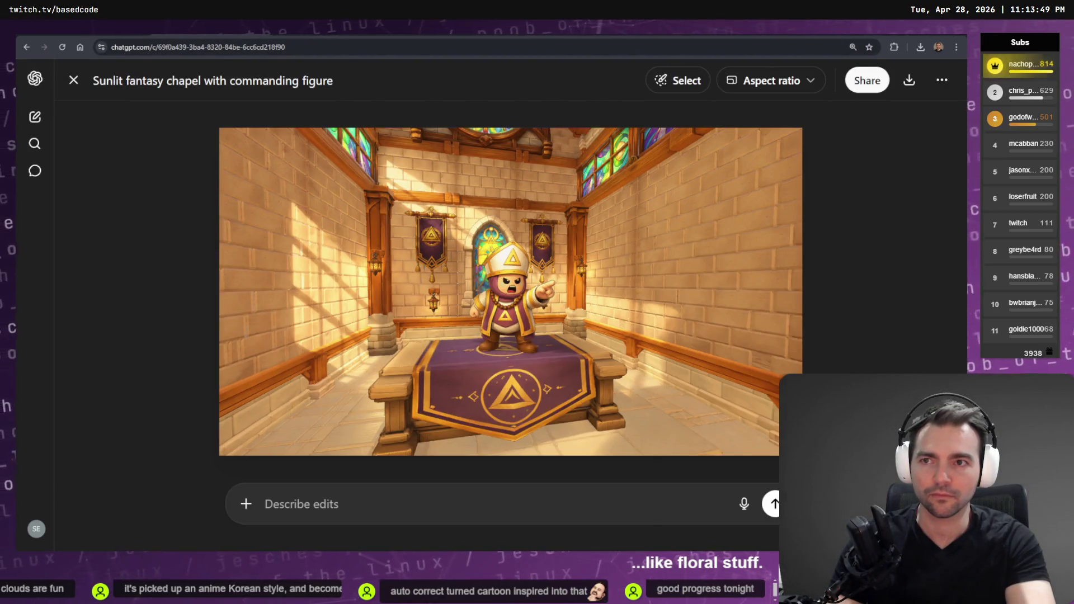
key(alt+Tab)
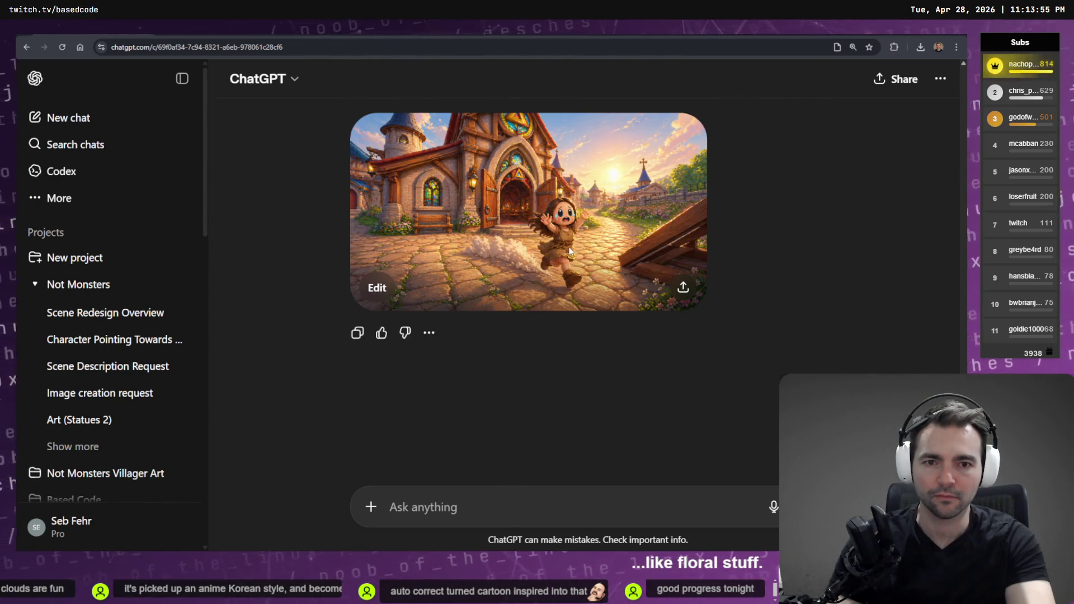
Step: Copy the final 'Charming village at dawn with panic' image
click(564, 239)
right_click(554, 274)
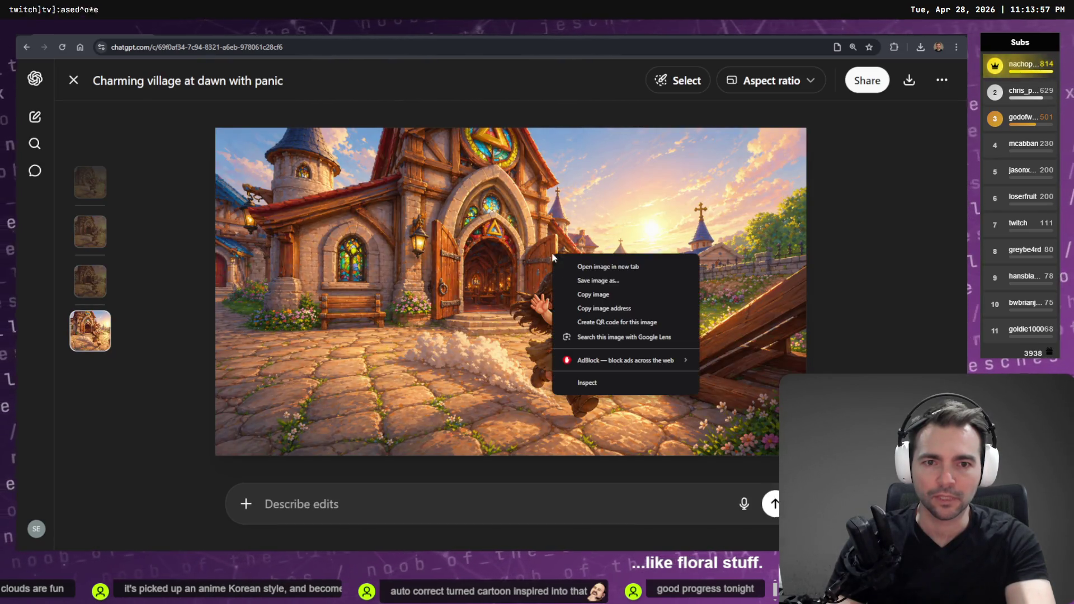
click(604, 290)
Step: Return to the tldraw board and locate the running-girl church image
key(alt+Tab)
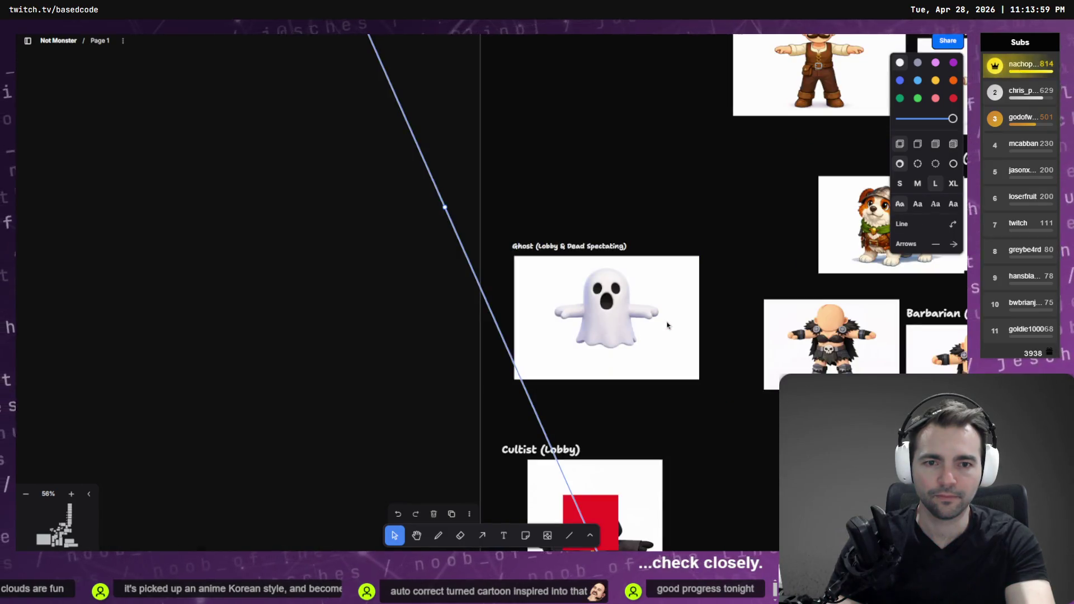
key(alt+Tab)
key(alt+Tab)
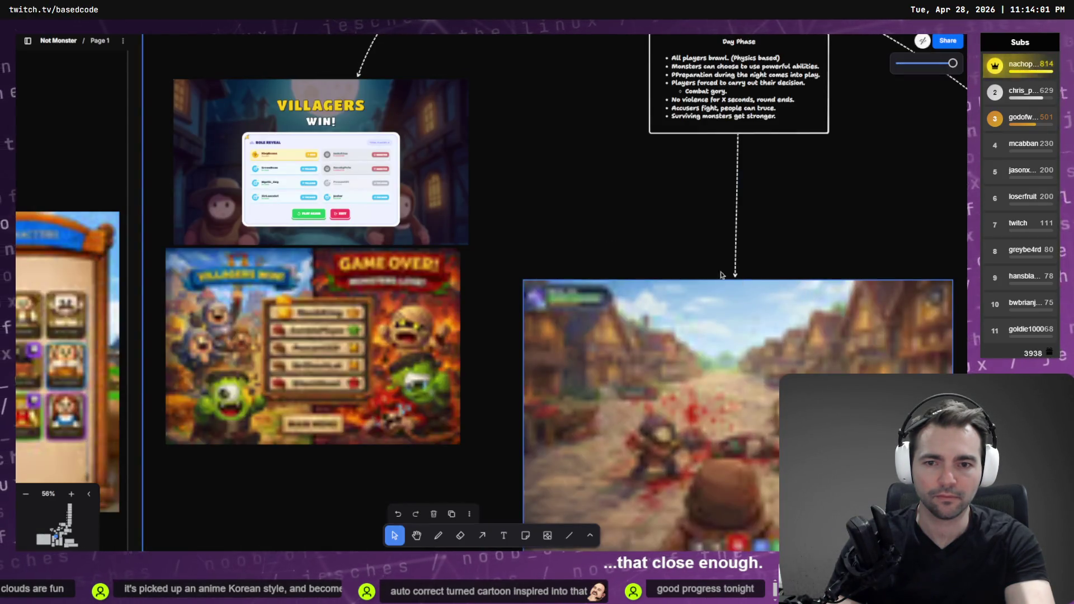
key(alt+Tab)
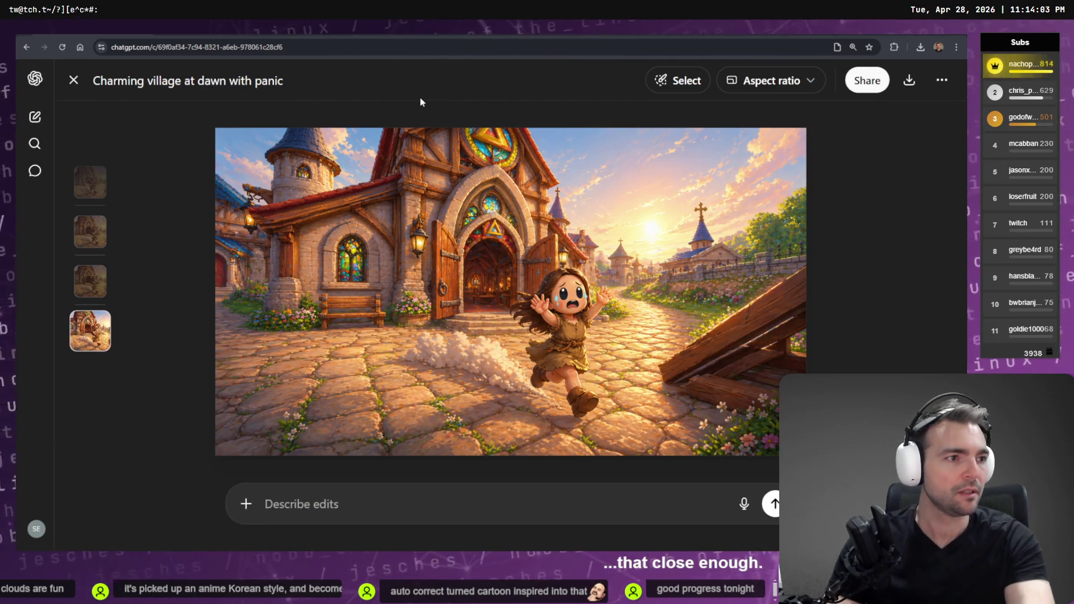
key(alt+Tab)
scroll(615, 186, down, 10)
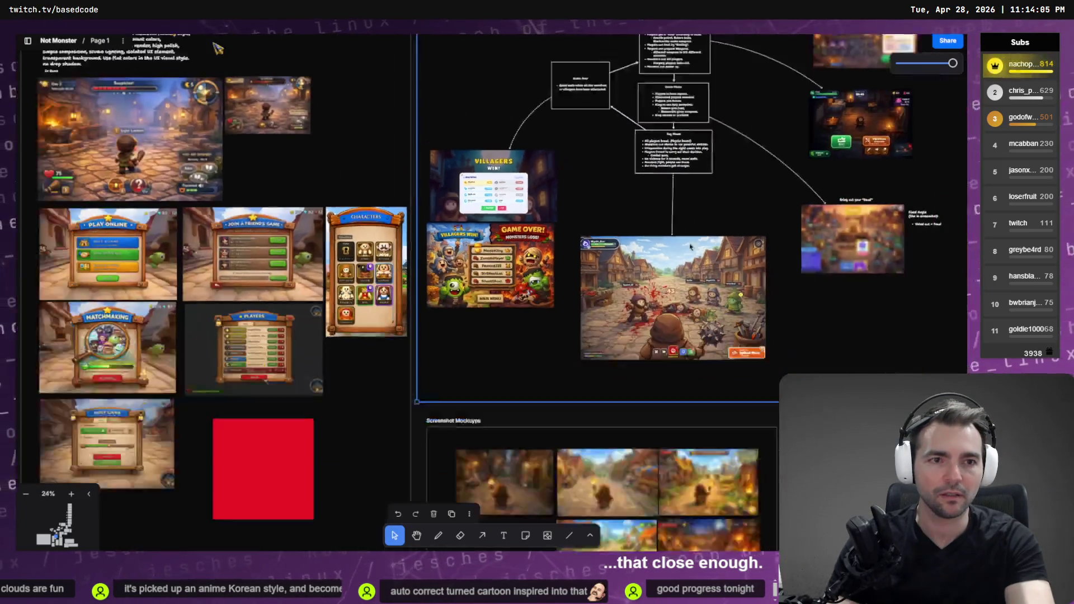
scroll(558, 287, down, 5)
scroll(557, 287, right, 10)
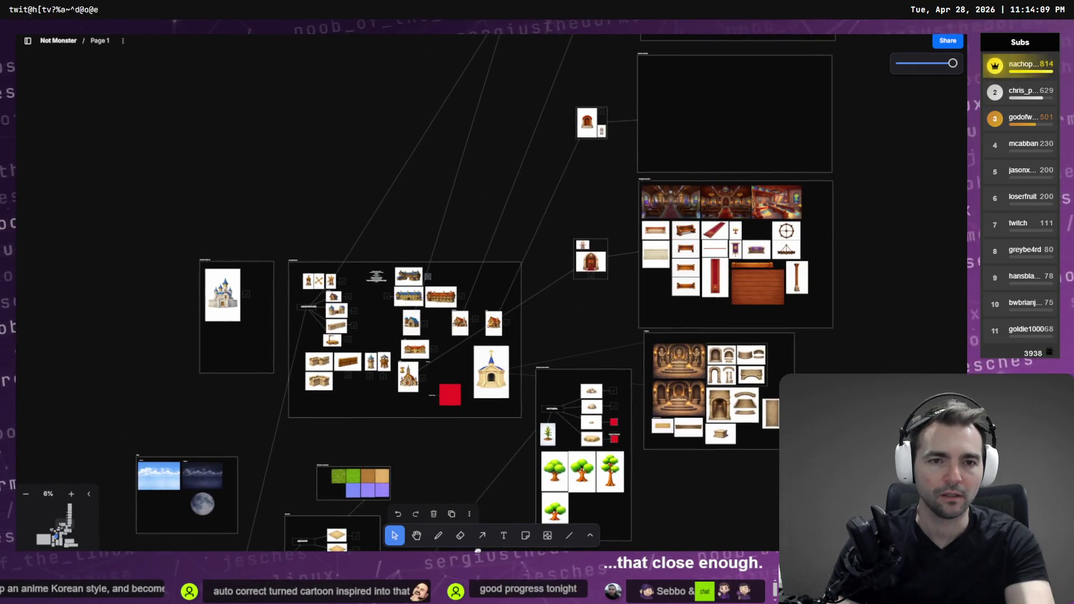
scroll(699, 229, down, 10)
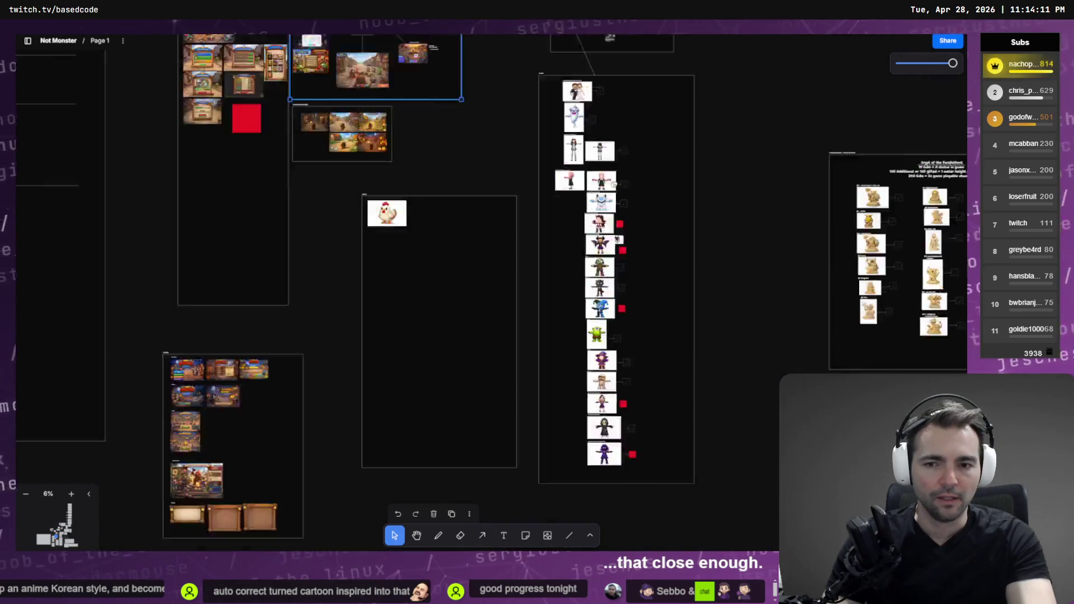
scroll(758, 458, up, 1)
scroll(757, 458, left, 1)
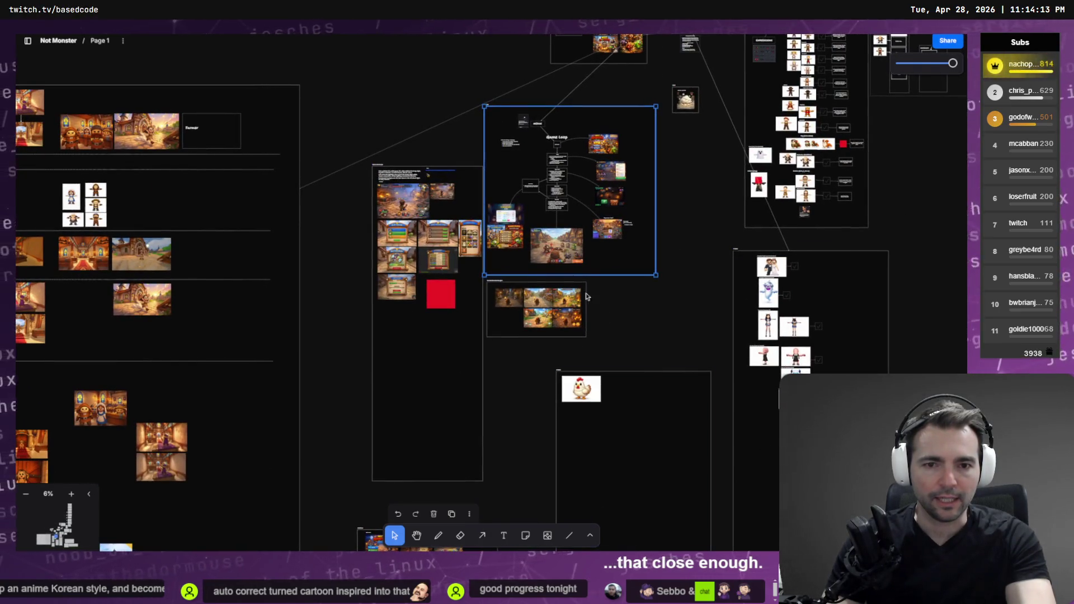
scroll(604, 343, up, 5)
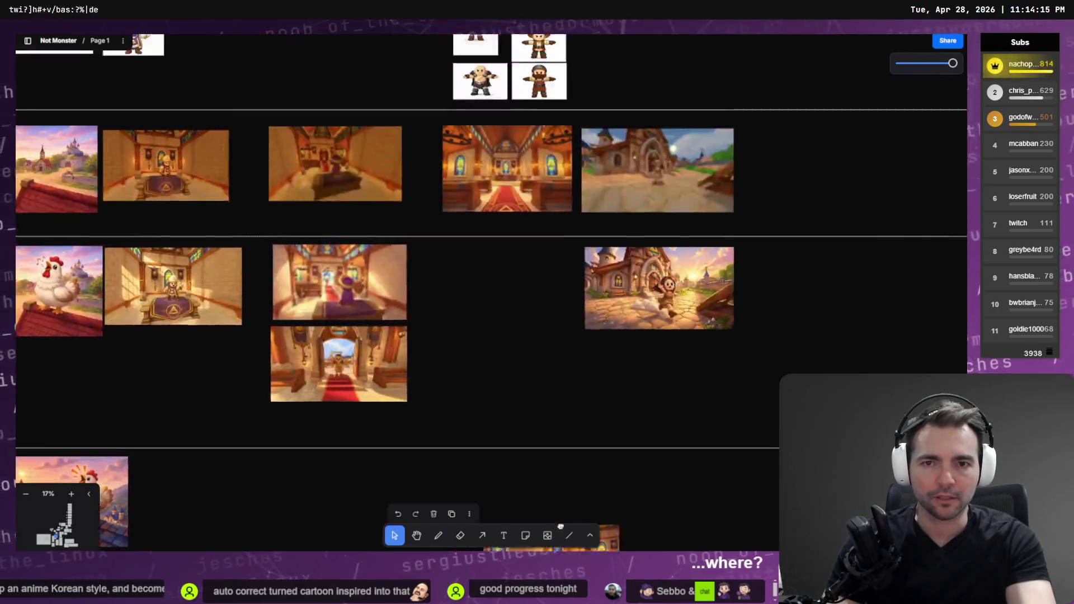
scroll(596, 455, down, 3)
scroll(446, 330, up, 5)
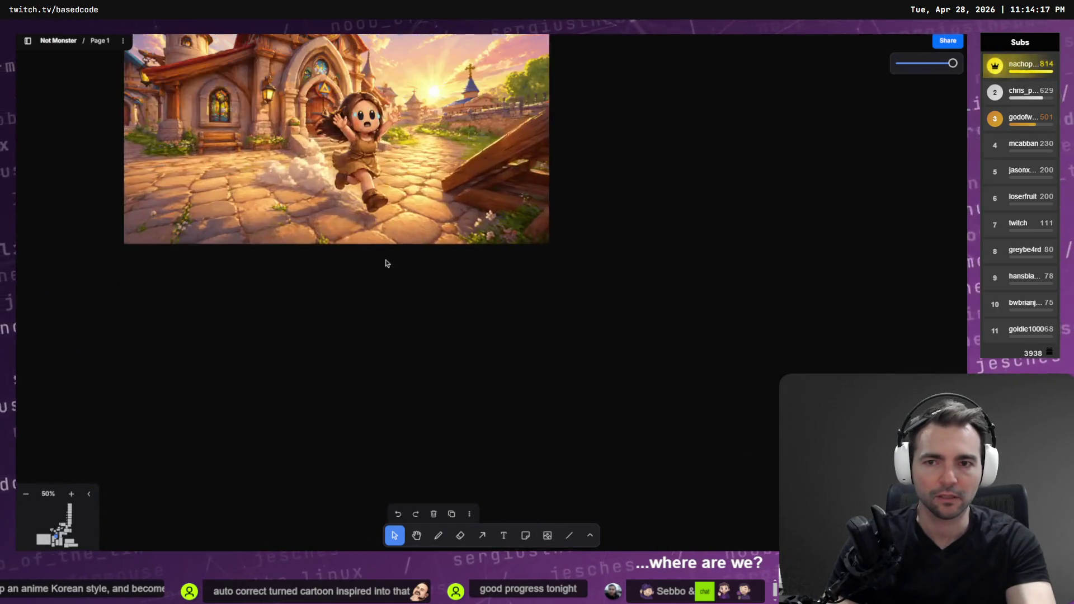
scroll(384, 259, up, 3)
Step: Drag the new village render over the older one, undoing one stray move
click(539, 319)
mouse_move(538, 319)
mouse_down()
mouse_move(598, 294)
mouse_move(598, 388)
mouse_move(513, 527)
mouse_move(550, 346)
mouse_move(543, 314)
mouse_up()
scroll(543, 314, down, 2)
mouse_move(449, 214)
mouse_down()
mouse_move(460, 410)
mouse_move(449, 436)
mouse_up()
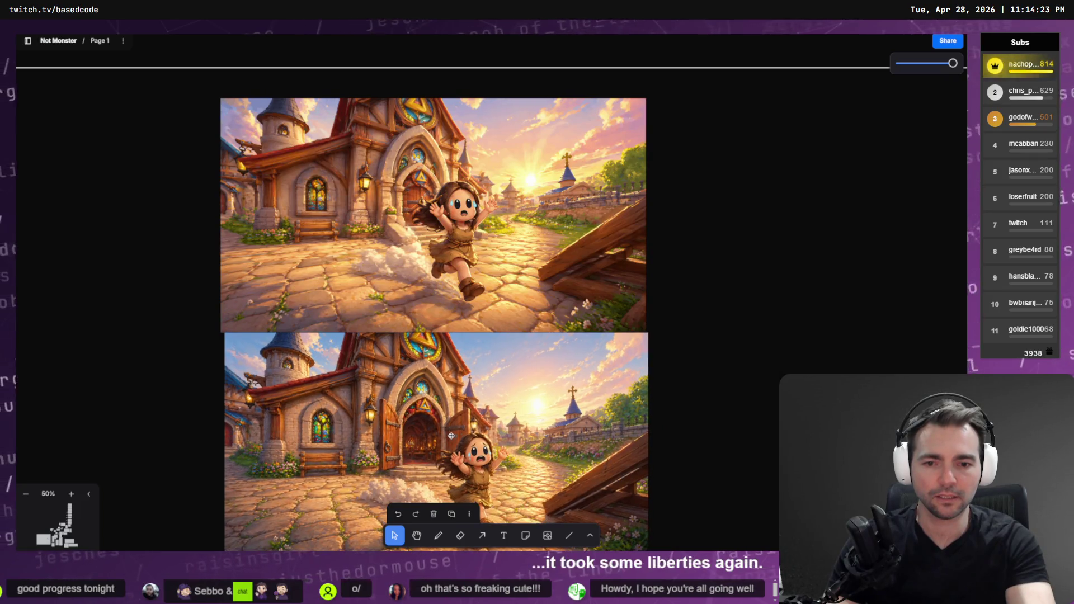
scroll(449, 436, down, 2)
drag(447, 336, 447, 353)
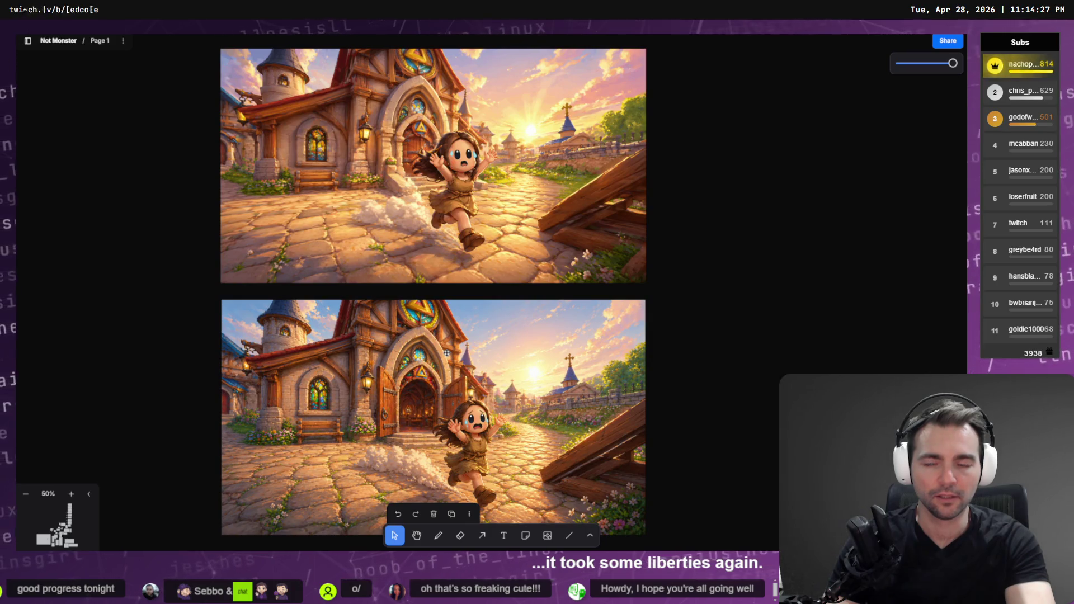
mouse_move(490, 415)
mouse_down()
mouse_move(480, 147)
mouse_move(516, 192)
mouse_up()
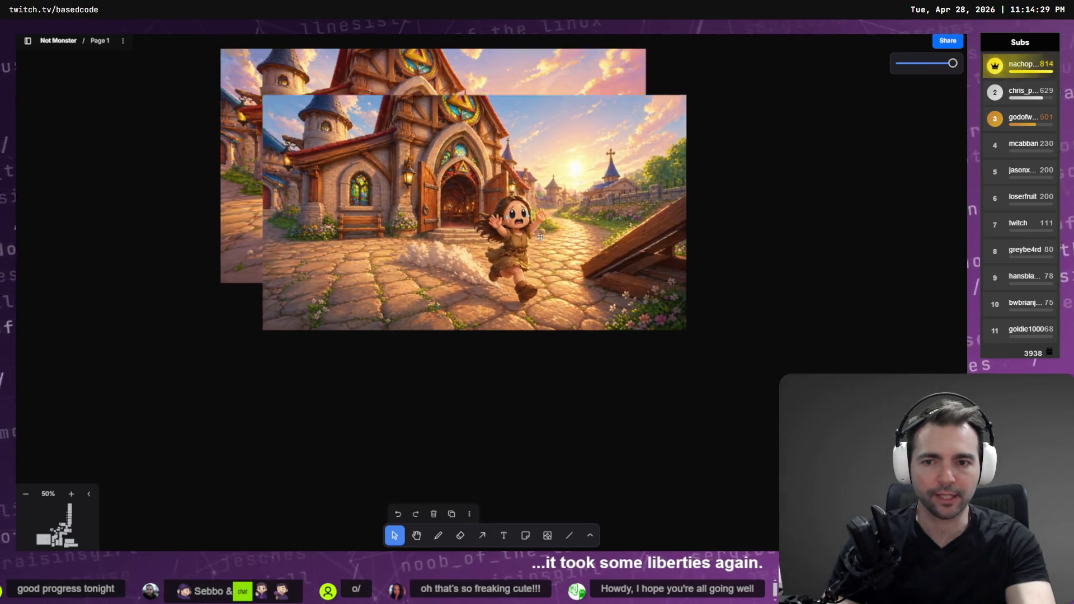
key(ctrl+z)
key(ctrl+z)
key(ctrl+z)
scroll(447, 154, up, 2)
mouse_move(446, 154)
mouse_down()
mouse_move(540, 360)
mouse_move(411, 173)
mouse_move(578, 345)
mouse_move(467, 173)
mouse_move(573, 424)
mouse_move(462, 181)
mouse_move(394, 101)
mouse_move(414, 106)
mouse_move(442, 182)
mouse_move(443, 151)
mouse_move(456, 363)
mouse_move(444, 152)
mouse_move(464, 351)
mouse_up()
Step: Place the new render below the original and move the interior shots into the middle row
click(487, 277)
scroll(636, 232, down, 10)
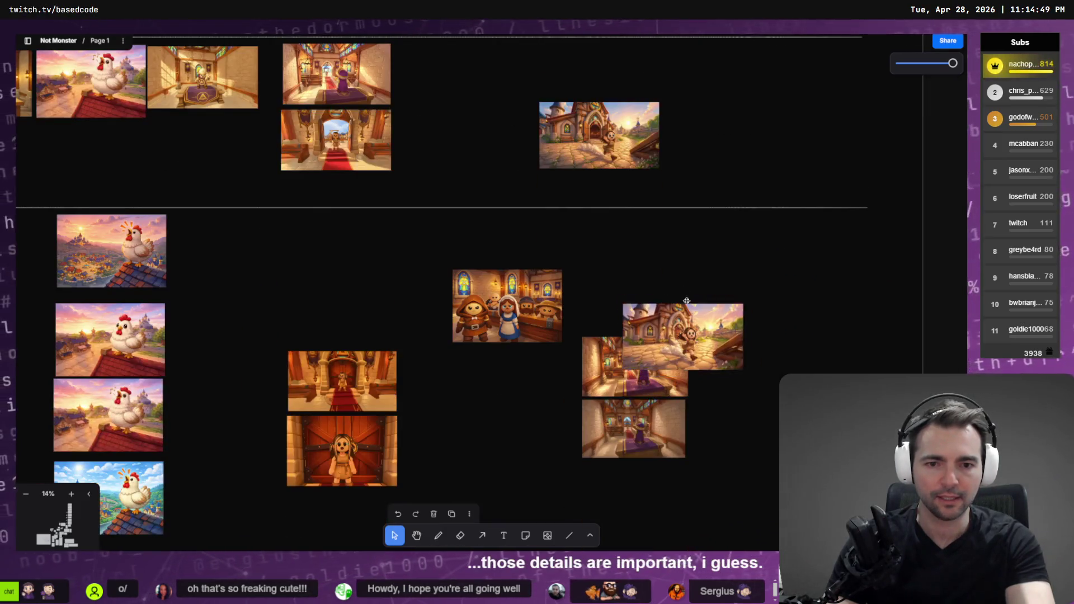
mouse_move(686, 301)
mouse_down()
mouse_move(618, 209)
mouse_move(605, 210)
mouse_up()
drag(470, 313, 432, 312)
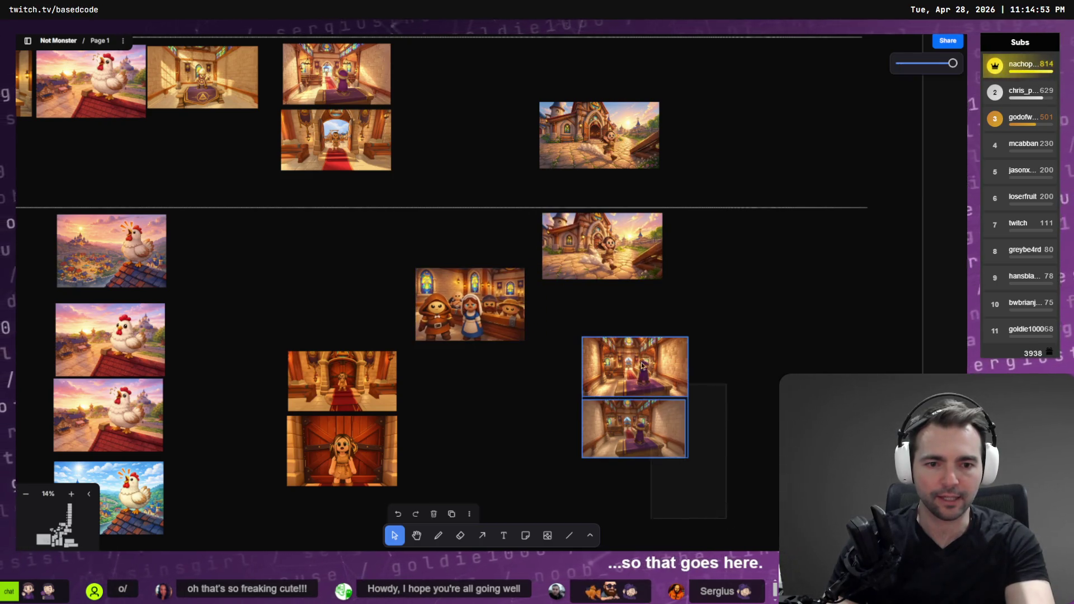
mouse_move(643, 371)
mouse_down()
mouse_move(683, 338)
mouse_move(766, 370)
mouse_move(441, 319)
mouse_move(357, 322)
mouse_move(353, 403)
mouse_up()
Step: Adjust the interior image pair and raise the church interior image
scroll(727, 352, up, 4)
scroll(358, 336, down, 6)
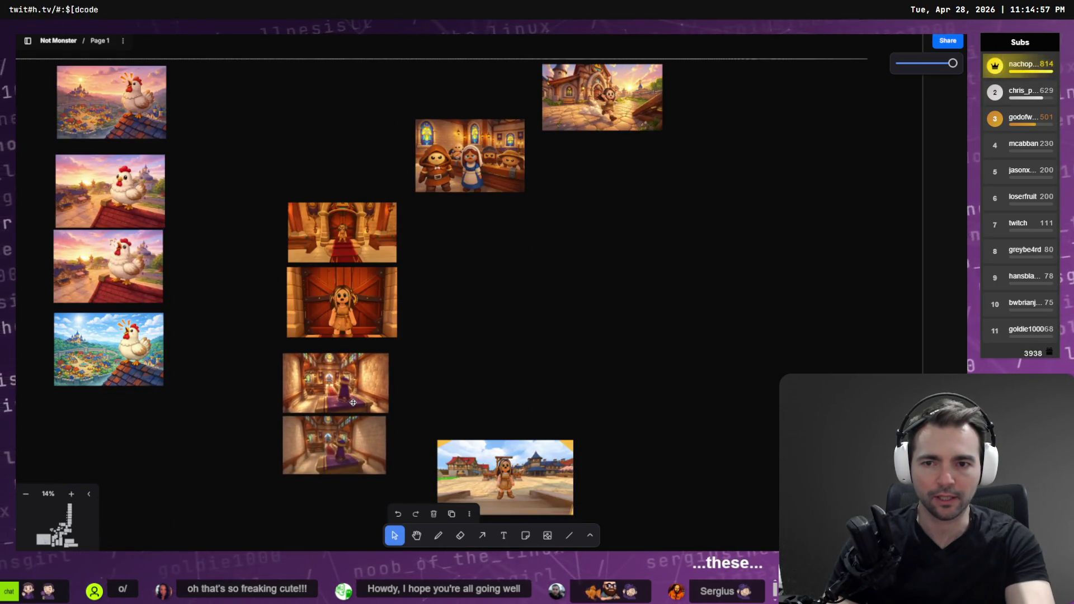
scroll(352, 402, up, 2)
scroll(398, 372, down, 4)
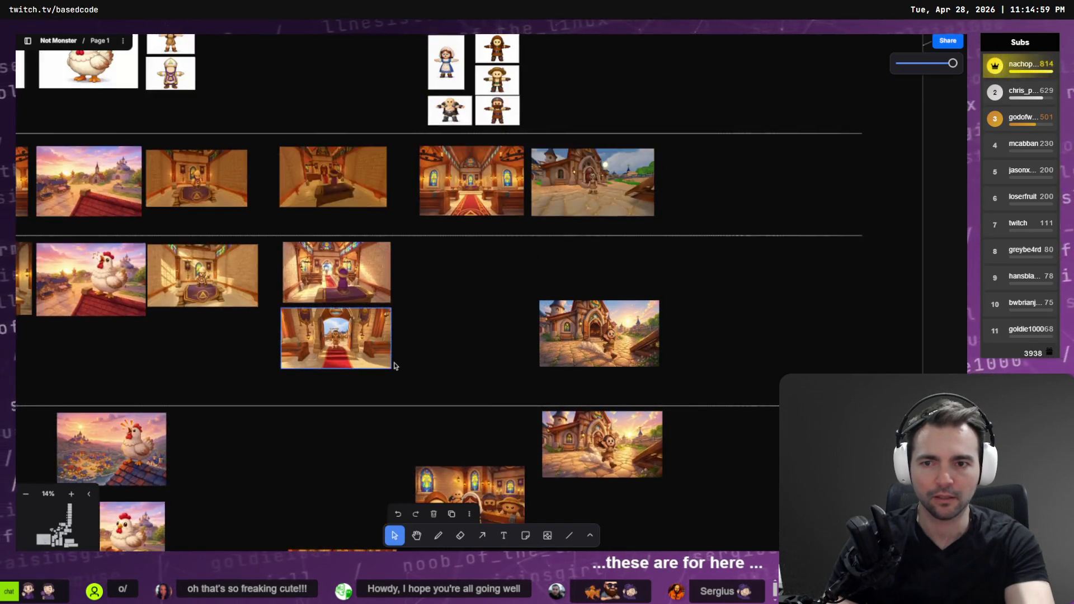
drag(347, 299, 350, 295)
mouse_move(502, 375)
mouse_down()
mouse_move(504, 363)
mouse_move(371, 429)
mouse_move(338, 425)
mouse_up()
scroll(340, 428, up, 6)
drag(448, 438, 446, 386)
Step: Move the new village render into the shot row, delete the older village image, and enlarge the new render
click(580, 412)
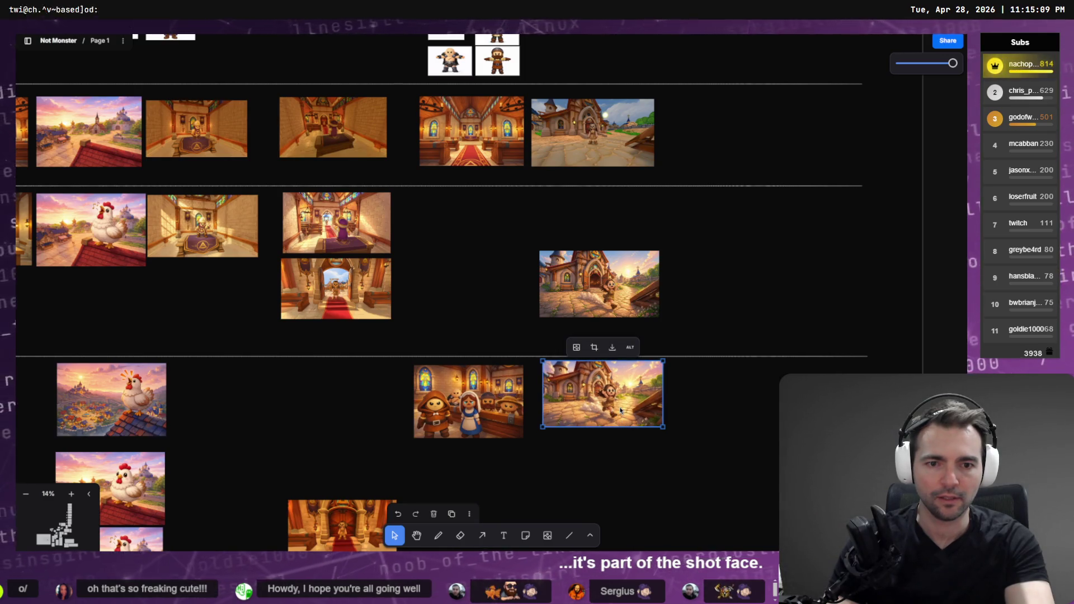
mouse_move(620, 410)
mouse_down()
mouse_move(614, 248)
mouse_move(627, 447)
mouse_move(626, 413)
mouse_up()
mouse_move(617, 291)
mouse_down()
mouse_move(618, 230)
mouse_move(608, 240)
mouse_move(616, 246)
mouse_move(620, 221)
mouse_move(620, 249)
mouse_move(617, 229)
mouse_move(598, 225)
mouse_move(597, 253)
mouse_up()
scroll(612, 242, up, 5)
click(619, 290)
key(Delete)
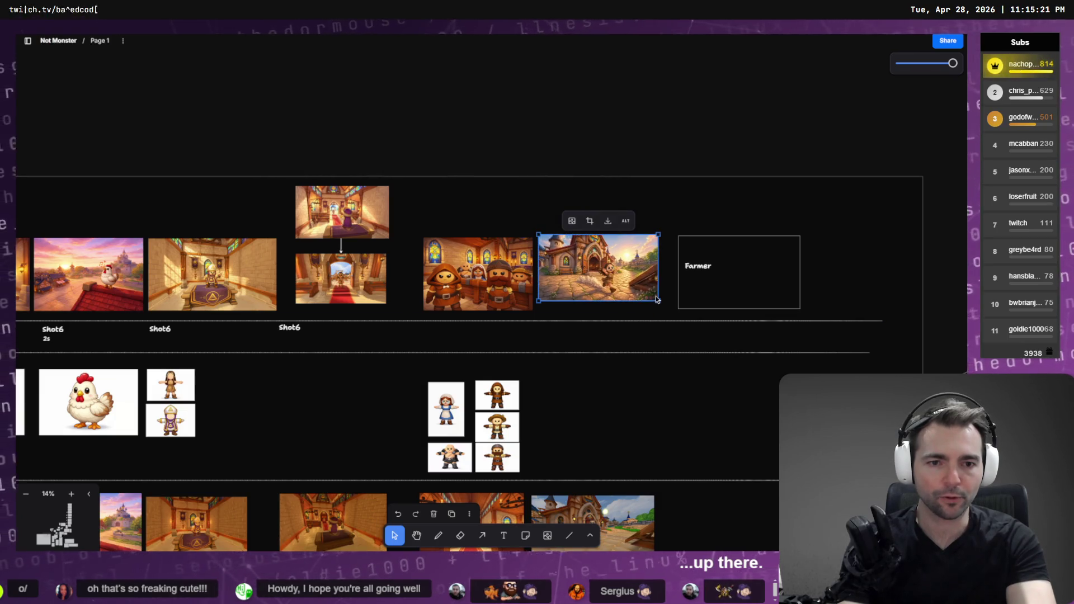
drag(656, 302, 676, 311)
Step: Bring the upper church interior image into view and select the church doorway shot
scroll(615, 300, up, 5)
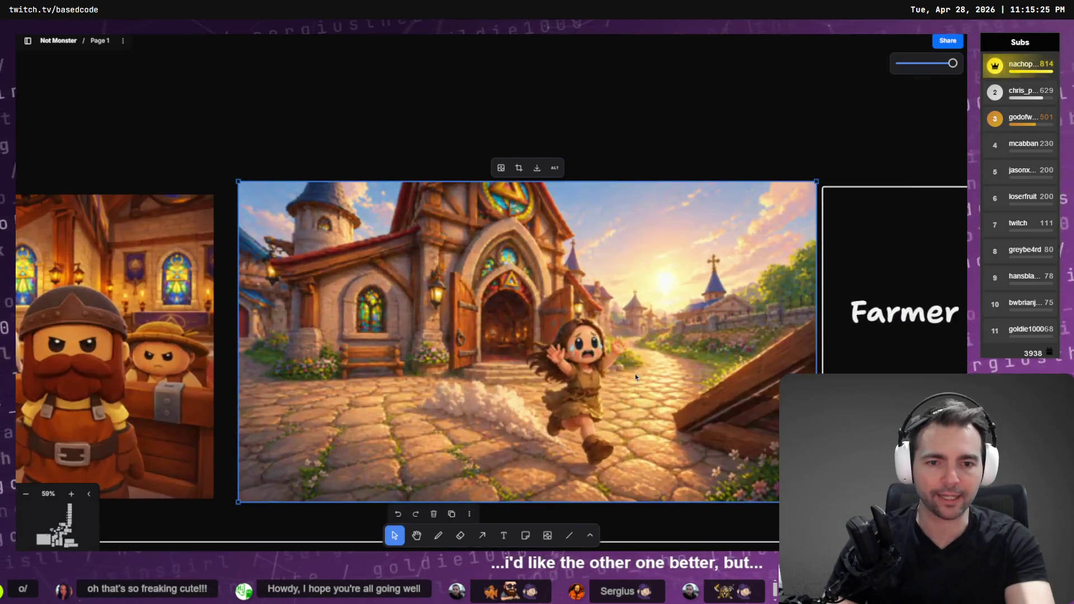
drag(625, 374, 628, 380)
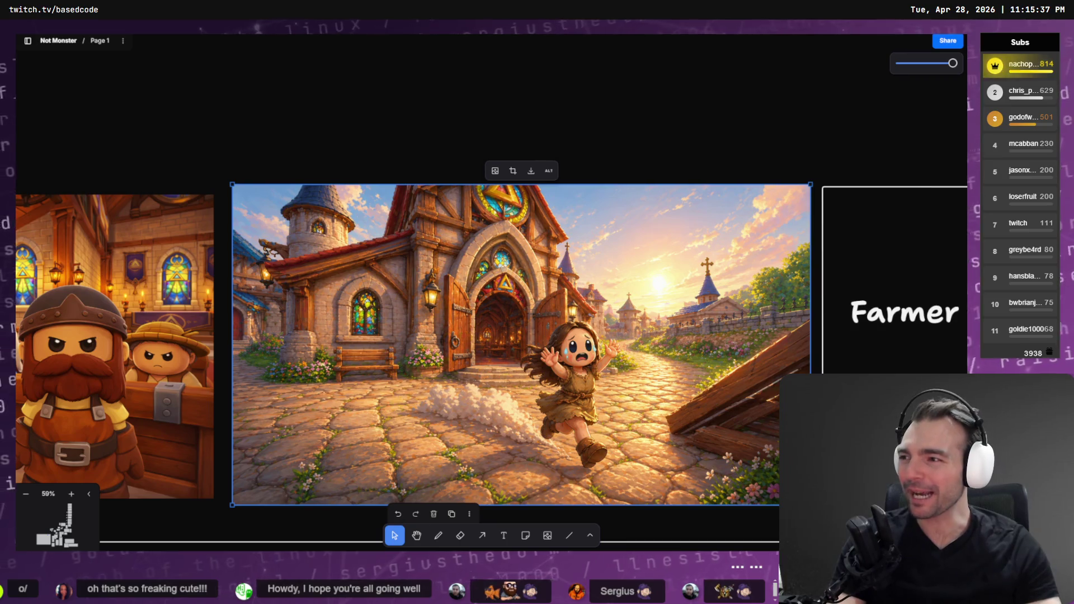
scroll(507, 314, down, 10)
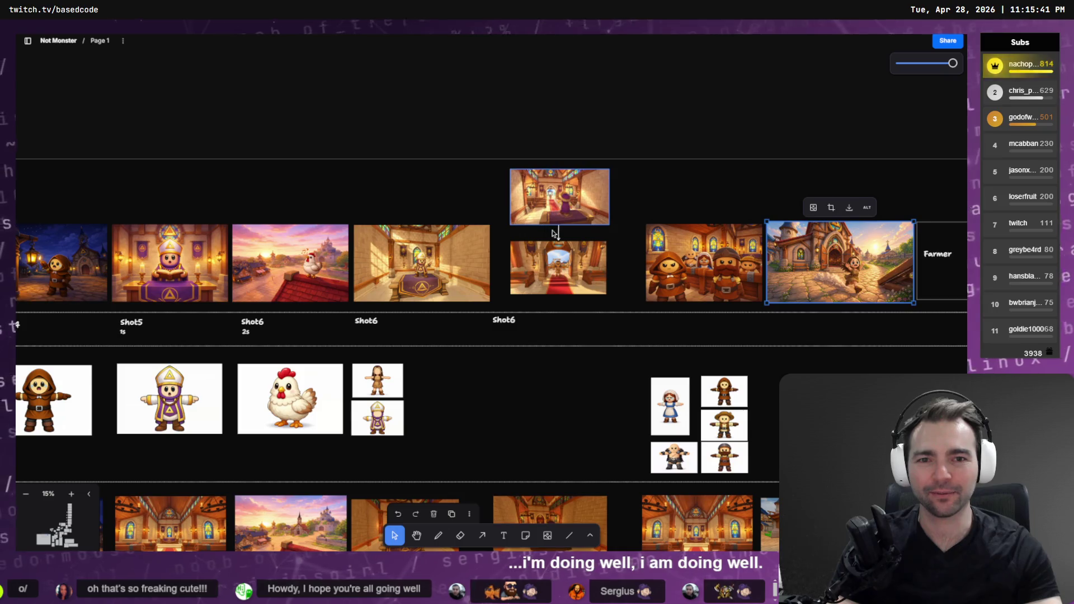
scroll(558, 228, up, 10)
scroll(486, 240, up, 2)
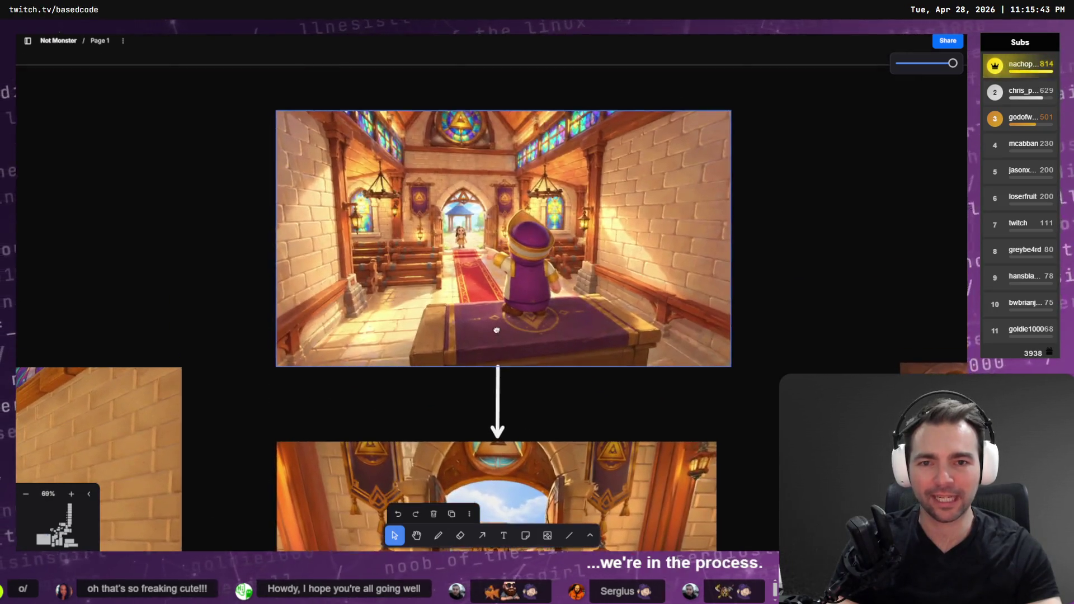
scroll(498, 213, down, 5)
drag(539, 116, 531, 406)
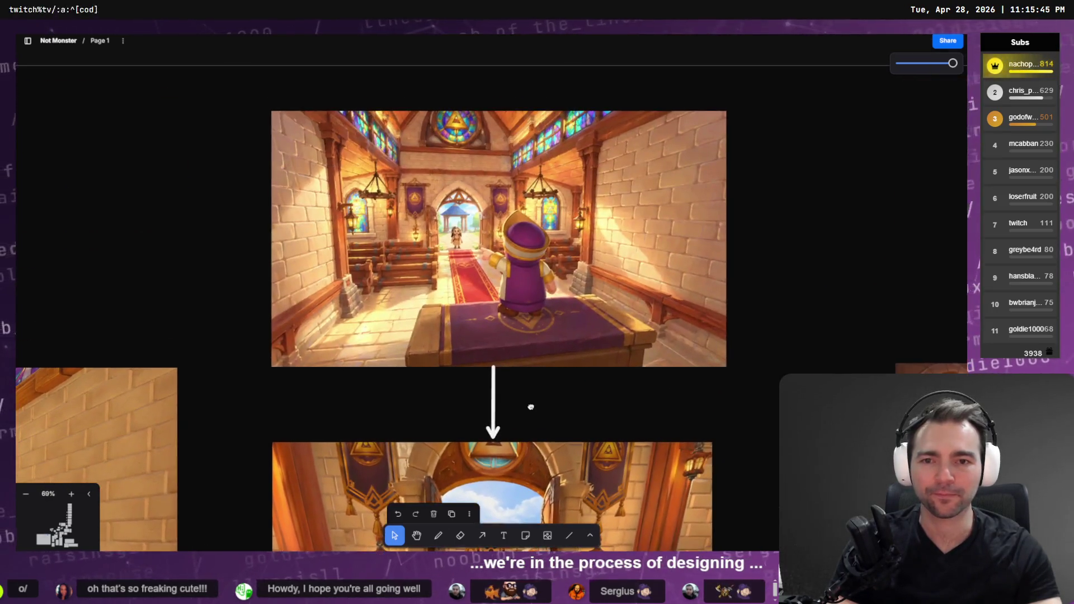
scroll(551, 443, down, 4)
click(496, 336)
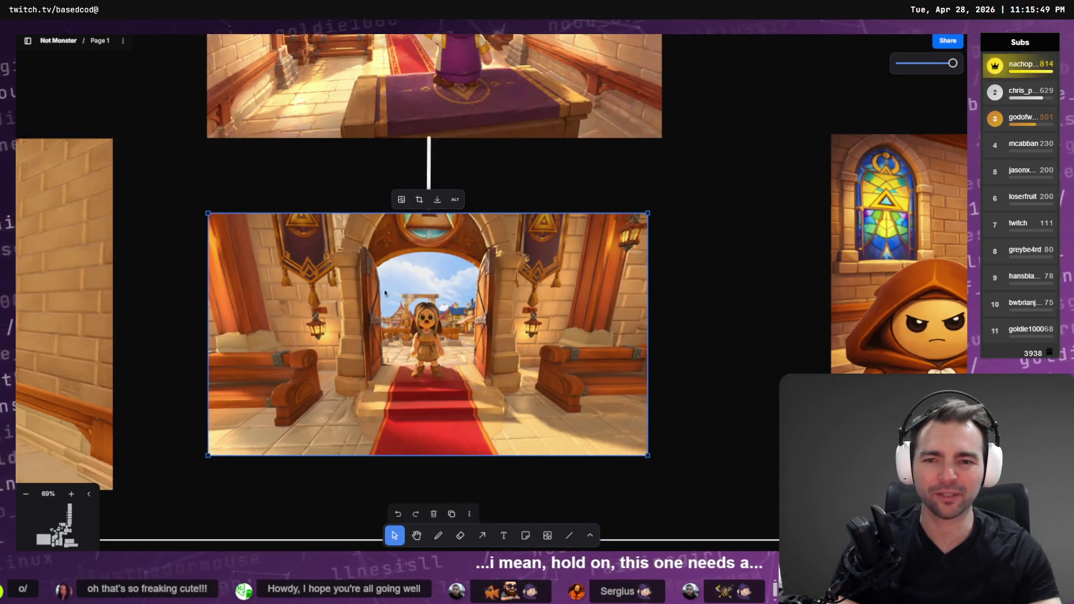
key(alt+Tab)
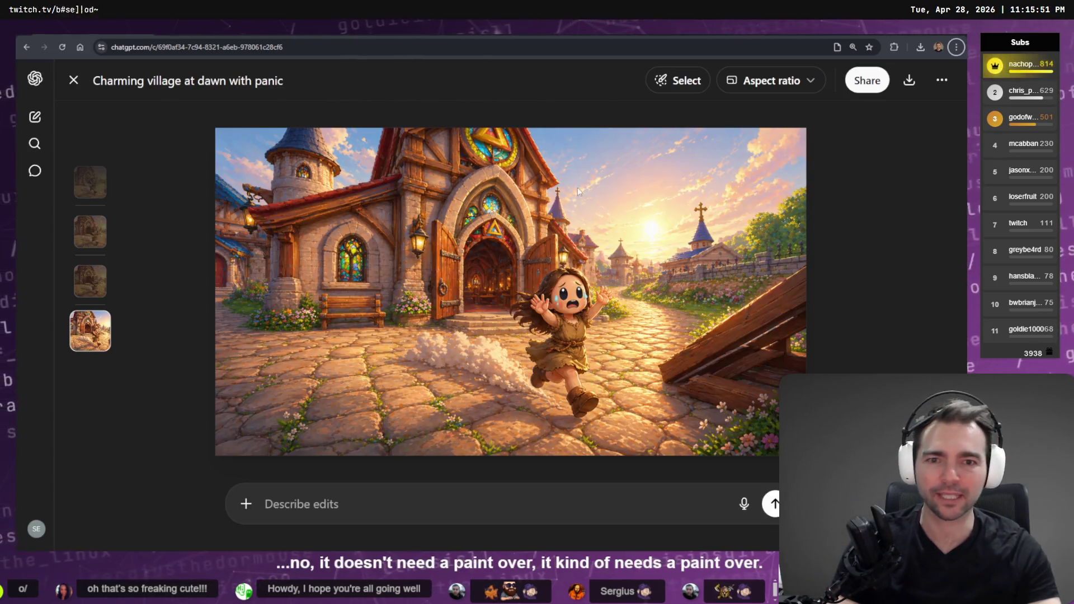
Step: Open the girl-in-the-doorway image from ChatGPT's Images library
key(ctrl+Tab)
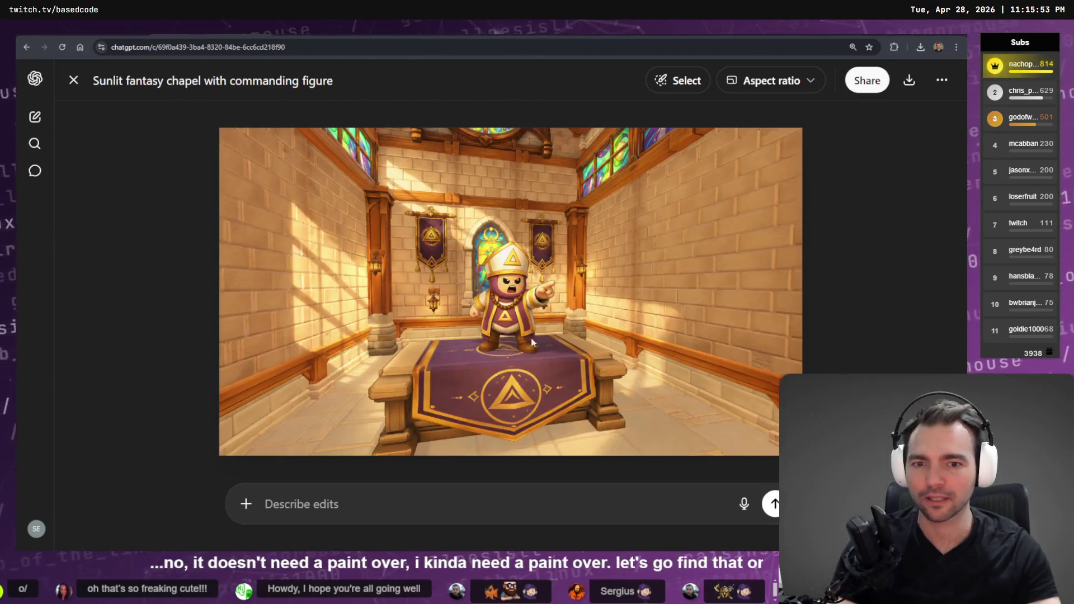
key(Escape)
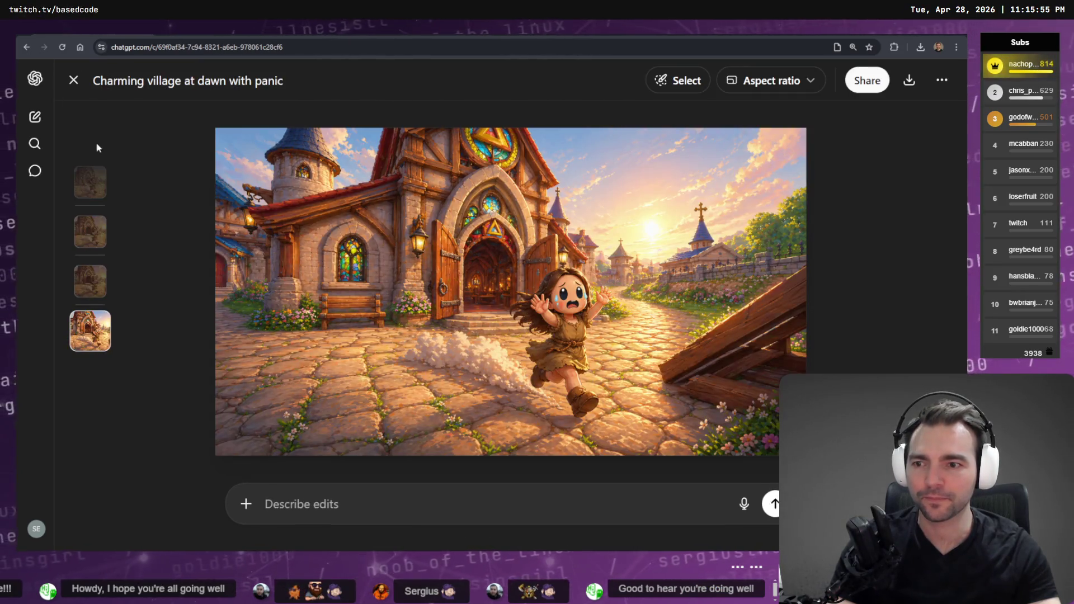
click(47, 94)
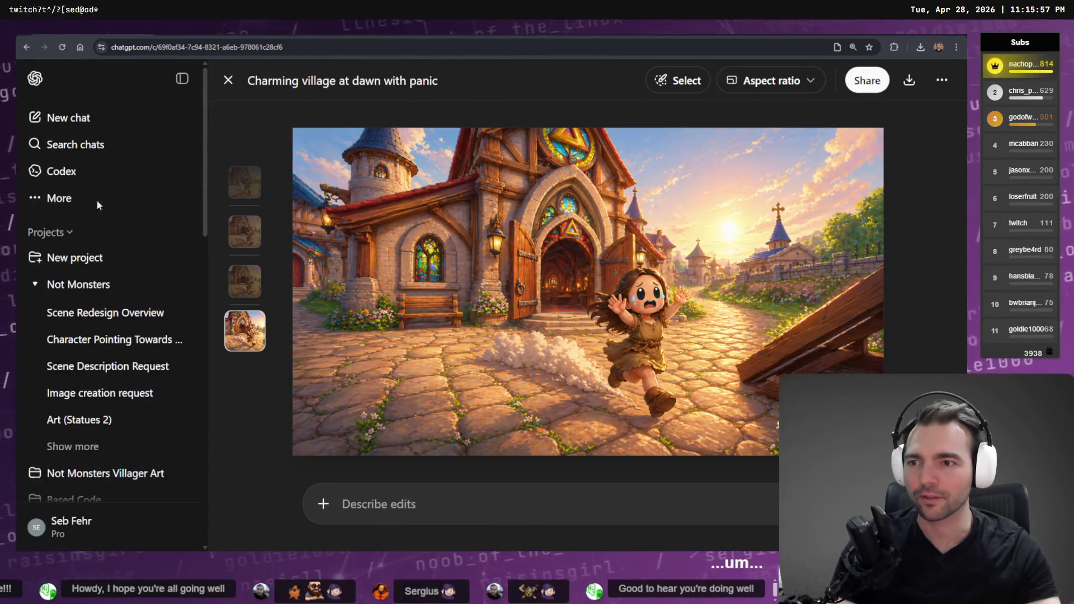
click(91, 194)
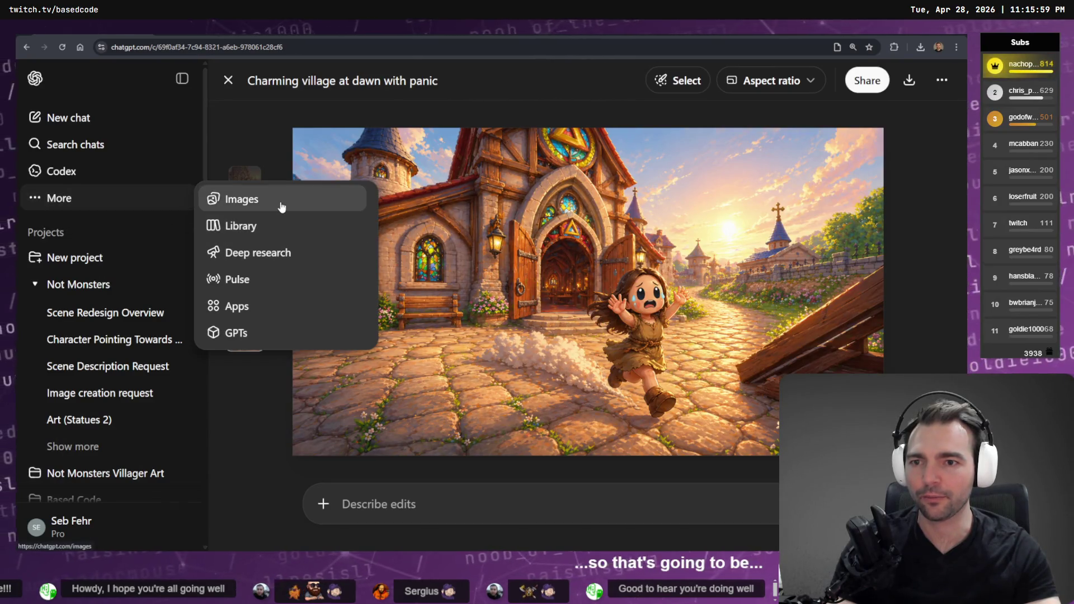
click(180, 92)
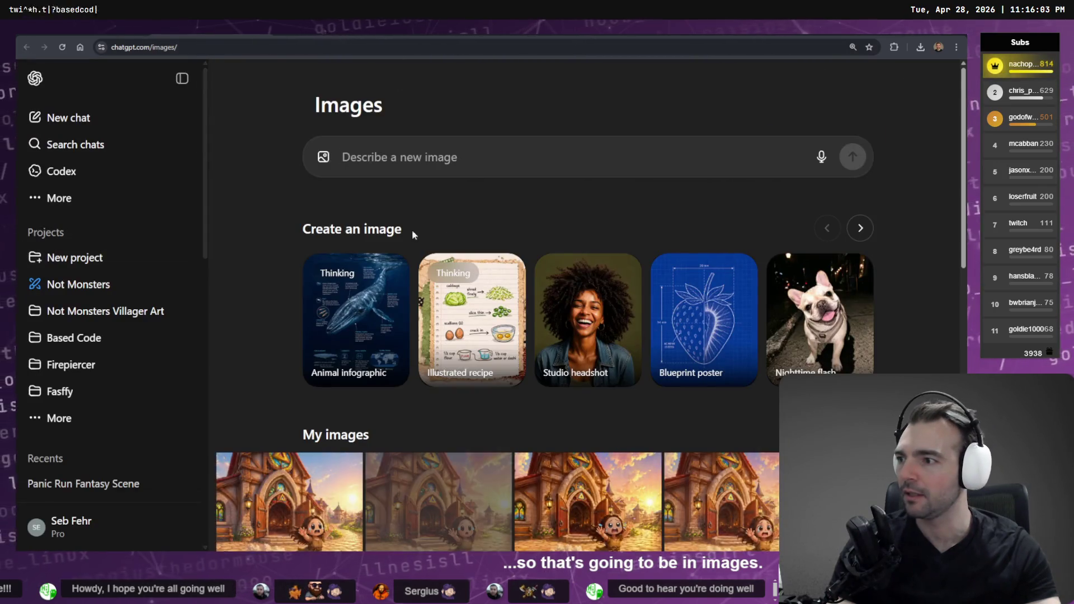
scroll(500, 248, down, 10)
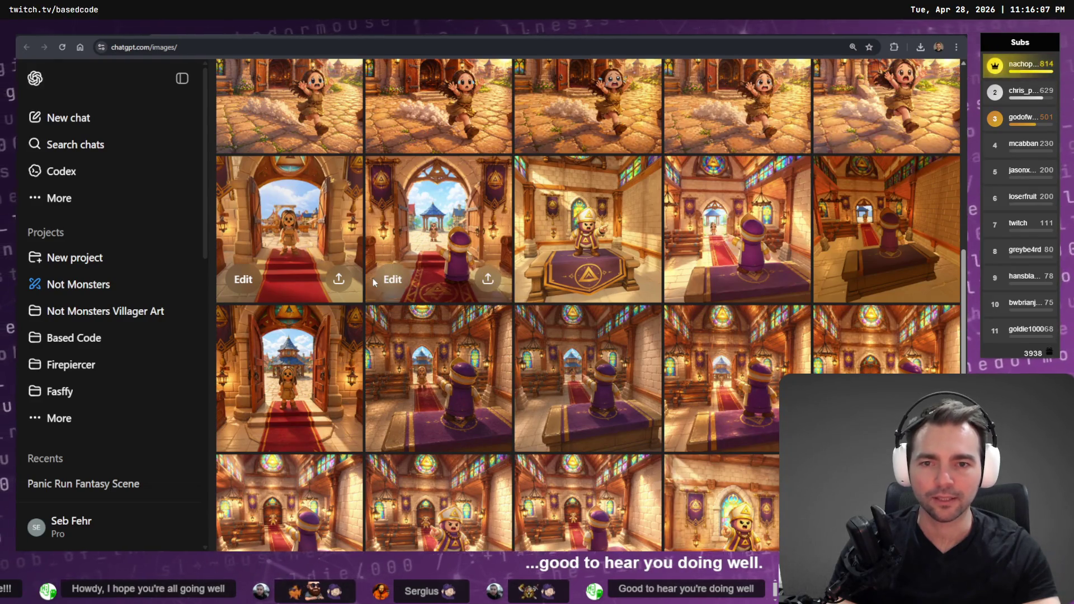
click(288, 222)
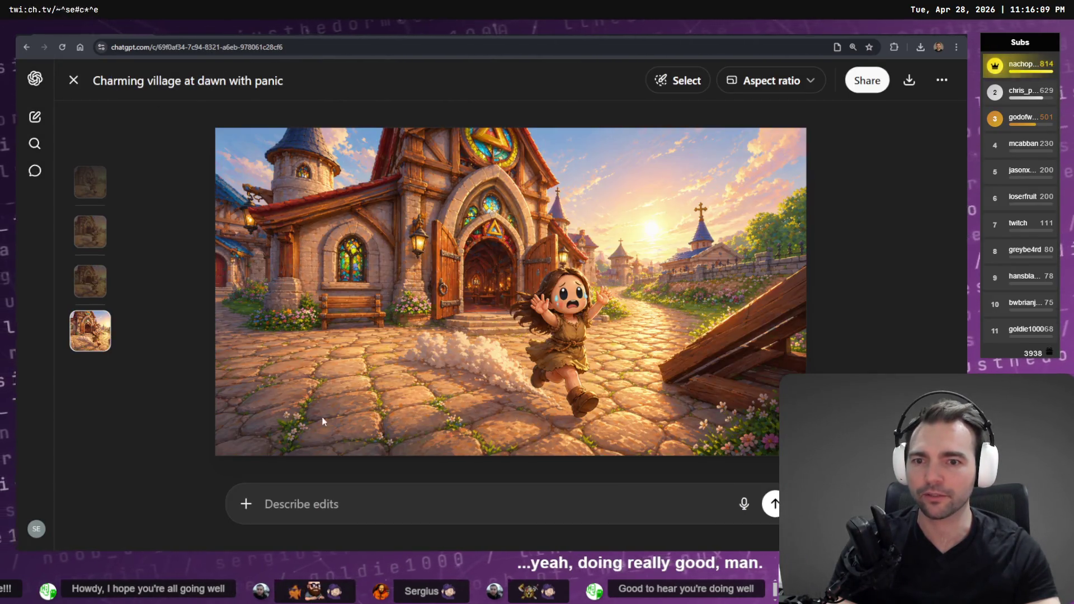
click(259, 305)
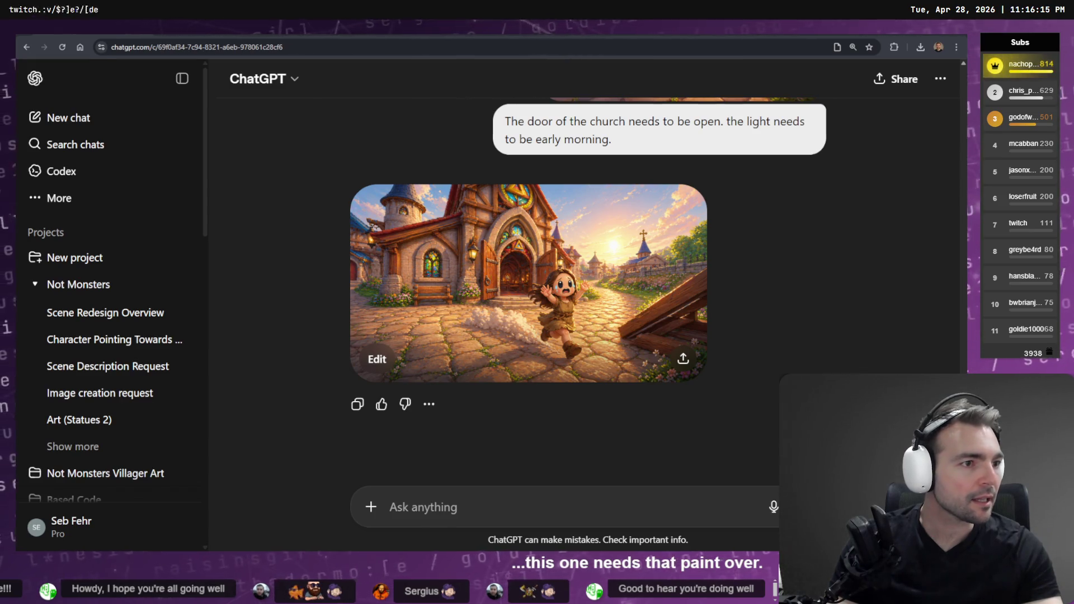
Step: Copy the storyboard's style prompt text in tldraw and return to the ChatGPT image editor
key(alt+Tab)
scroll(811, 223, left, 5)
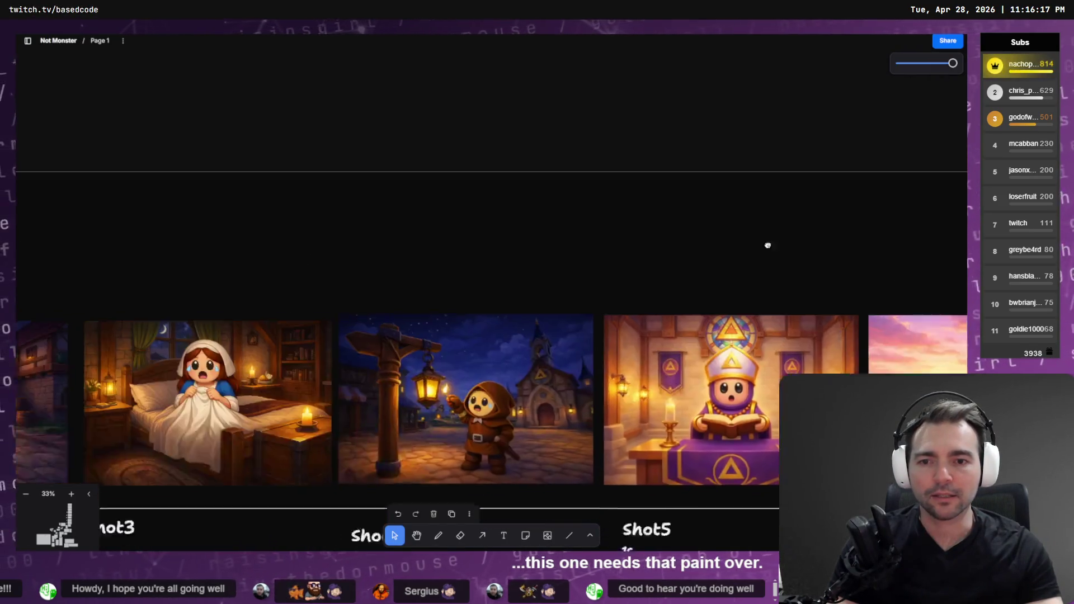
click(472, 254)
double_click(471, 255)
key(ctrl+c)
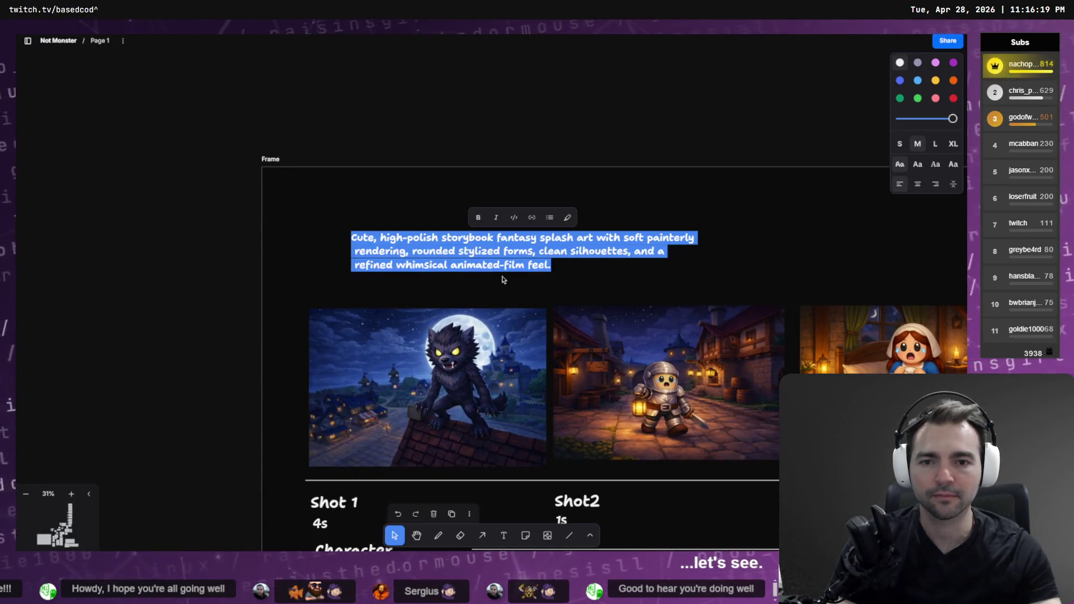
key(alt+Tab)
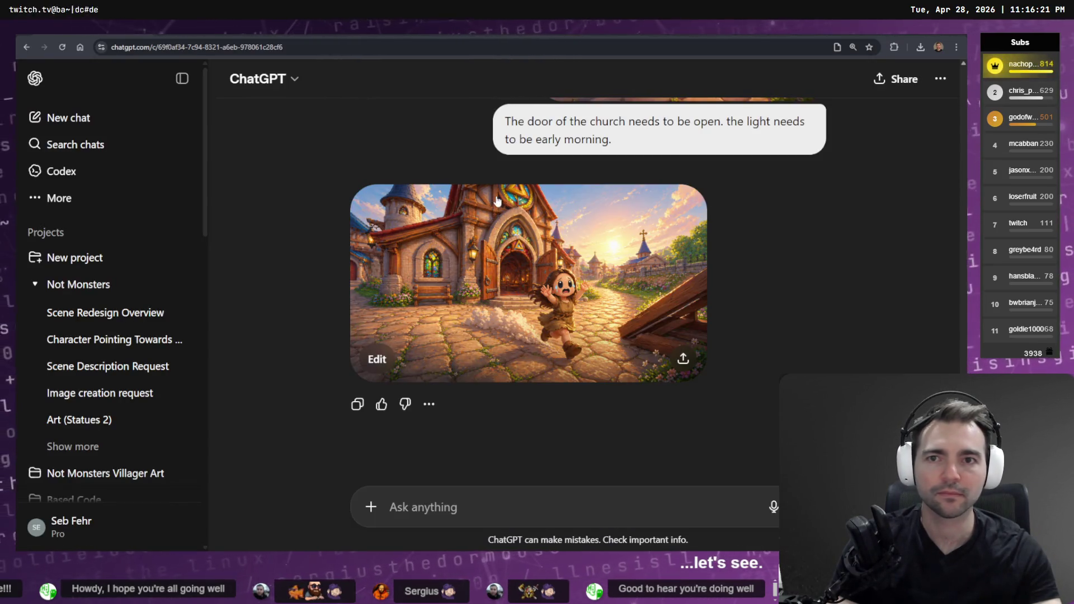
key(alt+Tab)
key(alt+Tab)
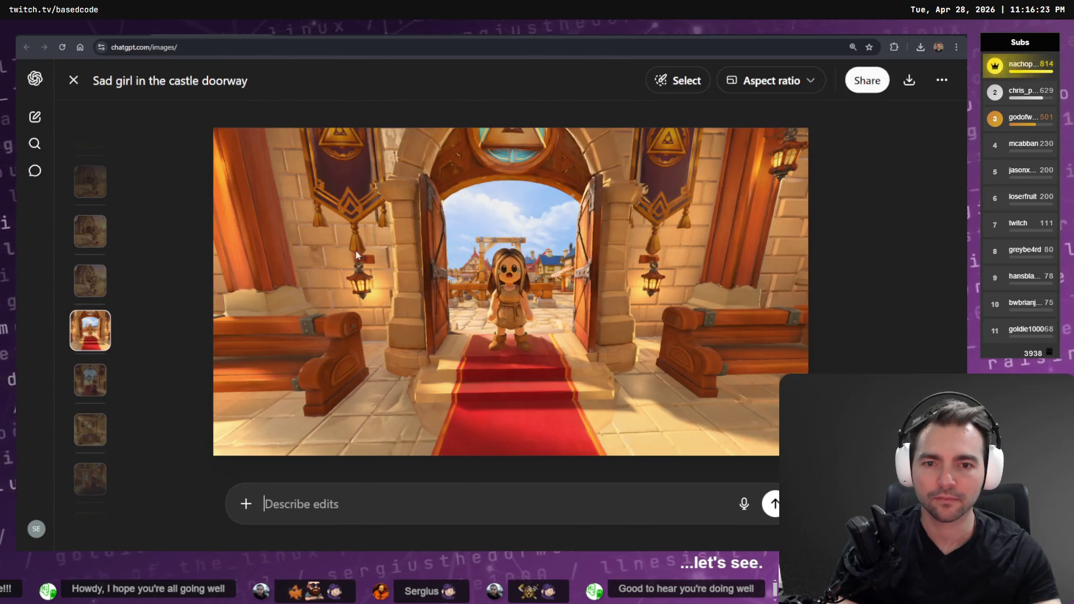
Step: Paste the style prompt, fix it to read 'Do a paintover to a cute…' on one line, and send it
click(322, 503)
key(ctrl+v)
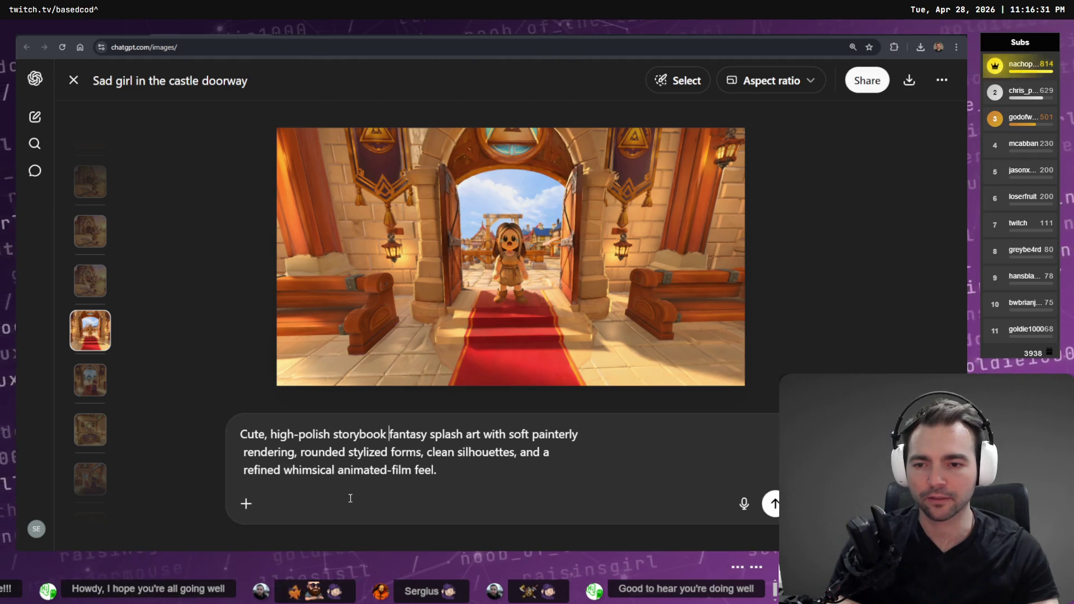
text(Do a paint)
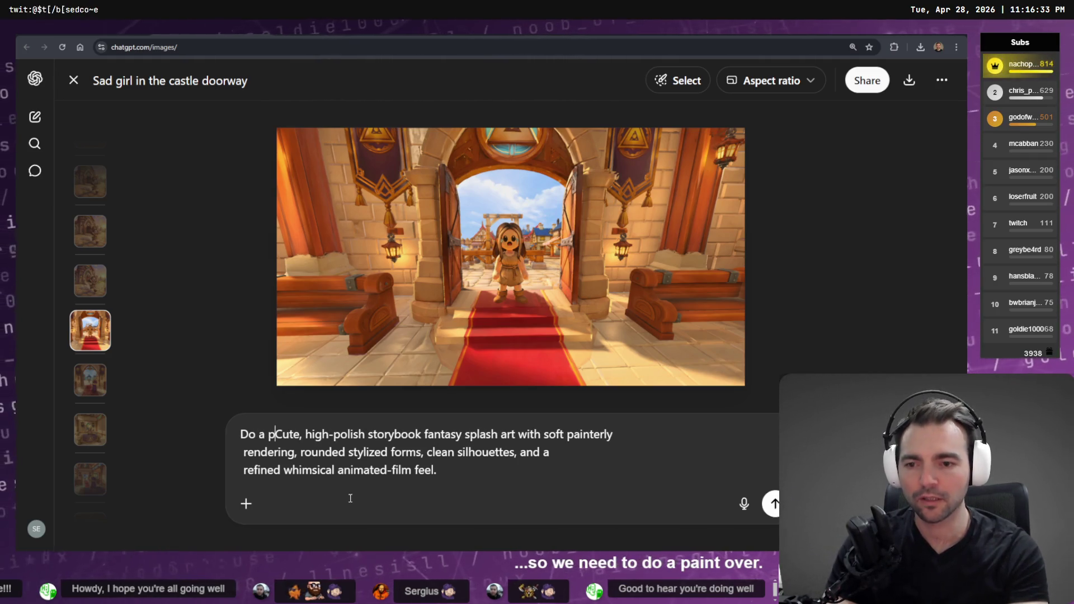
text(over, to)
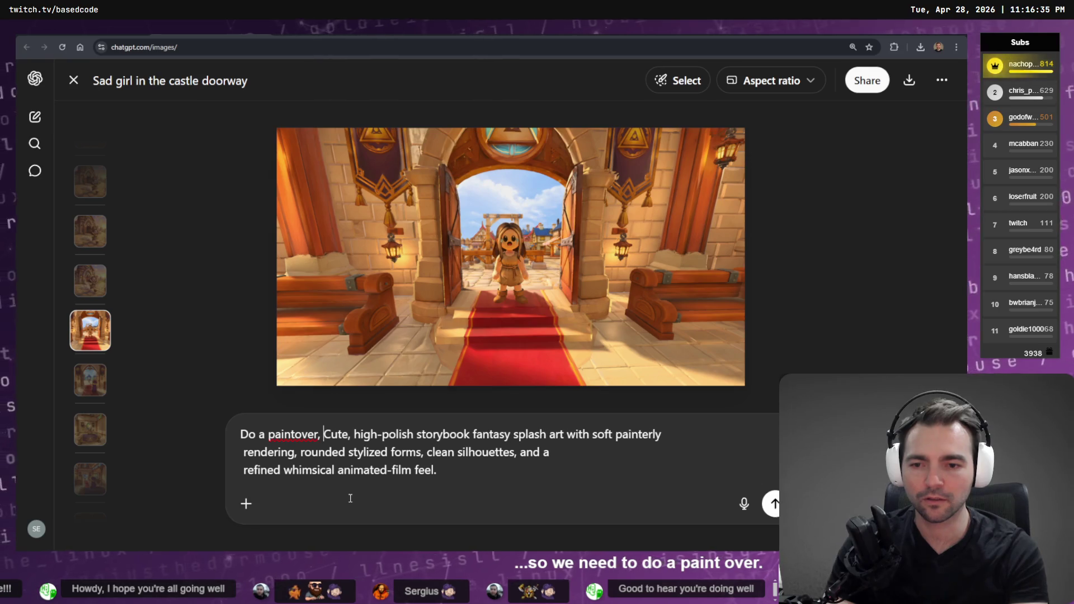
key(BackSpace)
key(BackSpace)
key(BackSpace)
key(BackSpace)
key(BackSpace)
key(BackSpace)
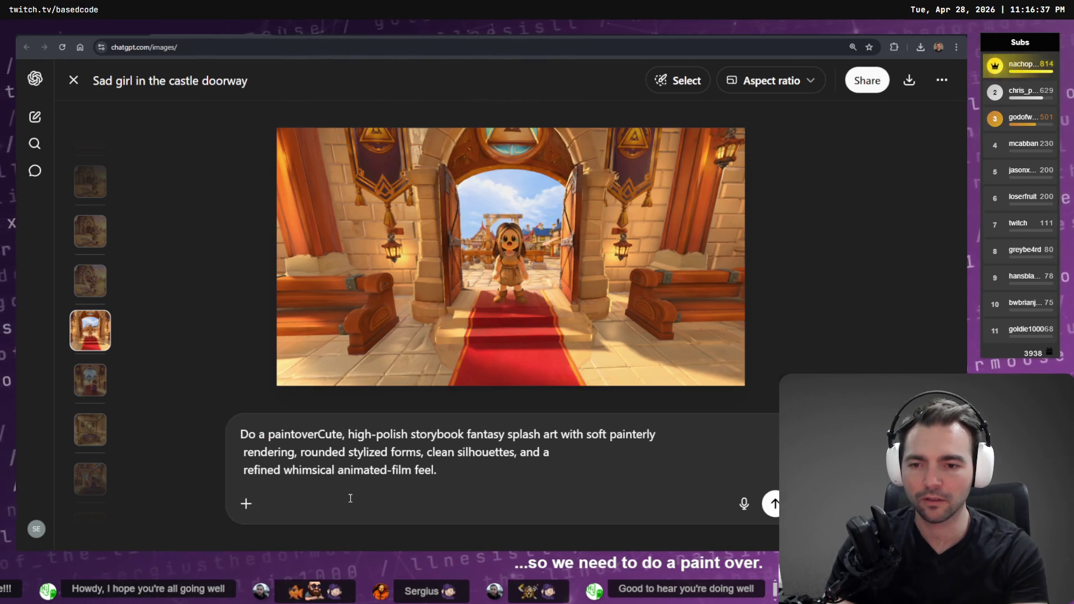
text(intover to )
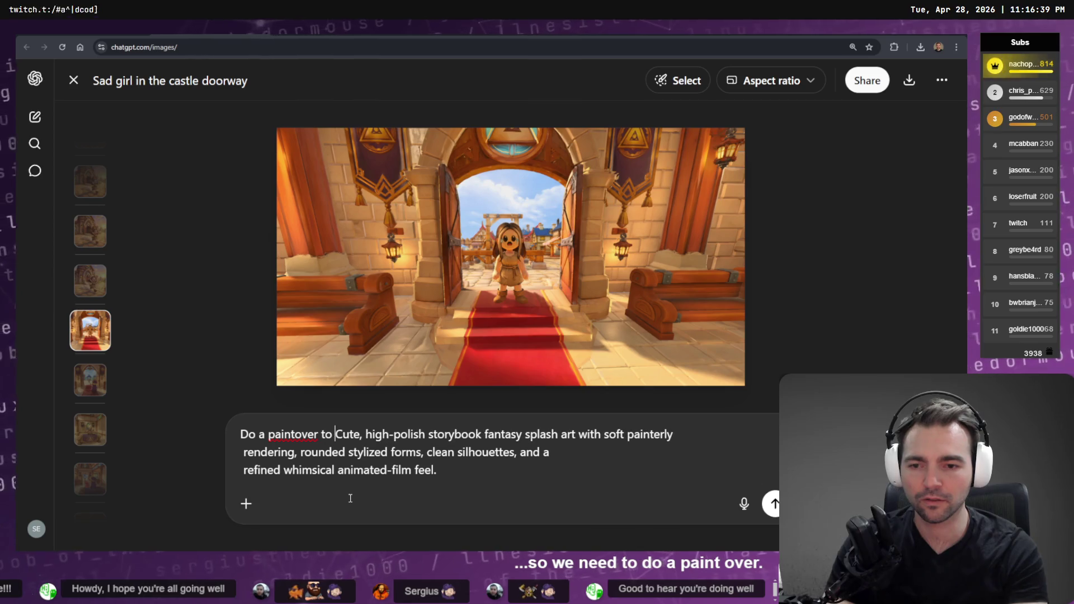
text(a)
key(Delete)
text(c)
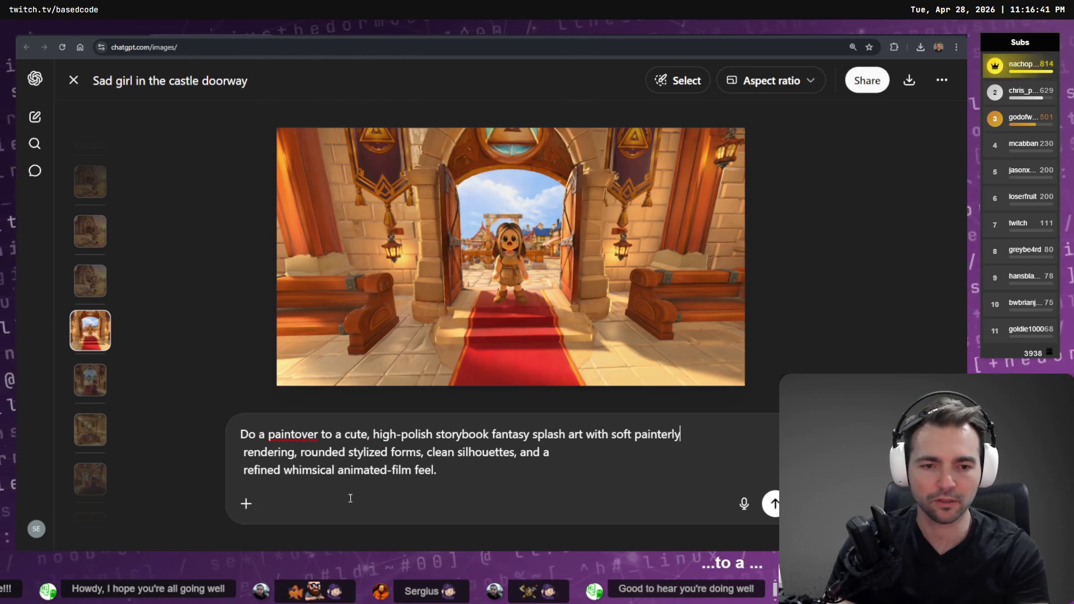
key(End)
key(Delete)
key(ctrl+End)
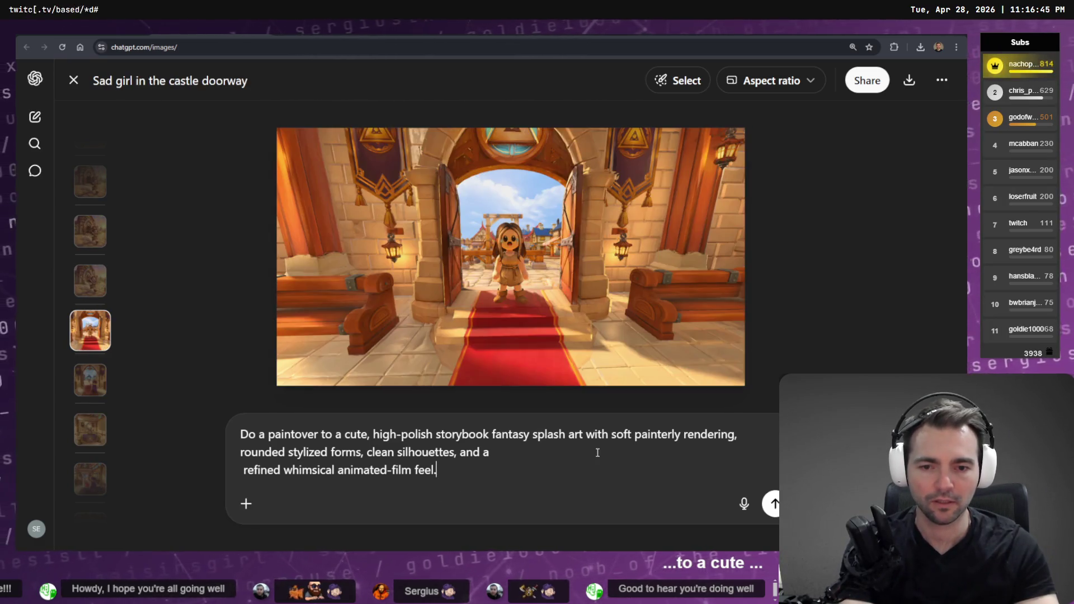
key(Delete)
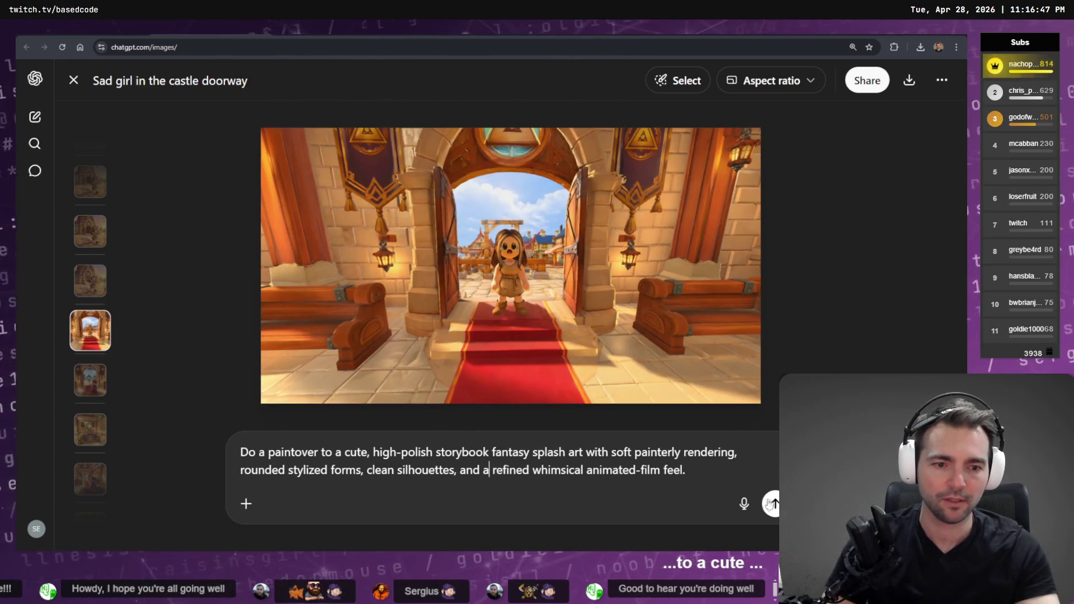
click(771, 503)
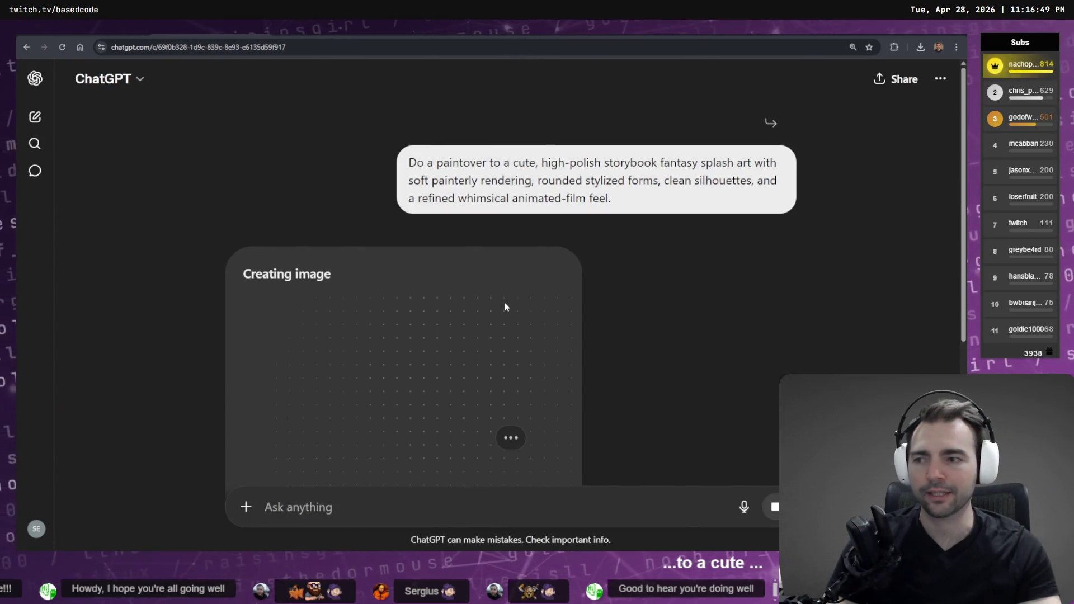
scroll(507, 309, down, 3)
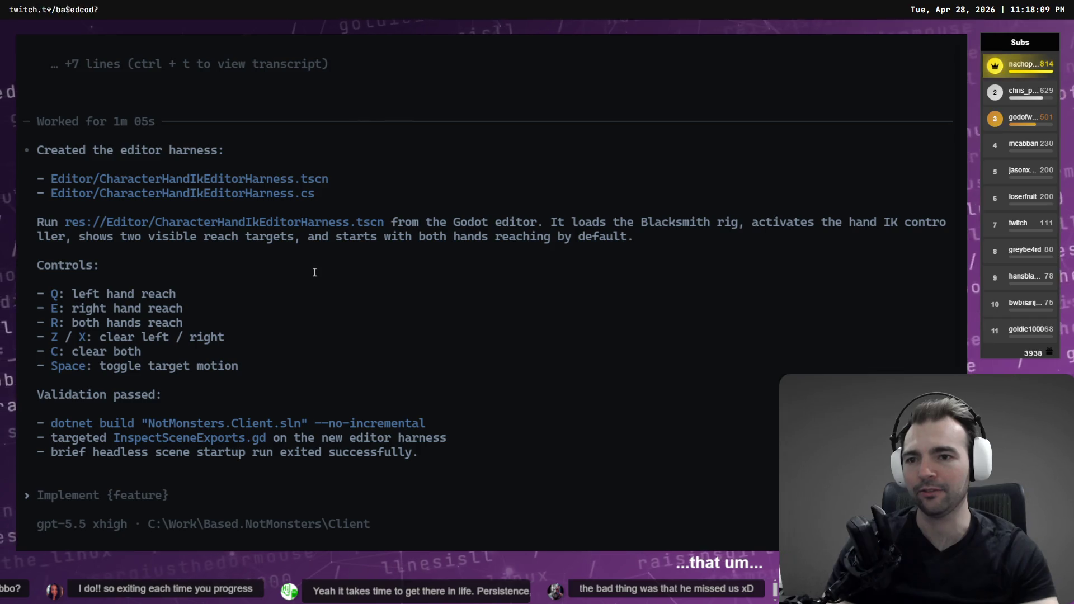
Step: Copy the harness Controls list from Codex's summary and switch to the Godot editor
mouse_move(263, 378)
mouse_down()
mouse_move(112, 308)
mouse_move(26, 291)
mouse_up()
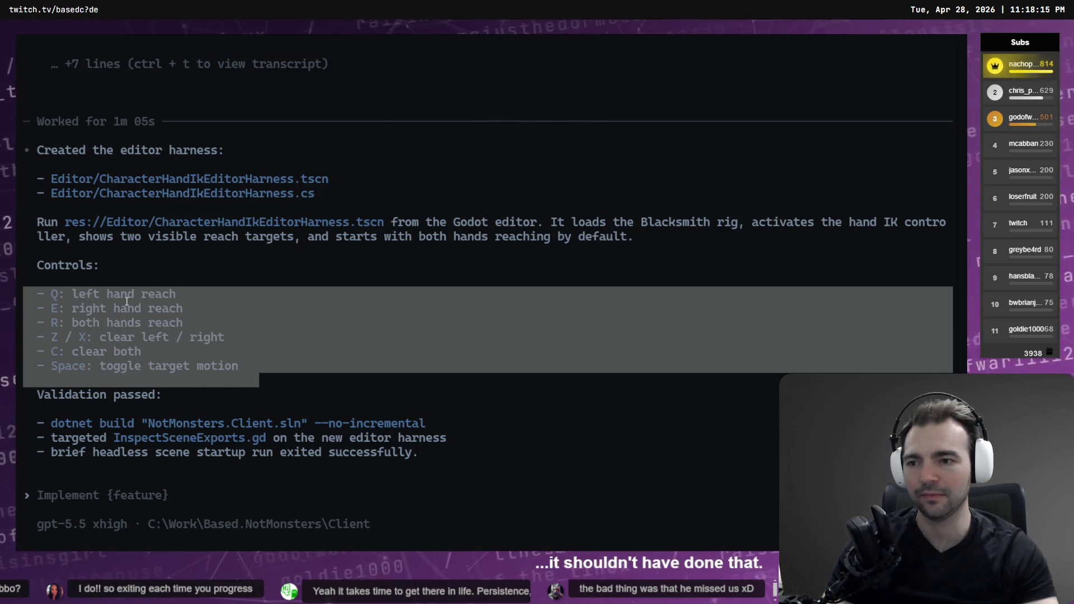
key(ctrl+c)
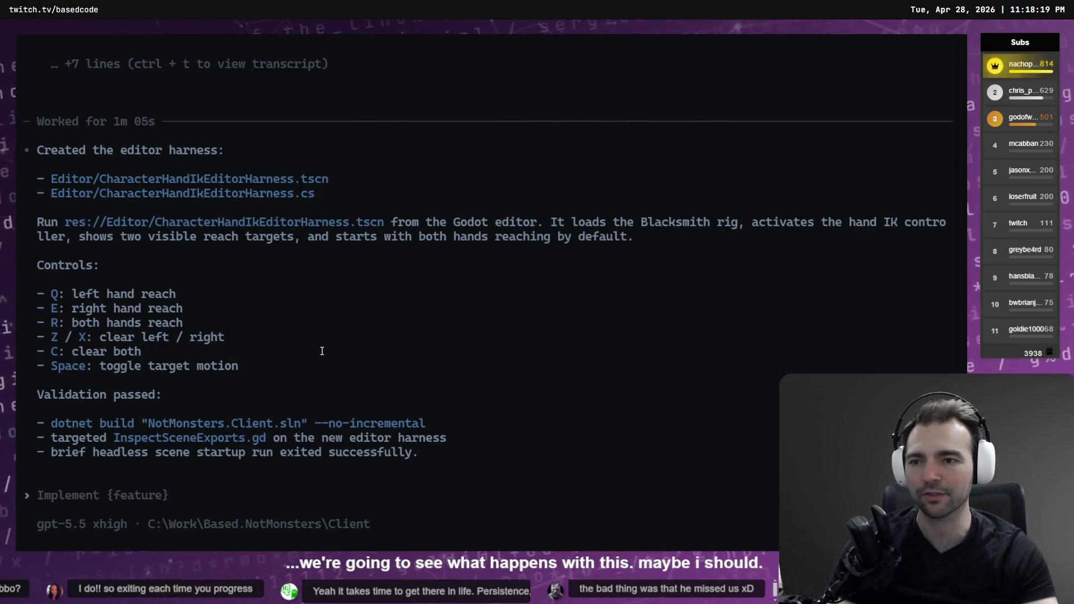
key(alt+Tab)
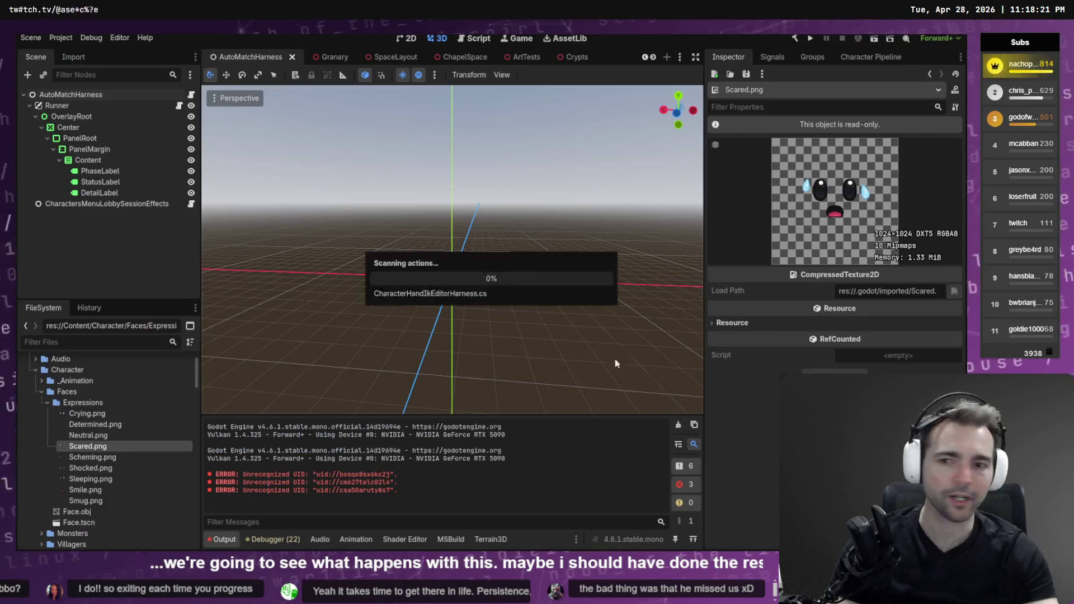
Step: Open Editor/CharacterHandIkEditorHarness.tscn from the FileSystem dock
click(42, 391)
scroll(43, 409, up, 2)
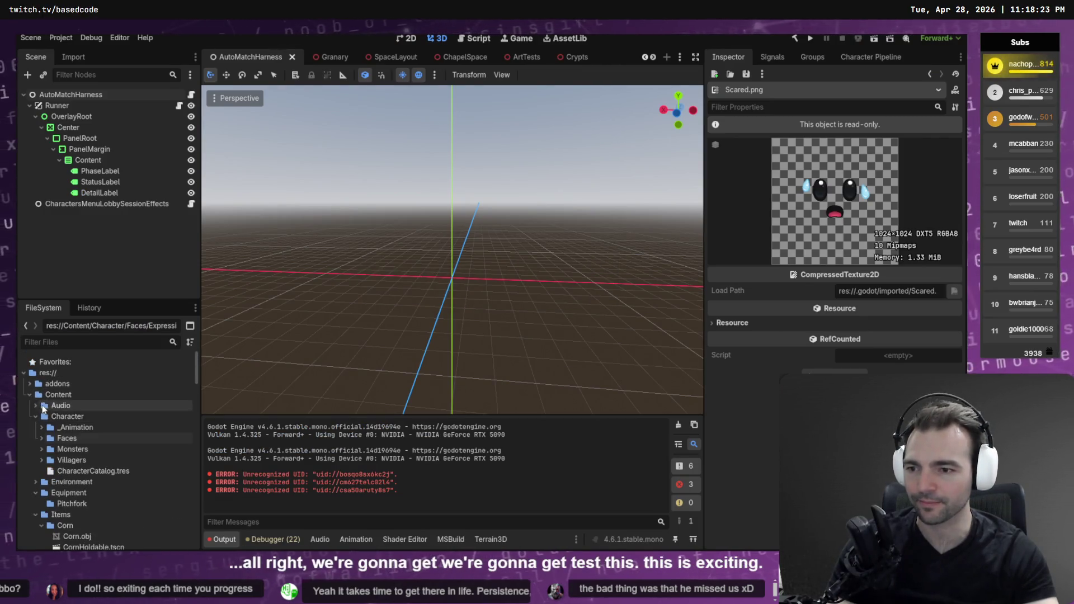
click(30, 394)
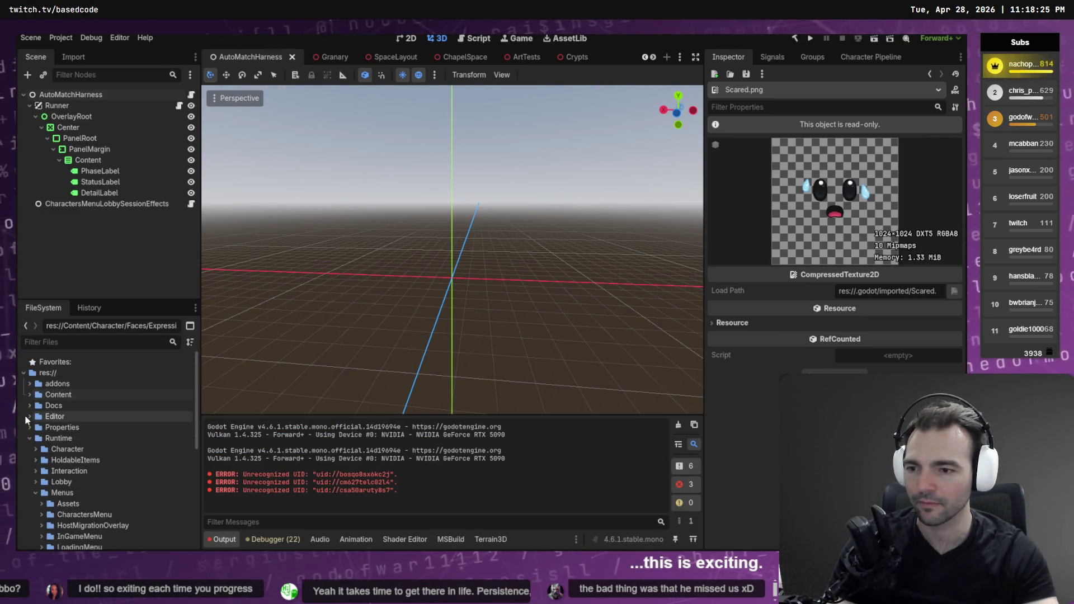
click(26, 416)
double_click(92, 503)
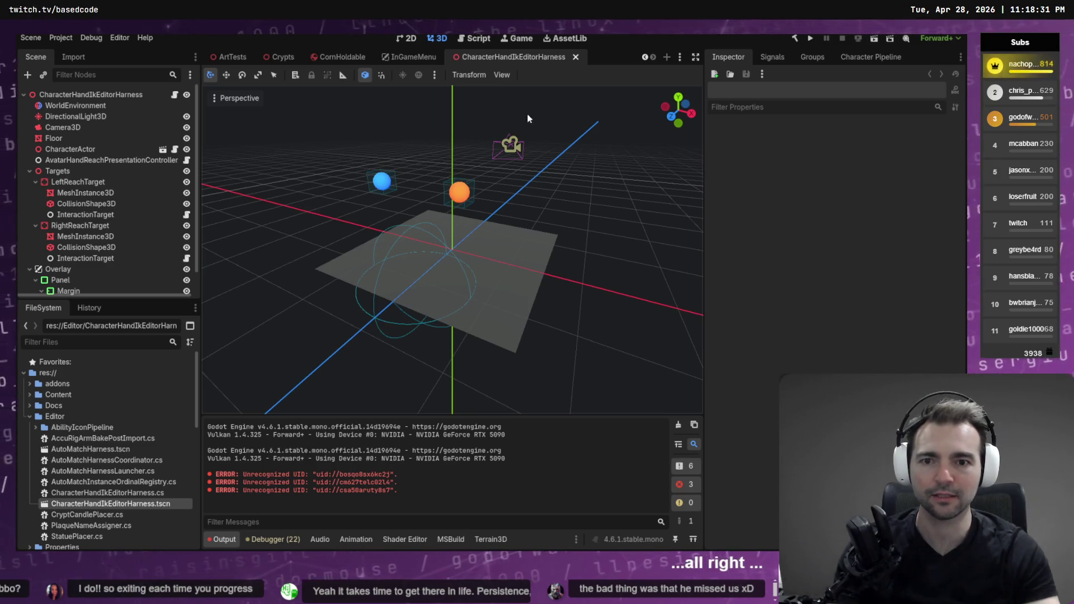
Step: Turn off Enable Multiple Instances under Debug > Customize Run Instances and rerun the scene as one instance
key(F6)
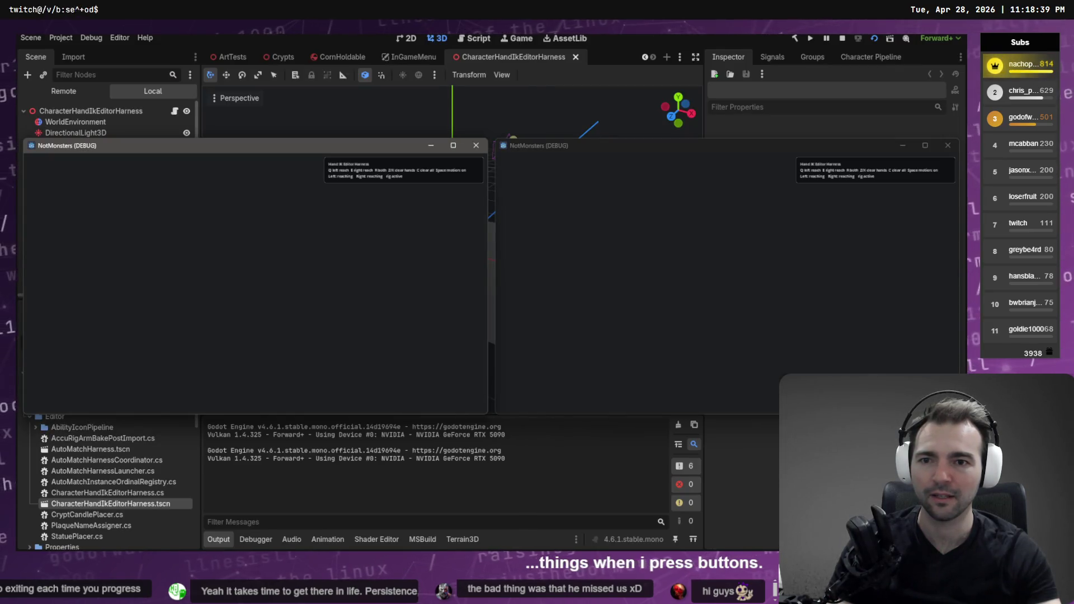
key(F8)
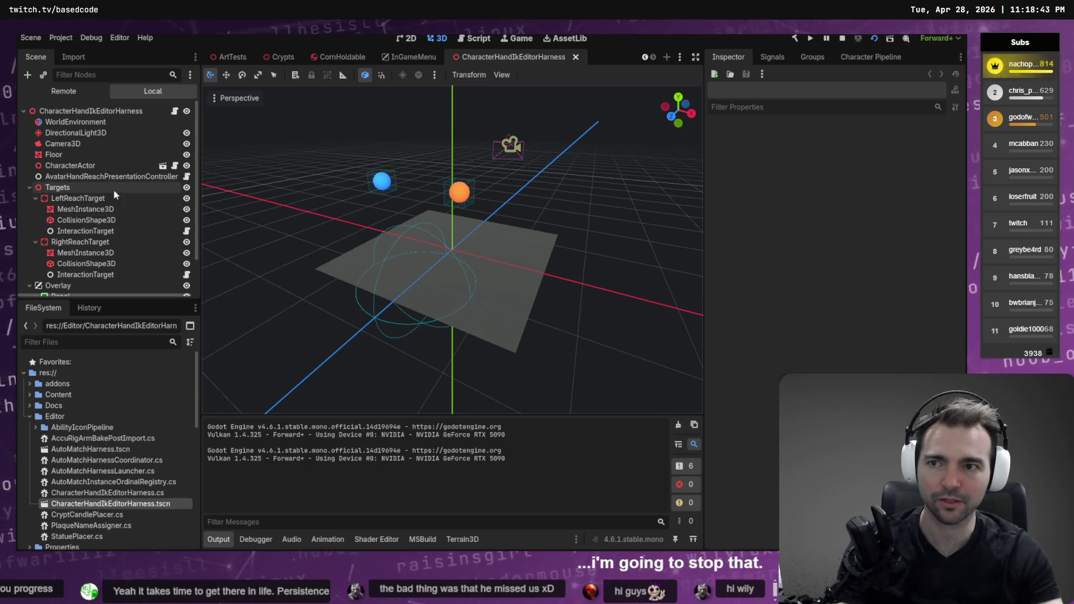
click(117, 38)
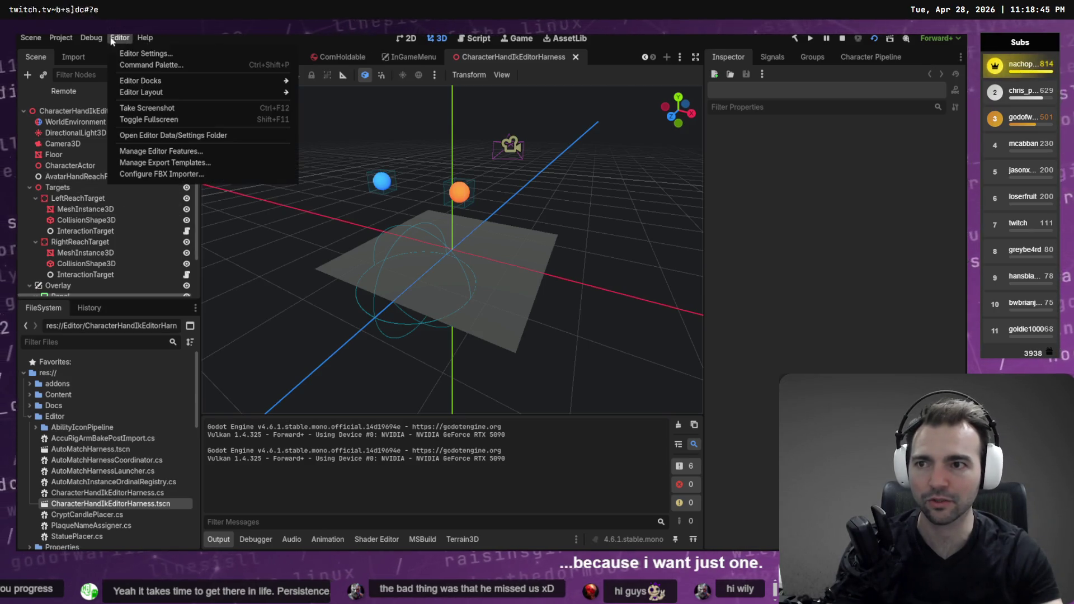
mouse_move(91, 38)
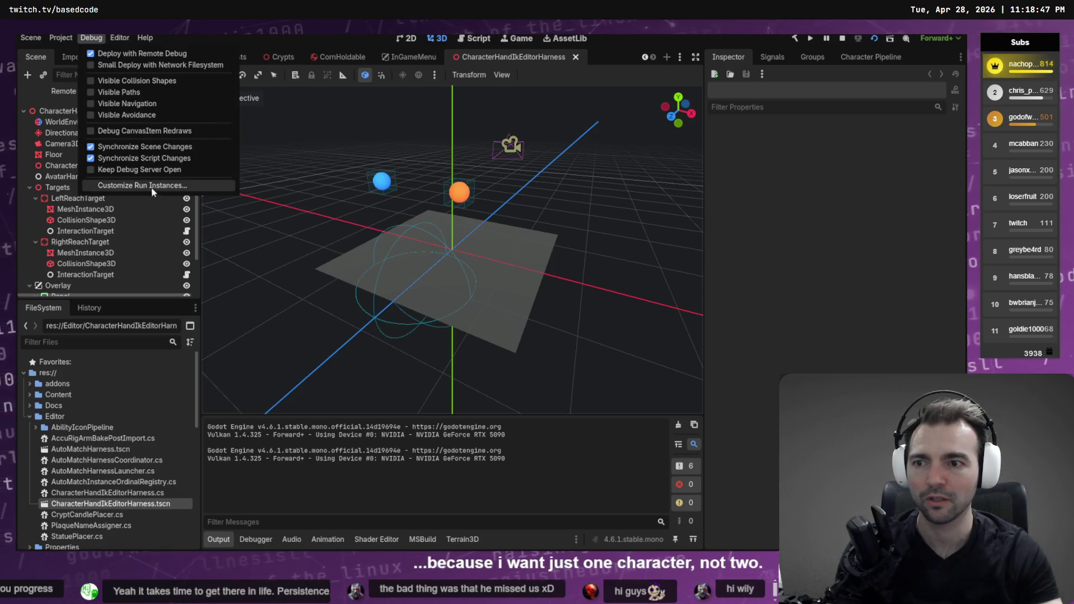
click(152, 187)
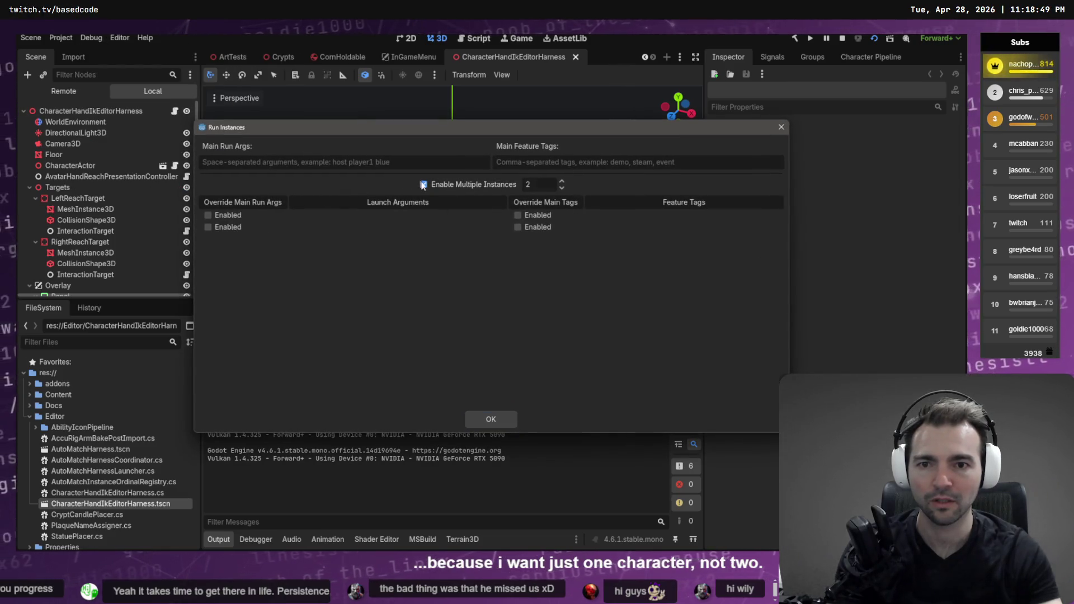
click(490, 419)
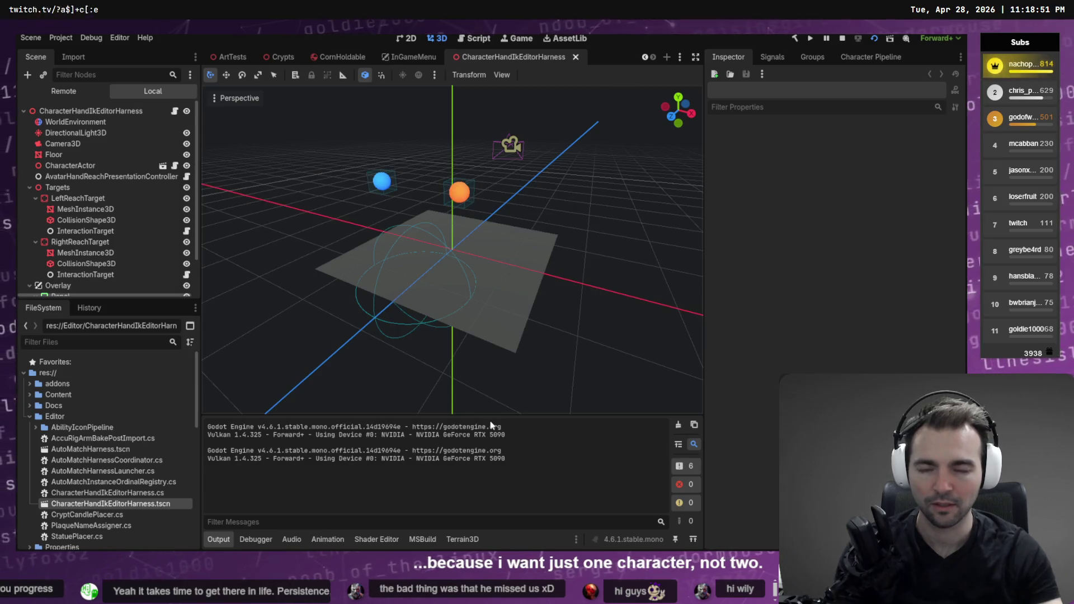
key(F6)
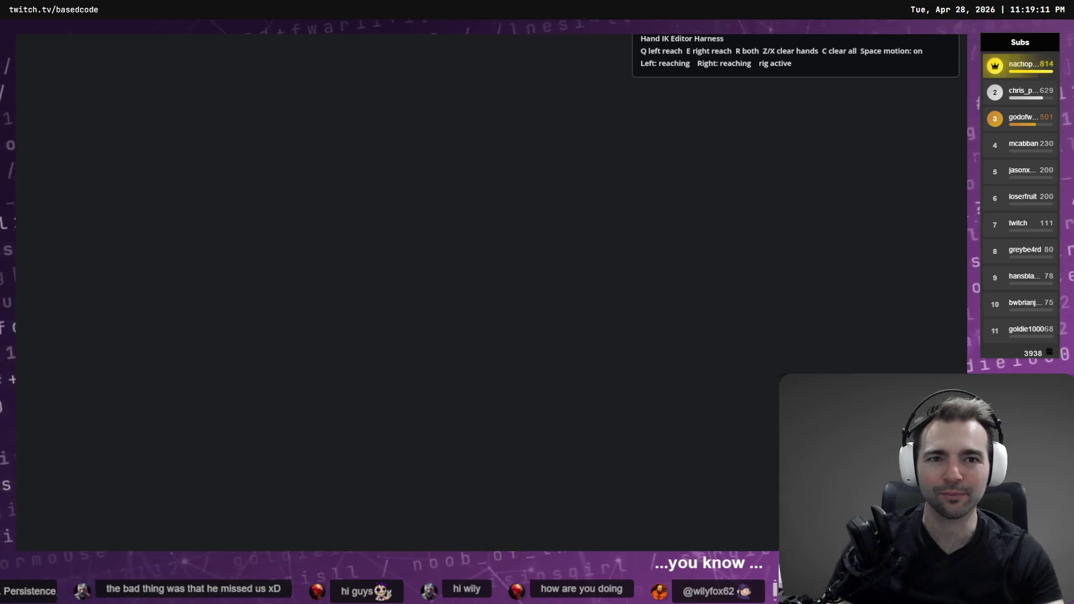
key(F8)
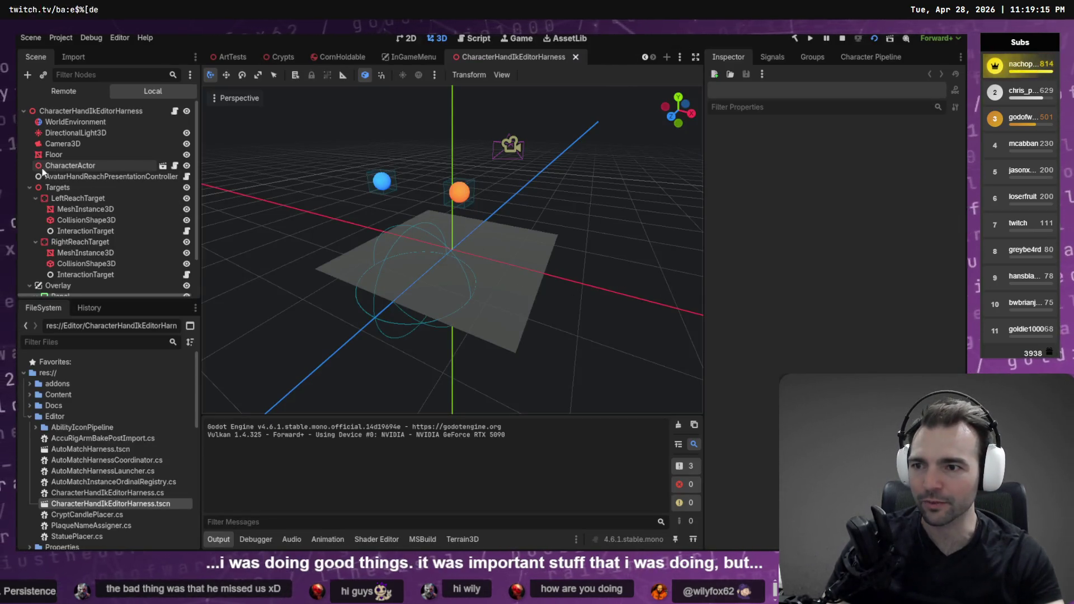
Step: Inspect the AvatarHandReachPresentationController, InteractionTarget and CharacterActor nodes, then run and stop the scene
click(66, 176)
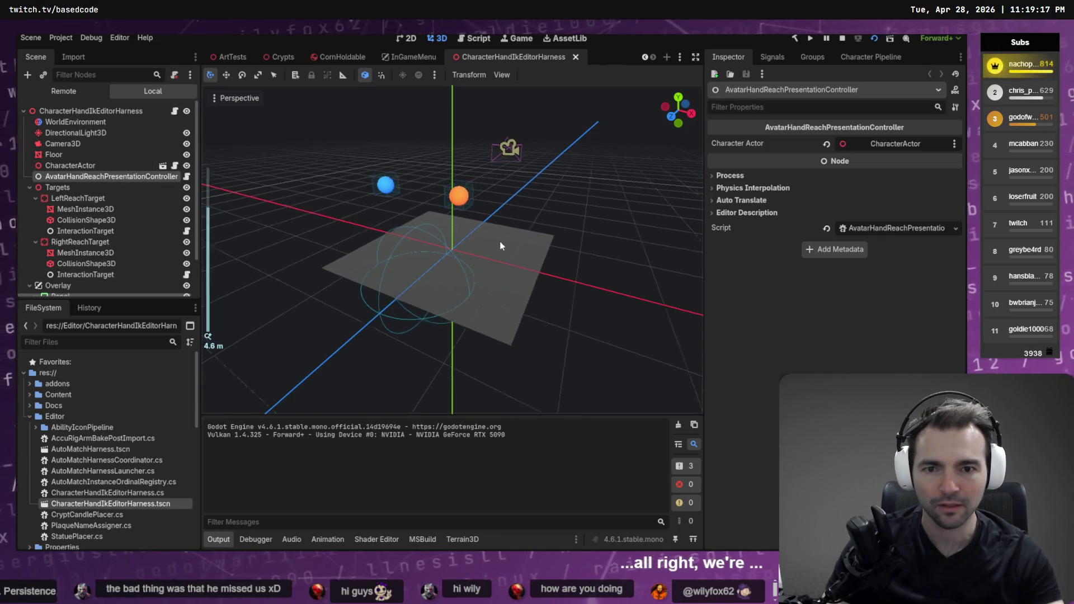
scroll(499, 240, down, 5)
scroll(502, 247, up, 4)
scroll(101, 226, down, 2)
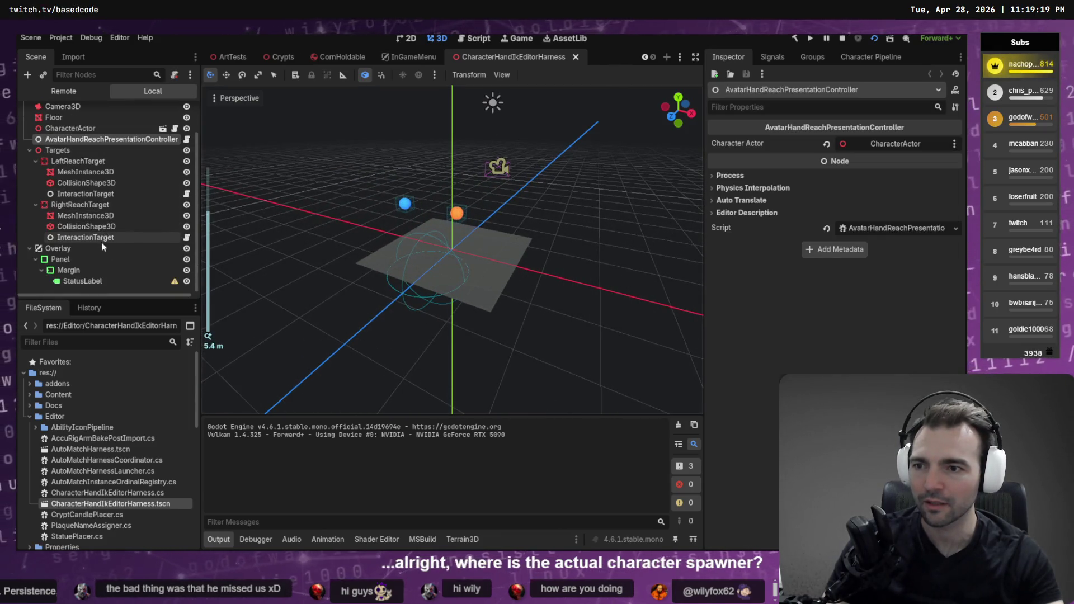
scroll(101, 240, up, 2)
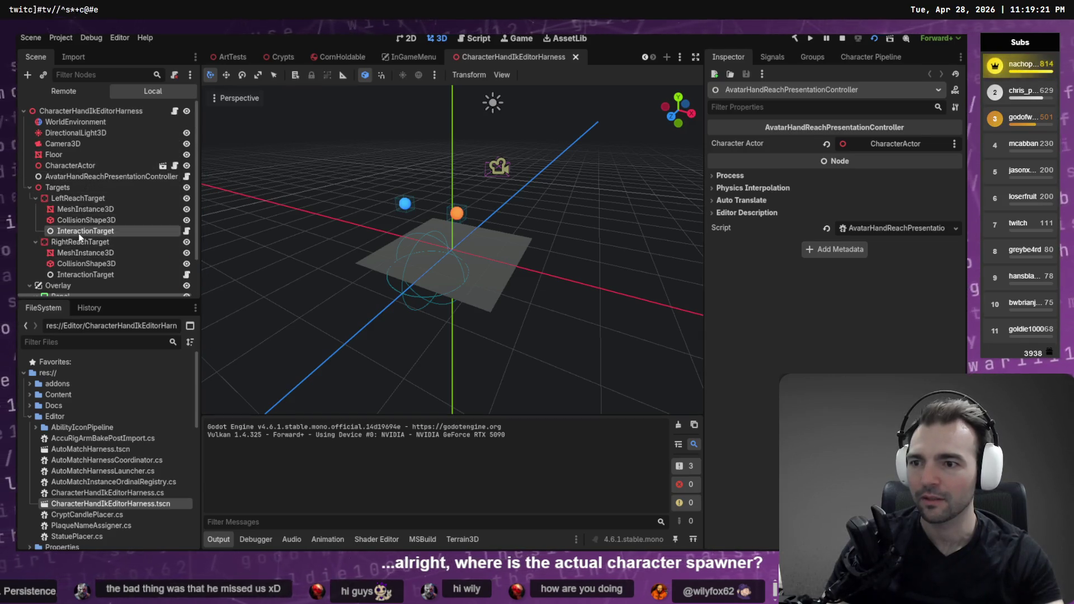
click(85, 231)
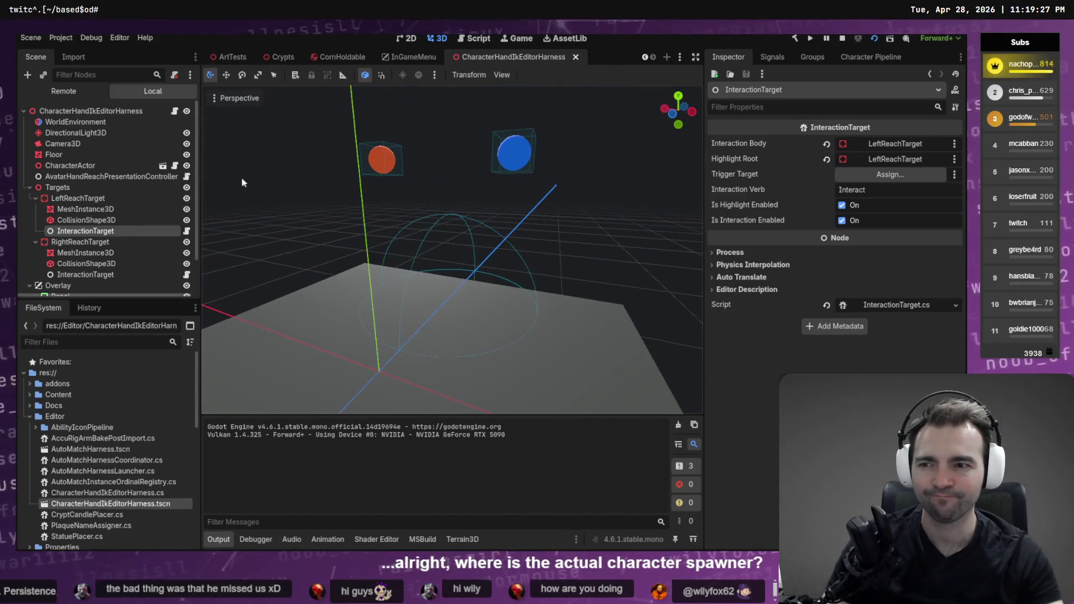
click(123, 177)
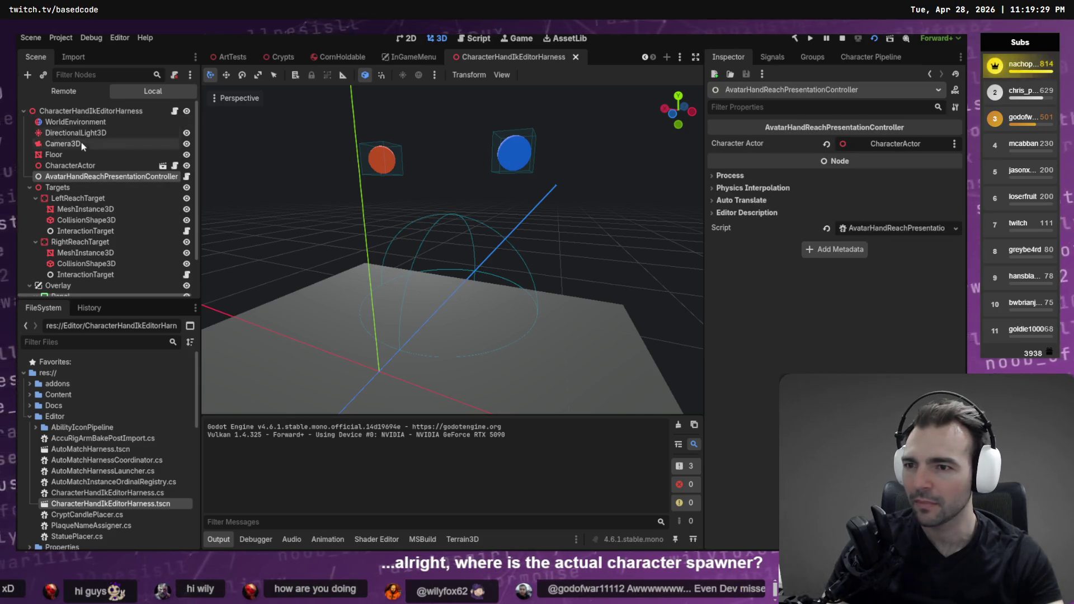
click(89, 164)
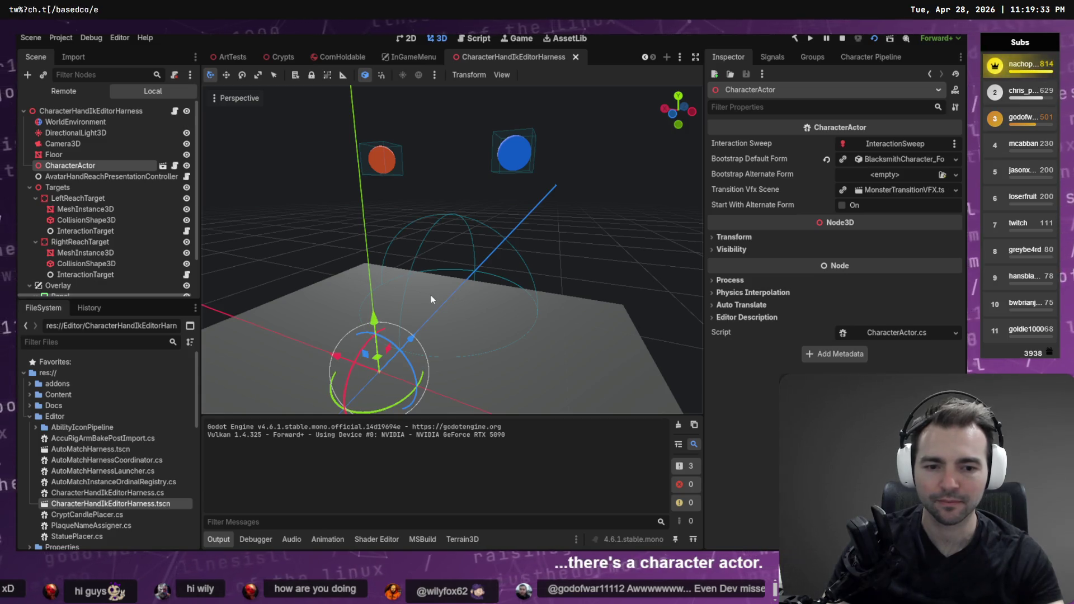
key(F6)
key(F8)
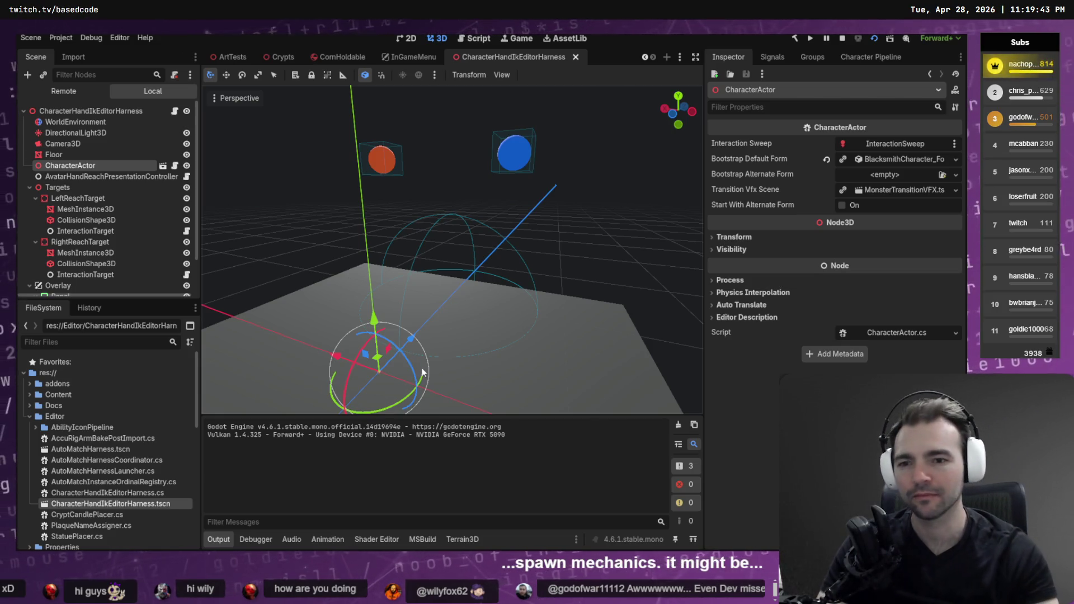
Step: Select the scene's Camera3D, frame it with F, and orbit the viewport around it
click(128, 144)
key(f)
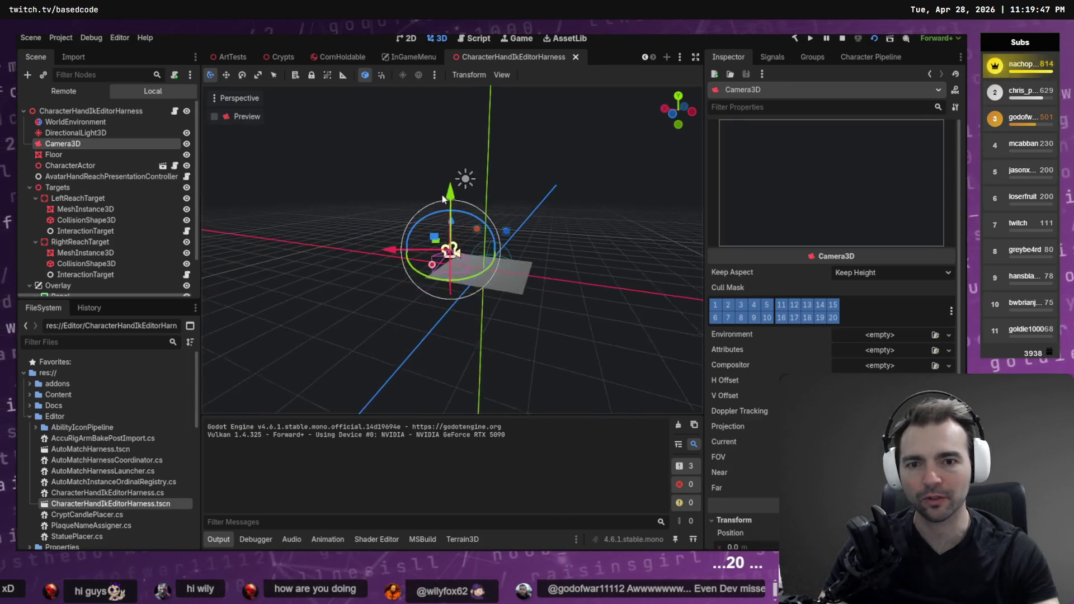
mouse_move(423, 229)
mouse_down()
mouse_move(396, 227)
mouse_move(485, 196)
mouse_move(451, 211)
mouse_up()
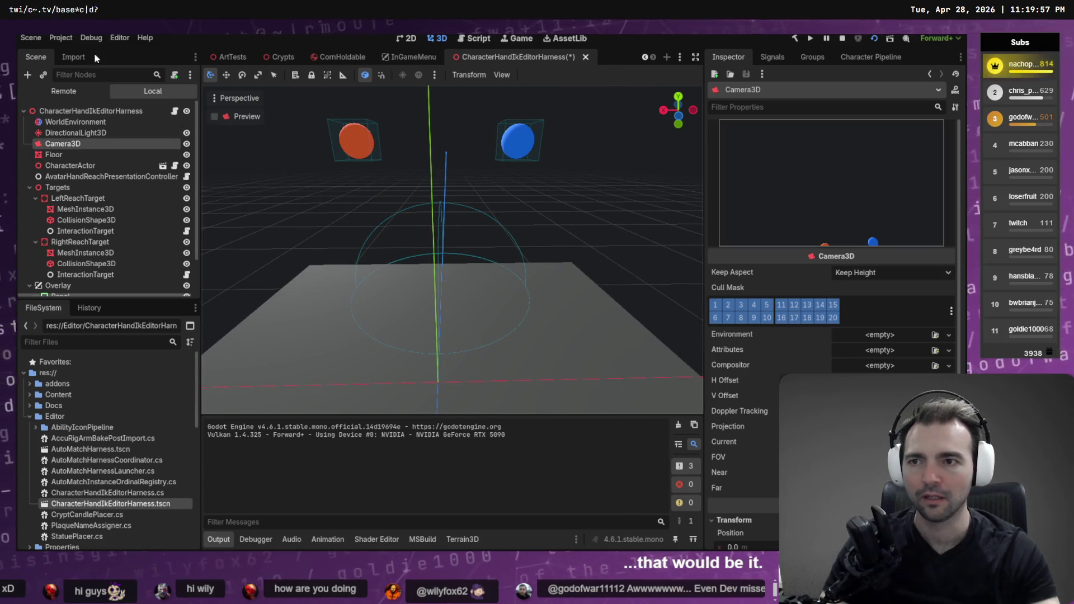
click(227, 99)
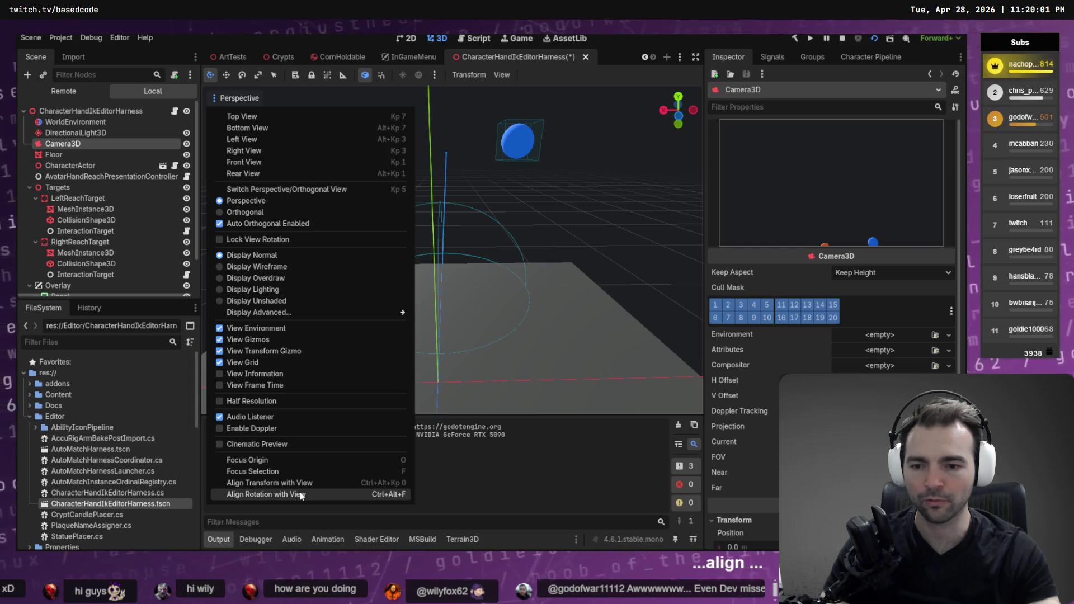
Step: Align the camera's transform and rotation to a reorbited view covering both reach targets, then save and run
click(304, 495)
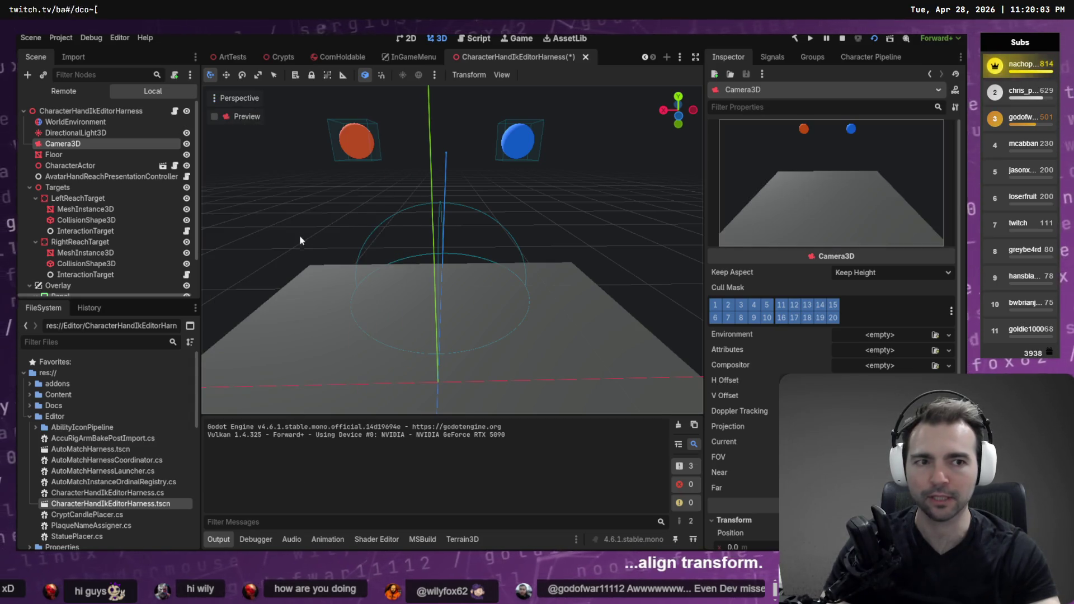
click(215, 100)
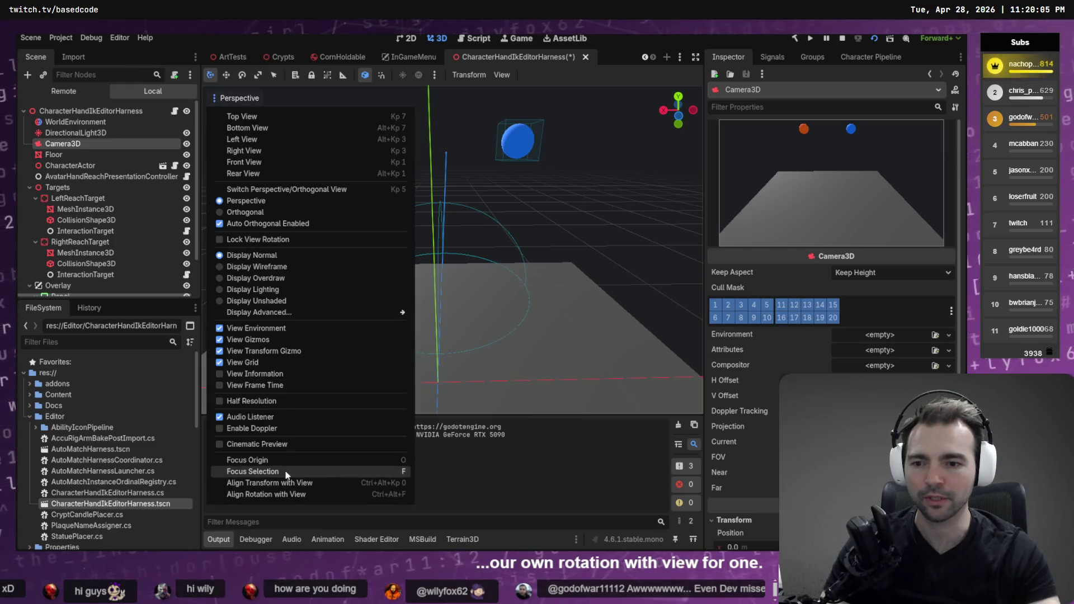
click(299, 484)
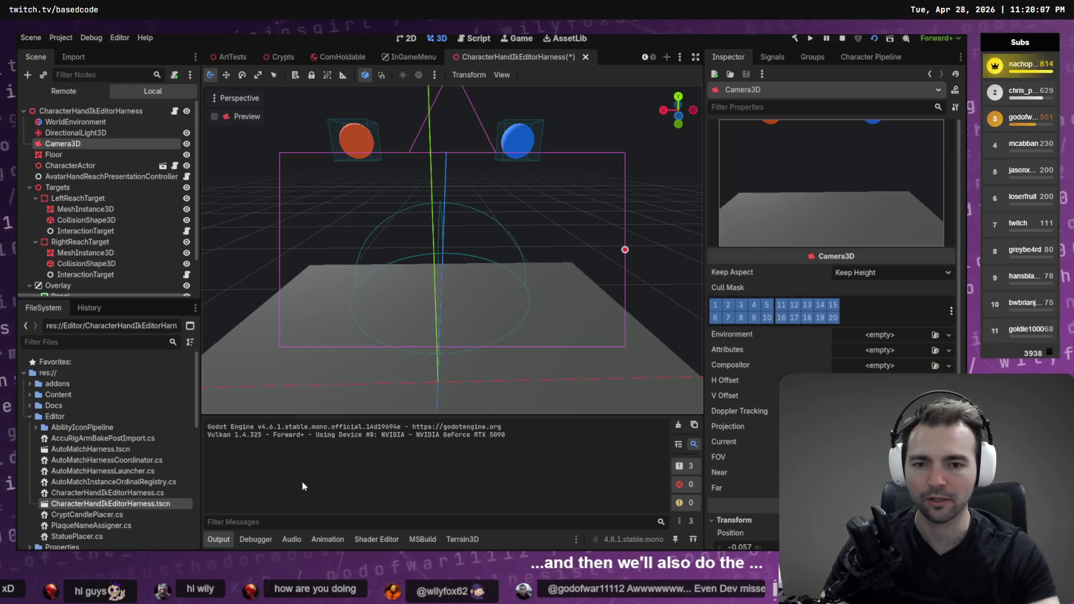
drag(534, 230, 535, 212)
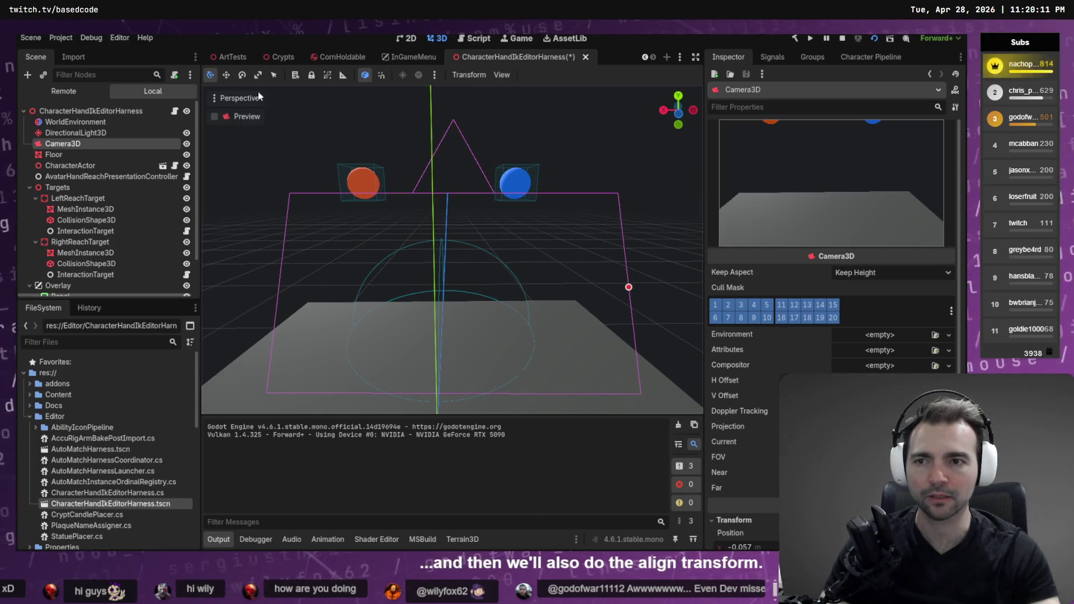
click(218, 98)
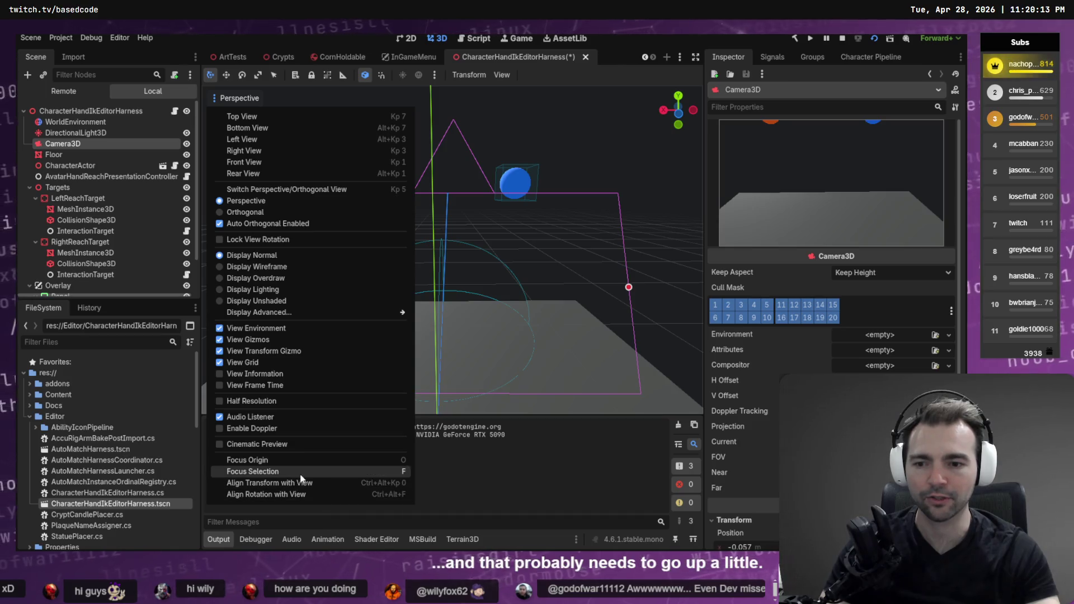
click(315, 493)
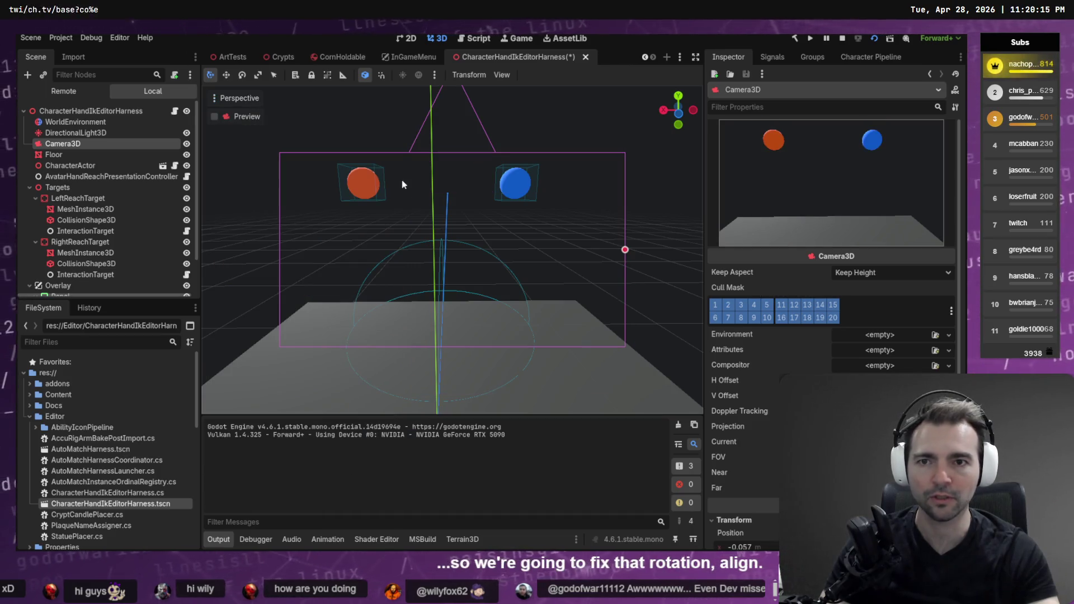
key(F6)
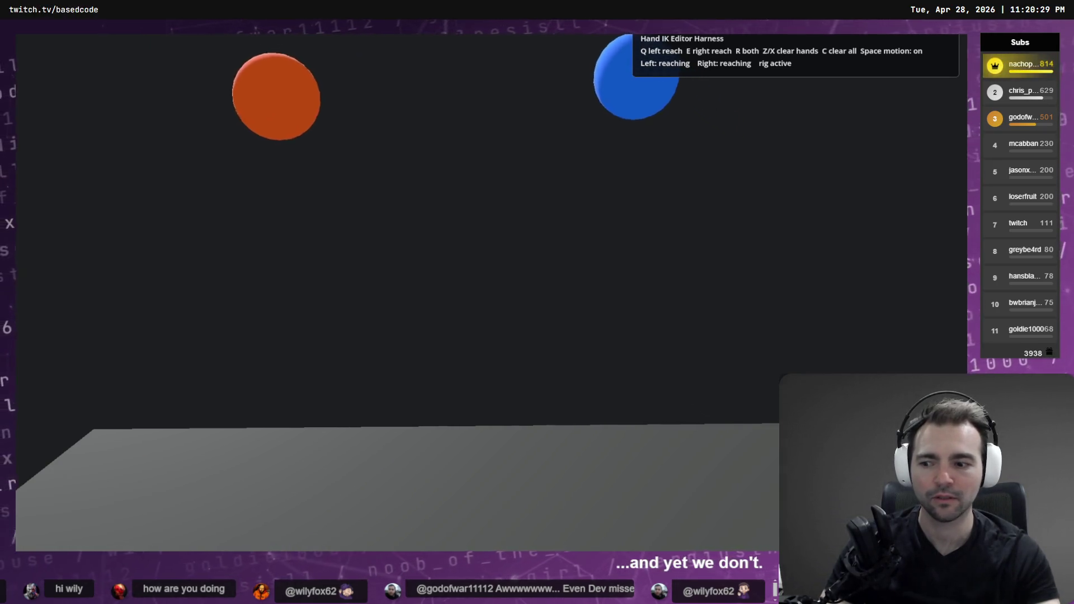
Step: Stop the running harness scene with F8 and switch to the Codex terminal
key(F8)
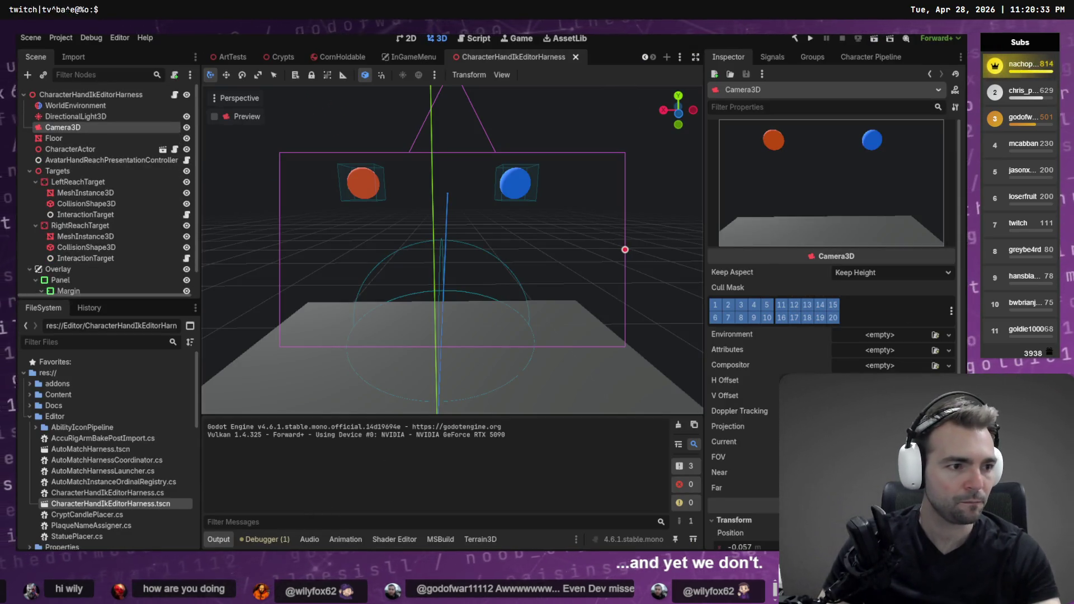
key(alt+Tab)
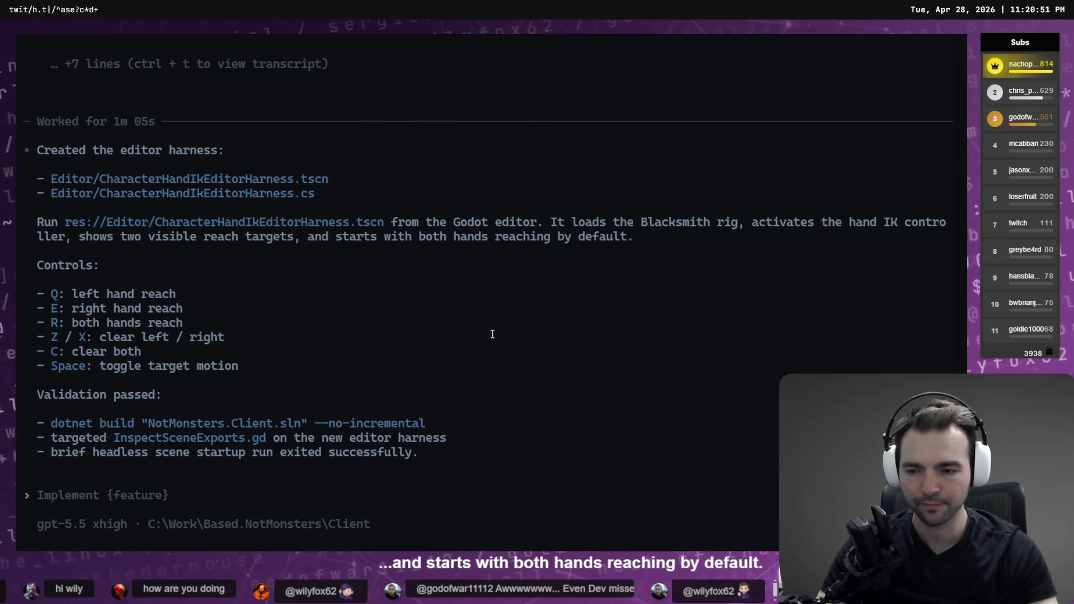
Step: Dictate and submit a request for Codex to investigate why the Blacksmith rig isn't spawning in the harness
key(super+h)
text(i'm not currently seeing the blacksmith rig)
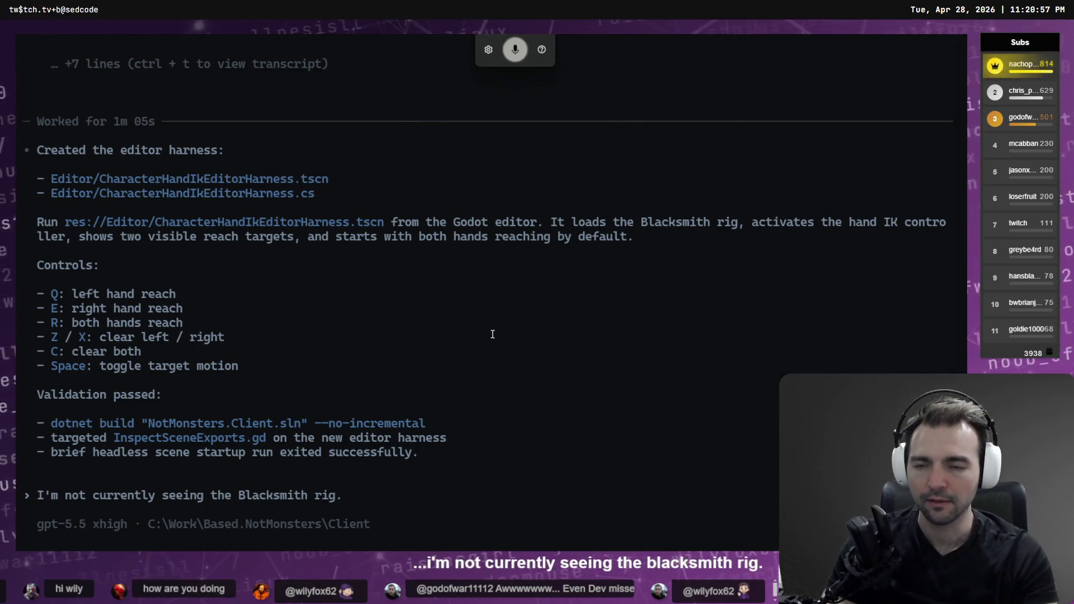
text( is there something related)
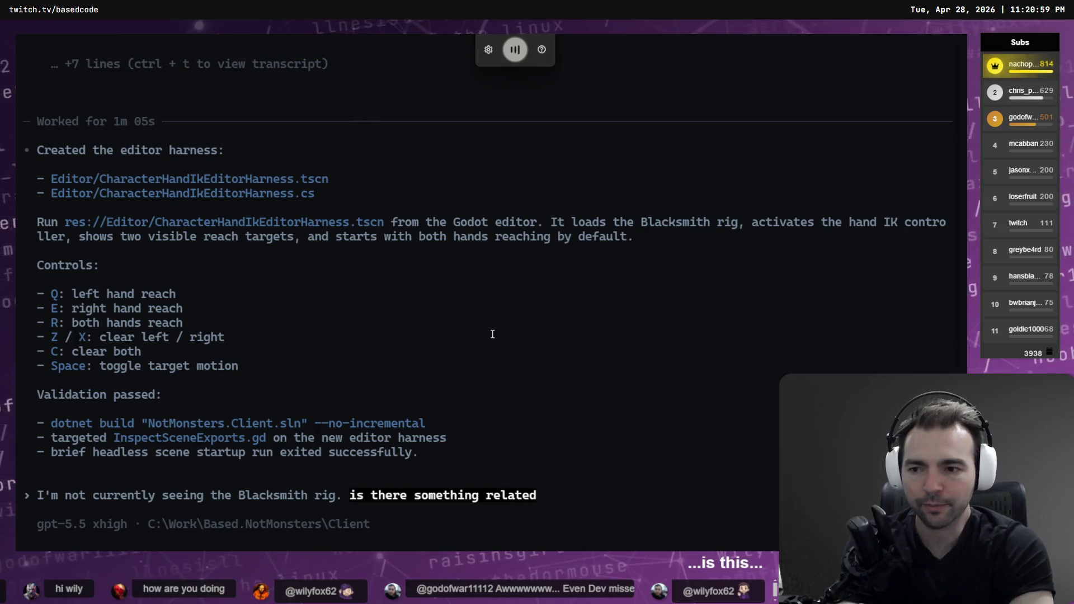
text( perhaps that's causing i)
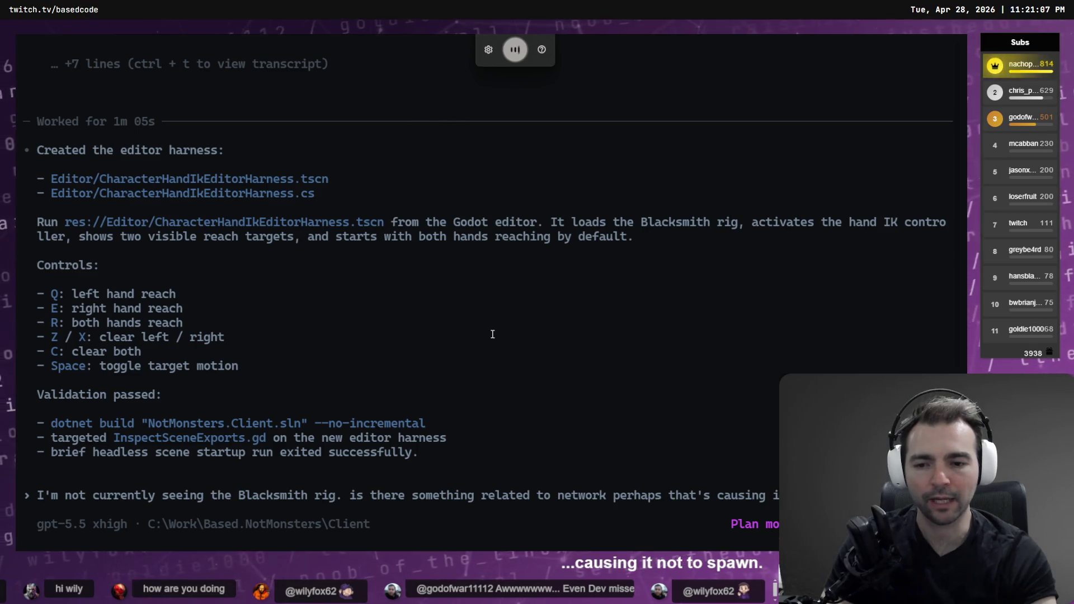
text(spawn? investigate)
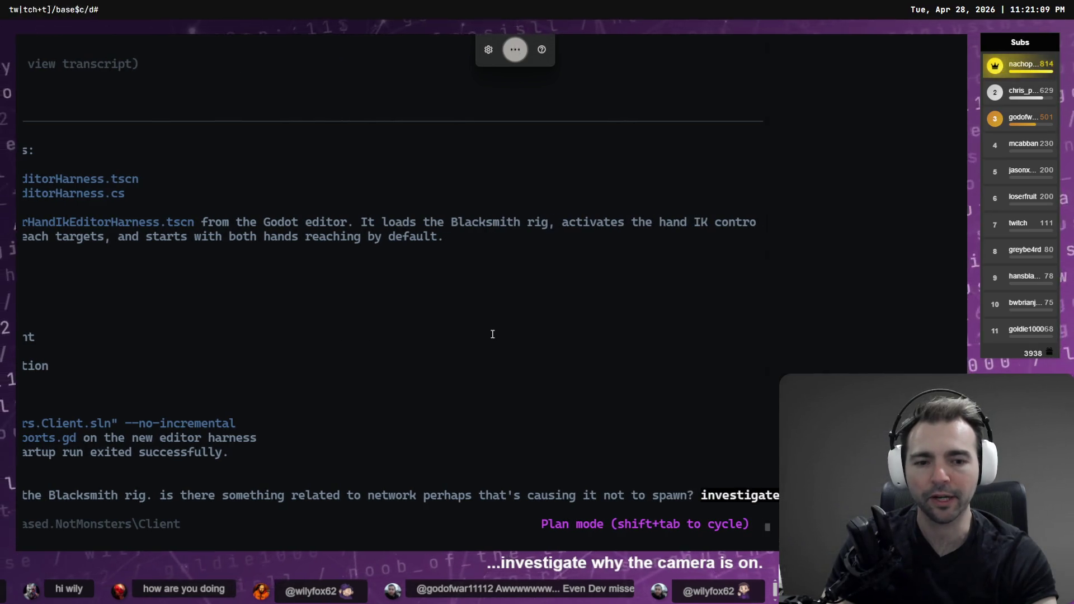
text( why the character is not appearing in the scene.)
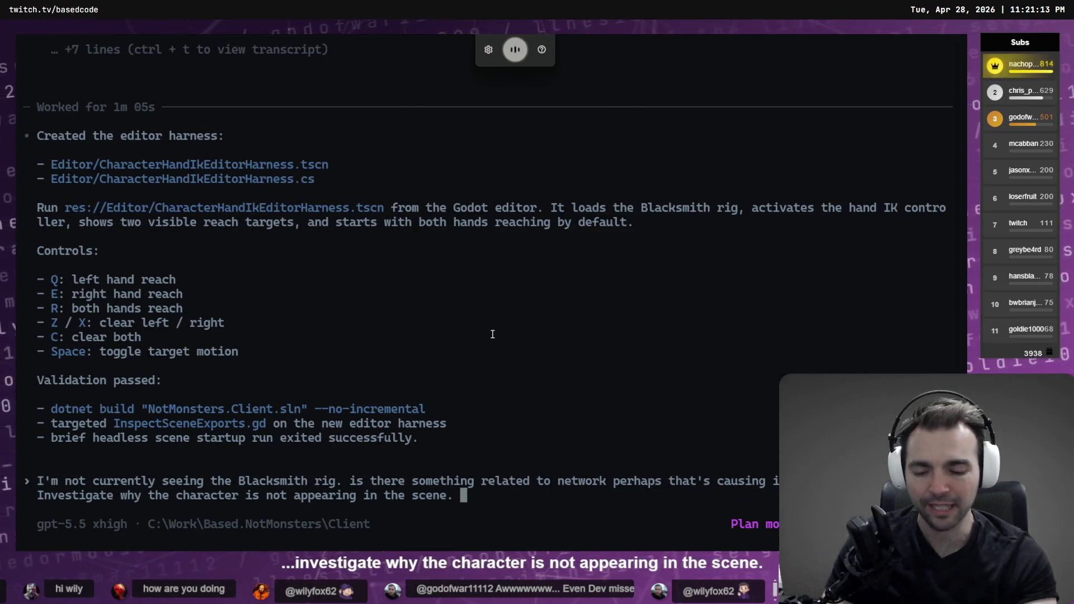
text( it may be the case that since)
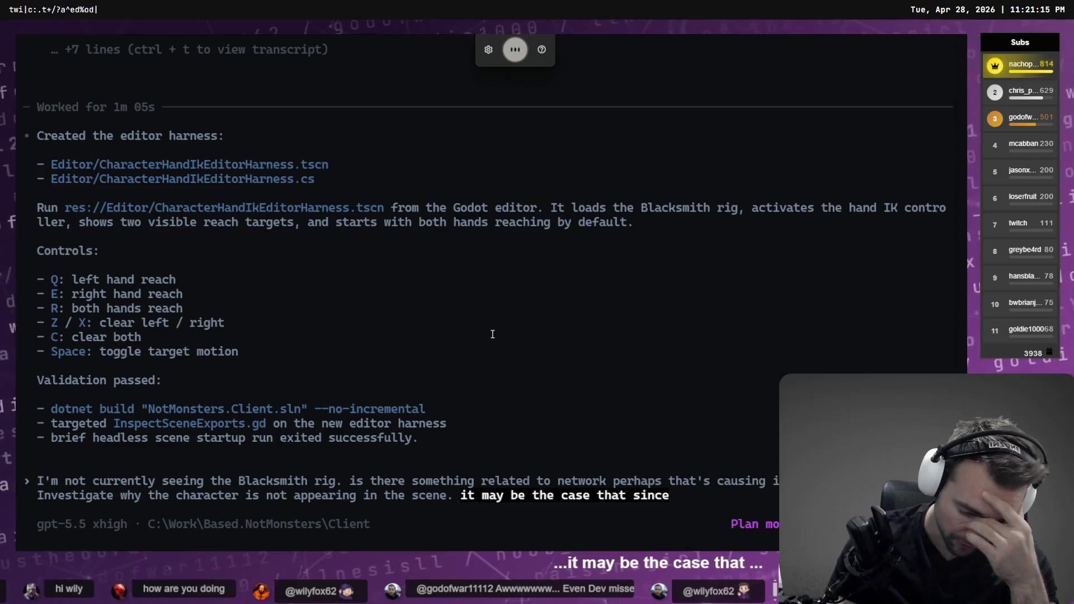
text( refactoring fo)
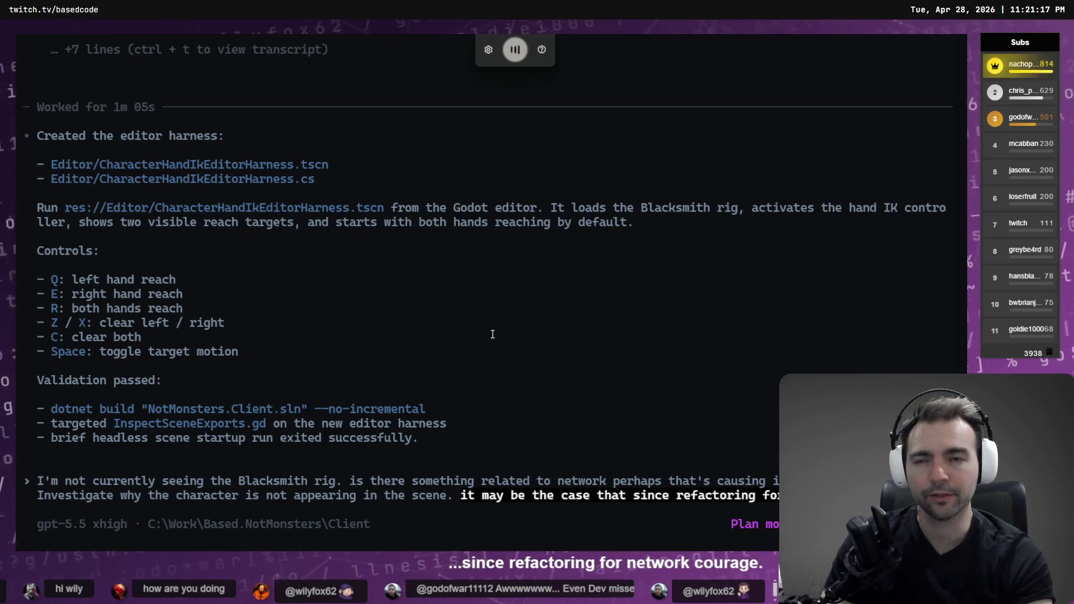
text(r netw)
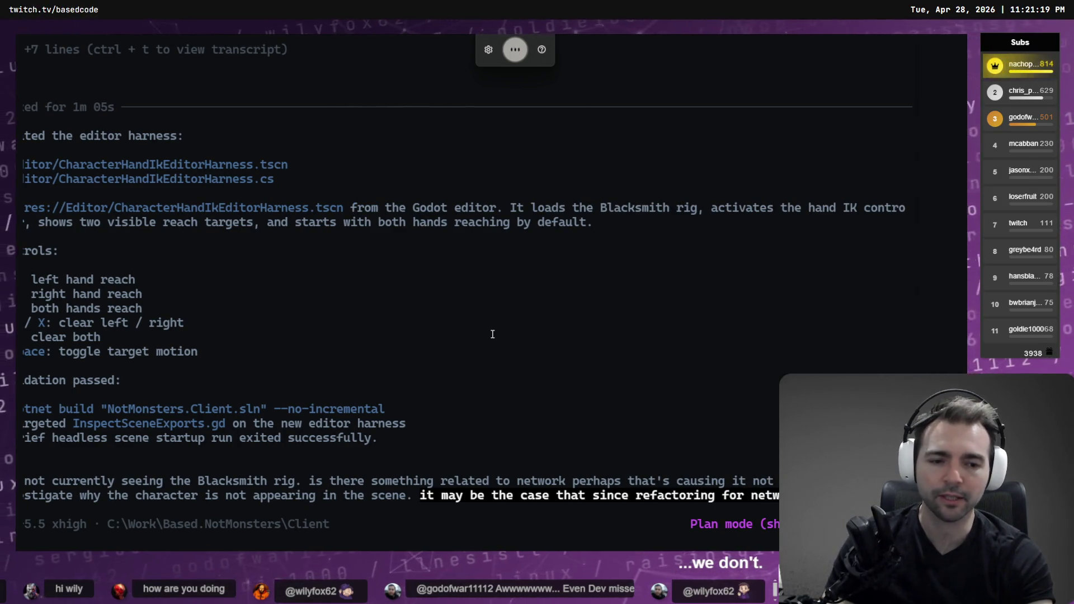
text(ork we don't support non networkinstantiation)
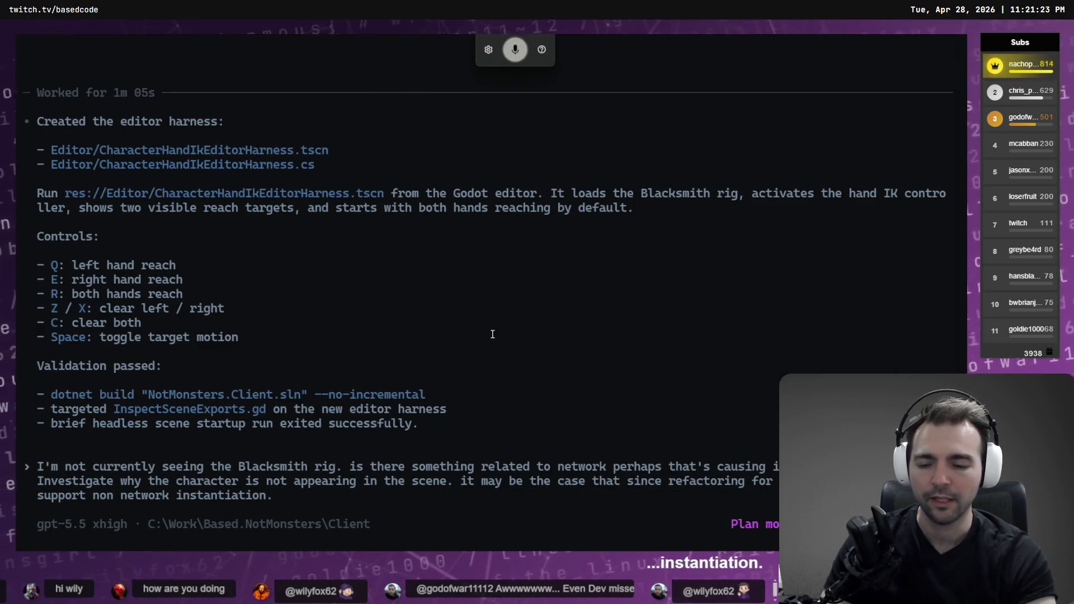
text( it might be worth)
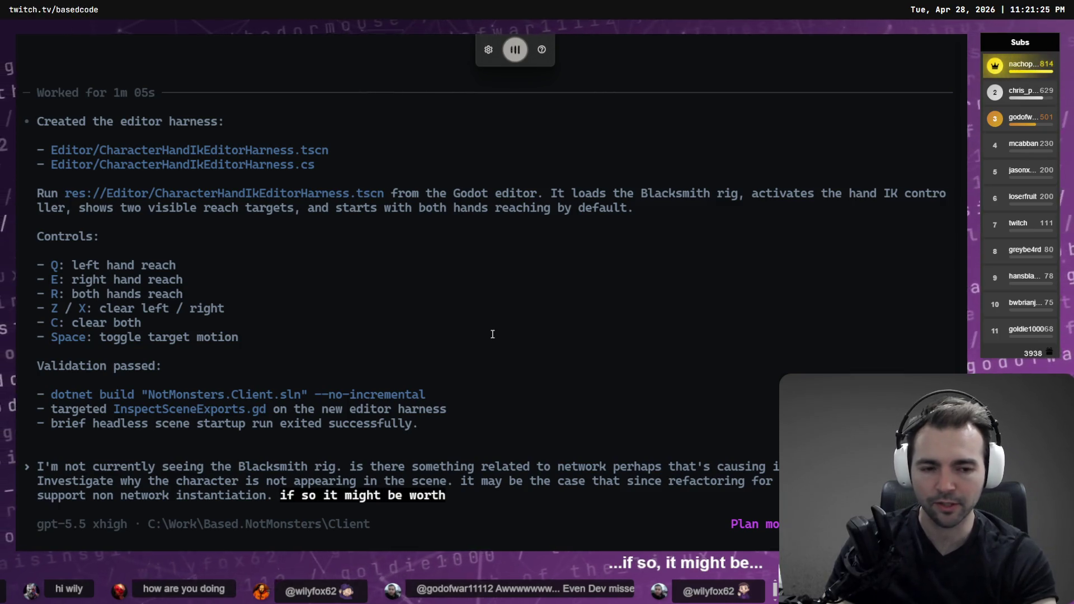
text( considering designs that allow us to)
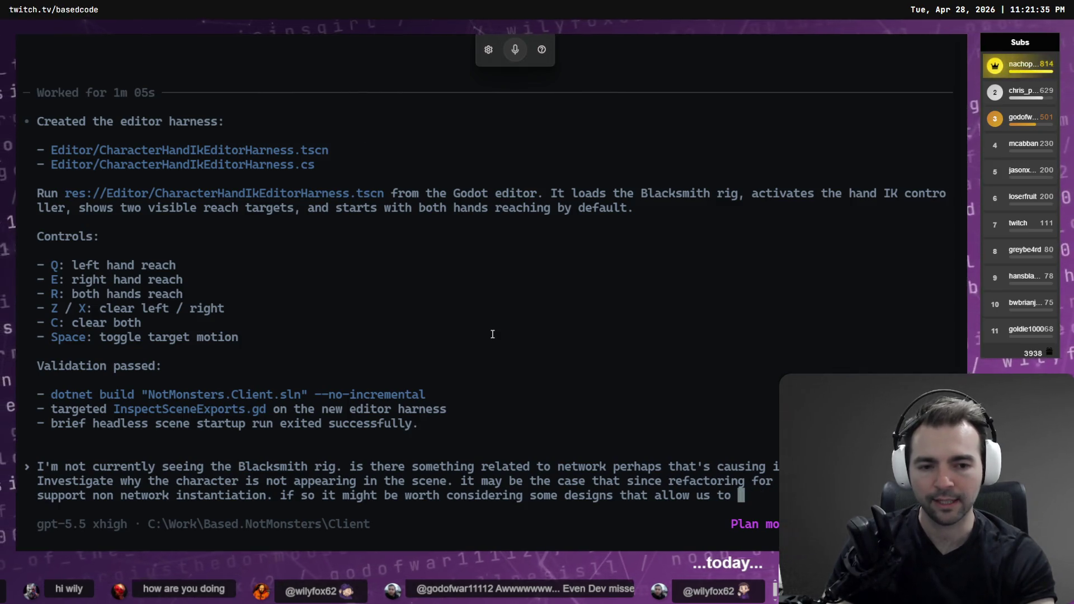
text(play t)
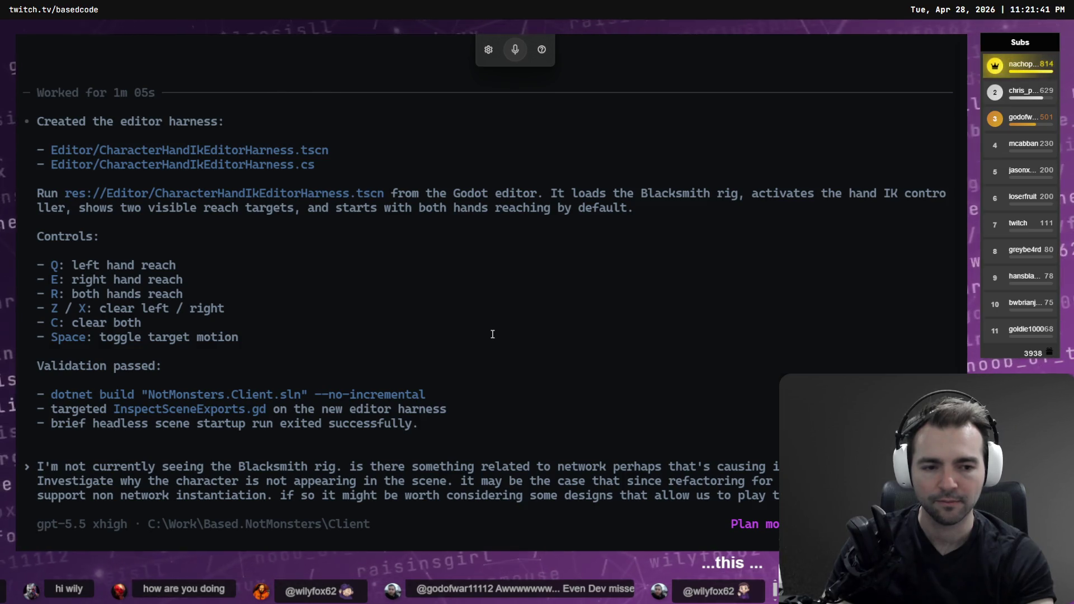
key(ctrl+super)
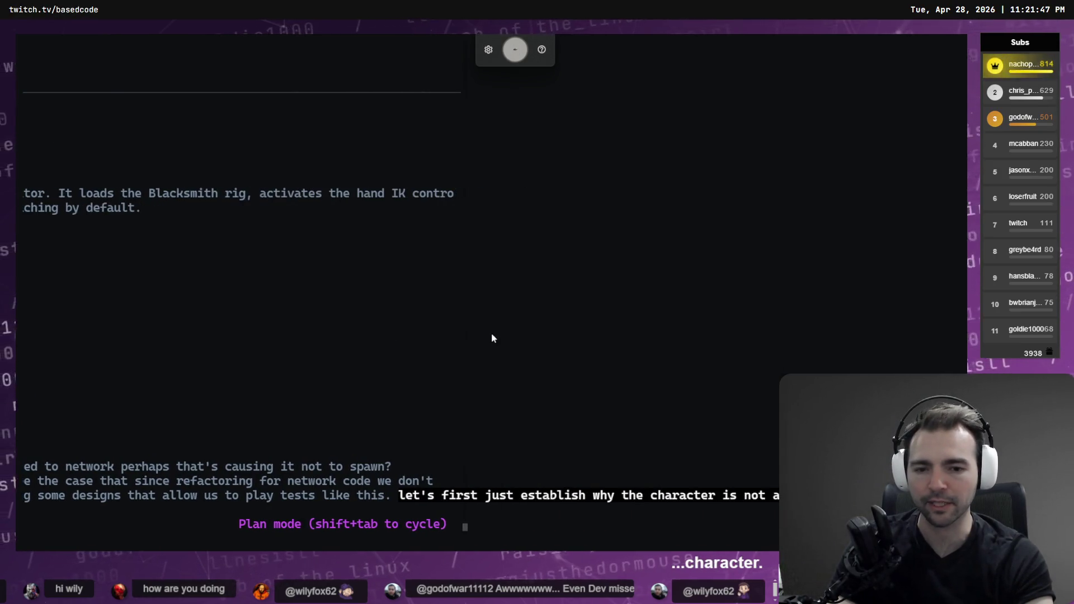
key(Return)
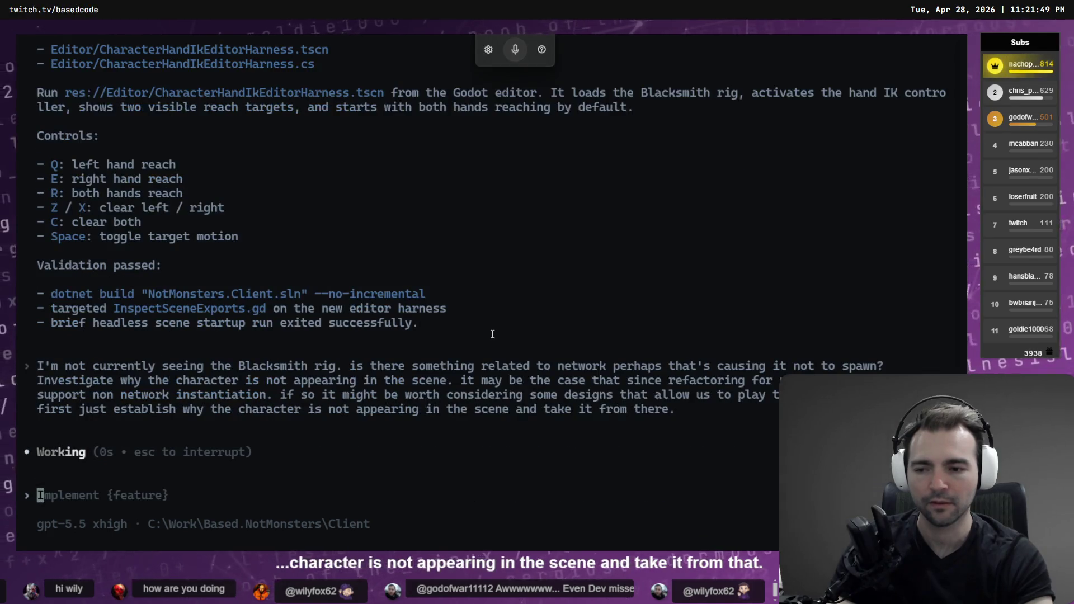
key(alt+Tab)
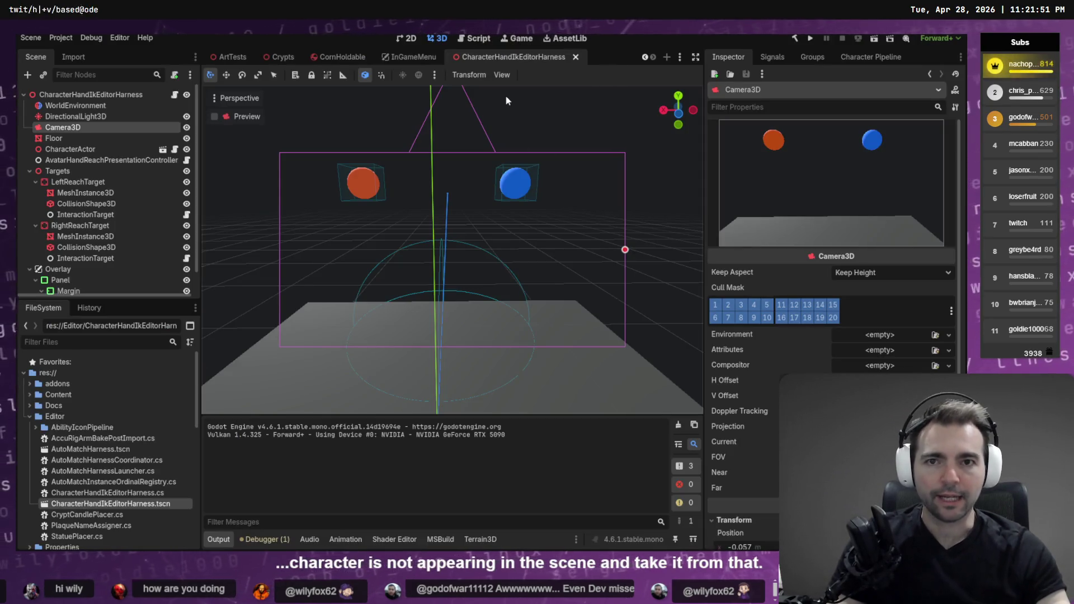
Step: Copy the 'Whimsical village under a golden sun' paintover image and switch to the tldraw storyboard
key(alt+Tab)
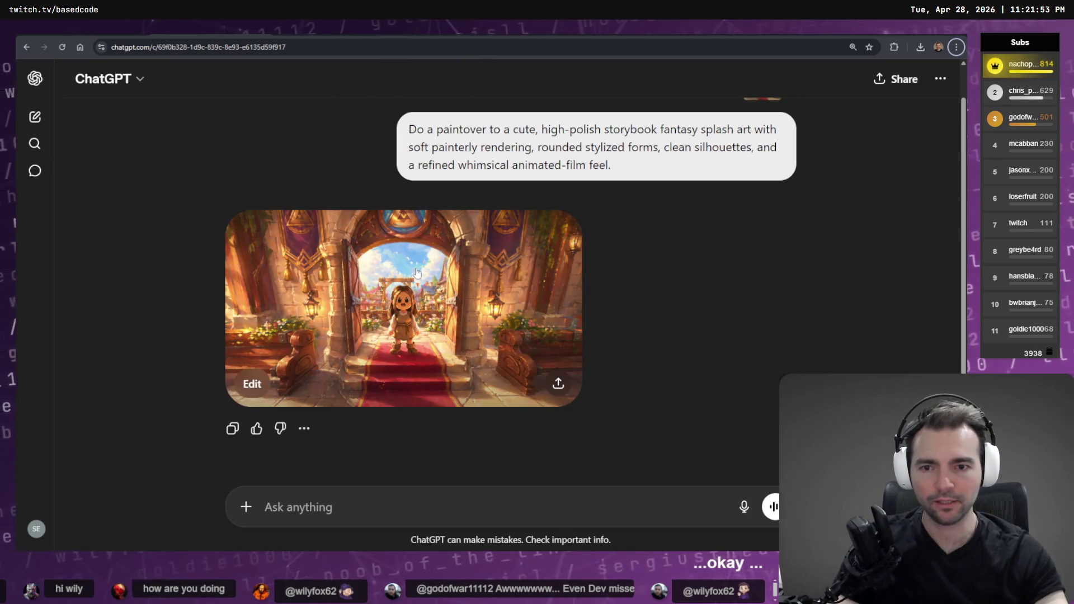
click(416, 273)
right_click(556, 286)
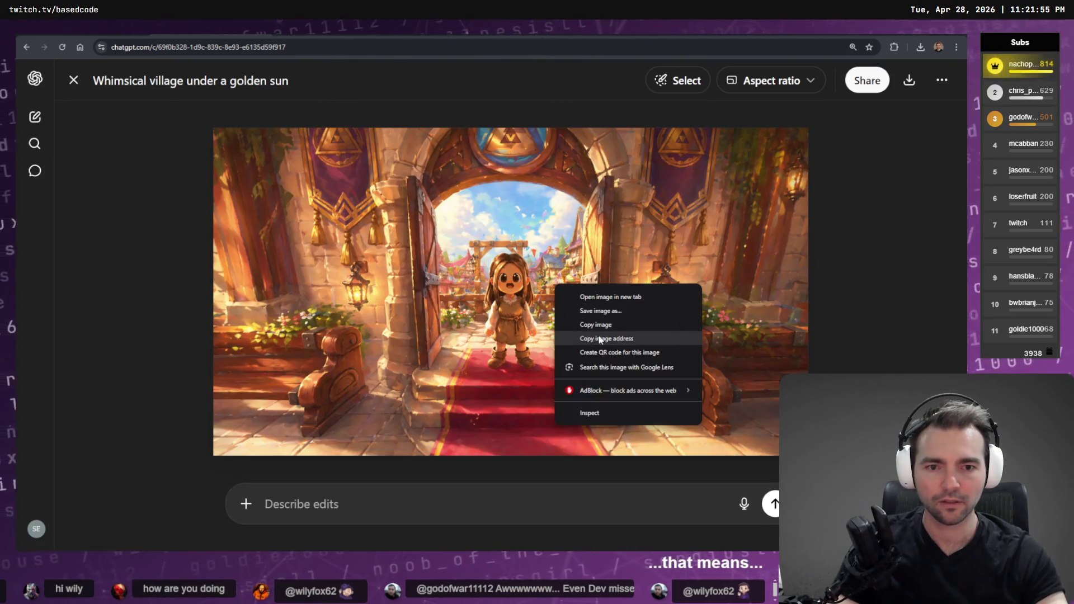
click(596, 325)
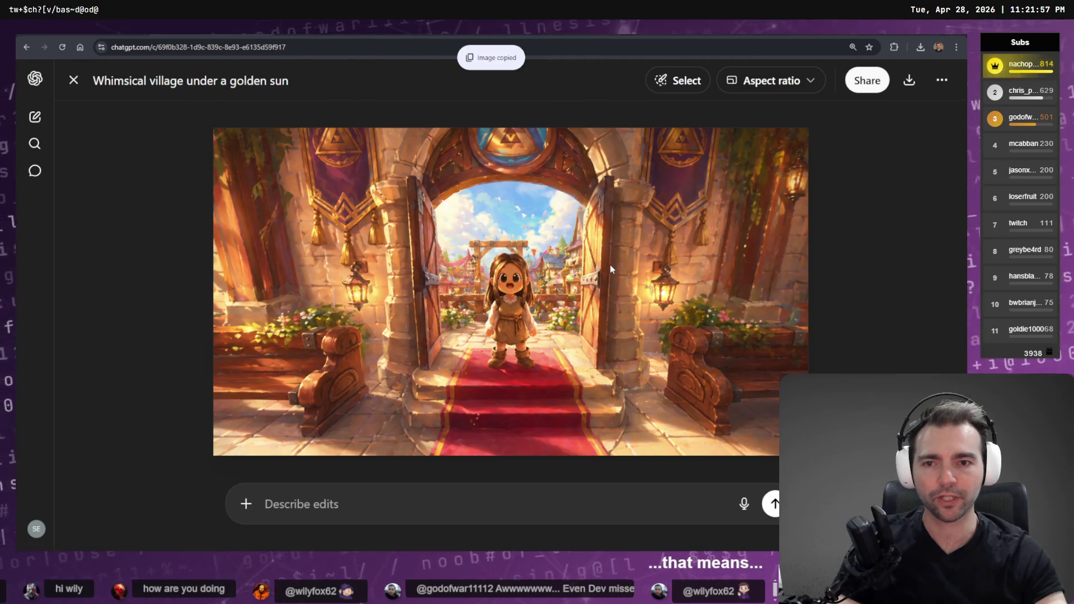
key(alt+Tab)
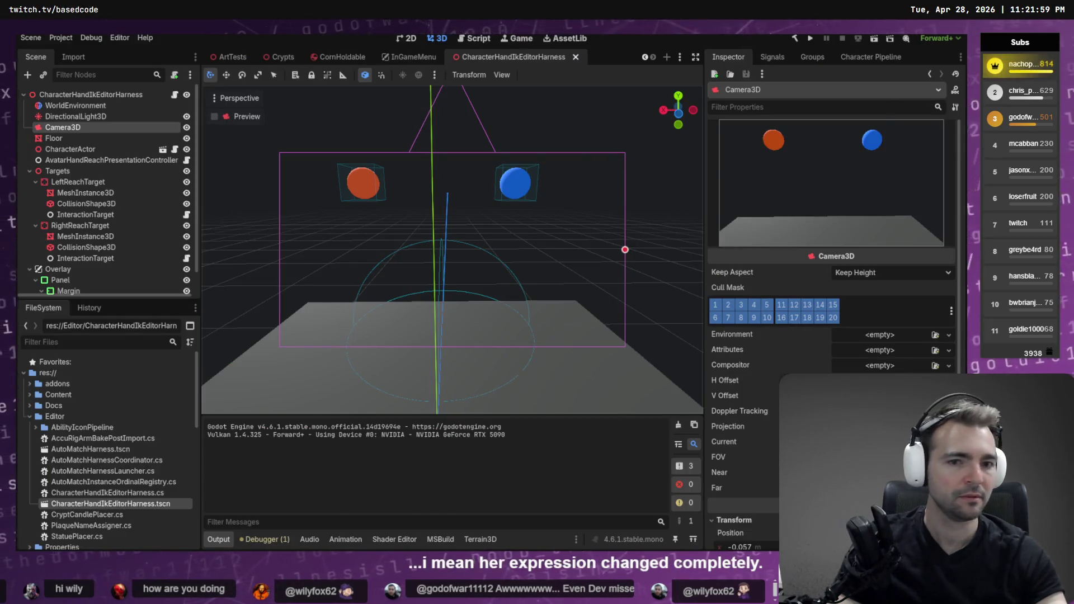
key(alt+Tab)
scroll(587, 450, down, 5)
scroll(587, 450, down, 5)
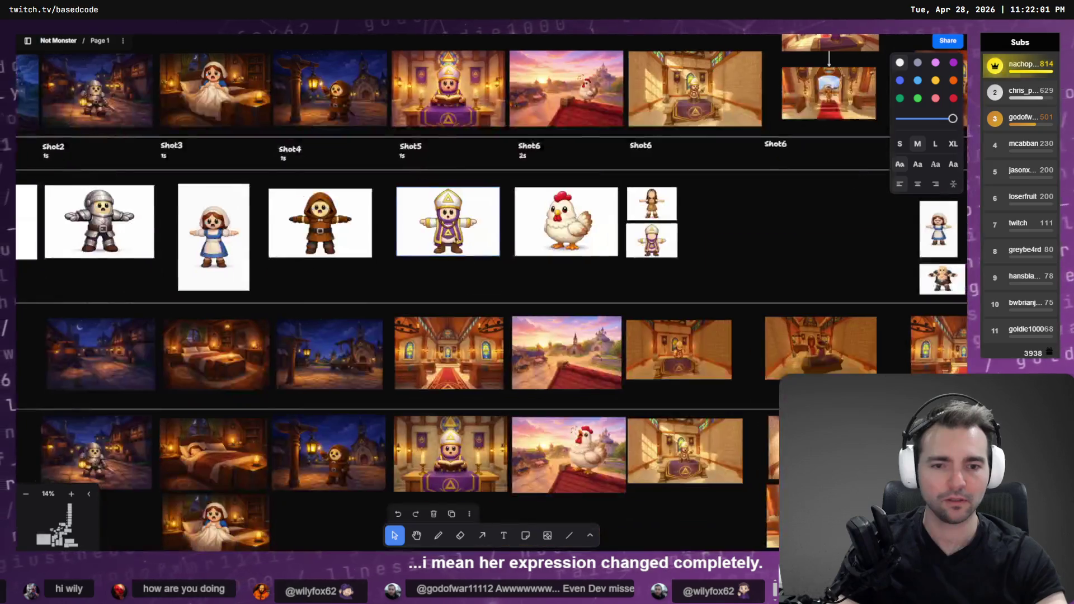
Step: Paste the copied church paintover onto the board just below the original image
scroll(558, 367, down, 5)
scroll(557, 367, down, 5)
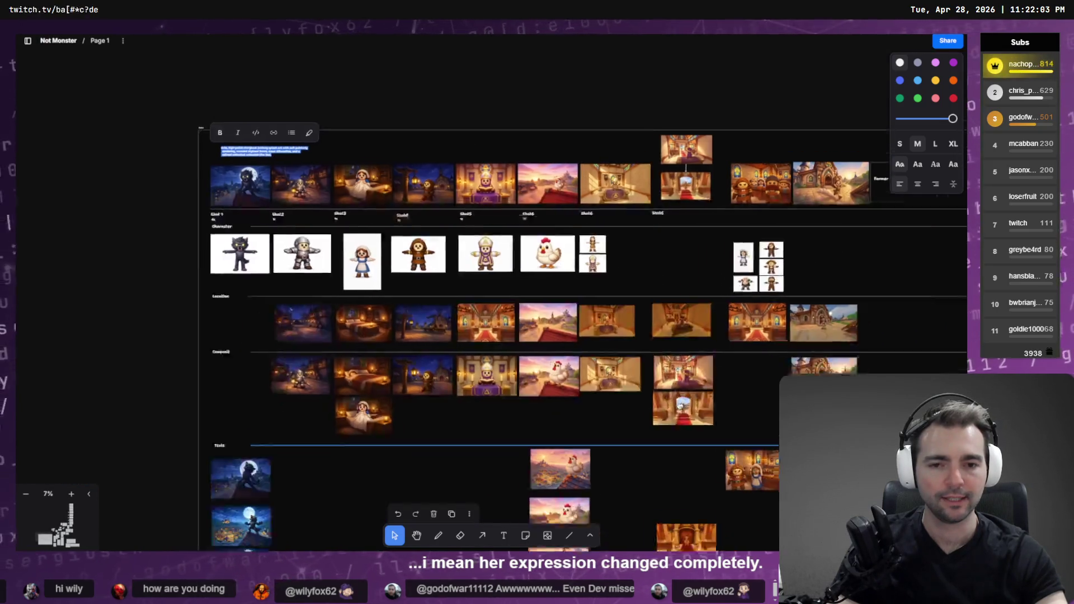
scroll(528, 172, up, 10)
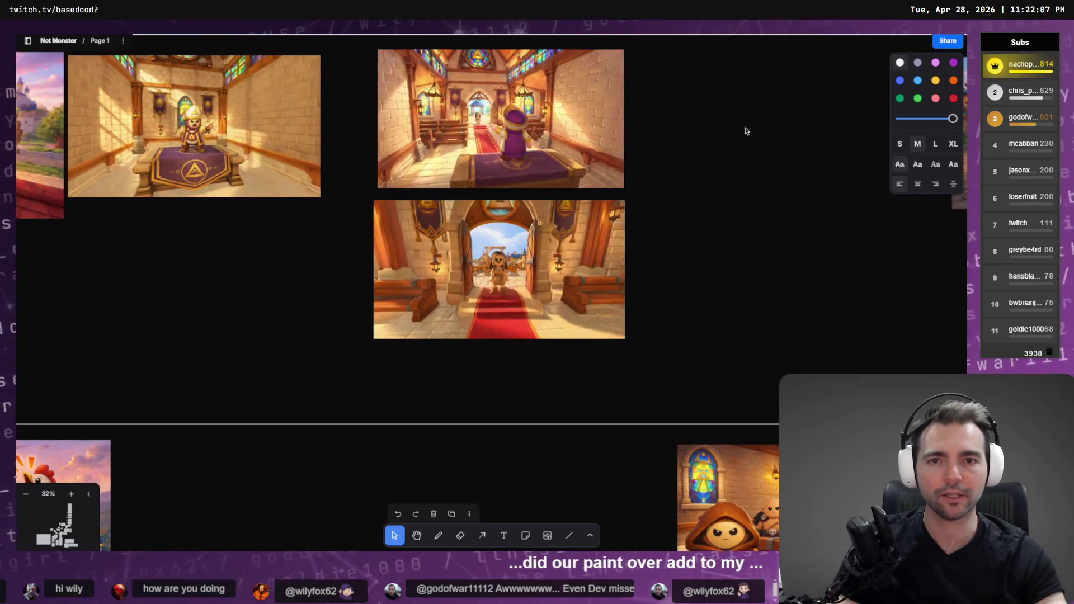
key(ctrl+v)
mouse_move(531, 299)
mouse_down()
mouse_move(531, 367)
mouse_move(529, 150)
mouse_move(540, 272)
mouse_up()
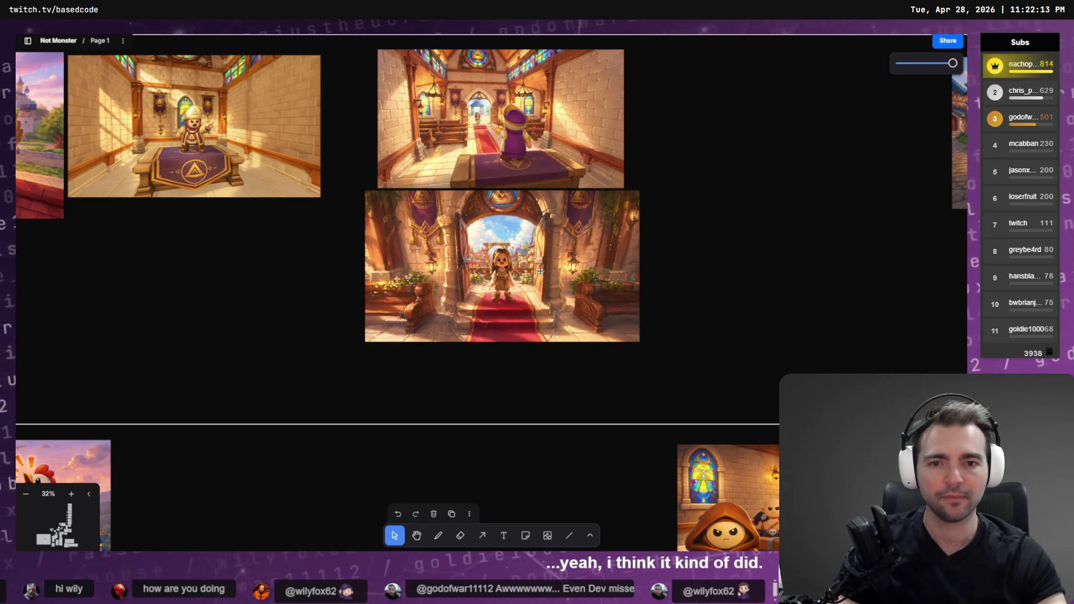
Step: Shift the castle doorway image slightly right and down, then return to Godot
scroll(559, 288, up, 5)
scroll(454, 133, up, 3)
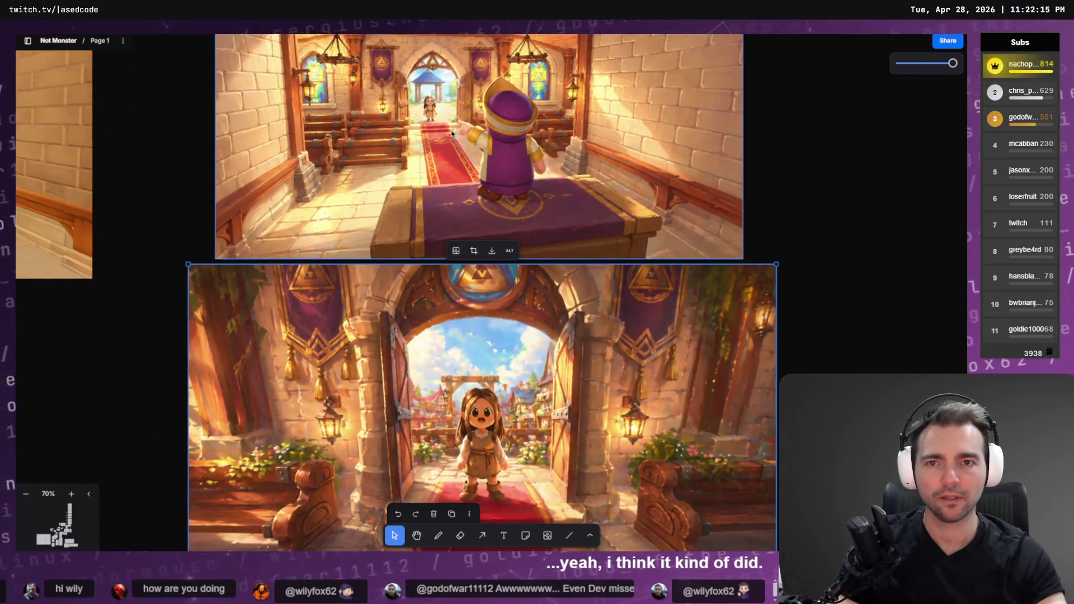
scroll(454, 133, down, 3)
drag(468, 232, 485, 275)
key(alt+Tab)
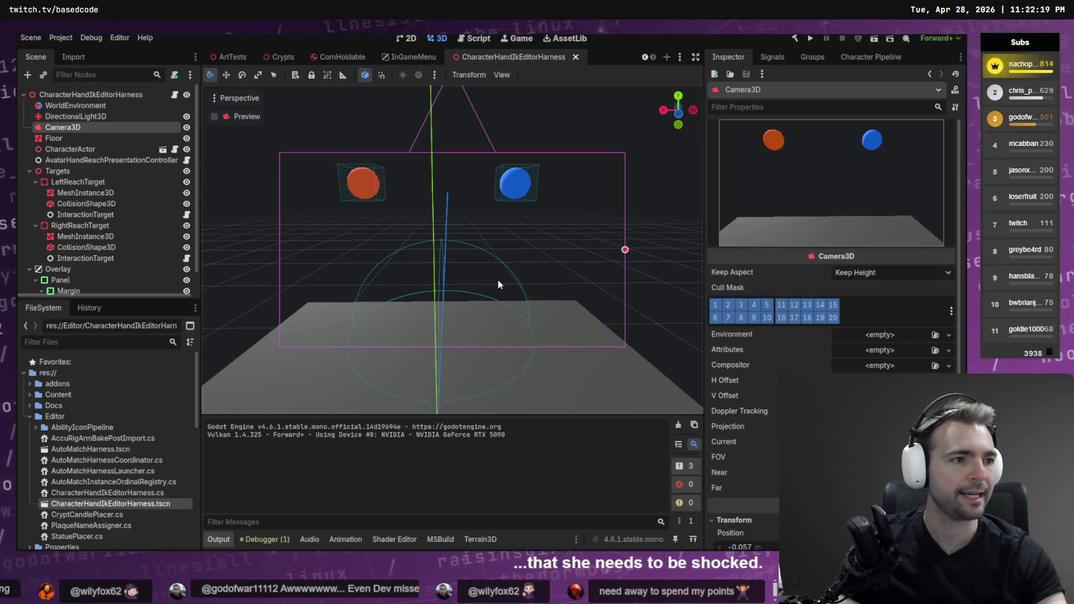
Step: Append 'keep the characters shot scared expression without changing their face.' to the paintover prompt and resubmit
key(alt+Tab)
key(Escape)
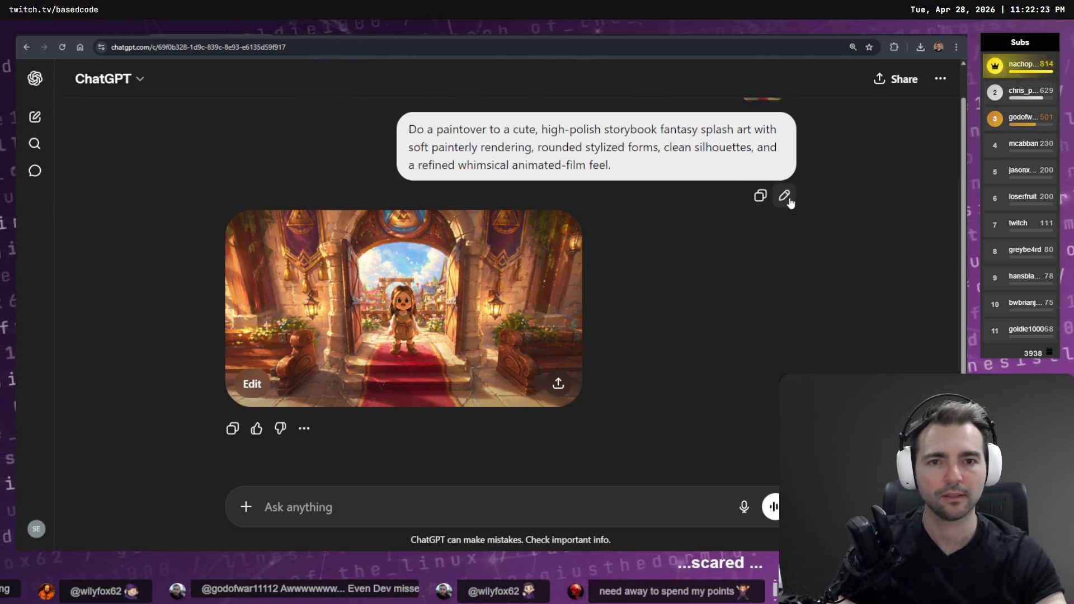
click(788, 197)
text(keep)
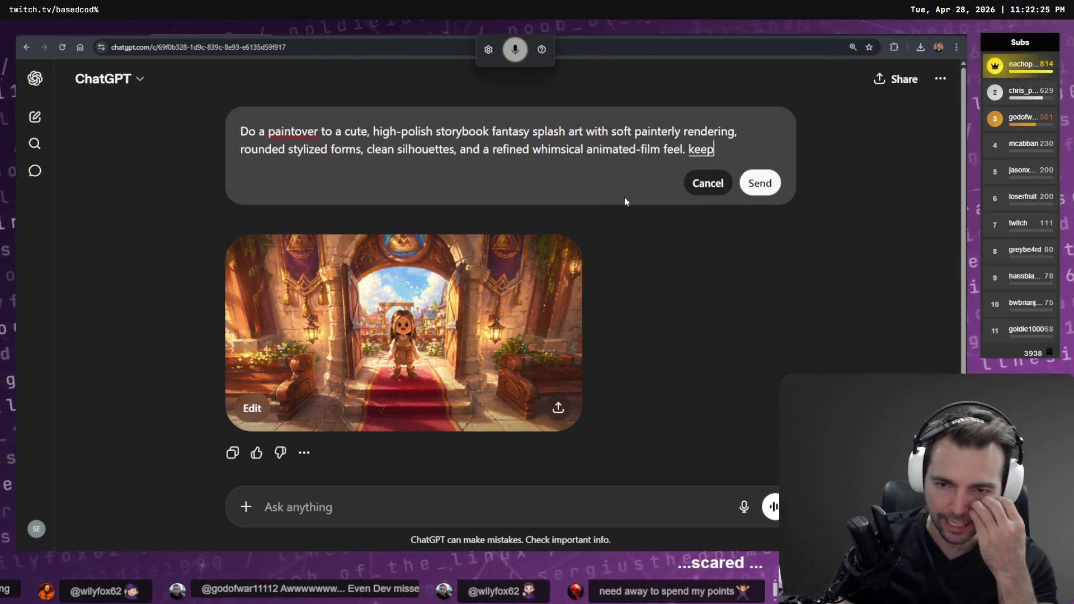
text( the characters shot scared)
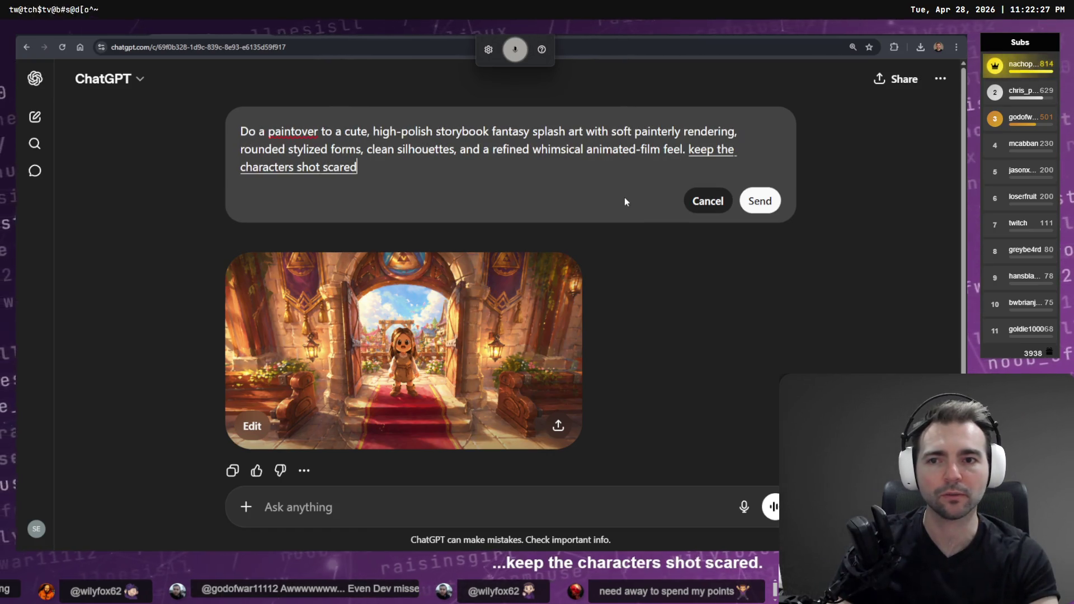
text( expression without changing their face.)
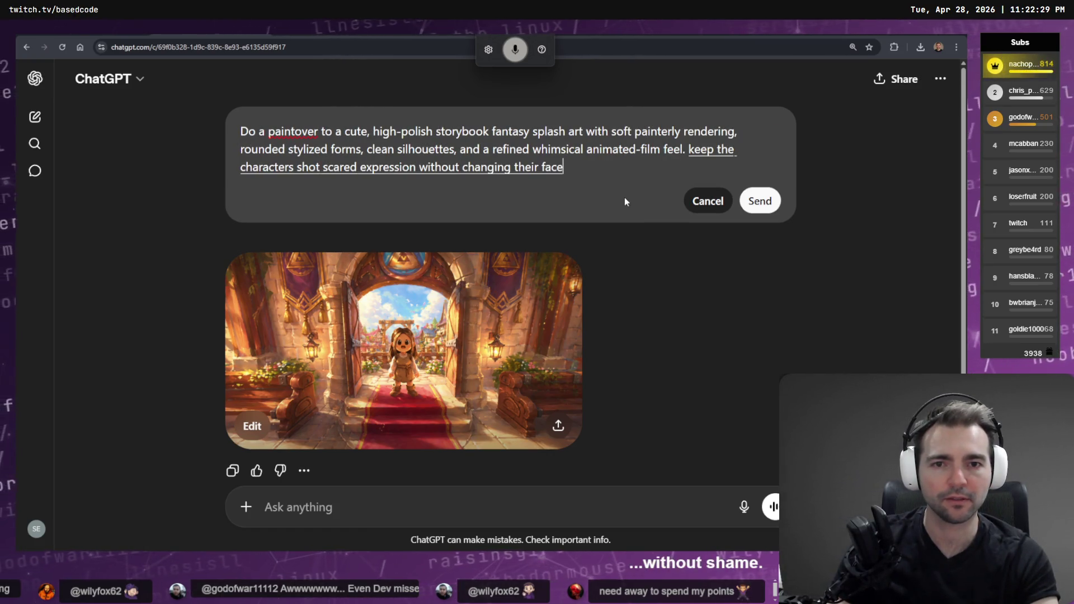
key(Return)
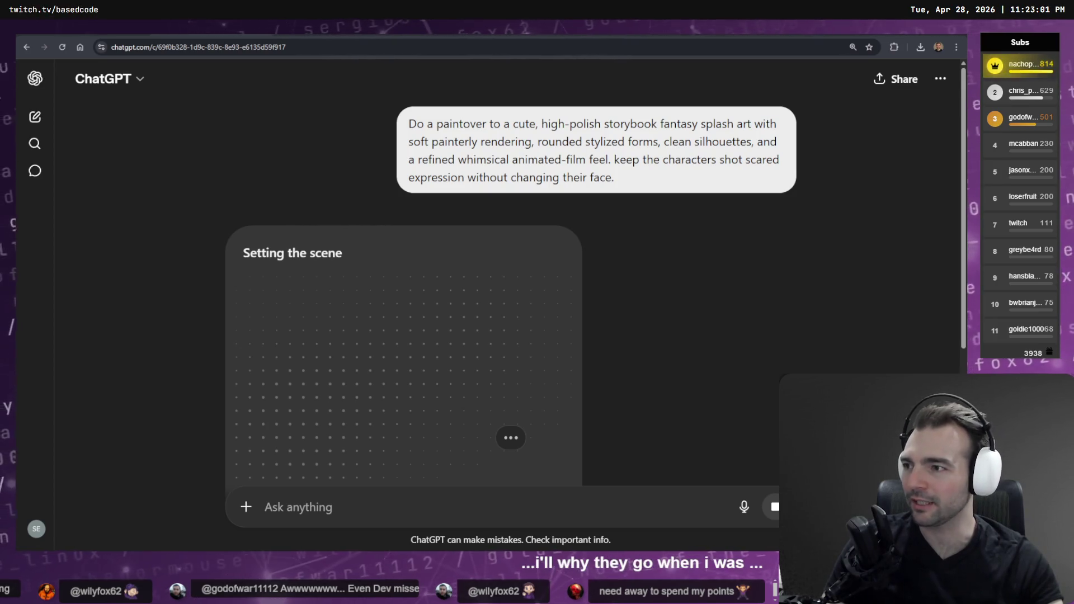
Step: Review the unrelated forest result, then delete the chat and return to the throne-room paintover chat
scroll(576, 194, down, 2)
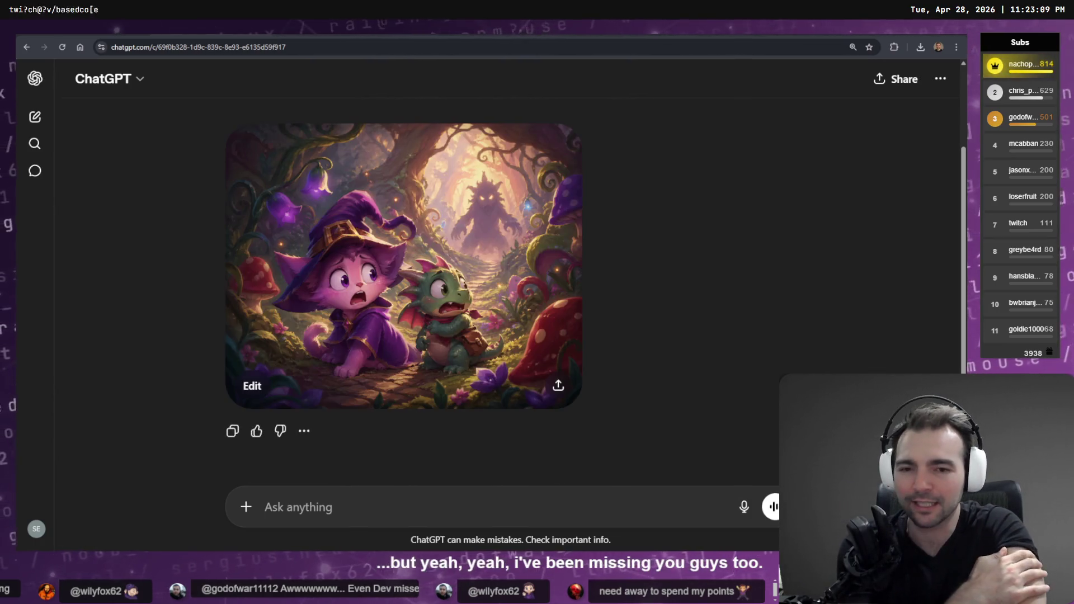
scroll(697, 244, up, 2)
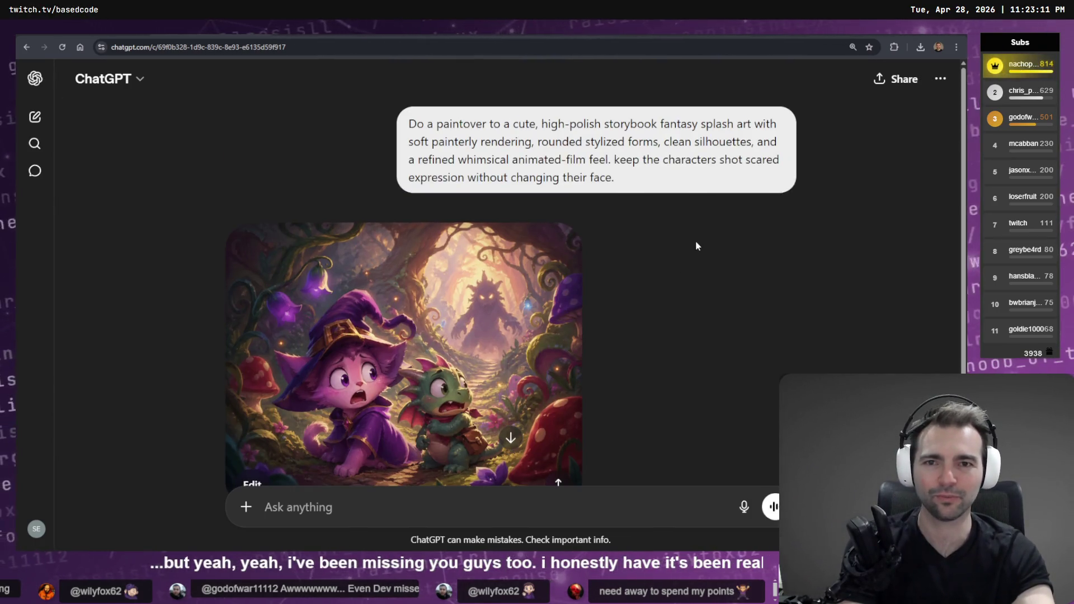
mouse_move(658, 194)
mouse_down()
mouse_move(411, 159)
mouse_move(409, 122)
mouse_up()
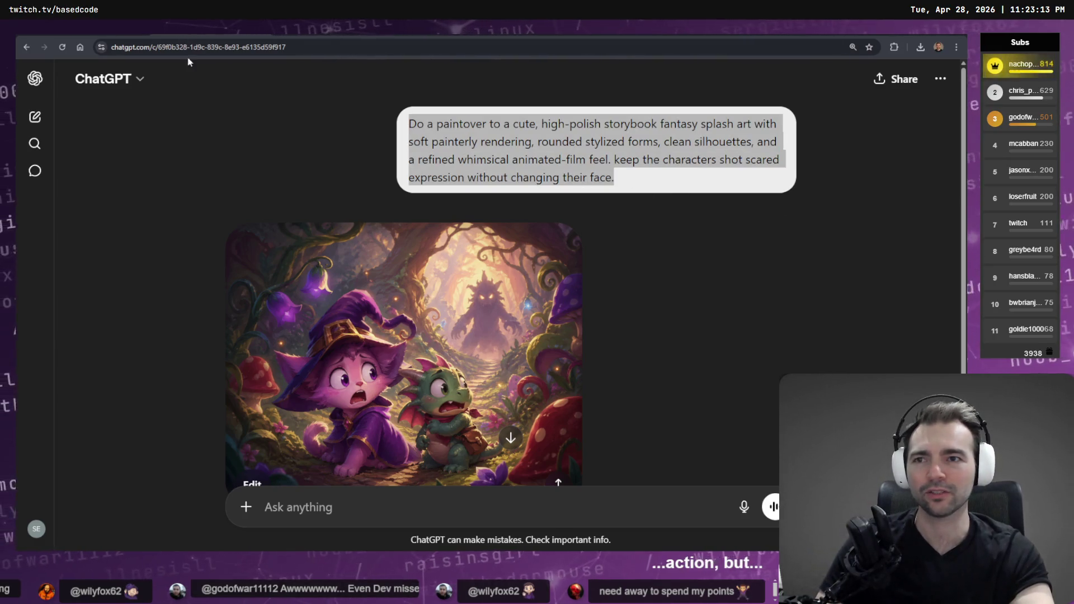
click(478, 135)
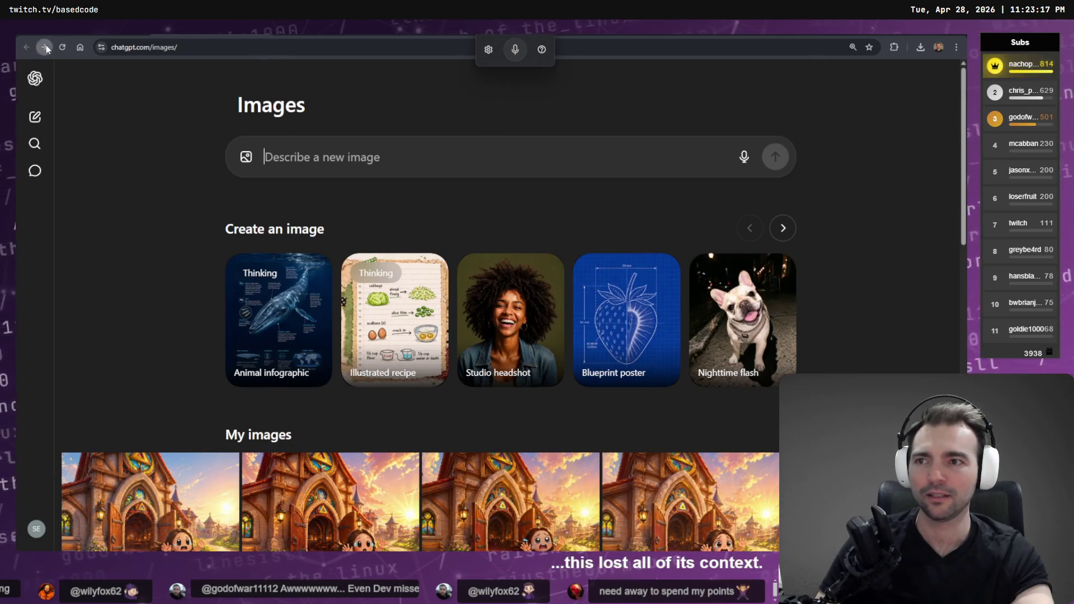
click(44, 47)
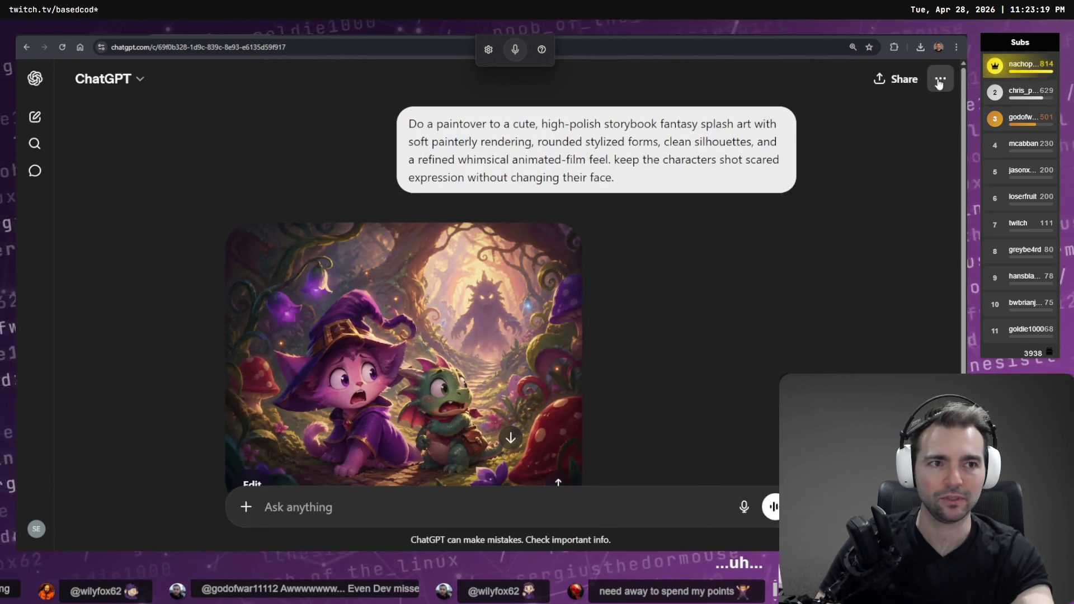
click(940, 78)
click(887, 241)
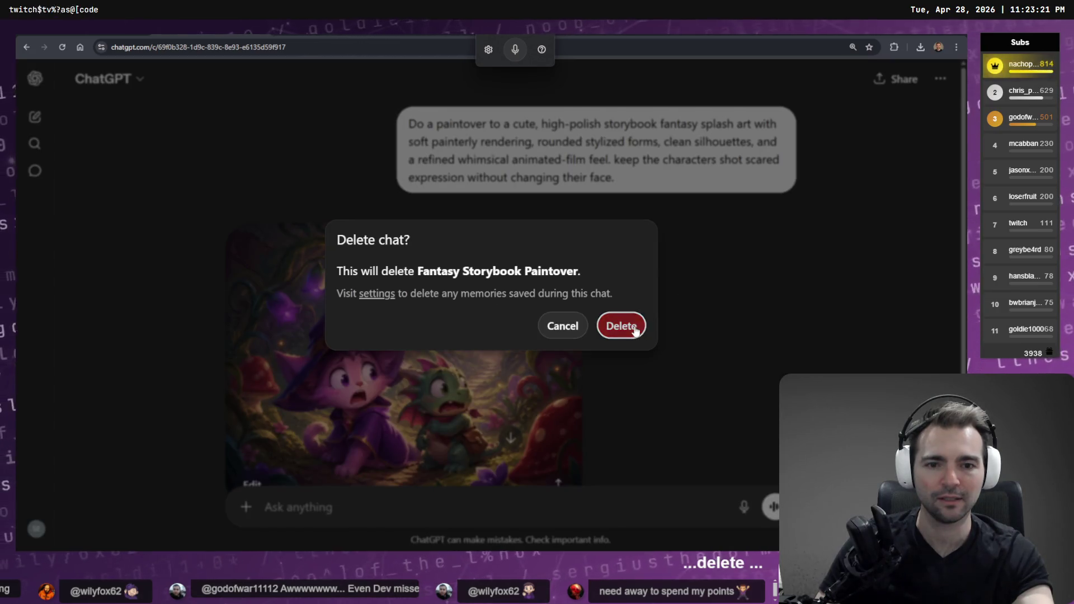
click(624, 324)
click(27, 47)
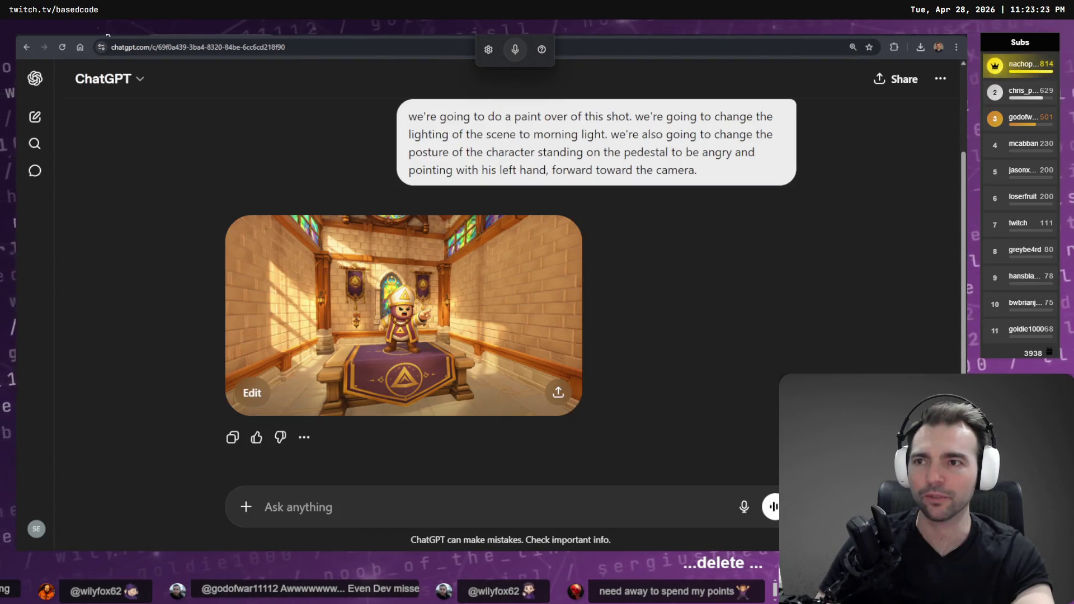
Step: Find the castle doorway image in the generated Images library and open the conversation that produced it
key(alt+Left)
key(alt+Left)
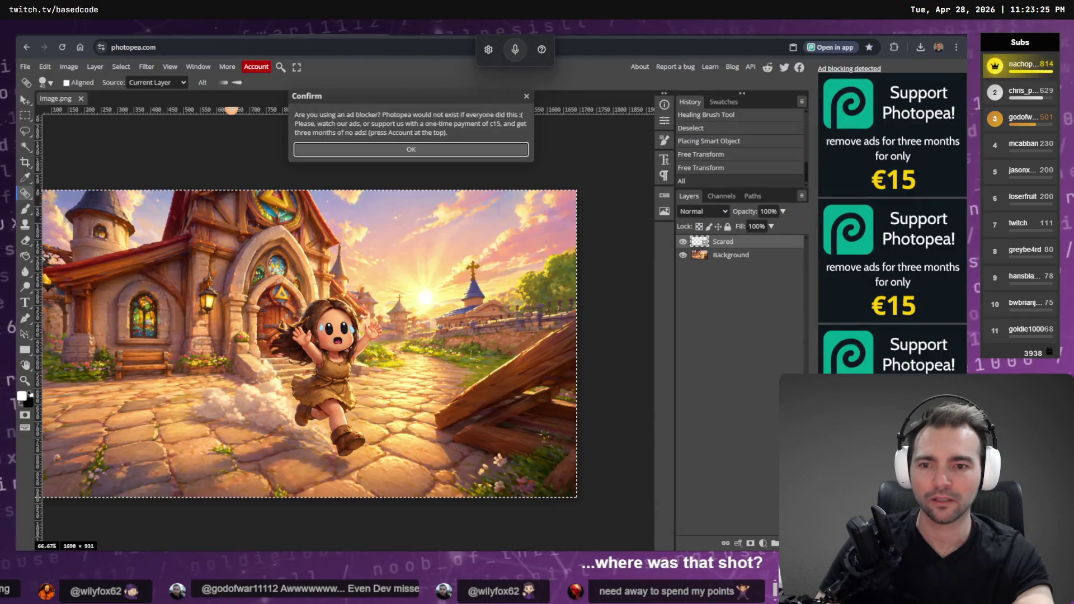
key(alt+Right)
click(36, 79)
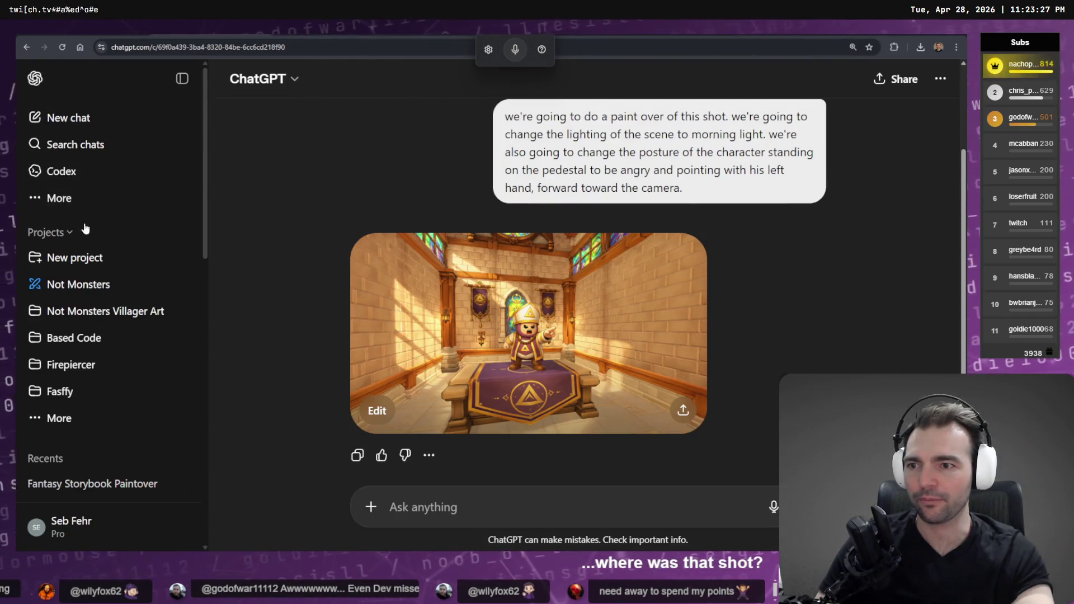
click(71, 196)
click(221, 199)
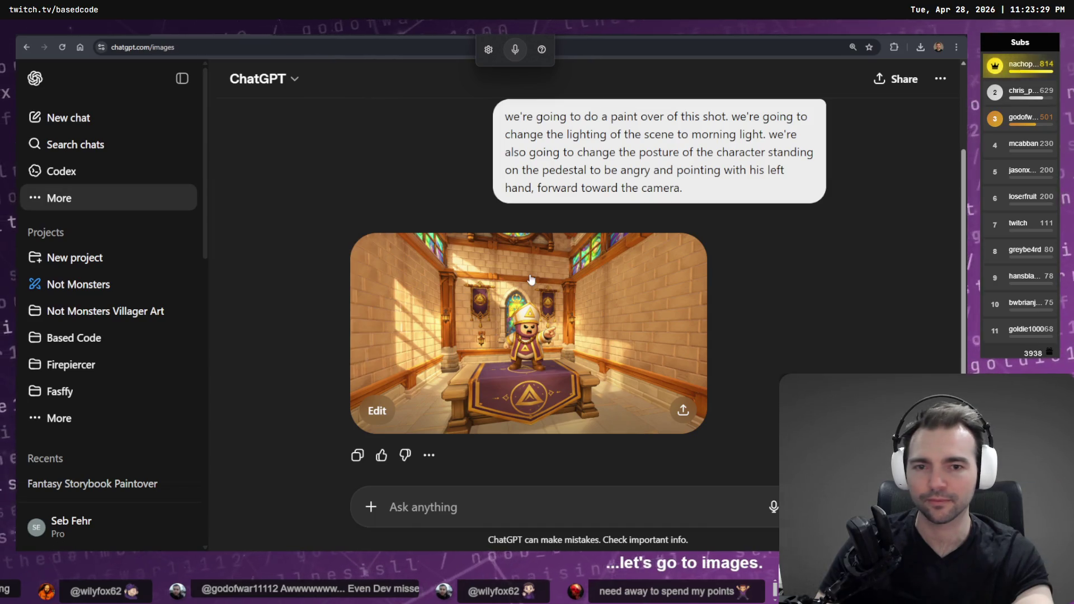
scroll(505, 285, down, 5)
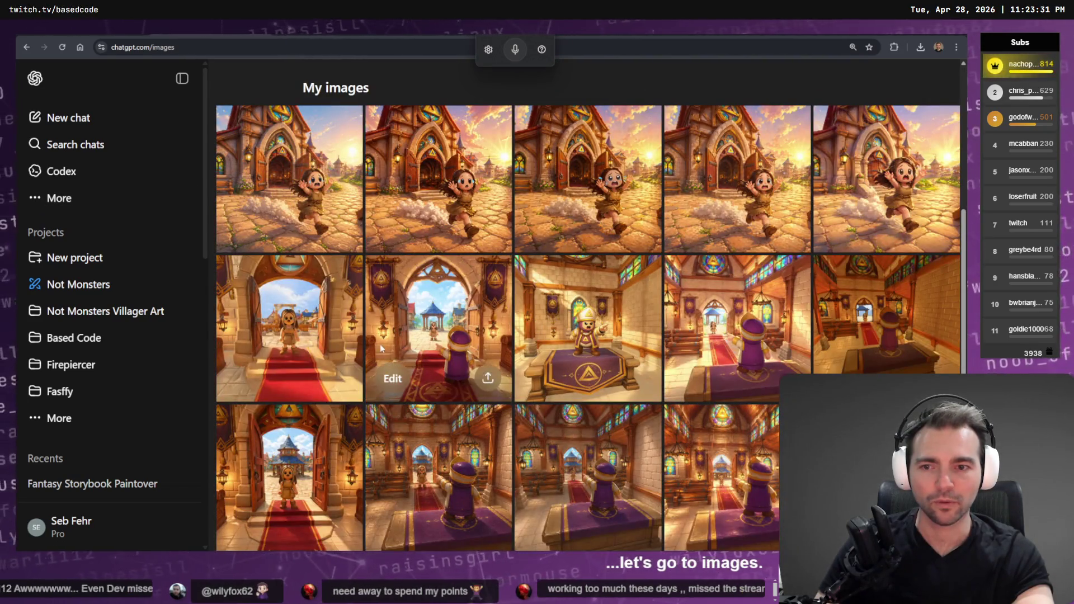
click(286, 330)
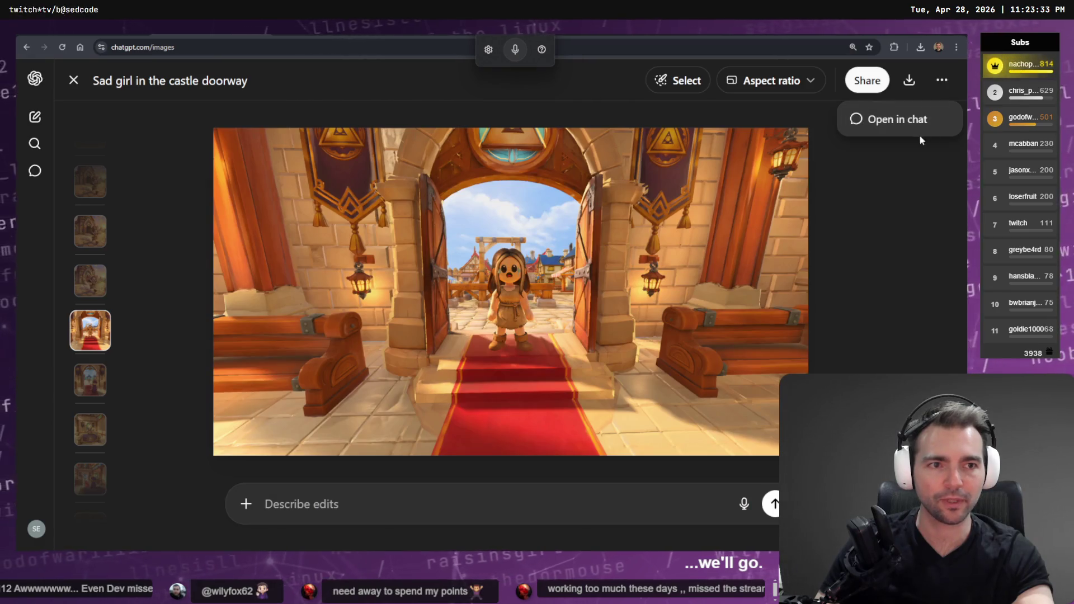
click(909, 145)
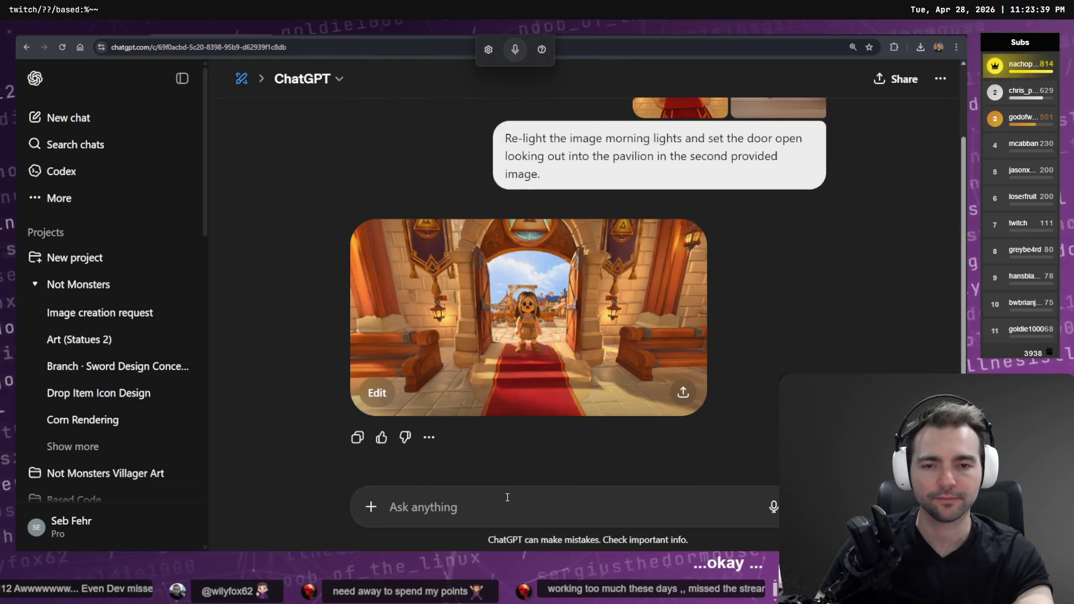
Step: Copy the castle doorway image from its full-screen view
click(535, 330)
right_click(757, 199)
click(783, 238)
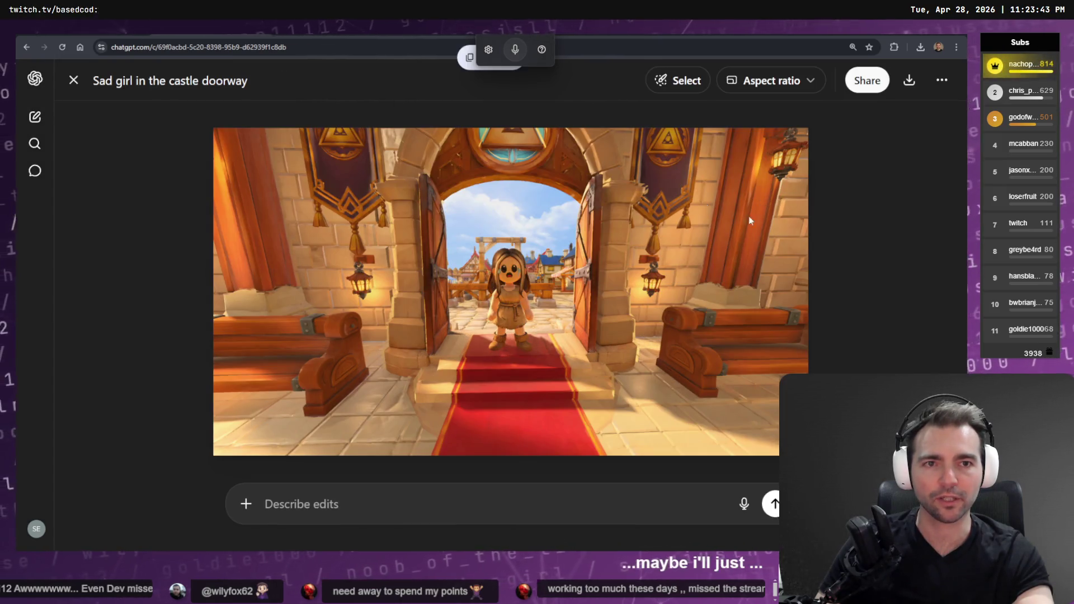
key(Escape)
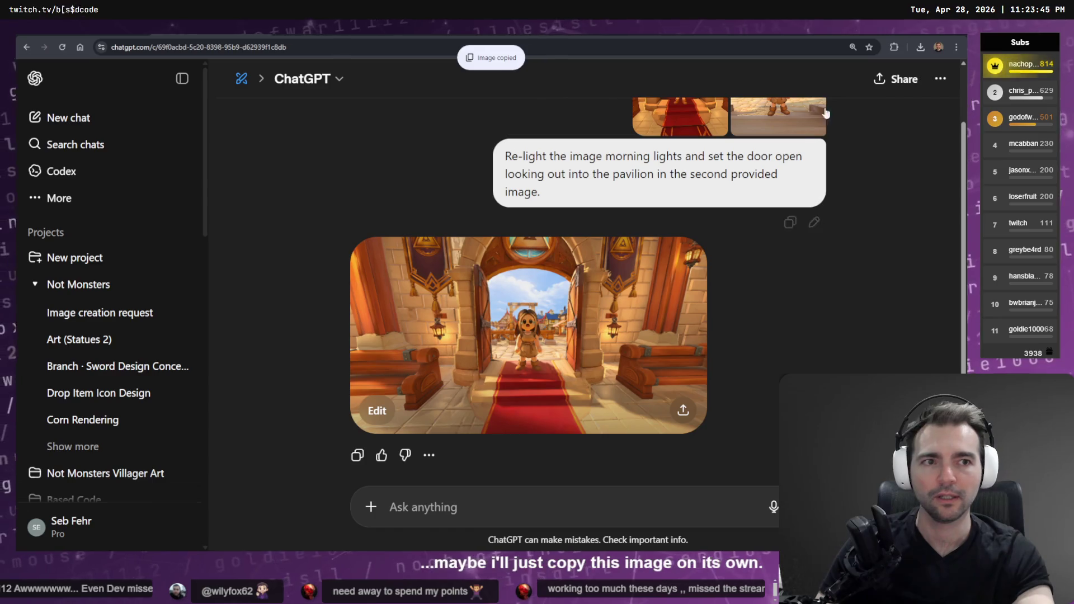
Step: Send the doorway image to a new chat with the paintover prompt, corrected to 'shocked', then return to Codex
click(52, 118)
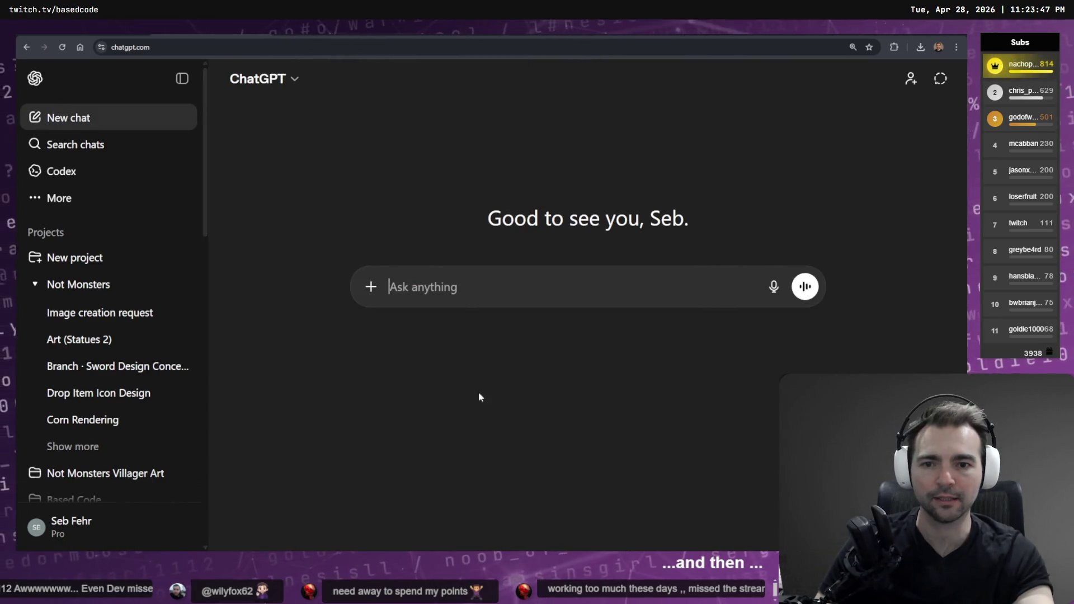
key(ctrl+v)
key(super+v)
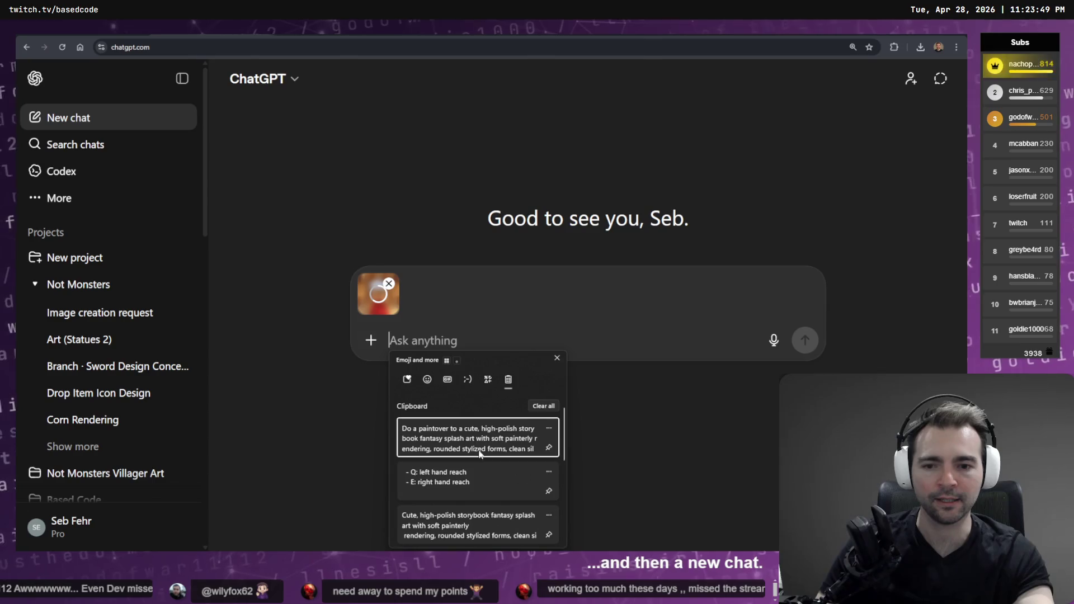
click(482, 447)
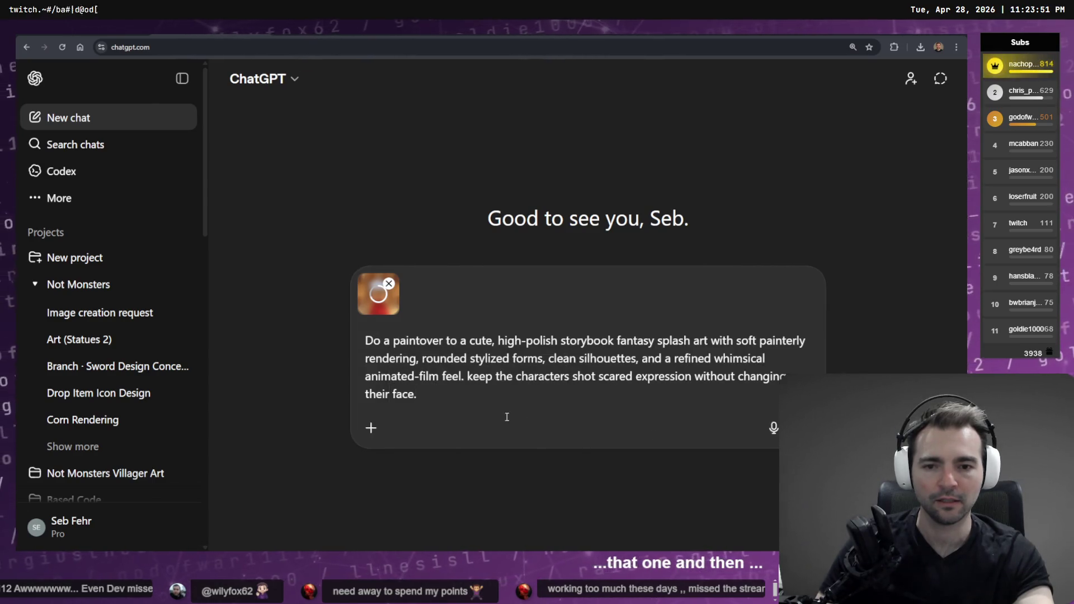
click(595, 376)
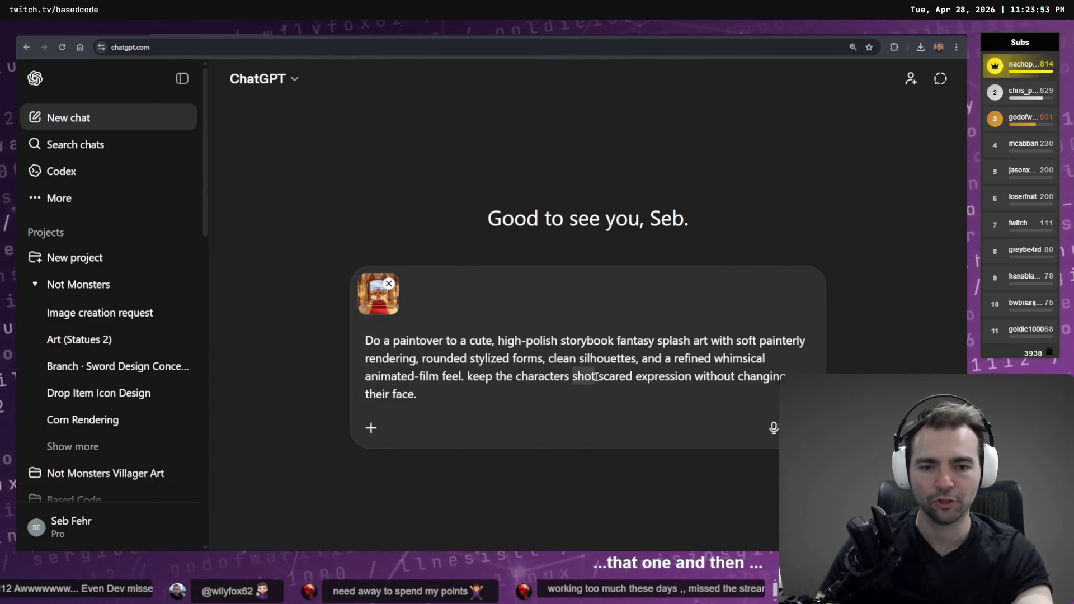
key(BackSpace)
key(BackSpace)
key(BackSpace)
text(hocked,)
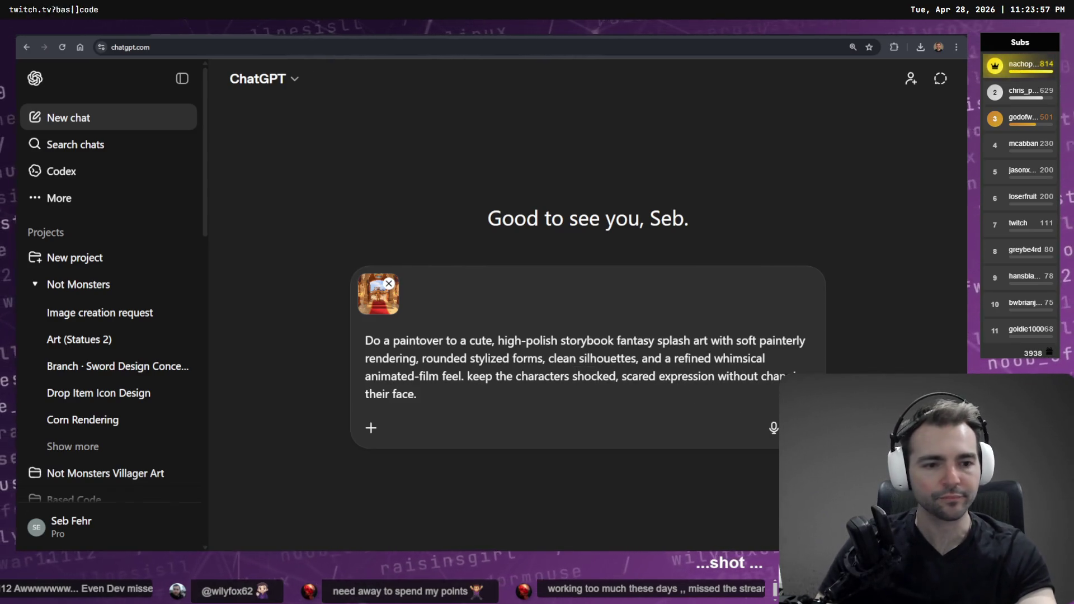
click(799, 428)
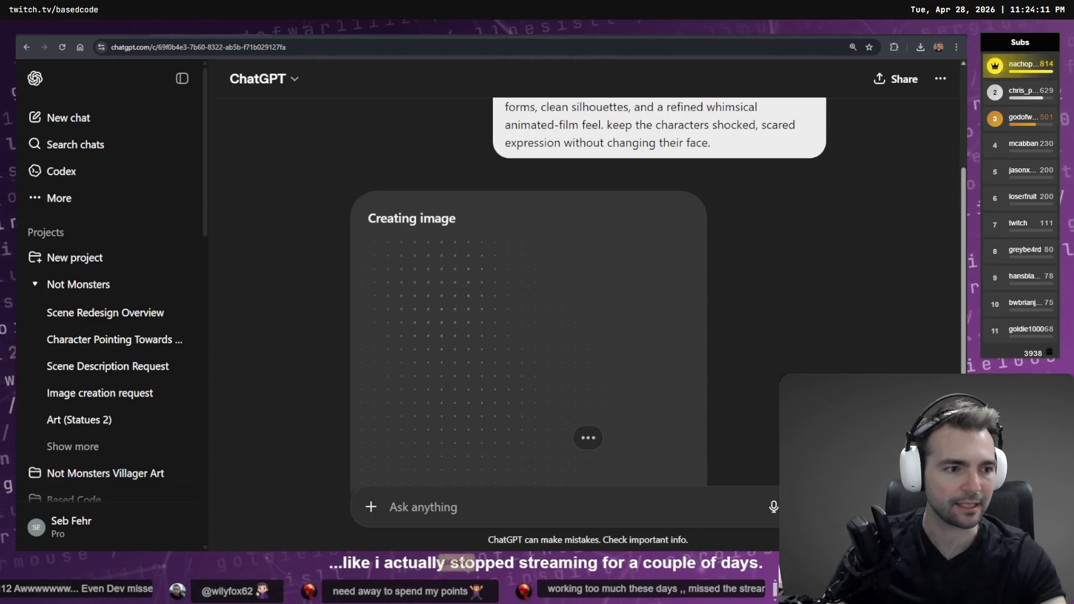
key(alt+Tab)
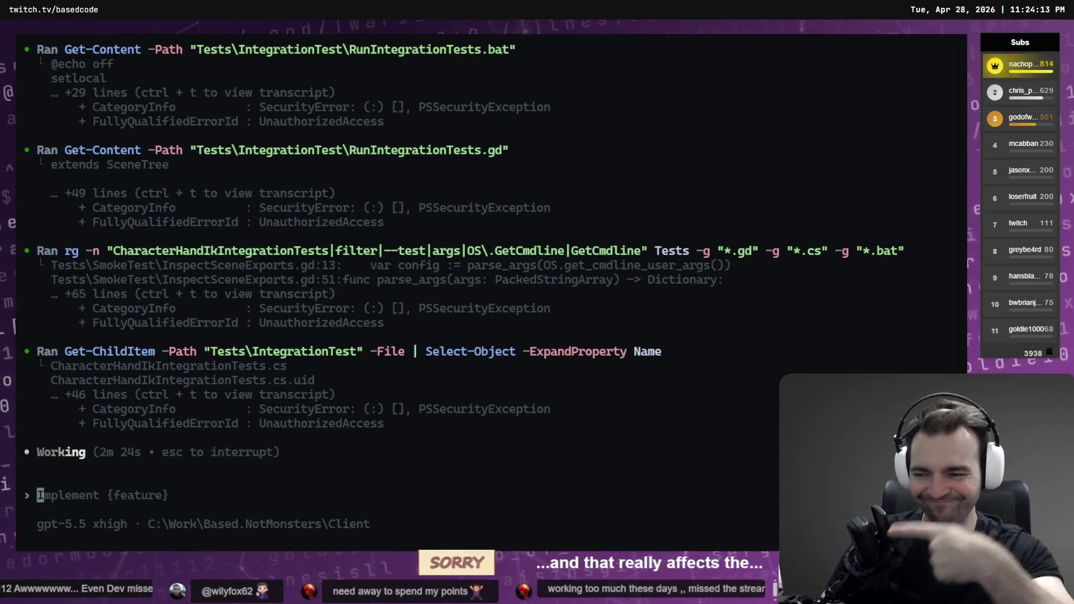
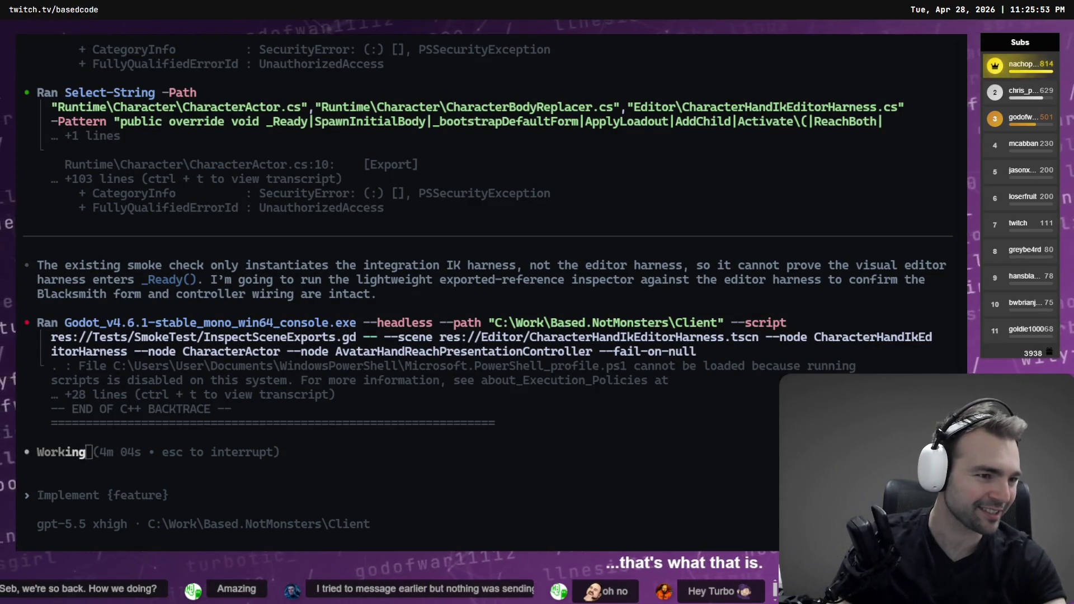
Step: Open Based Stream Tools in a new tab and log in to the dashboard
key(alt+Tab)
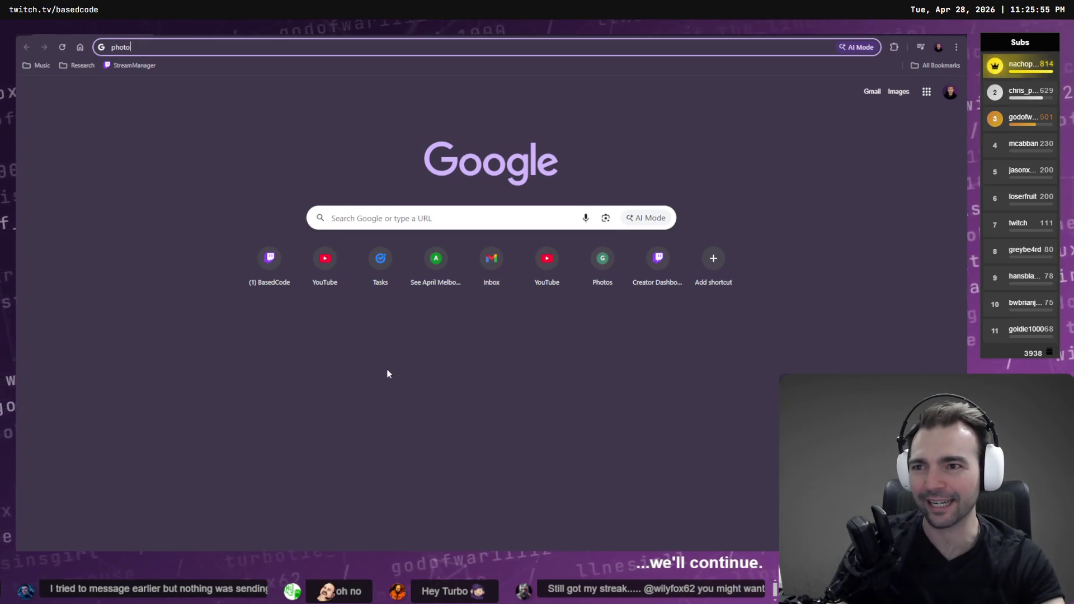
text(based)
key(Return)
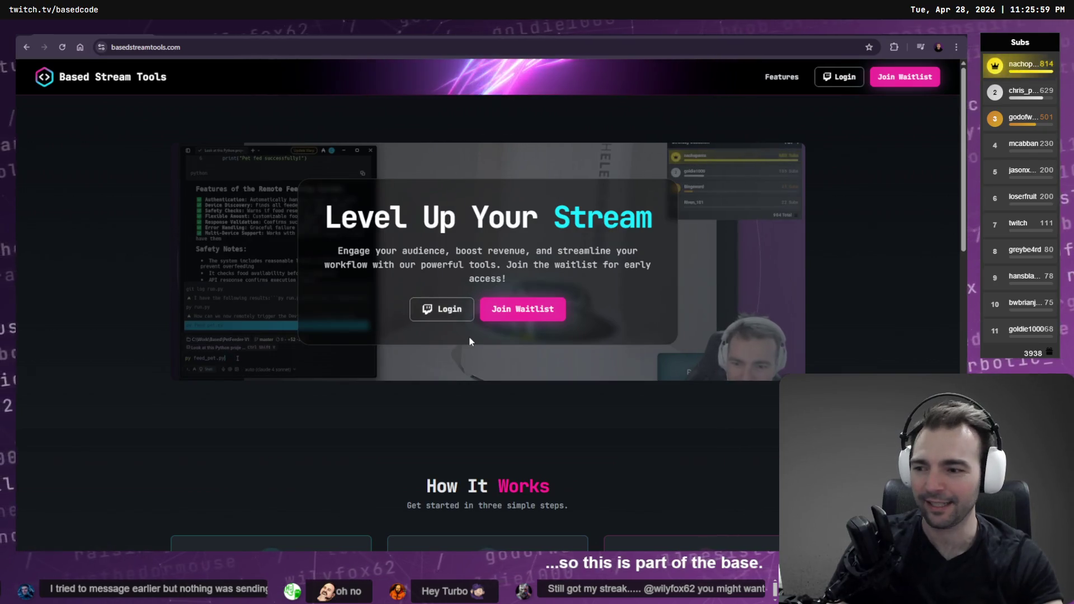
click(434, 314)
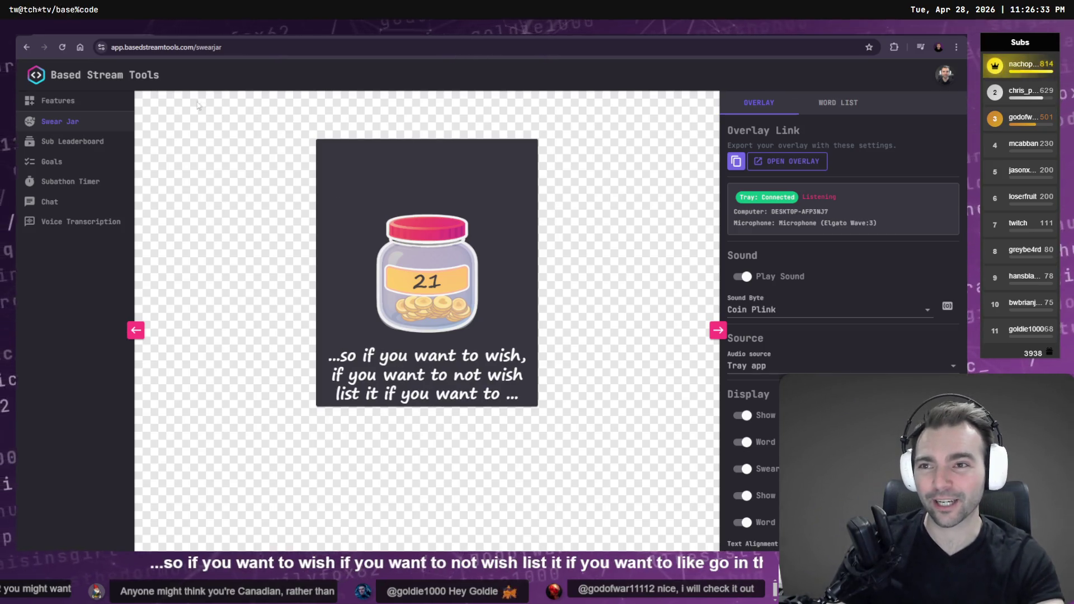
Step: Load the public basedstreamtools.com landing page and dismiss the waitlist email autofill
click(31, 46)
click(154, 46)
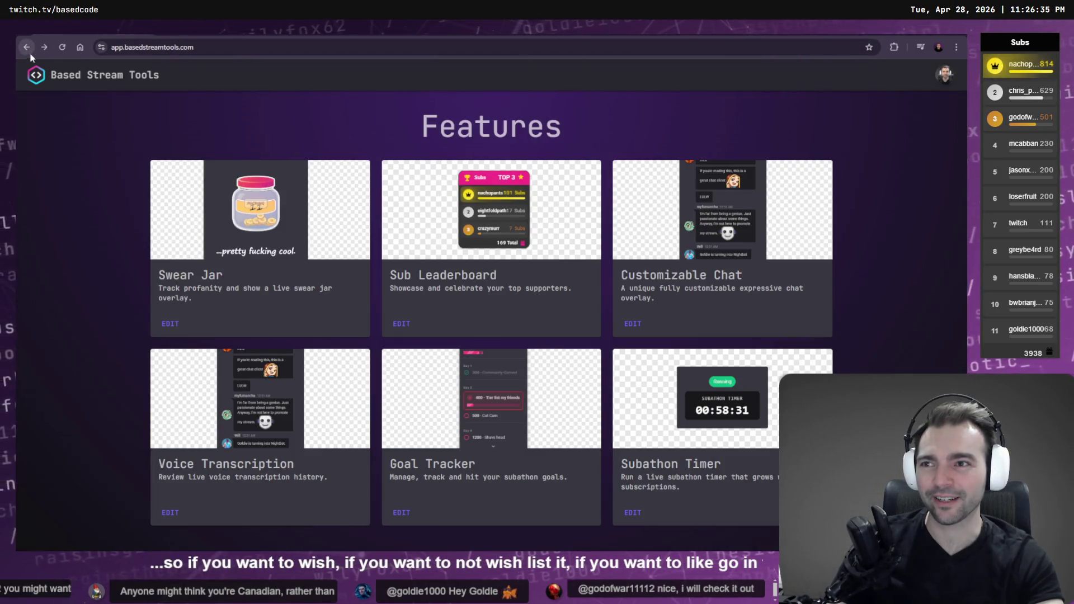
text(basedstreamtools.com)
key(Return)
click(509, 310)
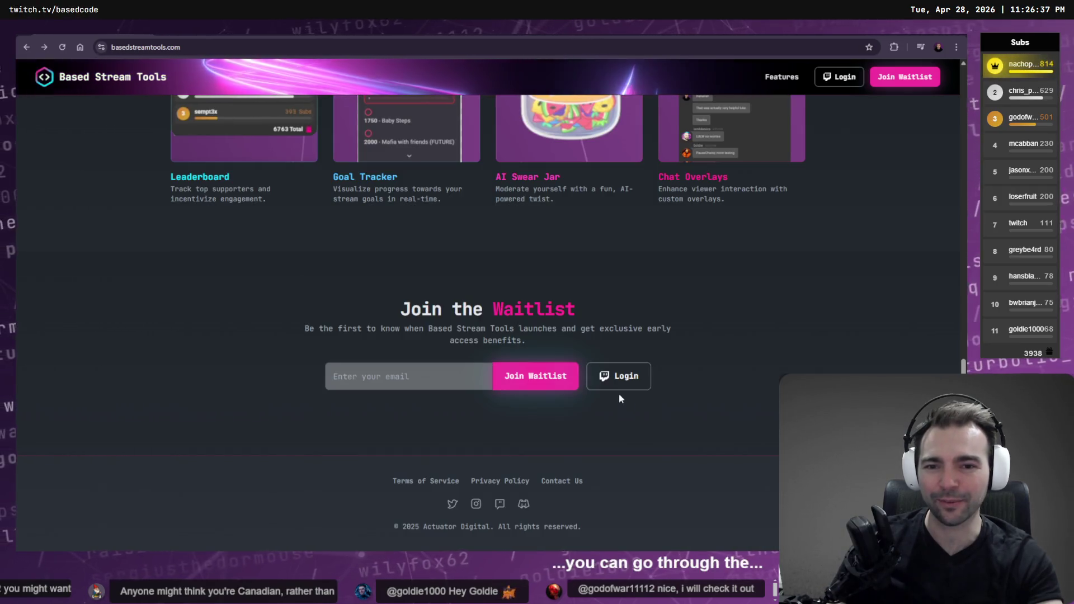
click(223, 368)
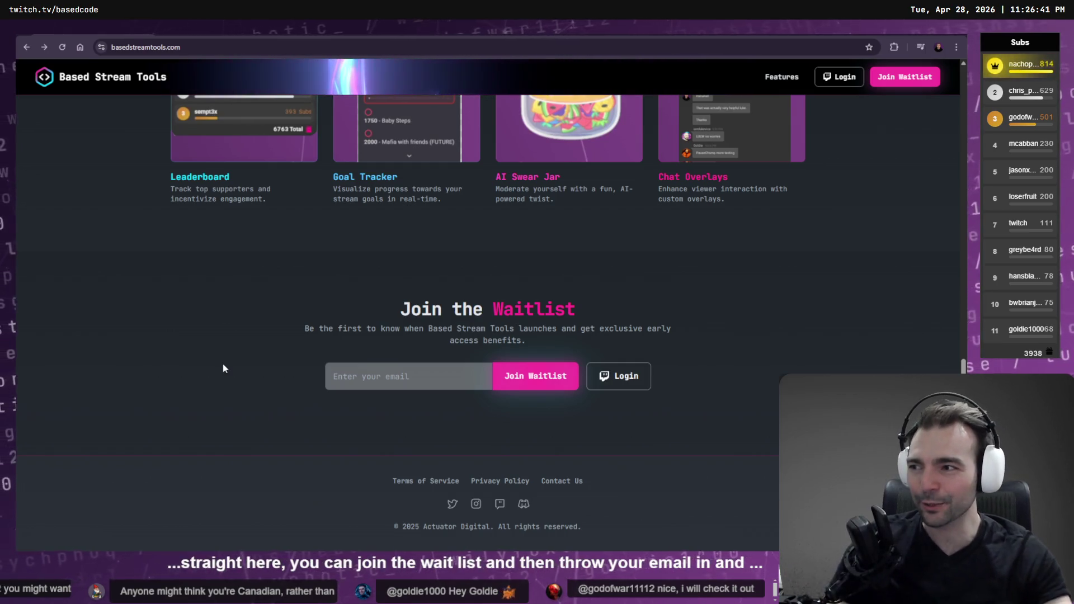
Step: Scroll the landing page to its Feature Highlights section
scroll(329, 371, up, 4)
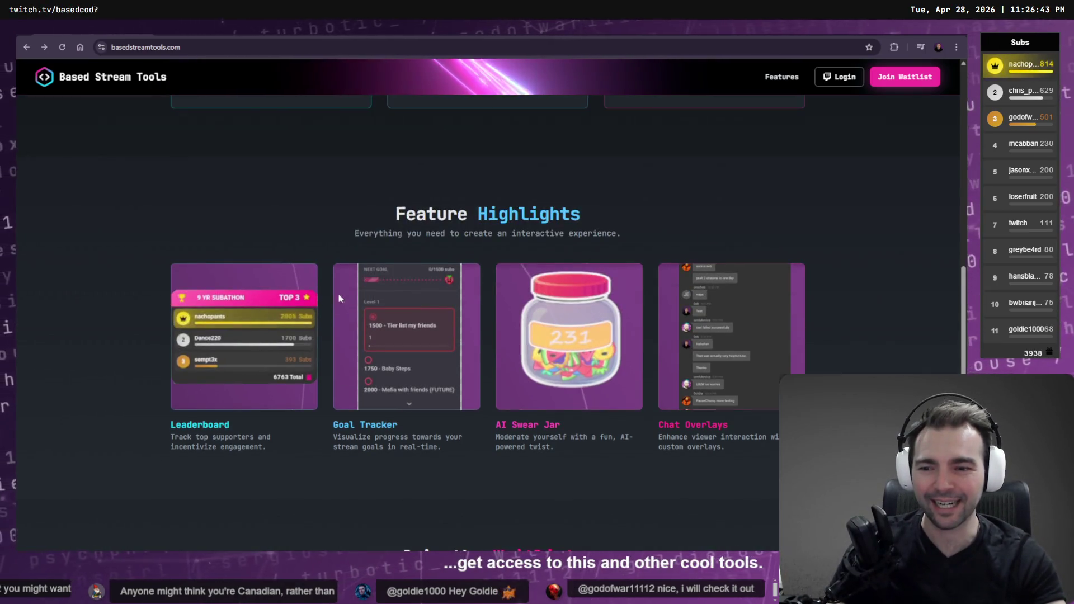
scroll(547, 452, down, 1)
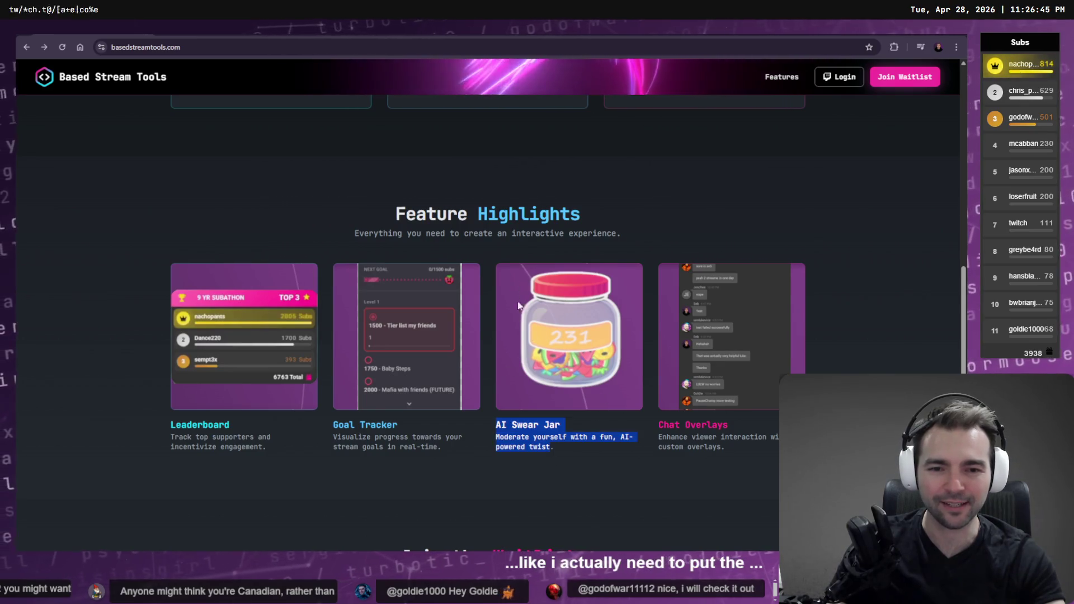
scroll(671, 497, down, 2)
scroll(764, 451, up, 5)
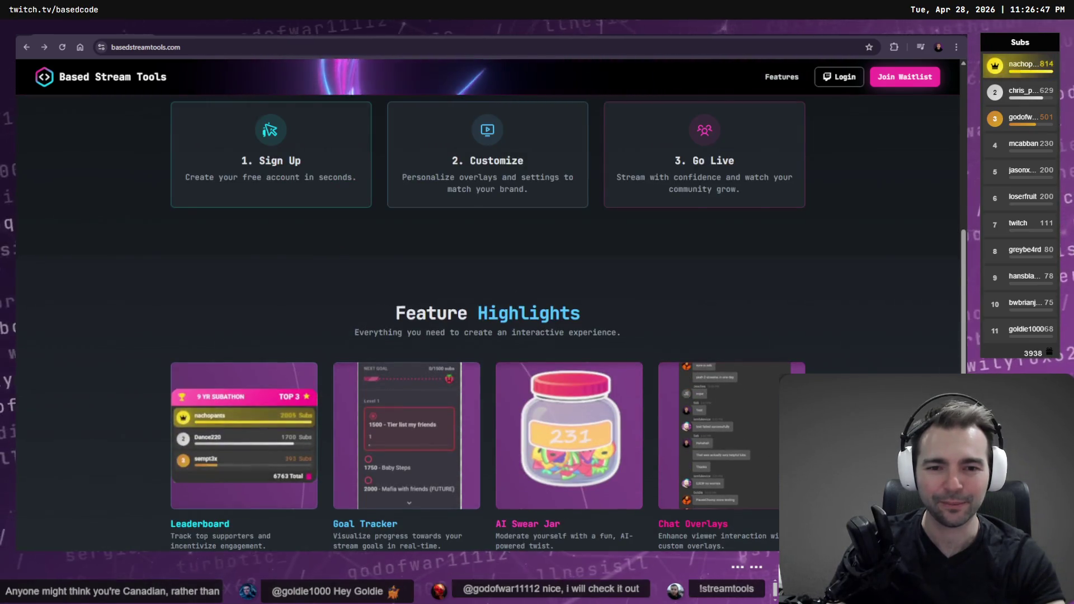
key(alt+Tab)
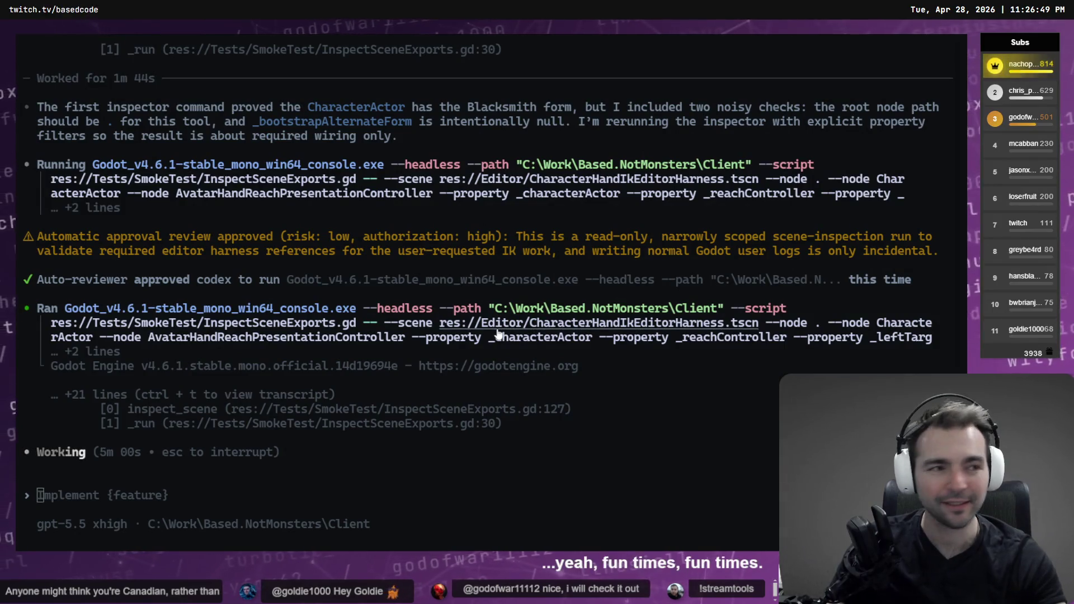
Step: Copy ChatGPT's generated image of the astonished girl at the village gateway to the clipboard
key(alt+Tab)
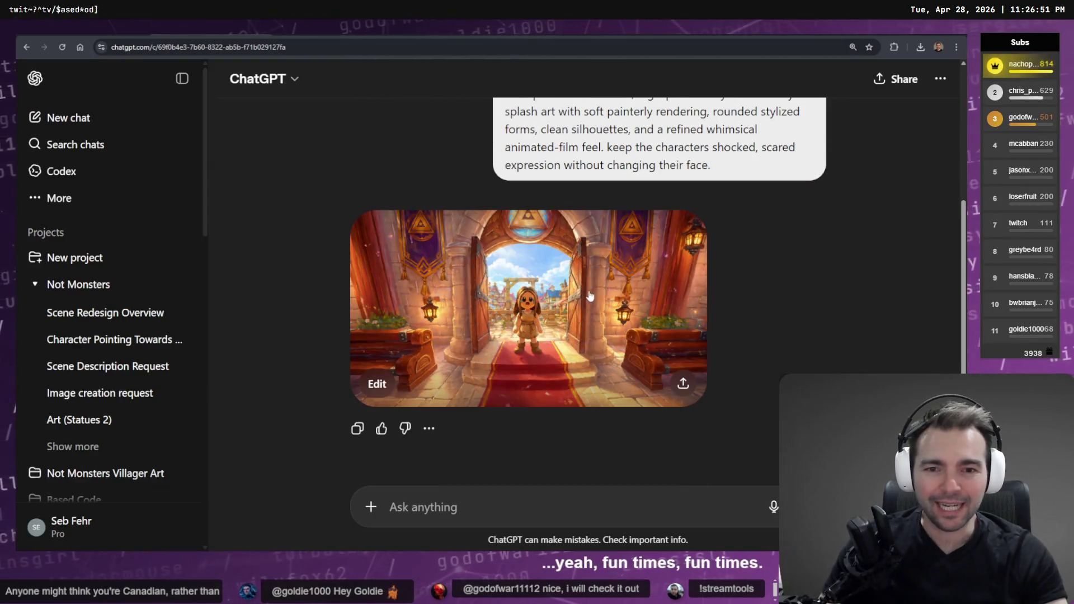
click(576, 320)
right_click(558, 275)
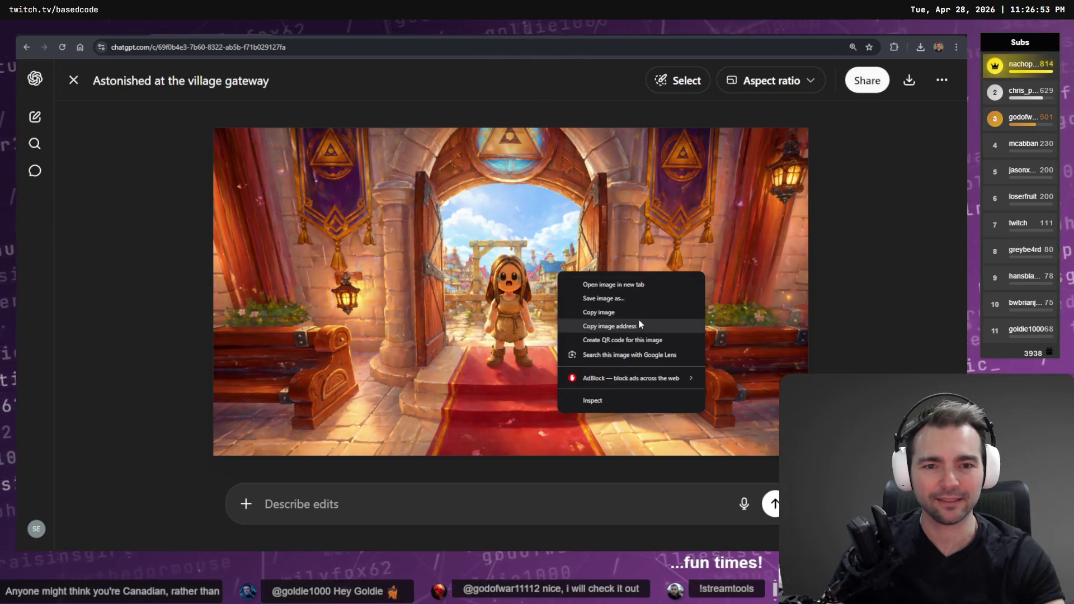
click(642, 308)
key(alt+Tab)
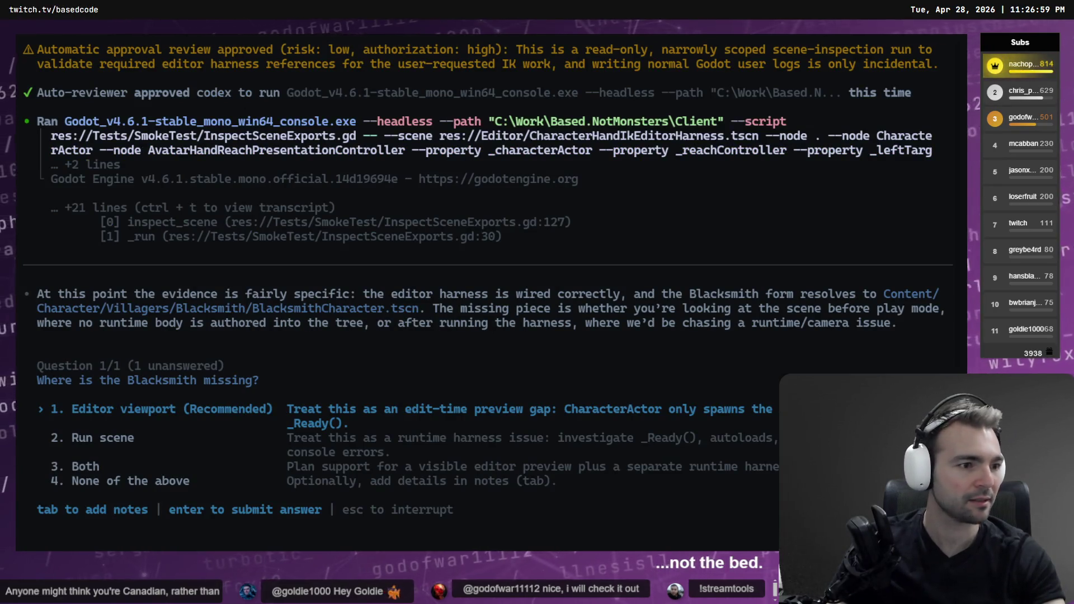
key(alt+Tab)
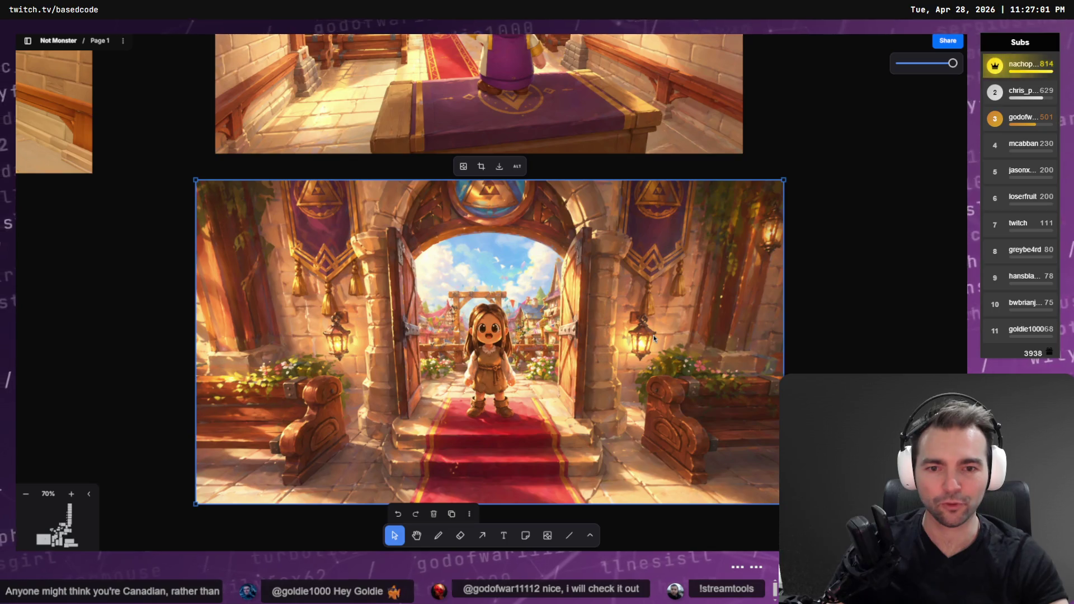
Step: Restore the painted gateway image and rearrange the girl and open-door images on the canvas
key(ctrl+z)
key(ctrl+shift+z)
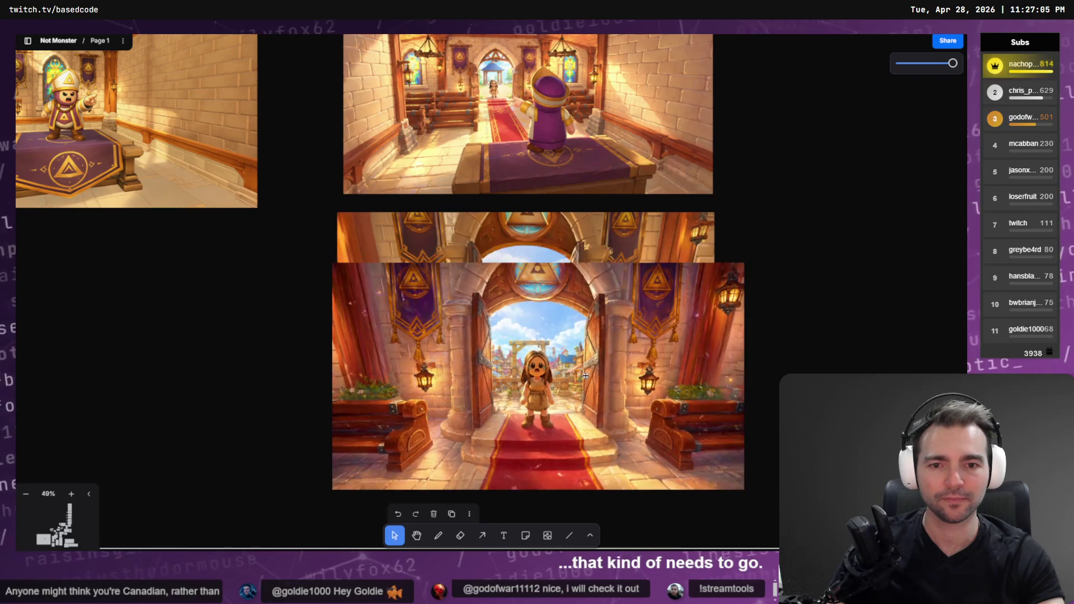
scroll(538, 419, down, 5)
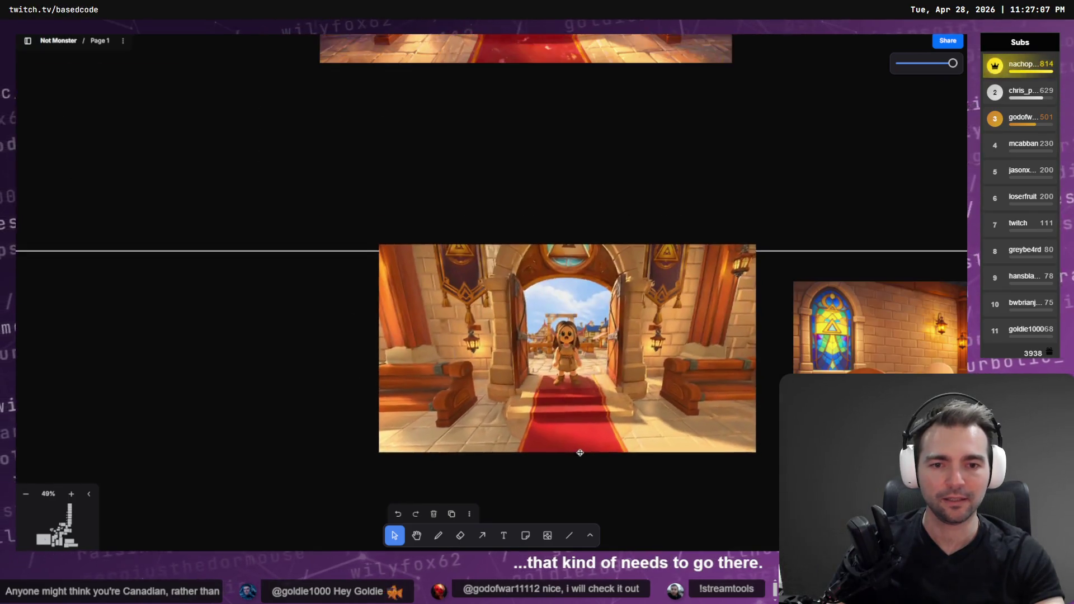
mouse_move(542, 471)
mouse_down()
mouse_move(547, 413)
mouse_move(547, 484)
mouse_move(559, 441)
mouse_move(564, 464)
mouse_move(863, 530)
mouse_move(897, 451)
mouse_move(750, 445)
mouse_up()
mouse_move(710, 348)
mouse_down()
mouse_move(455, 221)
mouse_move(511, 135)
mouse_up()
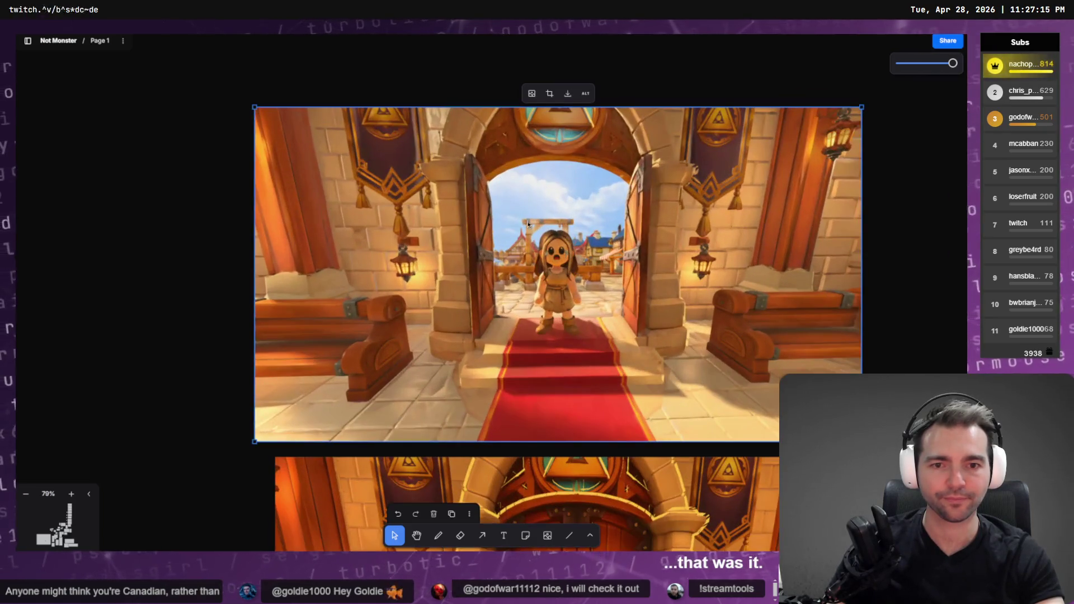
Step: Align the open-door image under the church interior shot, resized to match it
scroll(551, 215, down, 3)
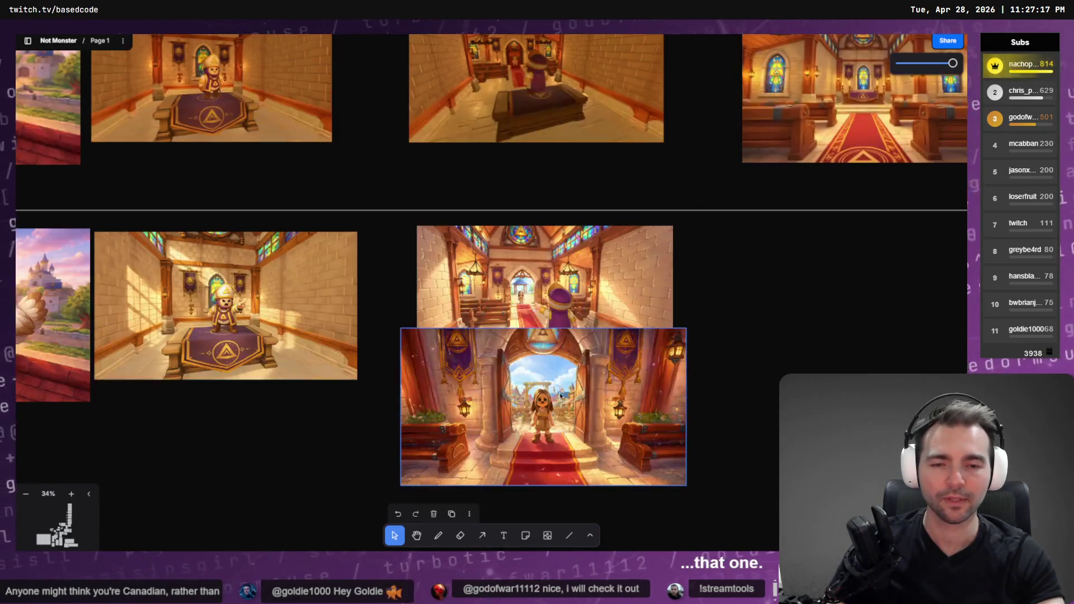
drag(559, 411, 565, 456)
drag(678, 375, 658, 392)
drag(562, 437, 572, 417)
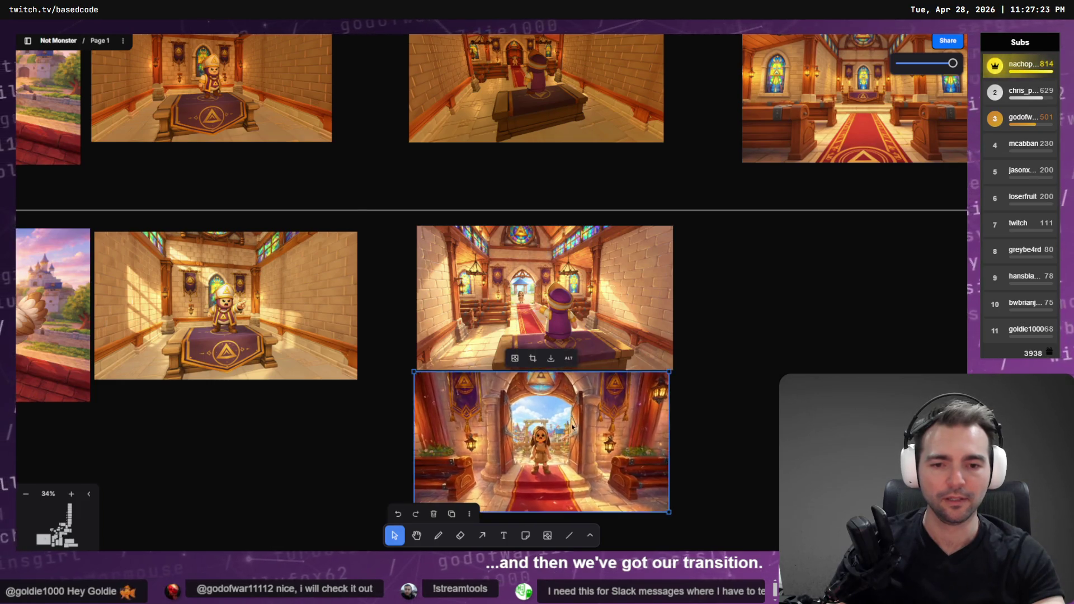
scroll(648, 411, down, 2)
mouse_move(670, 413)
mouse_down()
mouse_move(678, 417)
mouse_move(673, 410)
mouse_up()
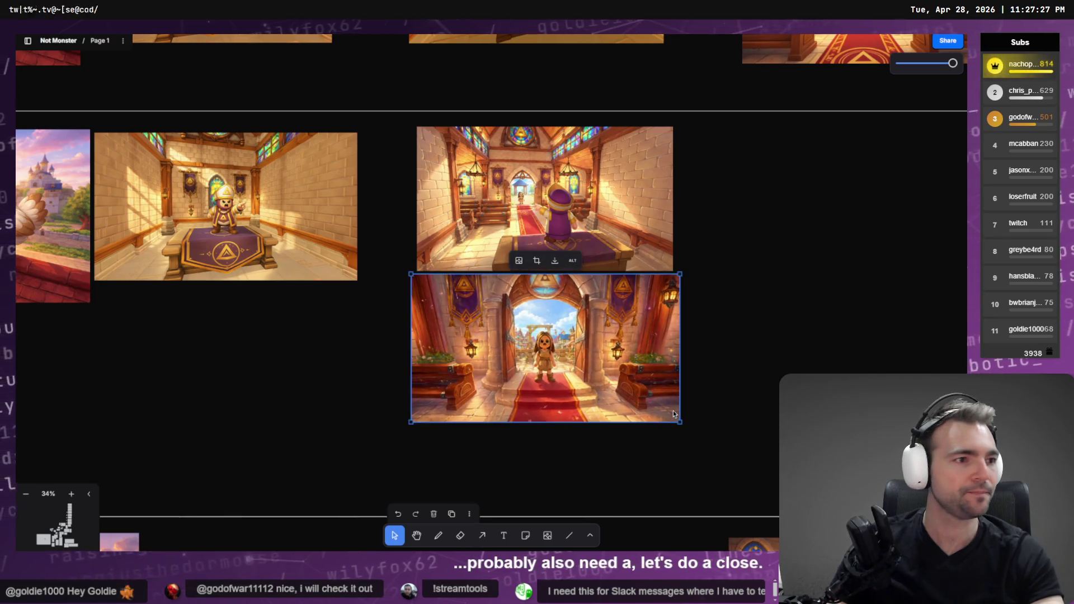
key(alt+Tab)
key(super+h)
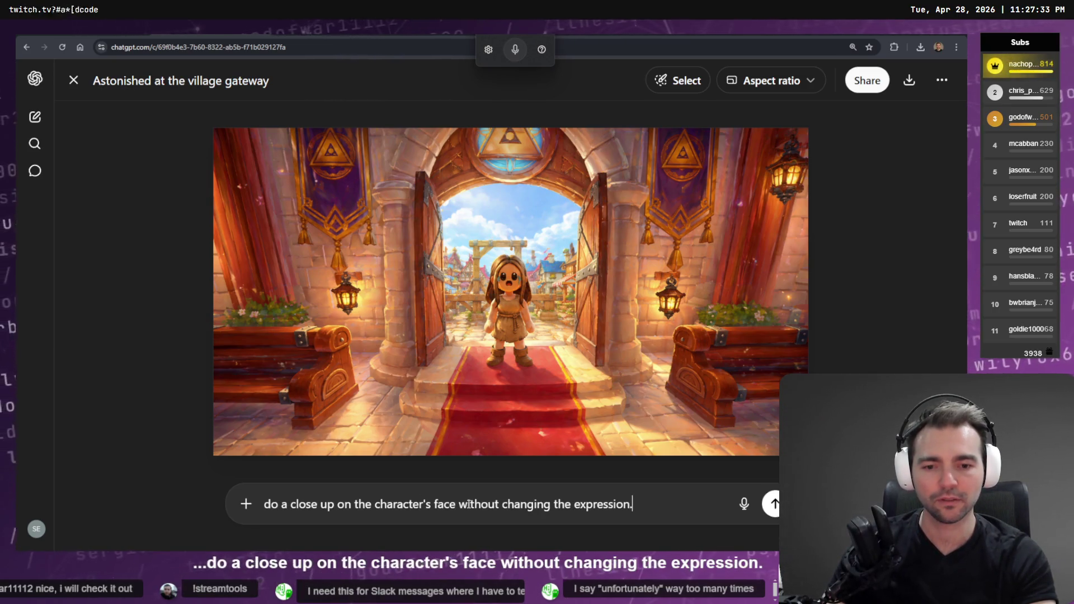
Step: Submit the dictated request for a close-up of the girl's face keeping her expression
key(Return)
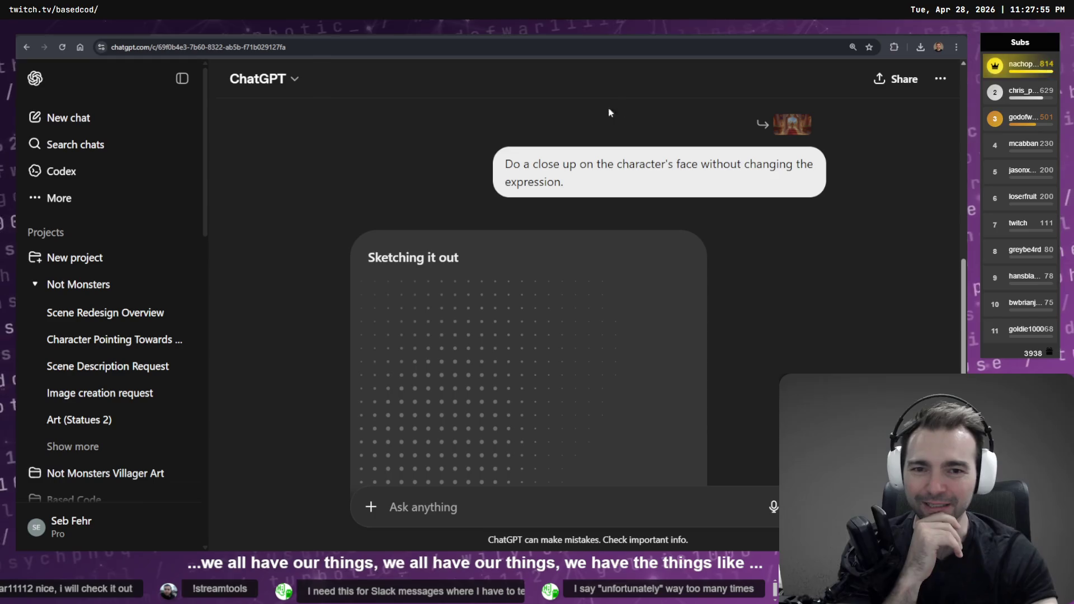
scroll(466, 117, down, 3)
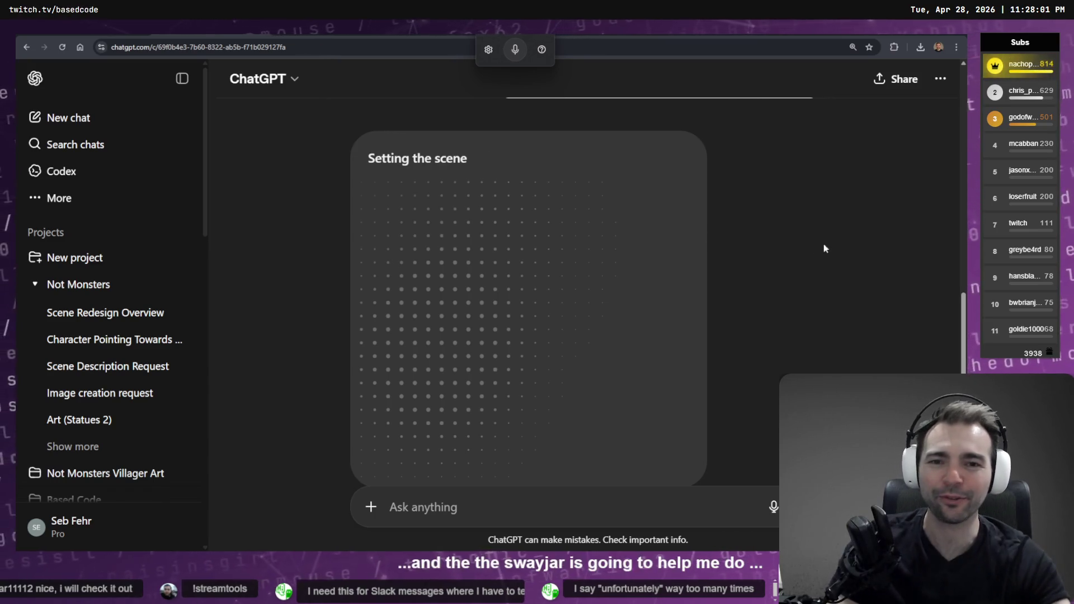
key(alt+Tab)
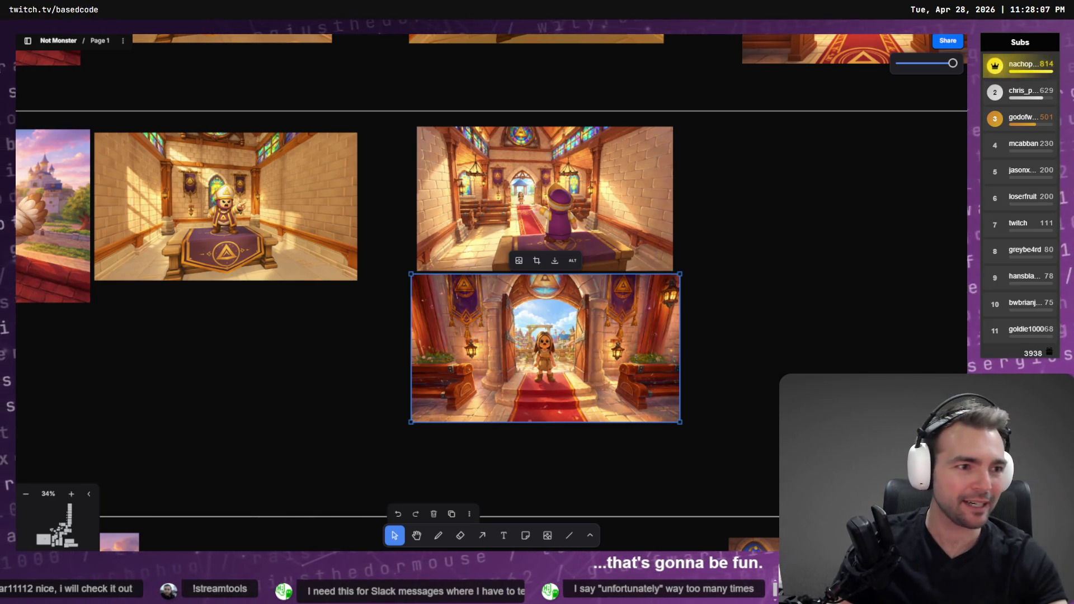
Step: Select the church interior shot and zoom around the church and gate shots to review them
click(668, 246)
scroll(598, 176, up, 5)
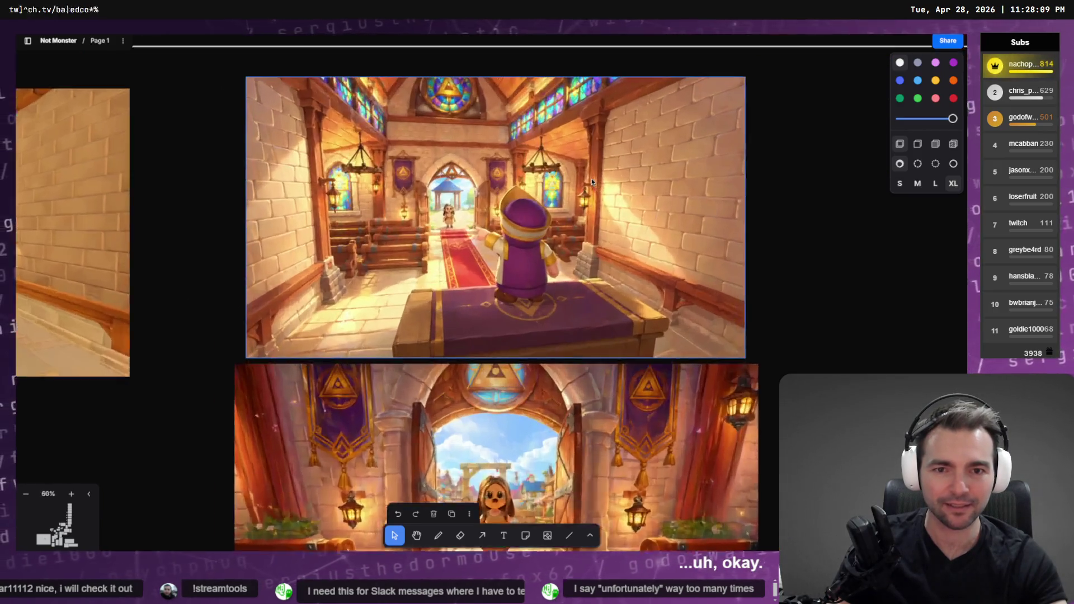
scroll(546, 174, up, 1)
scroll(550, 224, down, 4)
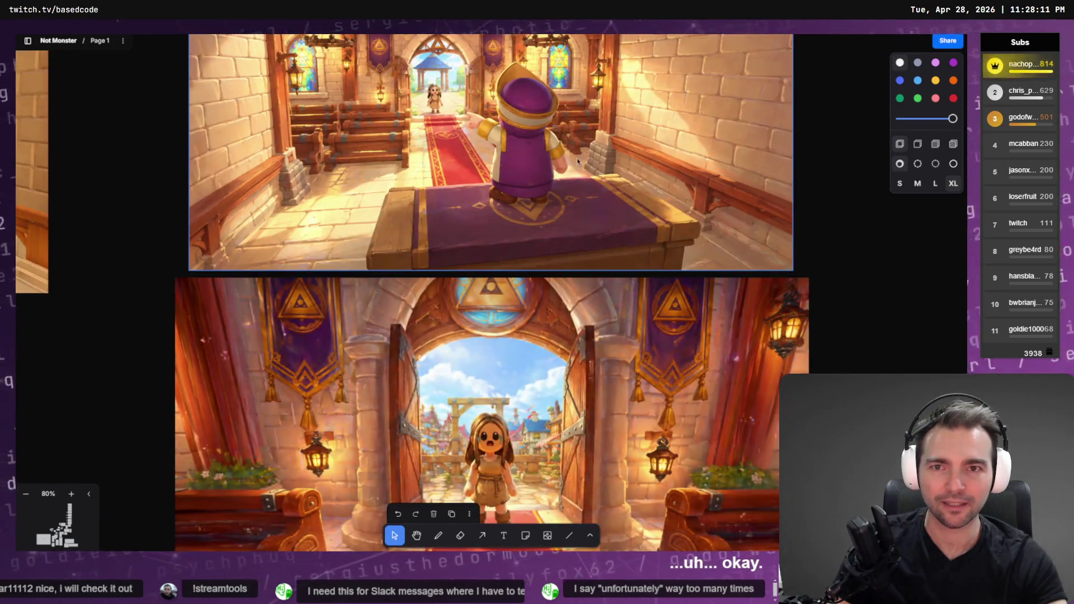
scroll(559, 304, up, 3)
scroll(559, 304, up, 1)
scroll(460, 181, down, 5)
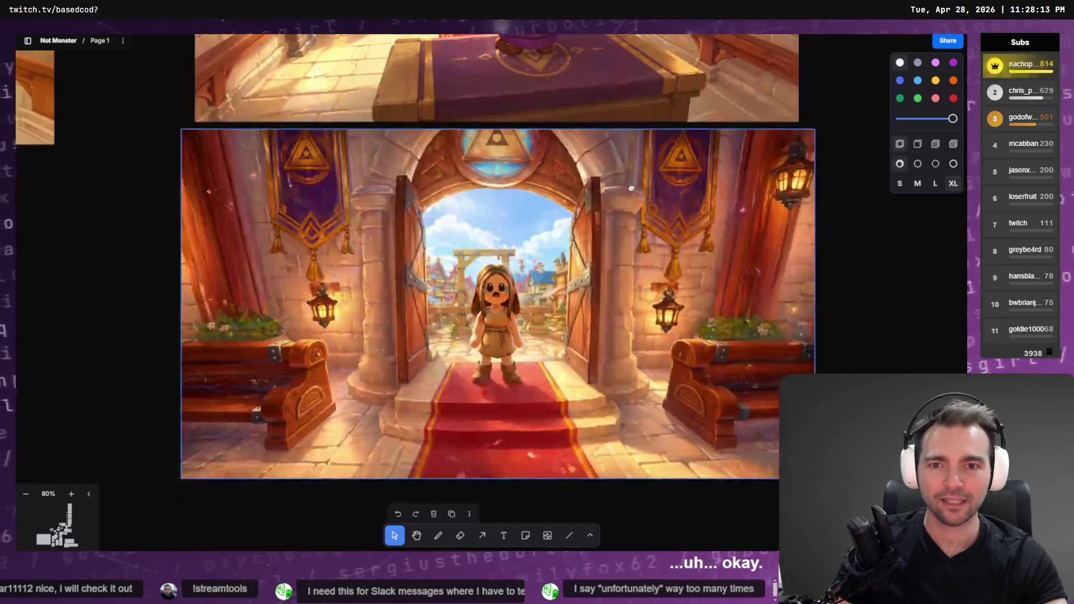
scroll(551, 257, up, 7)
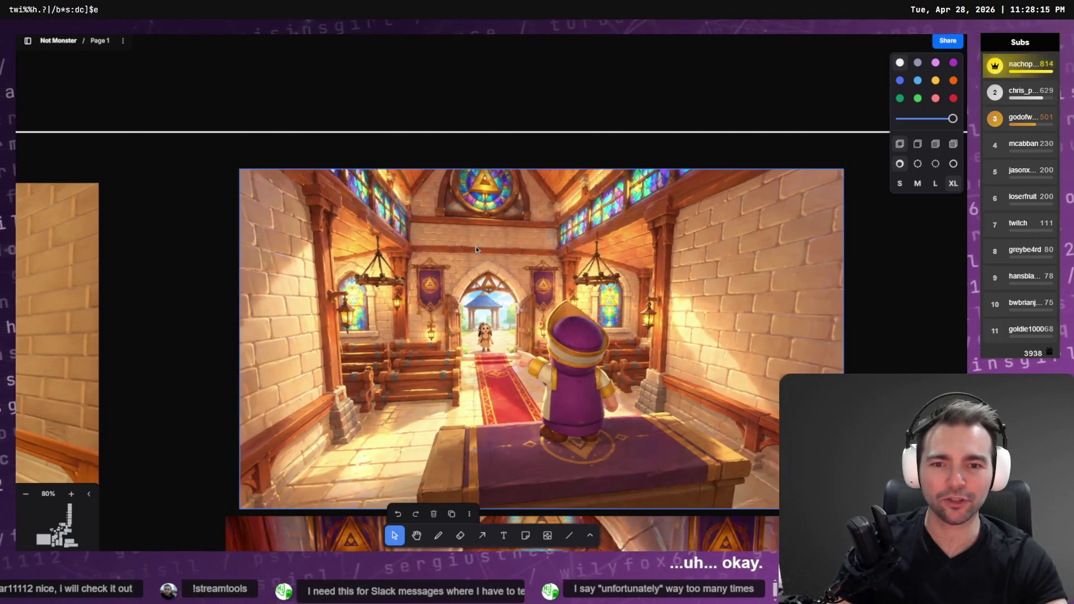
scroll(475, 246, down, 6)
scroll(450, 202, up, 5)
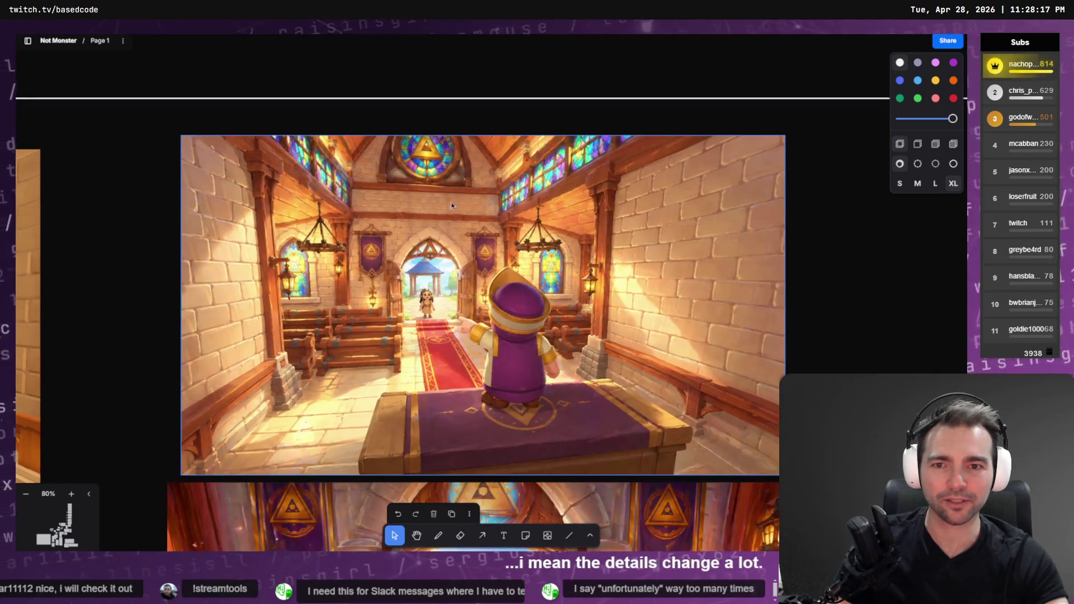
scroll(532, 402, down, 5)
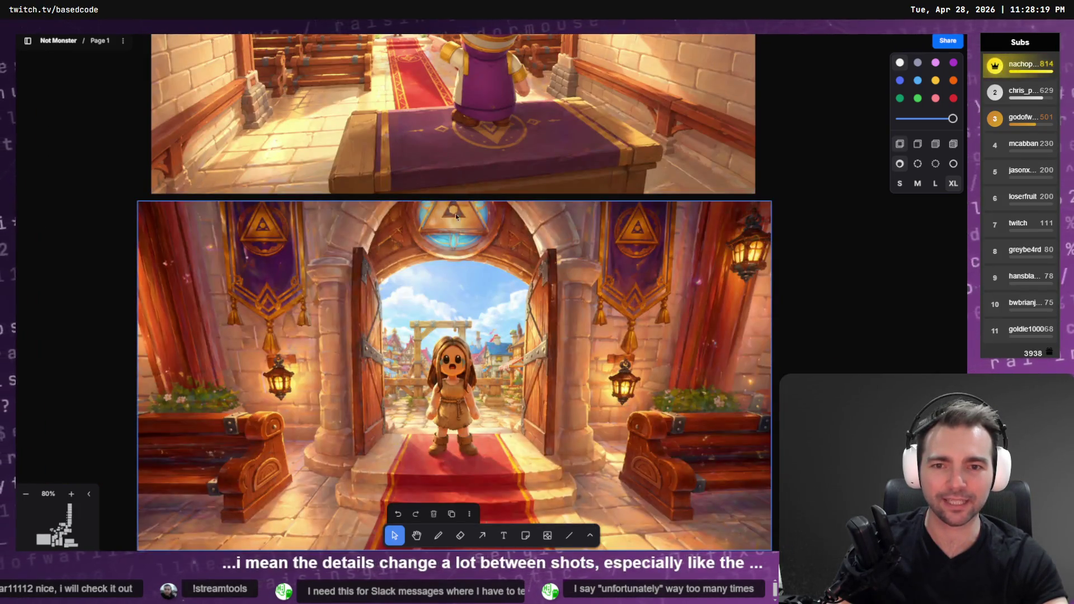
scroll(531, 401, up, 5)
scroll(532, 397, down, 10)
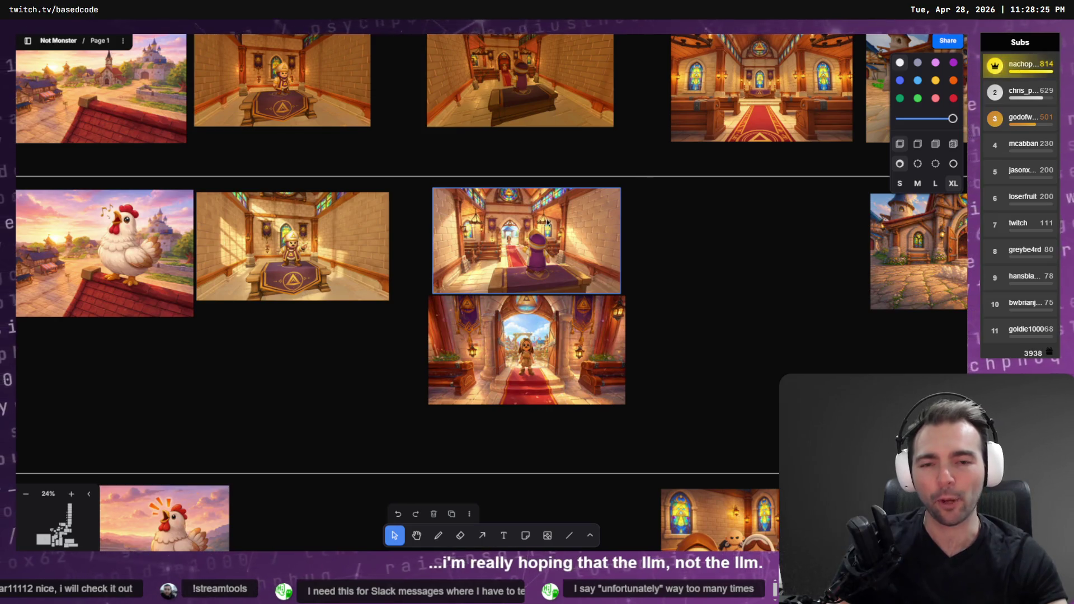
scroll(545, 221, up, 8)
scroll(414, 327, up, 3)
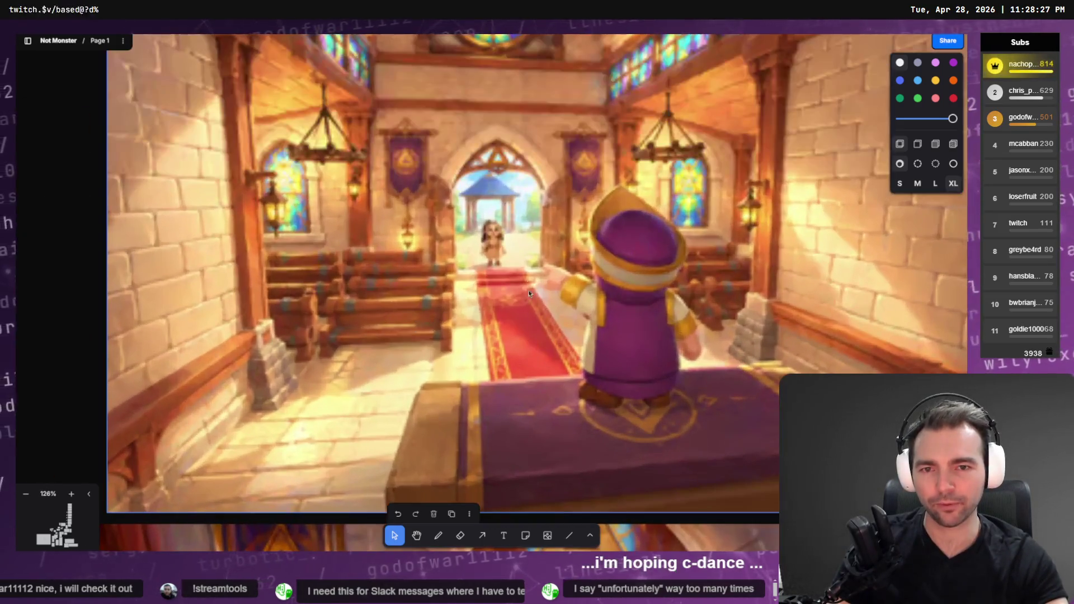
scroll(538, 289, down, 5)
scroll(538, 290, up, 3)
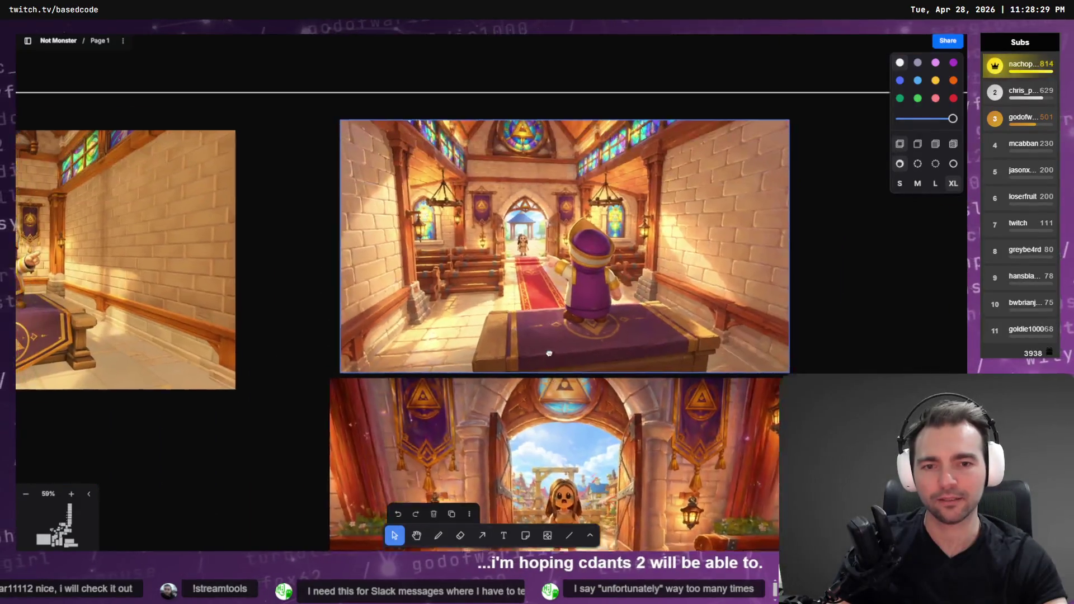
scroll(592, 420, down, 3)
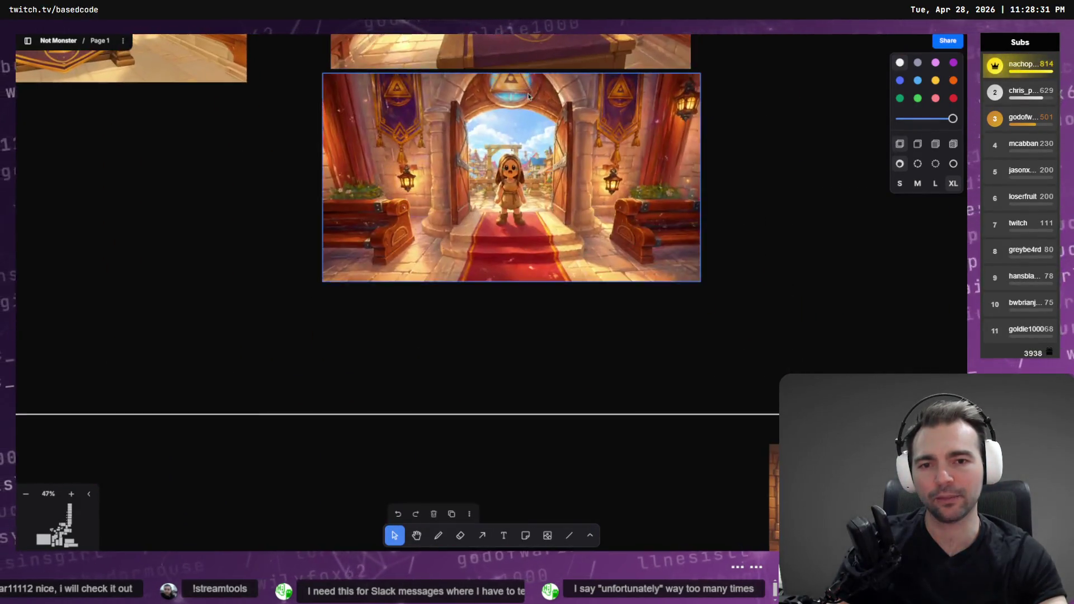
scroll(585, 361, up, 5)
scroll(584, 362, up, 1)
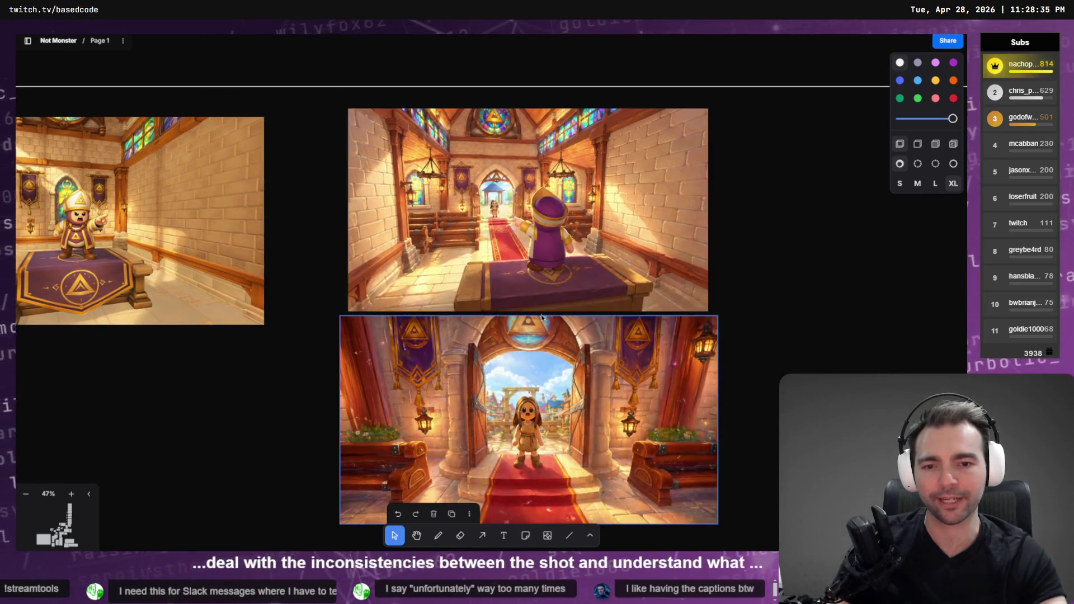
scroll(536, 407, down, 2)
key(alt+Tab)
scroll(660, 241, up, 10)
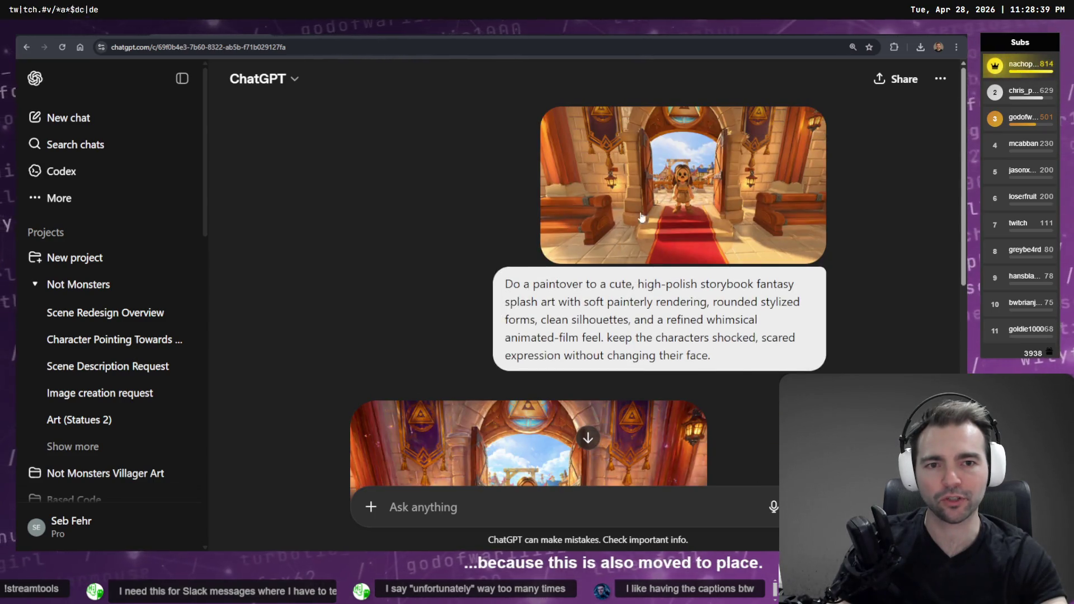
Step: Copy the crying village-girl close-up image from ChatGPT
scroll(593, 216, down, 5)
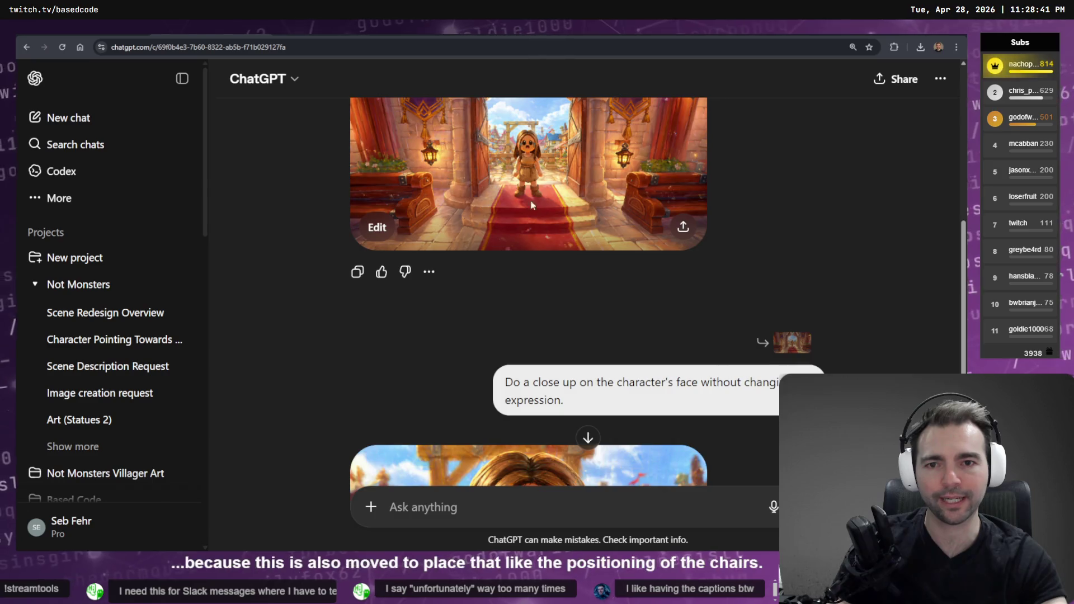
scroll(526, 240, down, 4)
click(550, 305)
right_click(595, 312)
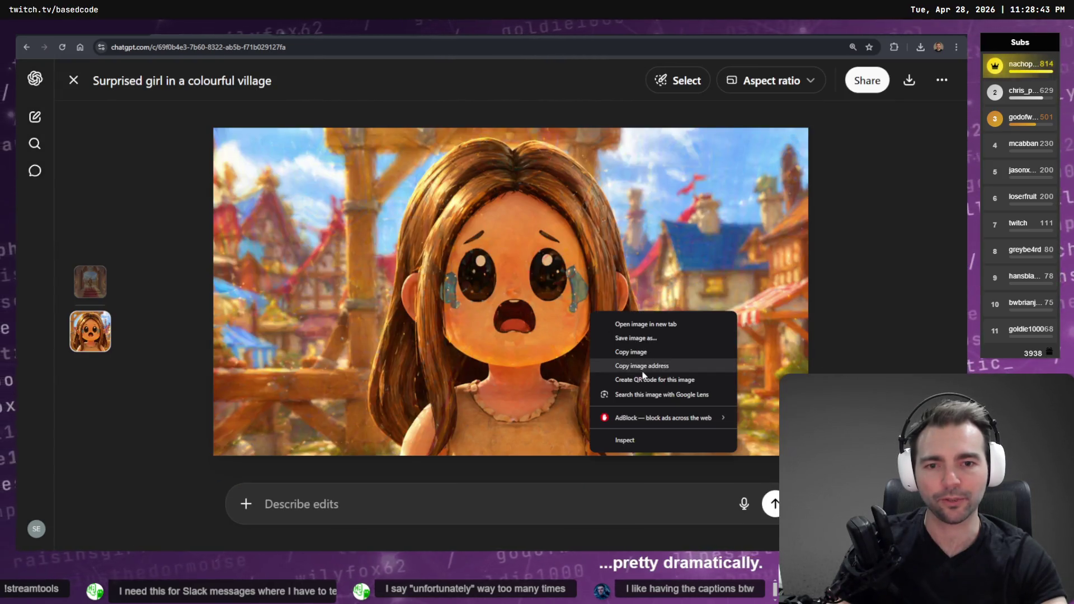
click(643, 350)
Step: Paste the crying-girl close-up onto the tldraw storyboard
key(alt+Tab)
click(692, 389)
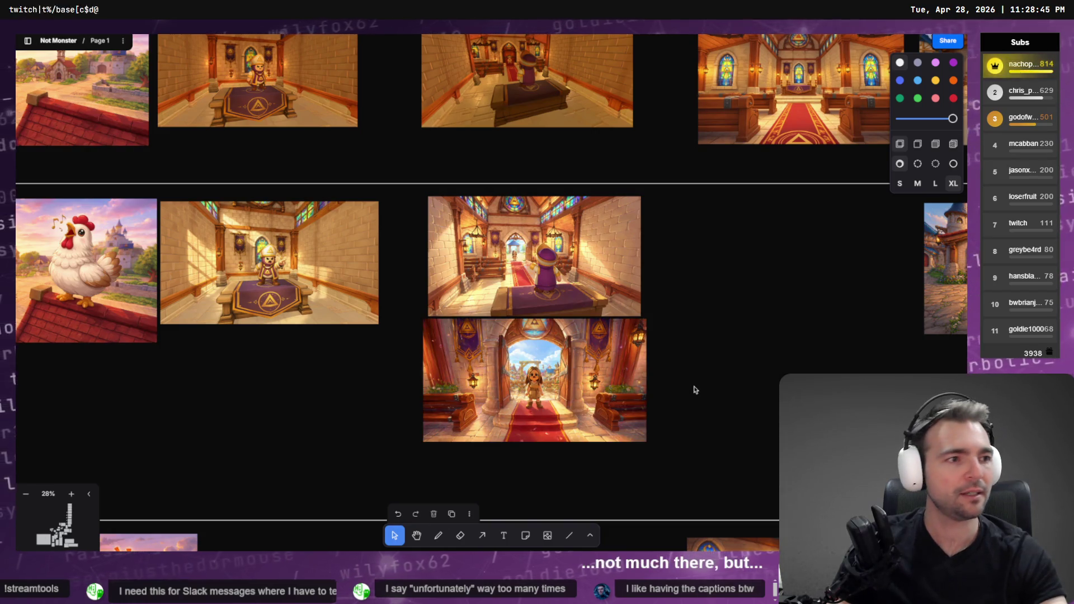
key(alt+Tab)
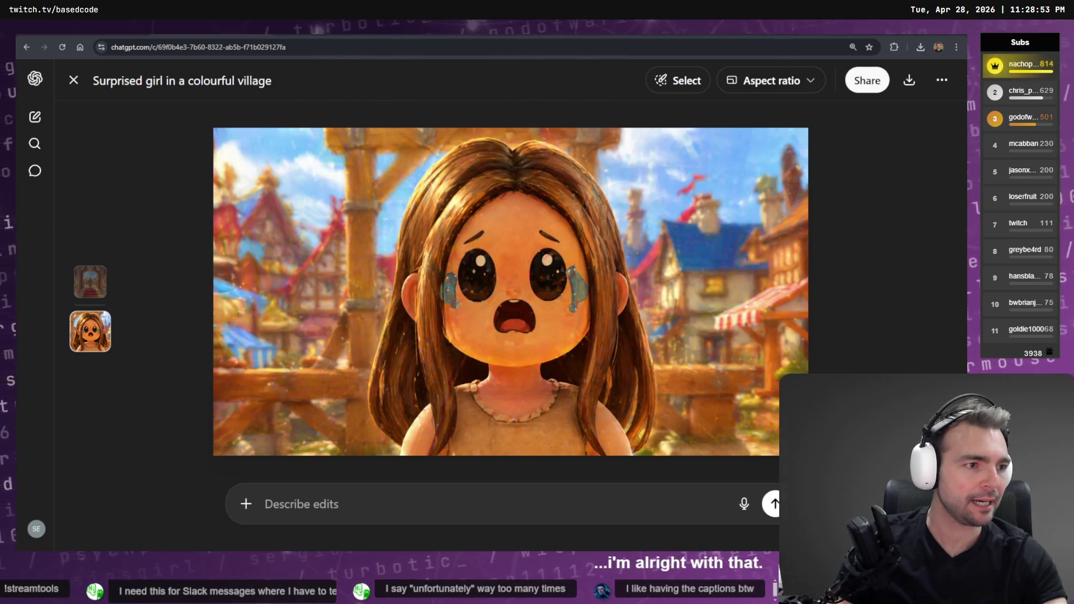
key(alt+Tab)
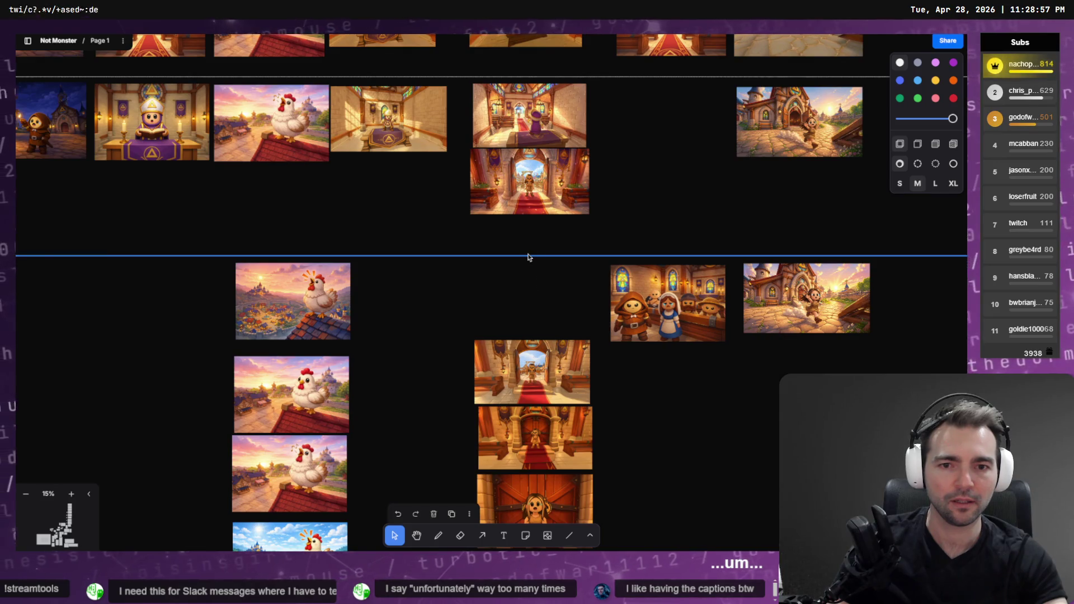
key(ctrl+v)
Step: Move the crying-girl close-up beneath the gate shot
mouse_move(527, 303)
mouse_down()
mouse_move(556, 251)
mouse_move(570, 247)
mouse_move(576, 273)
mouse_up()
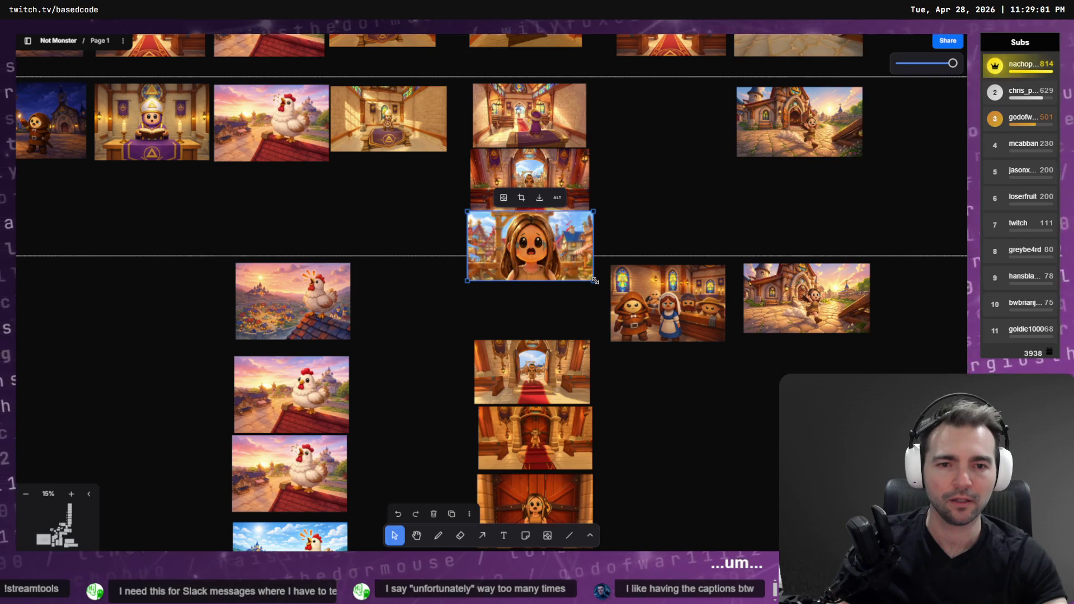
scroll(530, 255, down, 5)
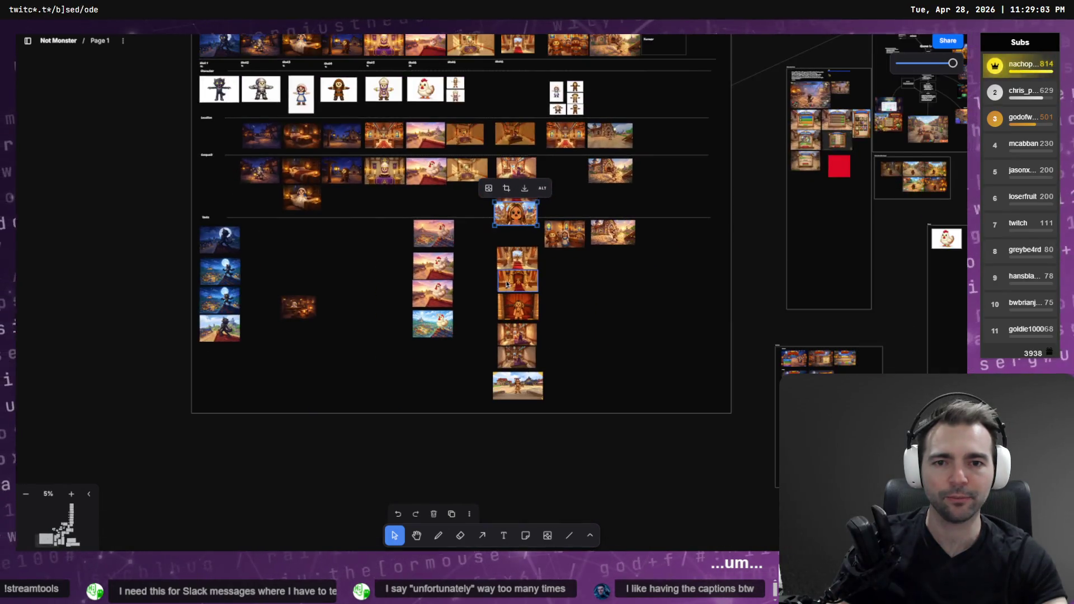
scroll(506, 284, down, 1)
Step: Shift the lower storyboard rows down and extend the frame's bottom edge to fit
mouse_move(712, 214)
mouse_down()
mouse_move(239, 365)
mouse_move(240, 388)
mouse_move(207, 412)
mouse_up()
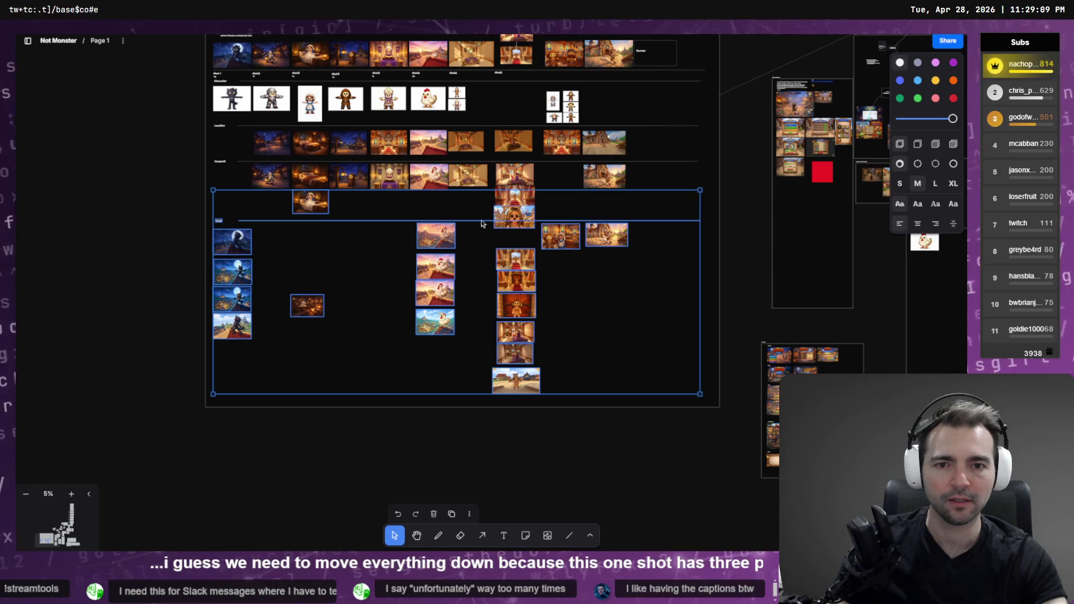
shift+click(322, 208)
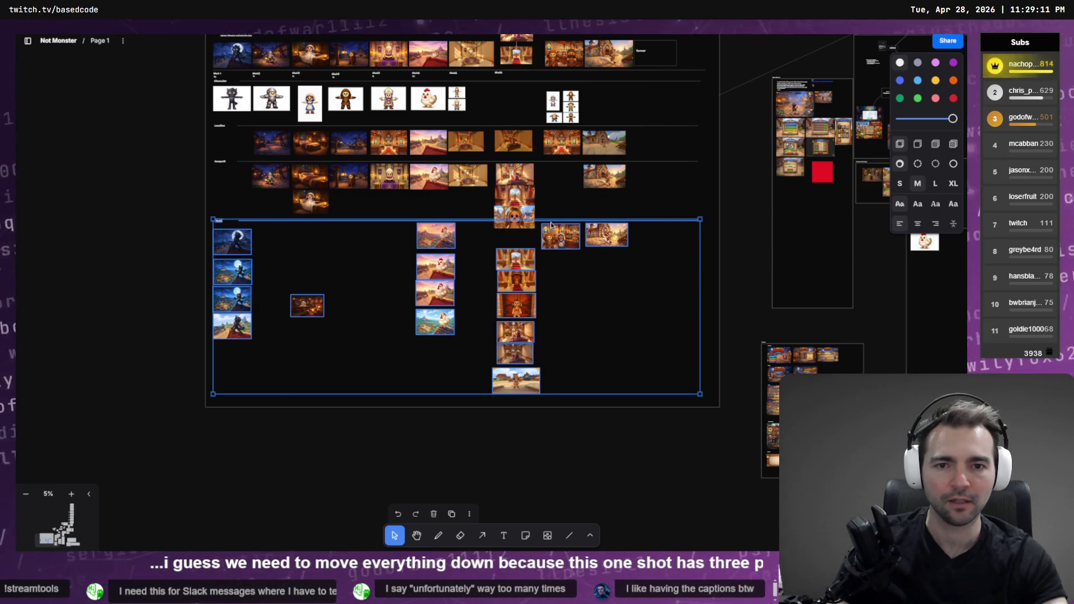
drag(551, 226, 551, 236)
click(721, 398)
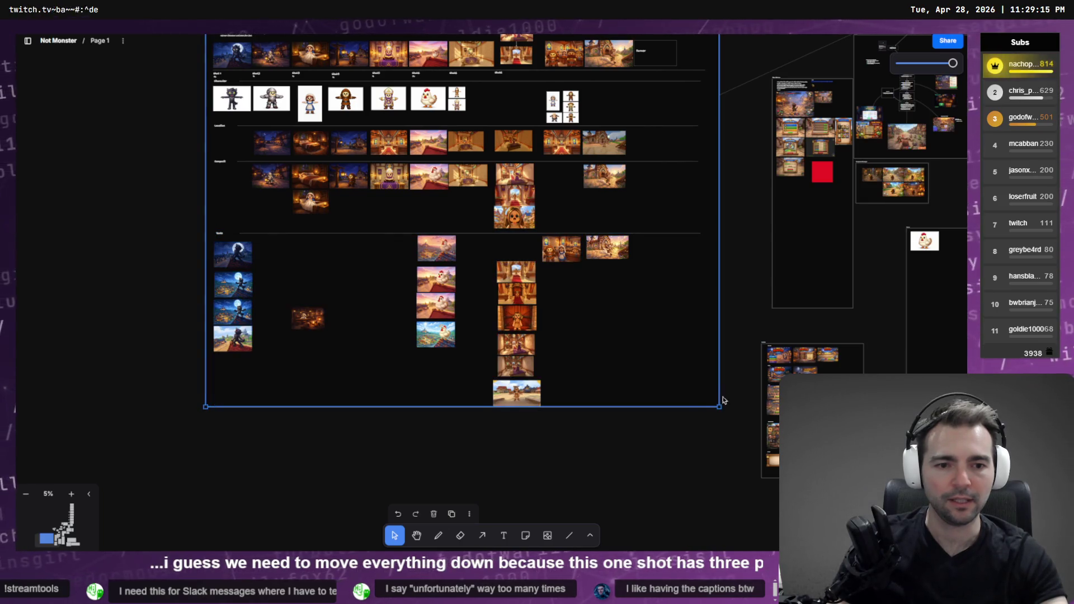
drag(699, 406, 698, 424)
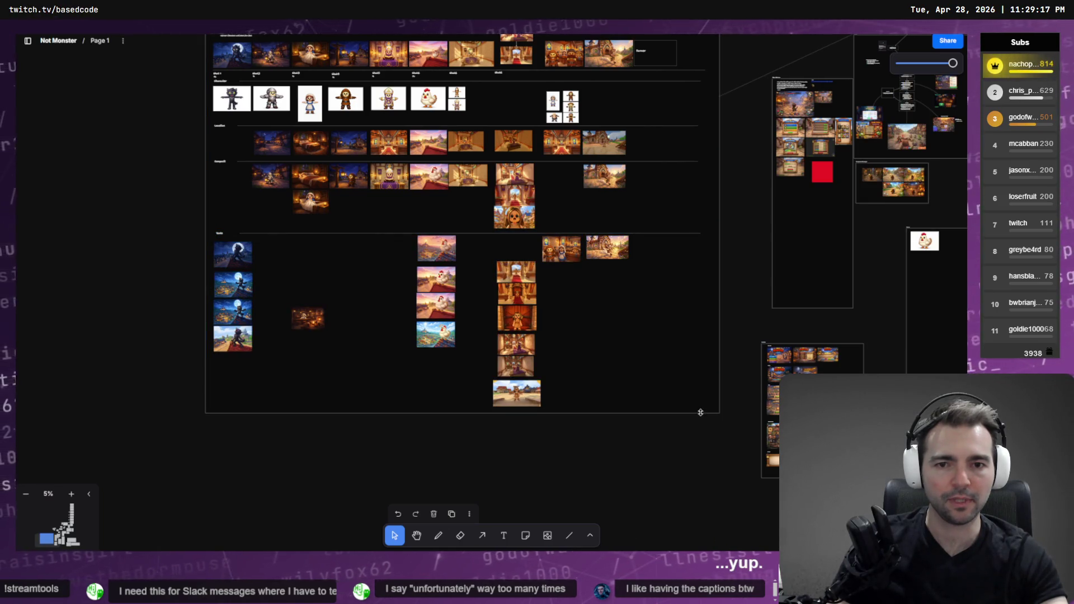
scroll(463, 208, up, 10)
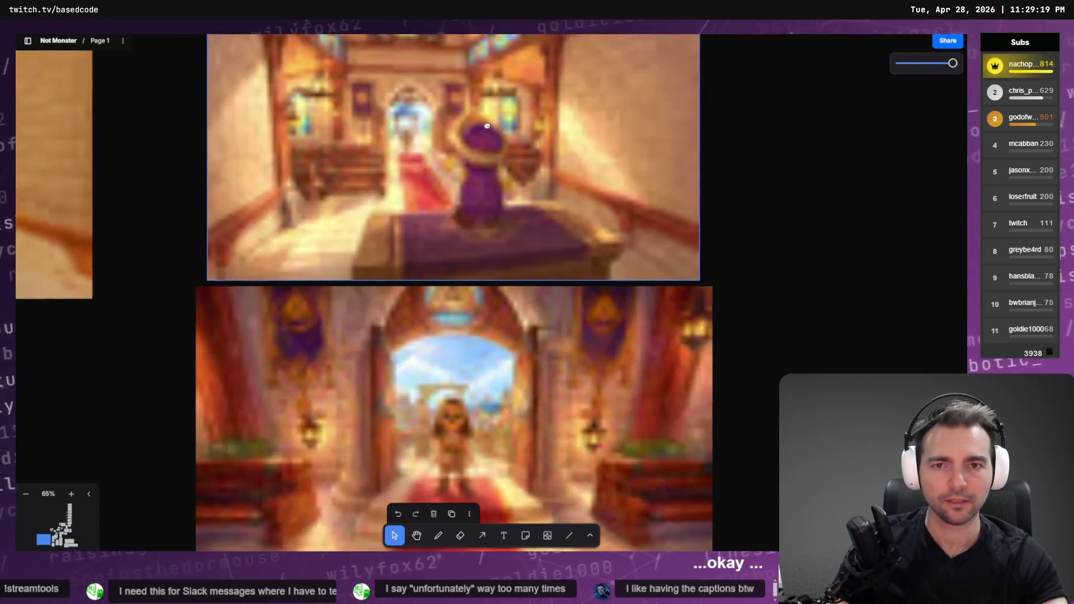
scroll(563, 281, up, 5)
scroll(579, 288, down, 5)
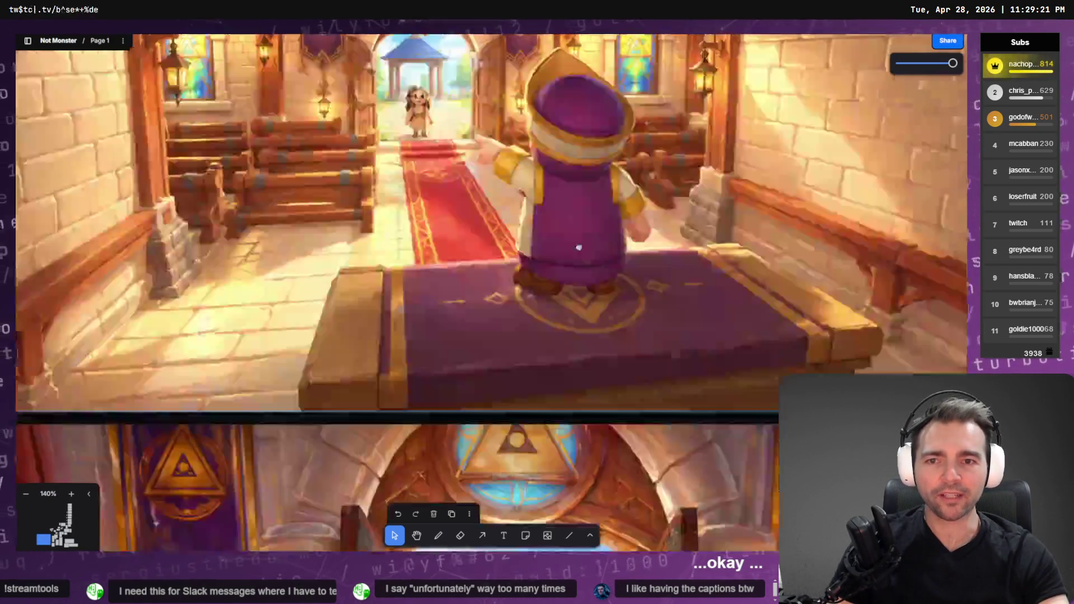
scroll(580, 288, down, 10)
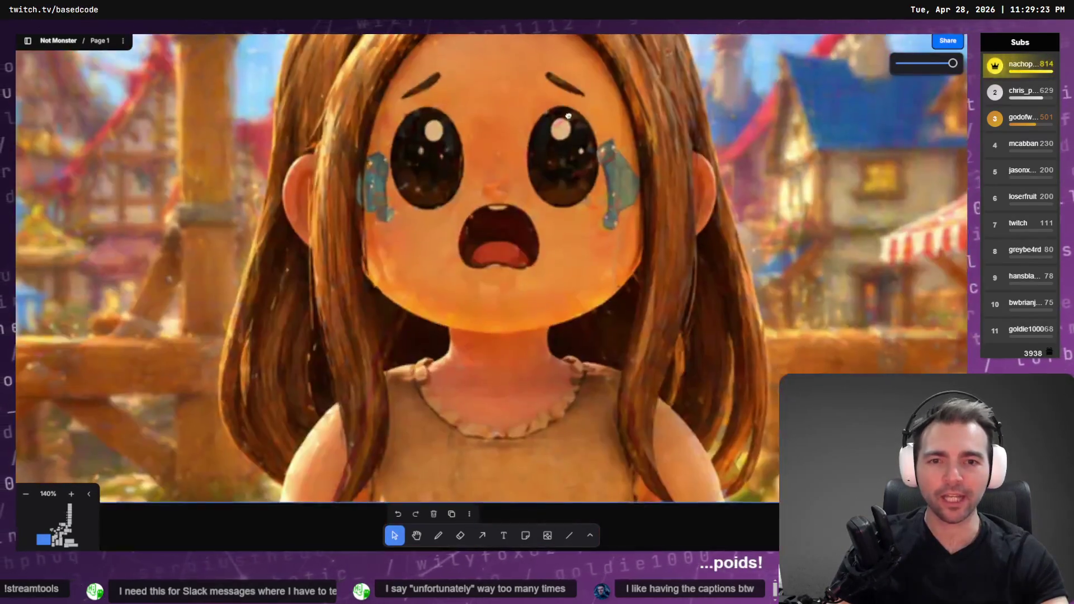
scroll(556, 274, down, 5)
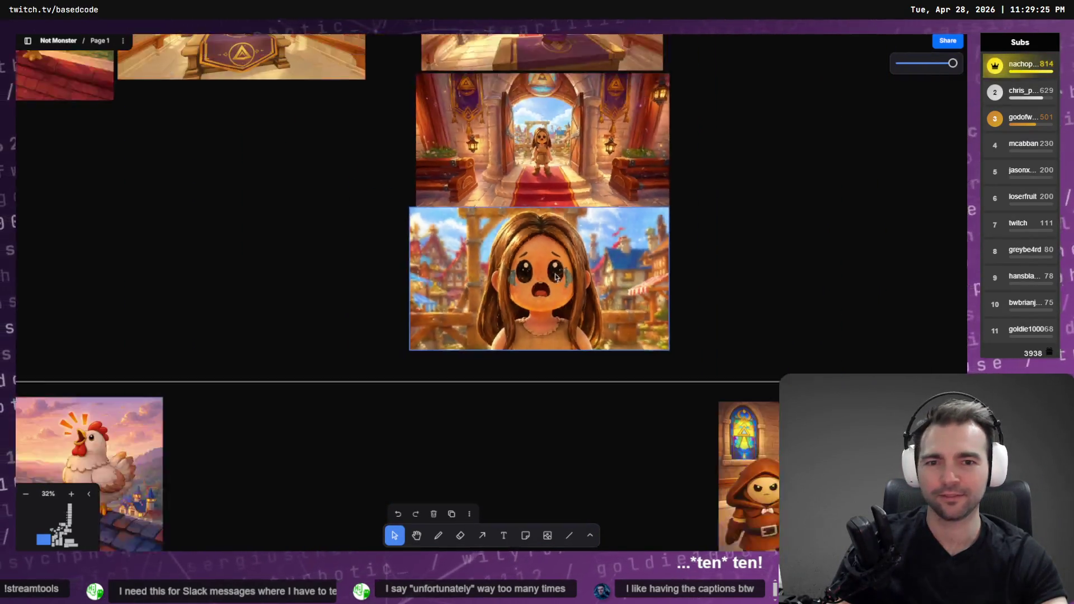
scroll(514, 417, down, 5)
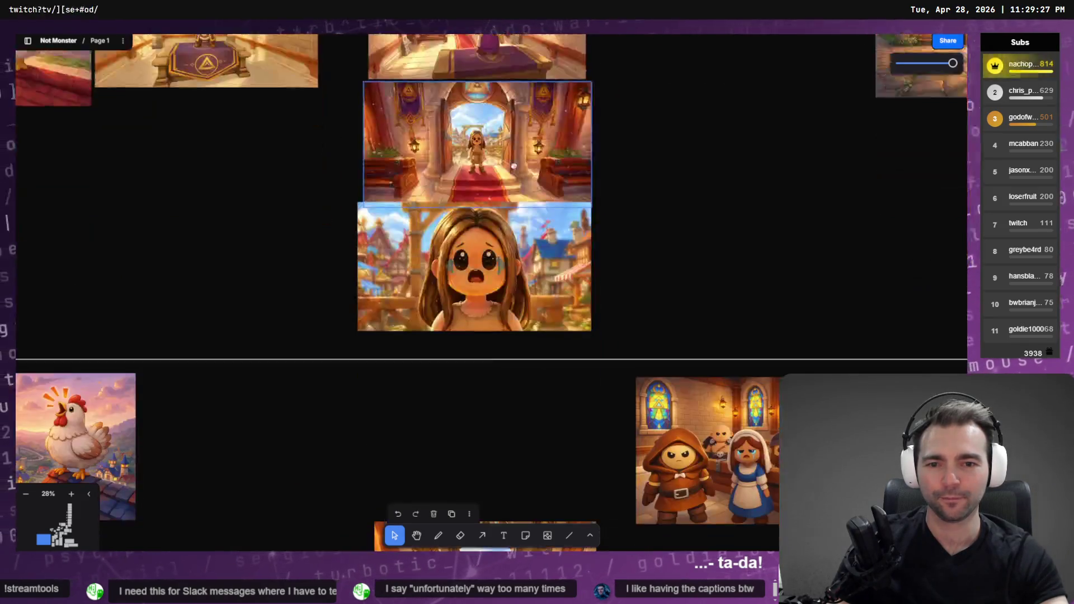
scroll(513, 172, down, 15)
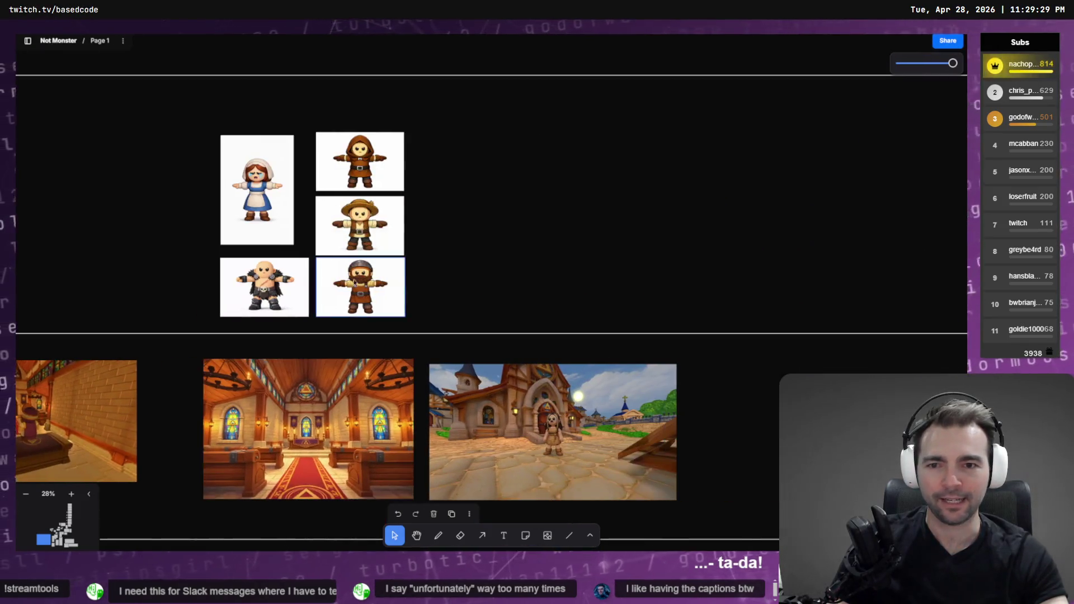
scroll(422, 220, down, 10)
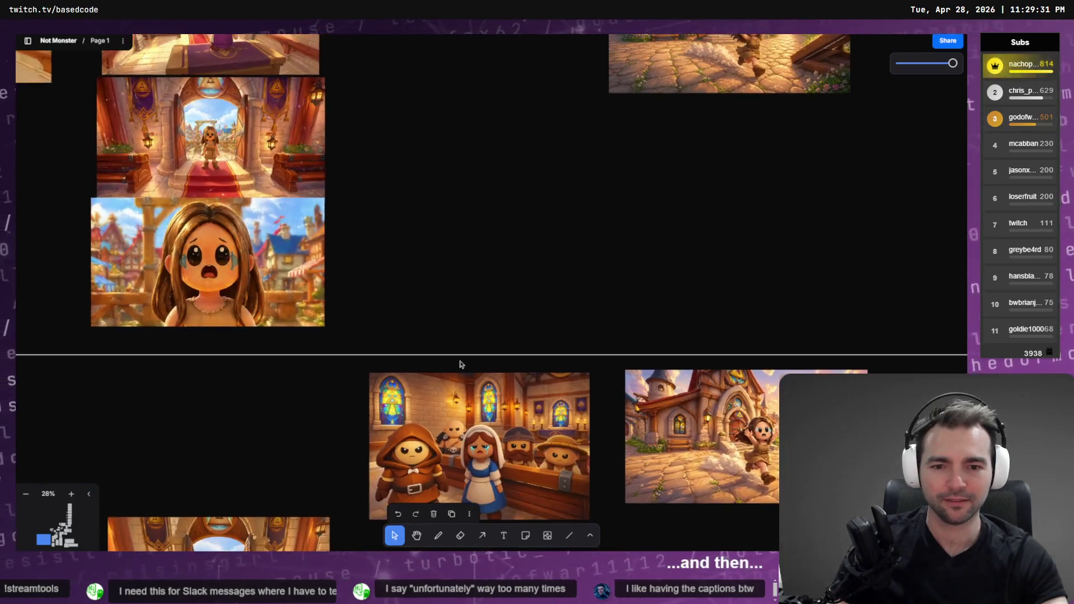
scroll(451, 95, down, 10)
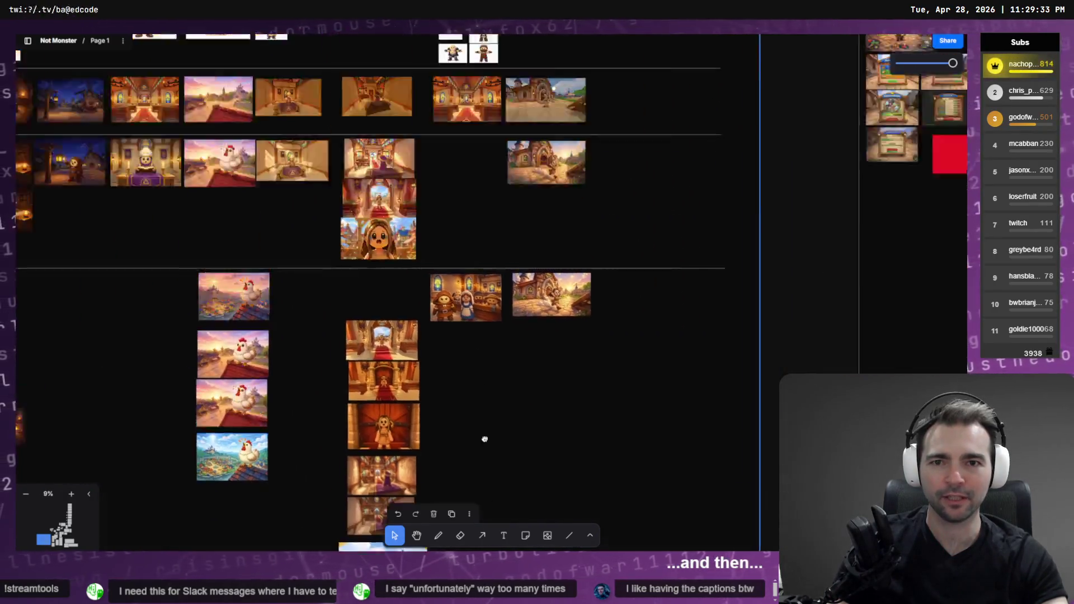
scroll(415, 170, up, 5)
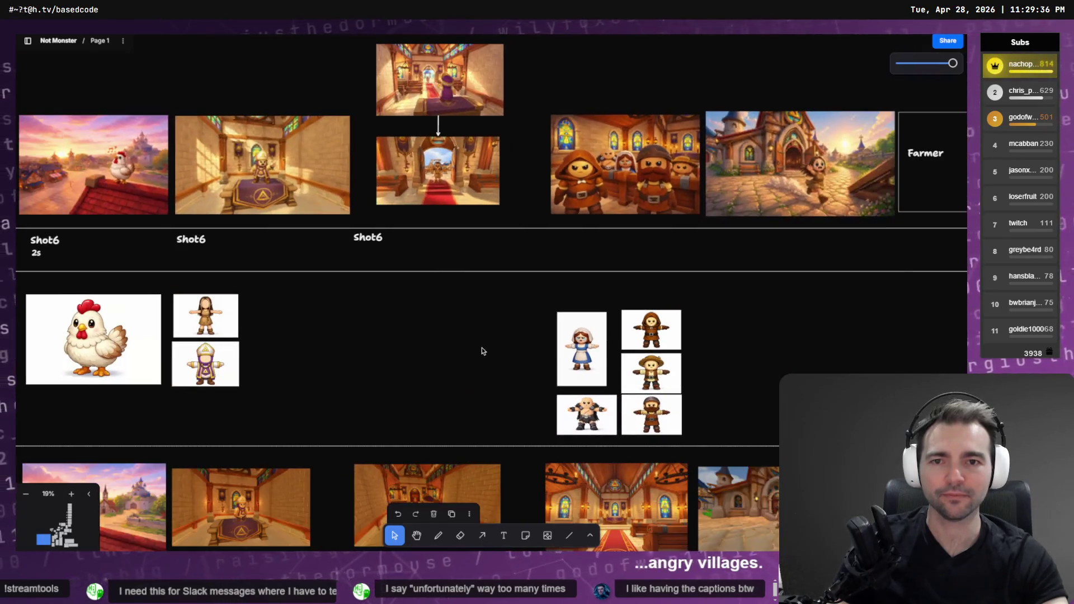
scroll(461, 174, down, 5)
mouse_move(460, 174)
mouse_down()
mouse_move(460, 114)
mouse_move(426, 469)
mouse_move(424, 386)
mouse_up()
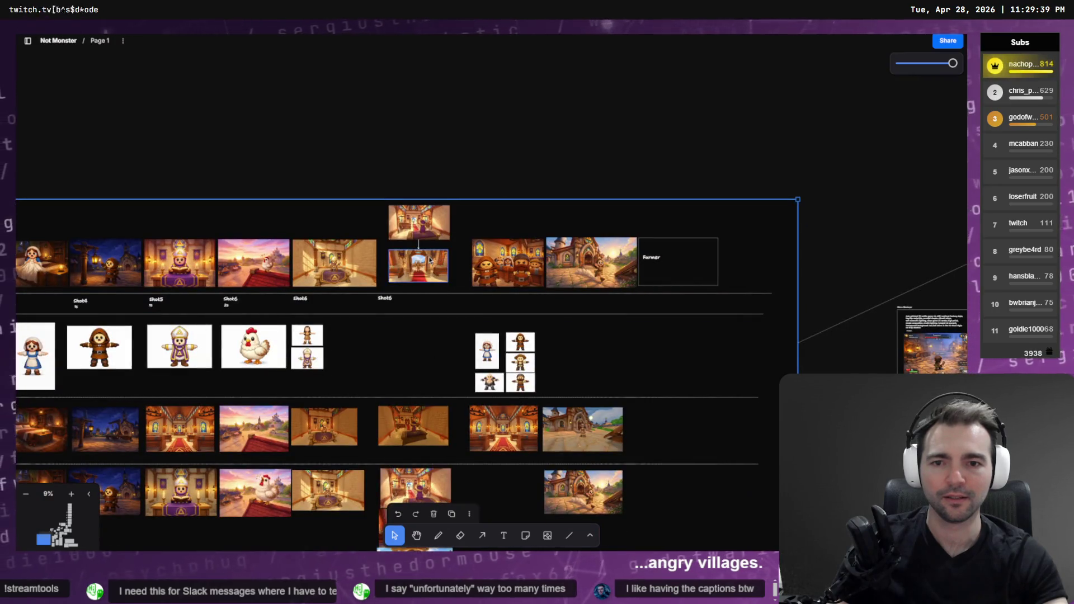
Step: Delete the old shot image and its leftover arrow from the top row slot
click(431, 274)
key(Delete)
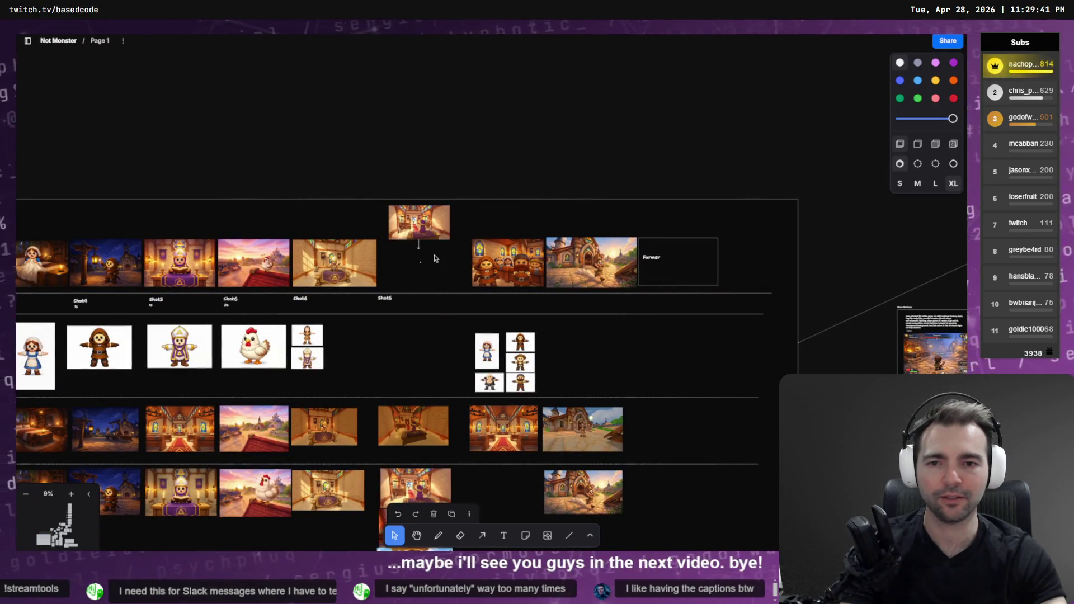
drag(434, 290, 406, 248)
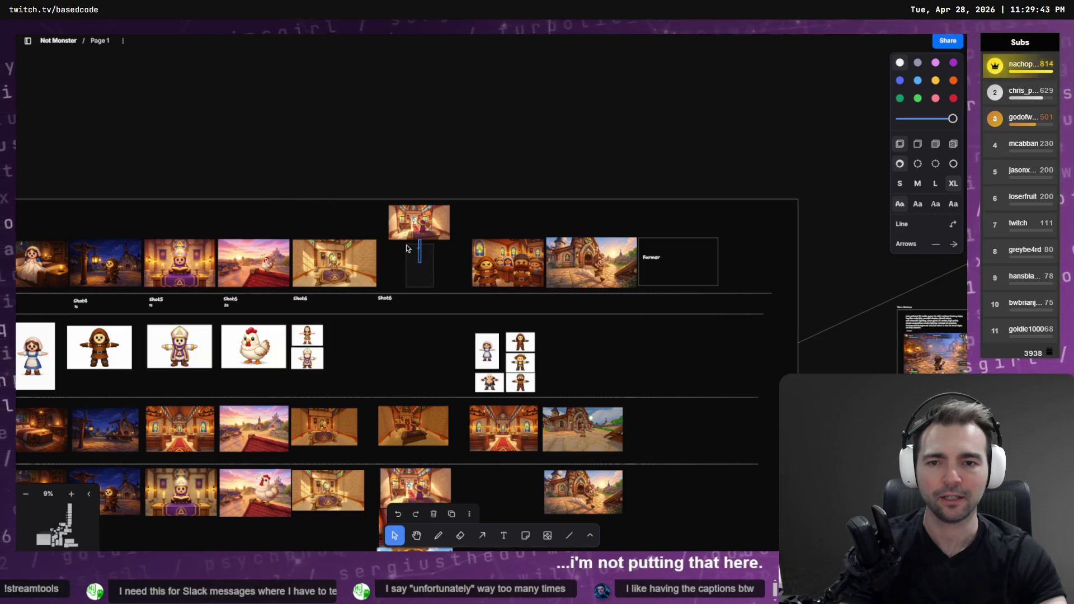
key(Delete)
Step: Download the crying-girl shot as PNG, then delete the downloaded tldrawFile (14).png
click(426, 222)
scroll(431, 250, down, 5)
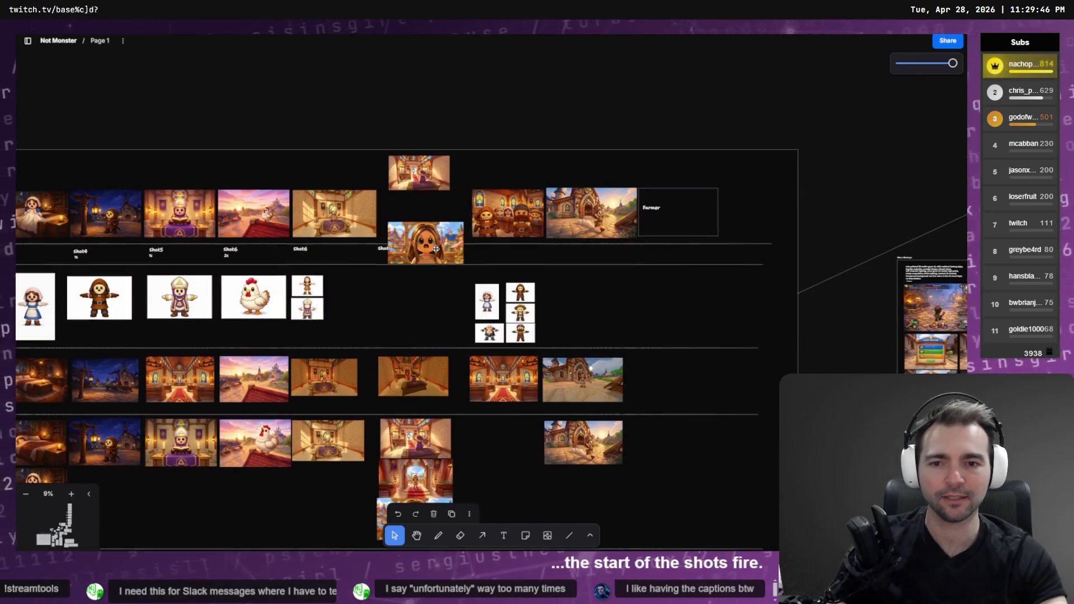
scroll(431, 235, up, 4)
click(431, 222)
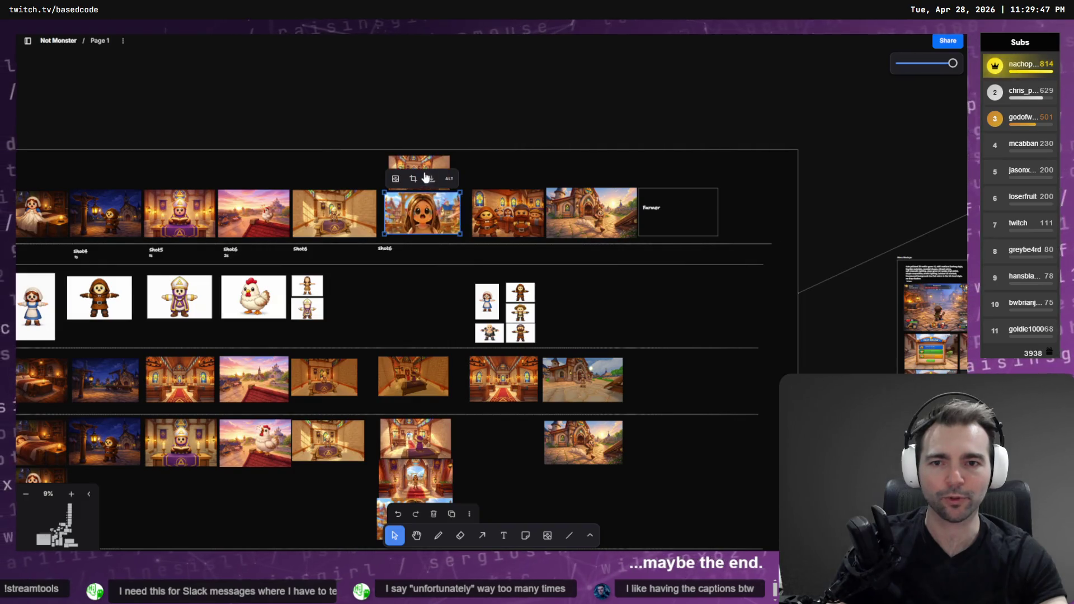
click(430, 178)
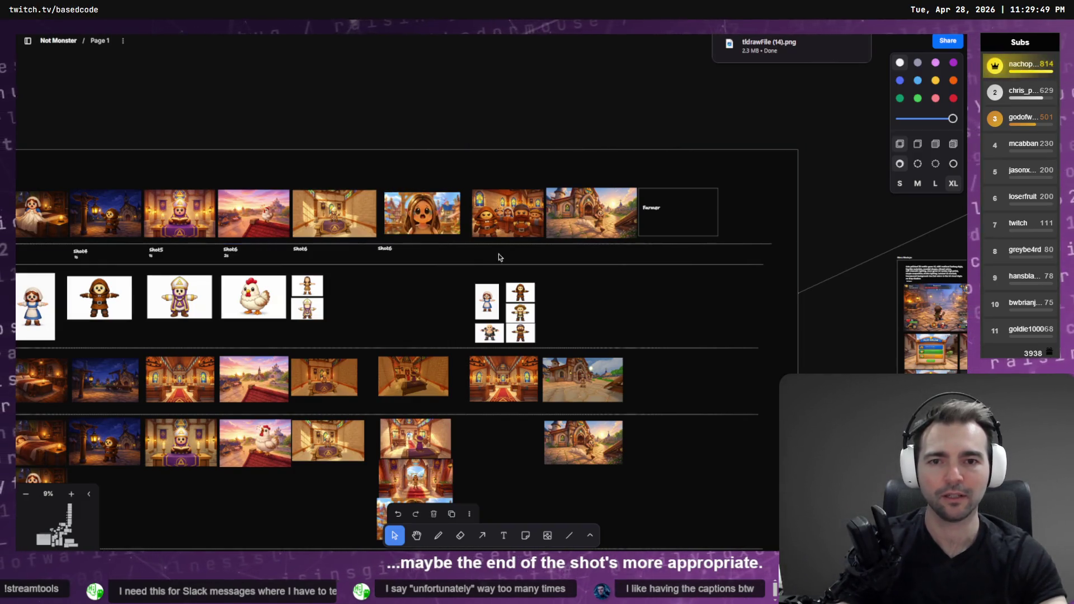
click(874, 45)
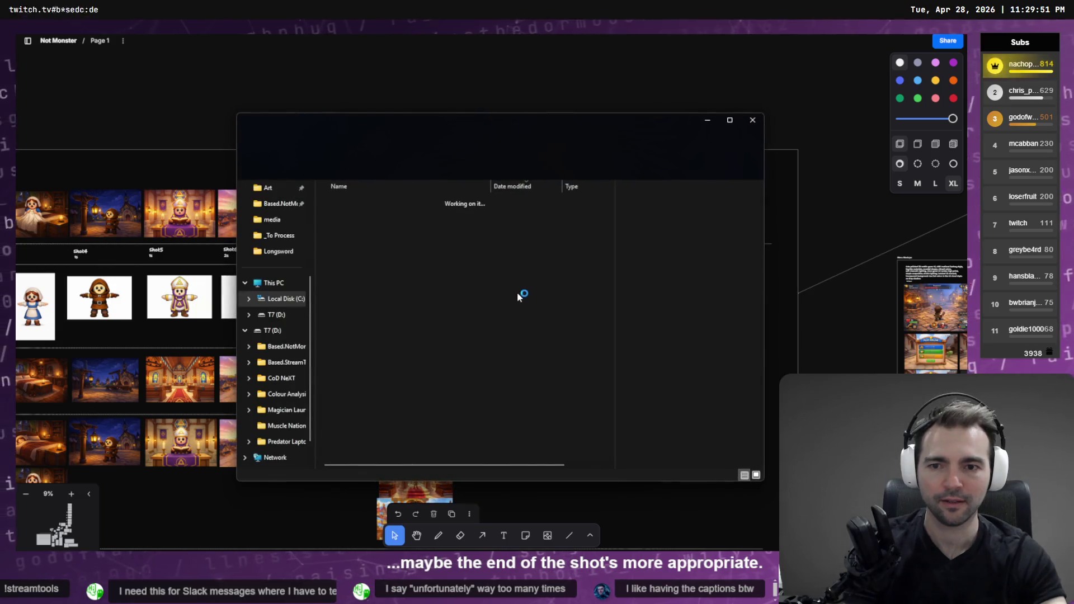
key(Delete)
click(752, 120)
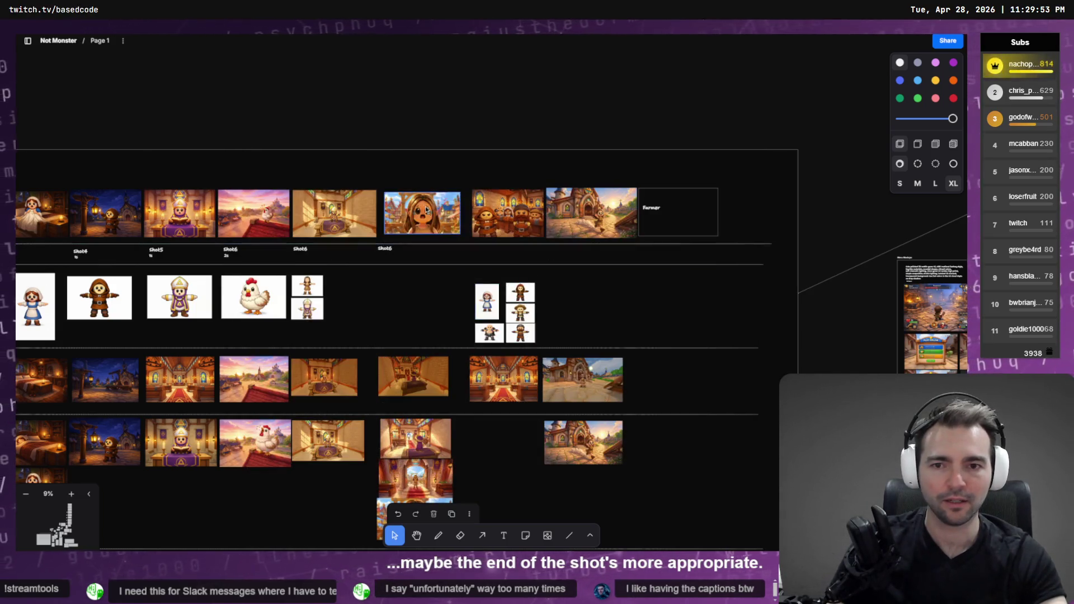
Step: Zoom through the priest-room, crying-girl and hooded-church shots to review the row
scroll(411, 215, up, 5)
key(shift+2)
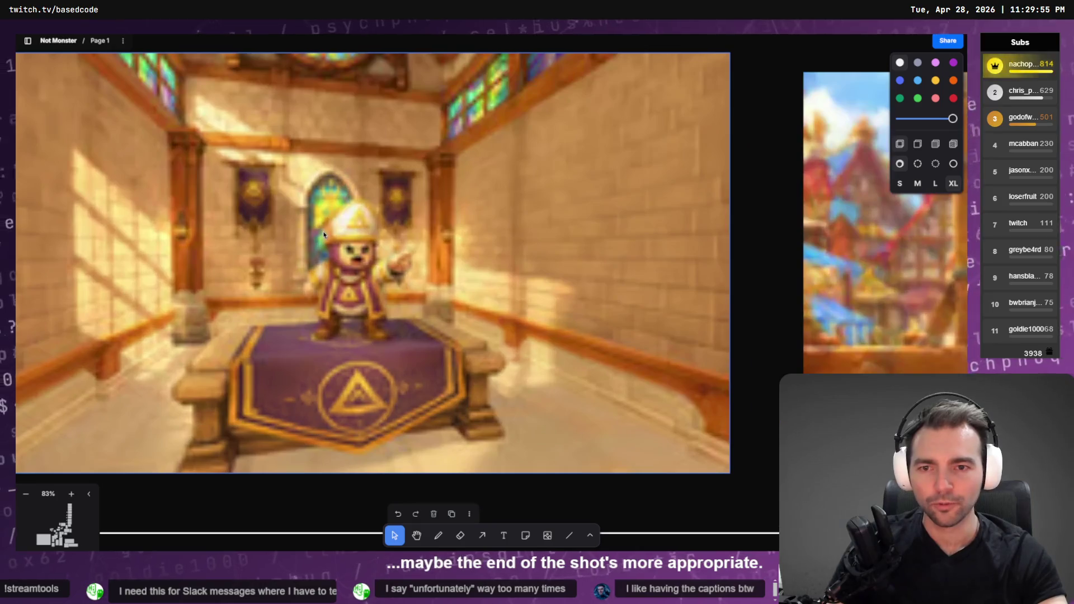
key(Tab)
scroll(571, 321, down, 4)
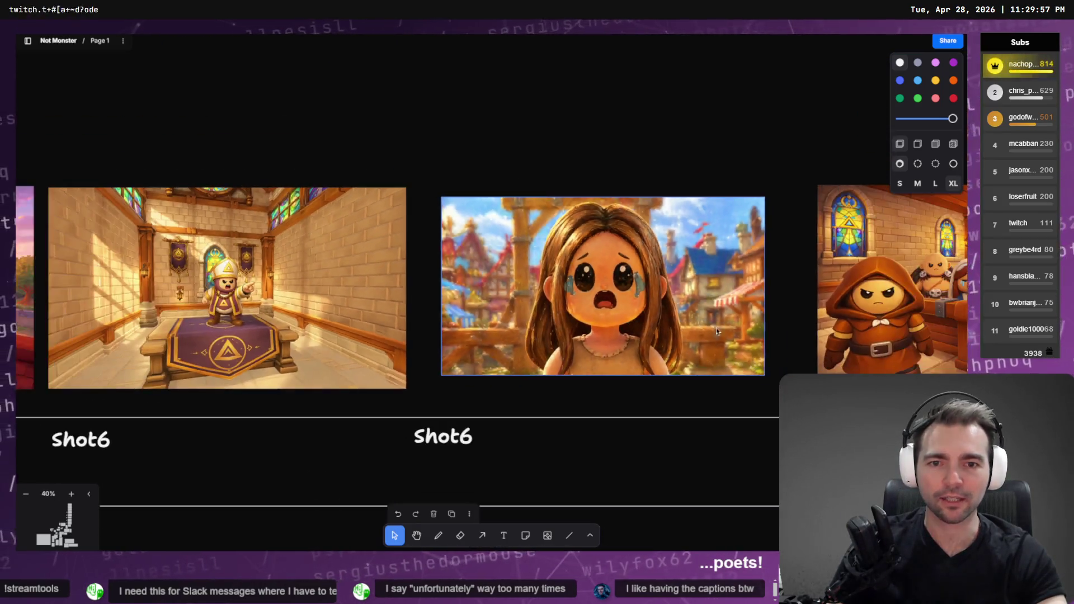
key(Tab)
key(Tab)
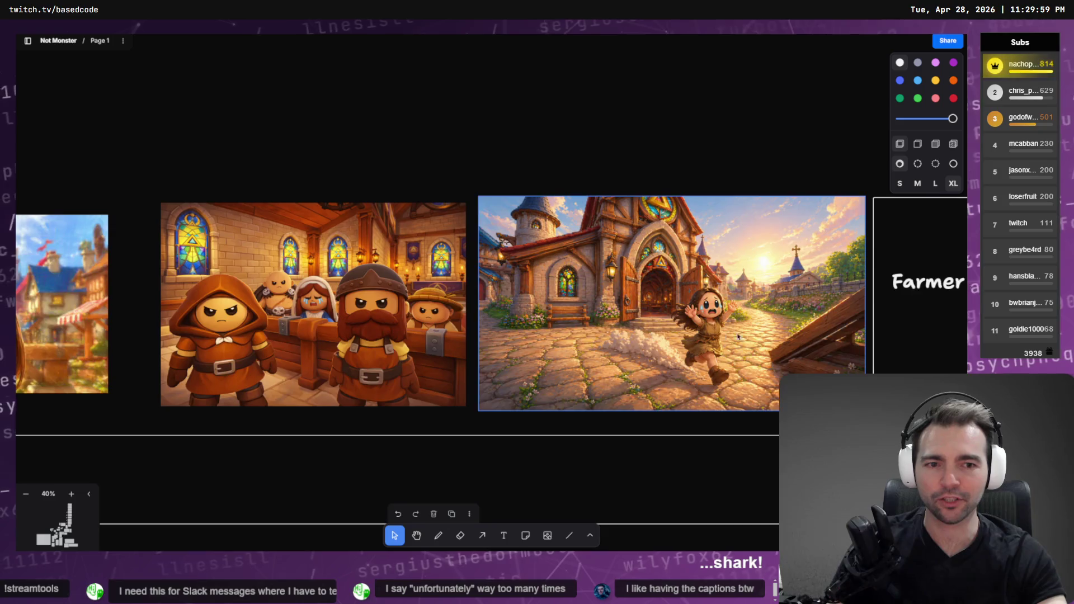
key(shift+2)
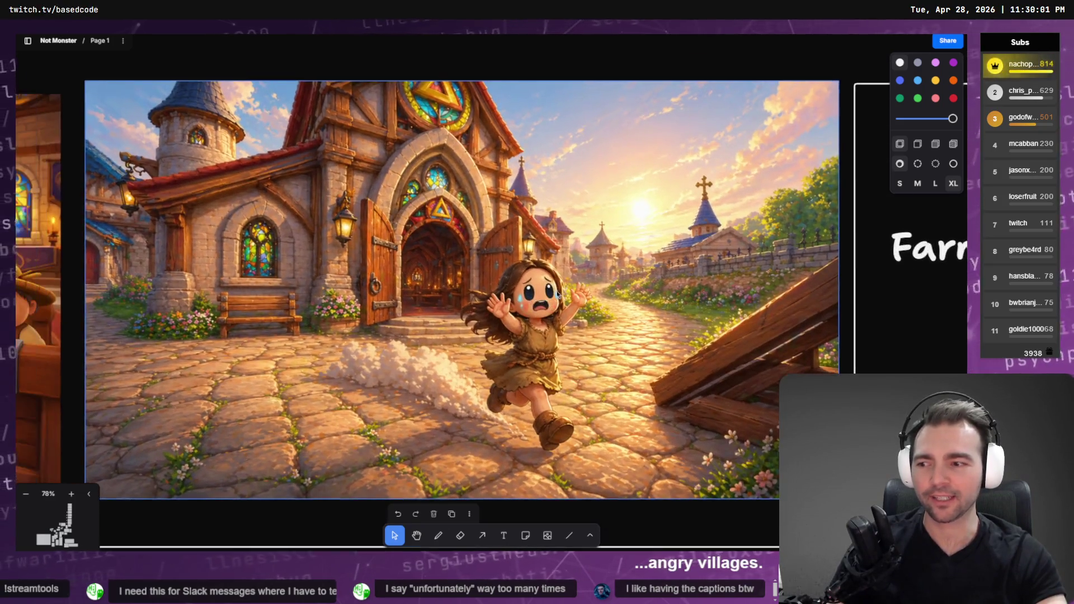
scroll(459, 279, down, 3)
scroll(559, 308, left, 5)
scroll(603, 323, down, 4)
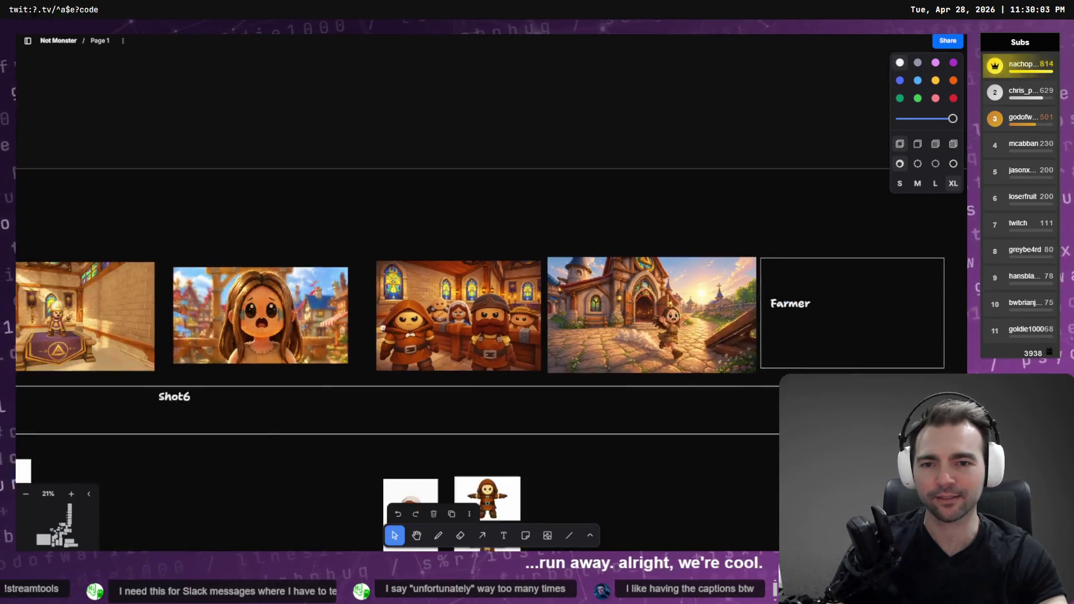
scroll(643, 335, left, 5)
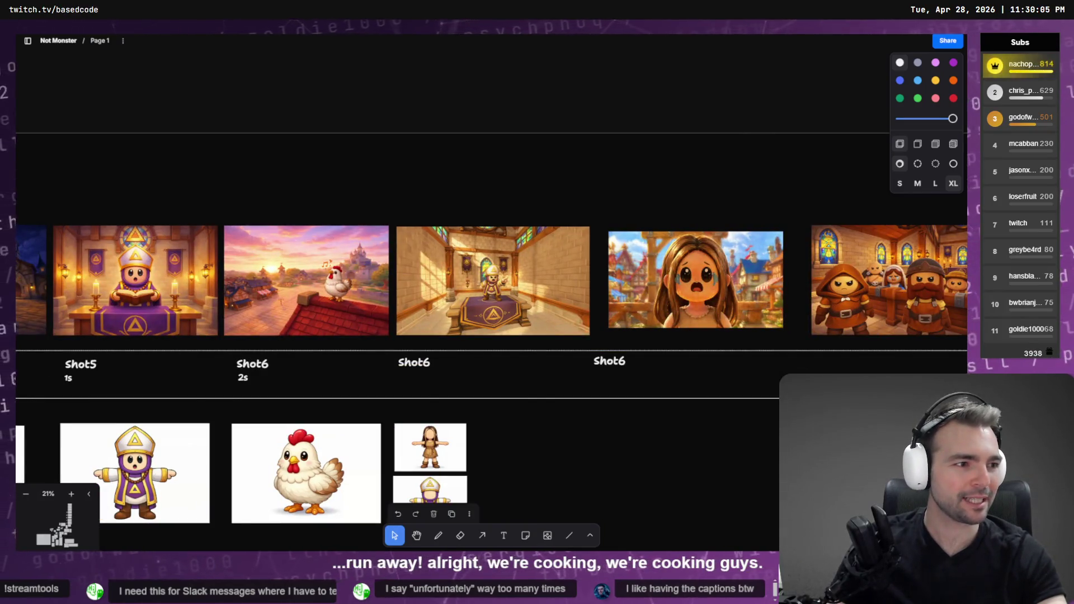
key(alt+Tab)
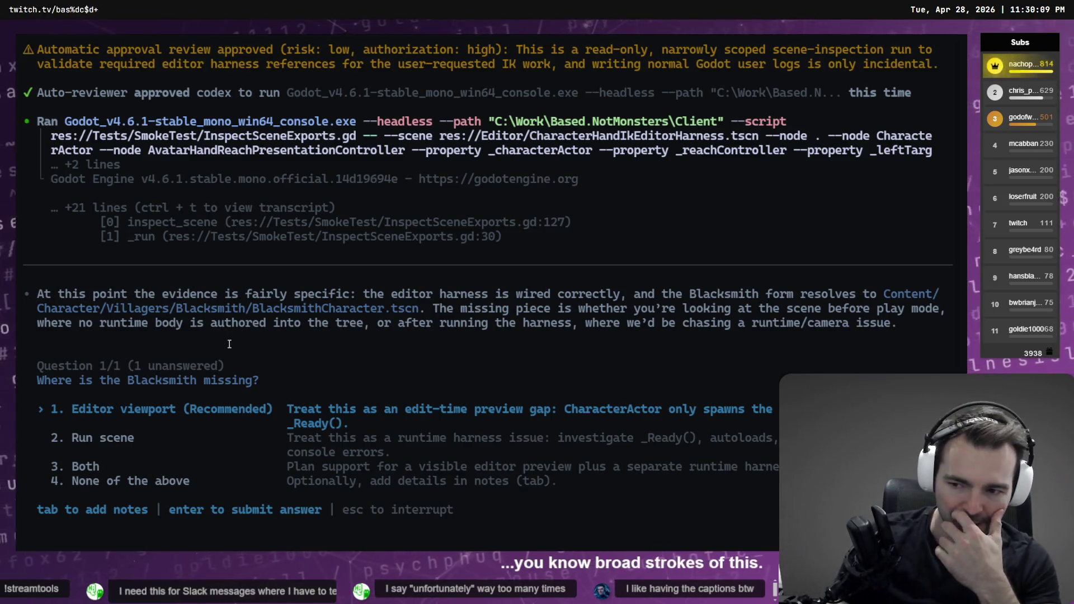
Step: Answer 'Both' to Codex's question about where the Blacksmith is missing
key(Down)
key(Down)
key(Return)
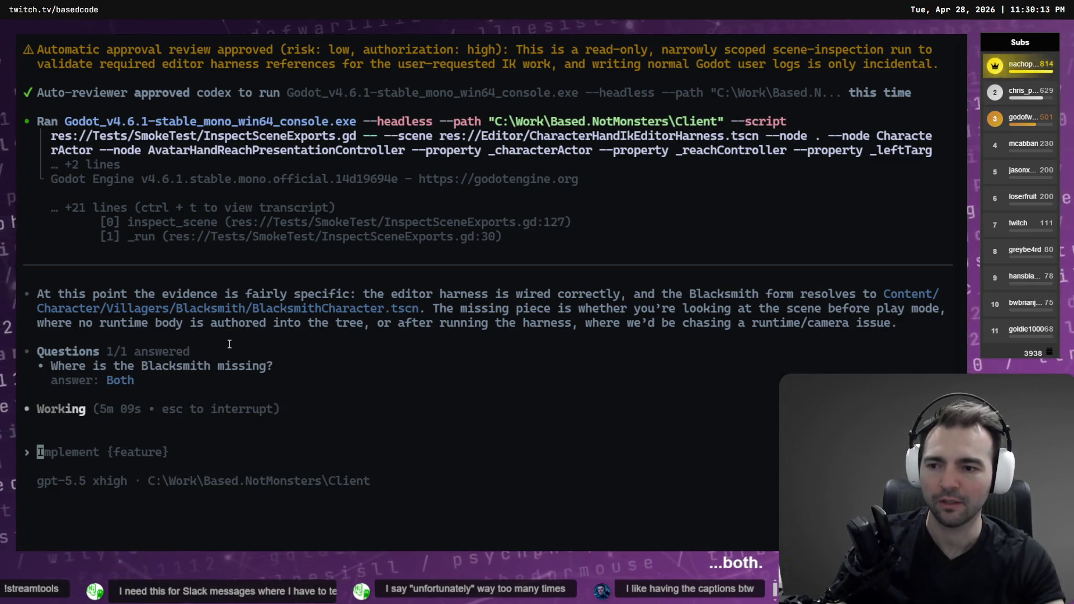
key(alt+Tab)
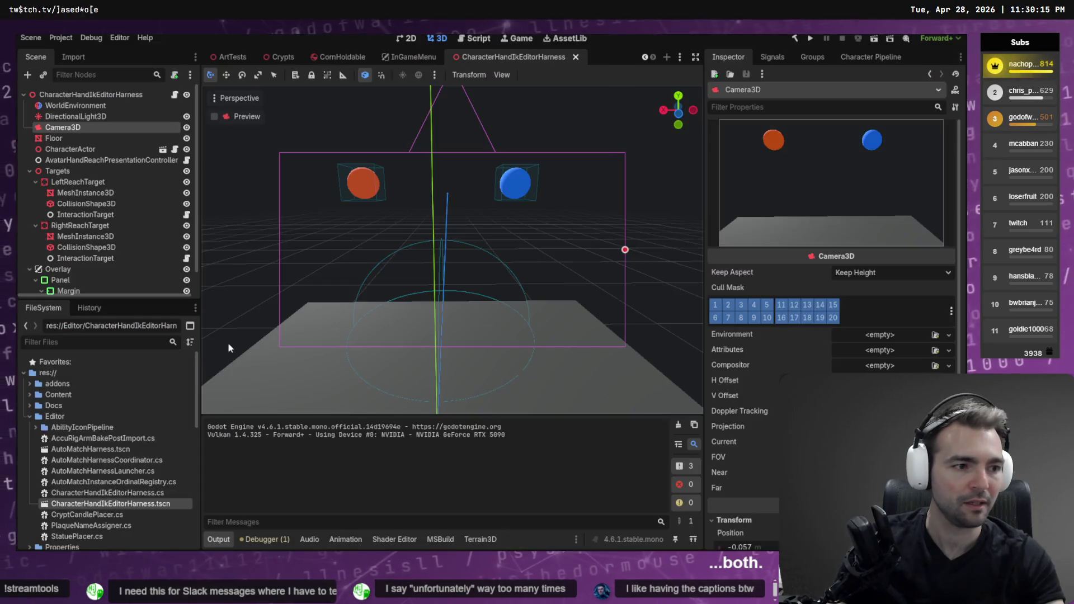
Step: Open the CharacterActor scene and its CharacterActor.cs script
click(84, 138)
click(140, 151)
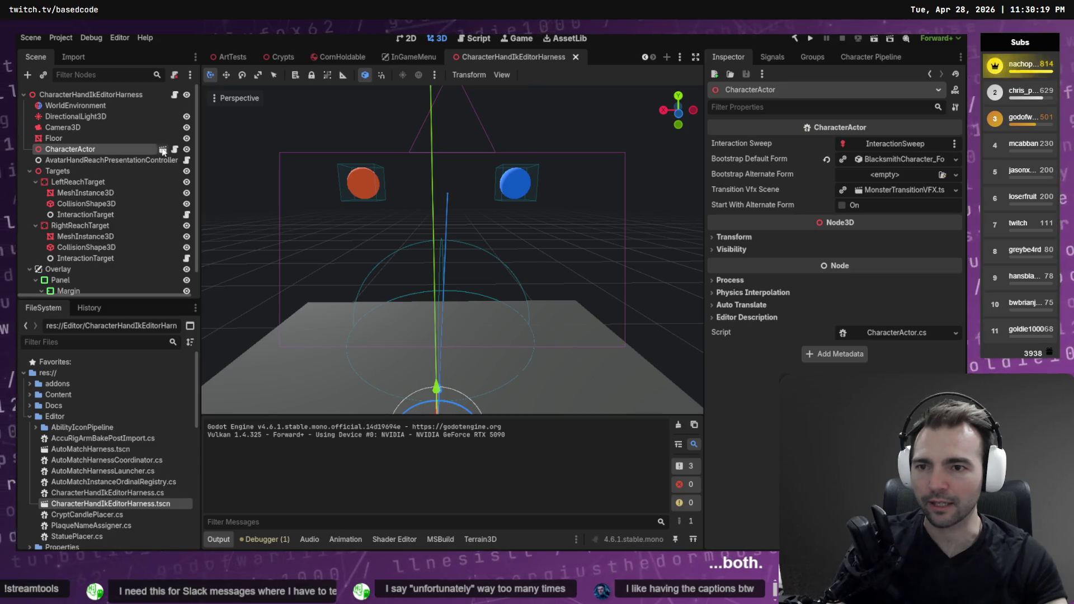
click(162, 150)
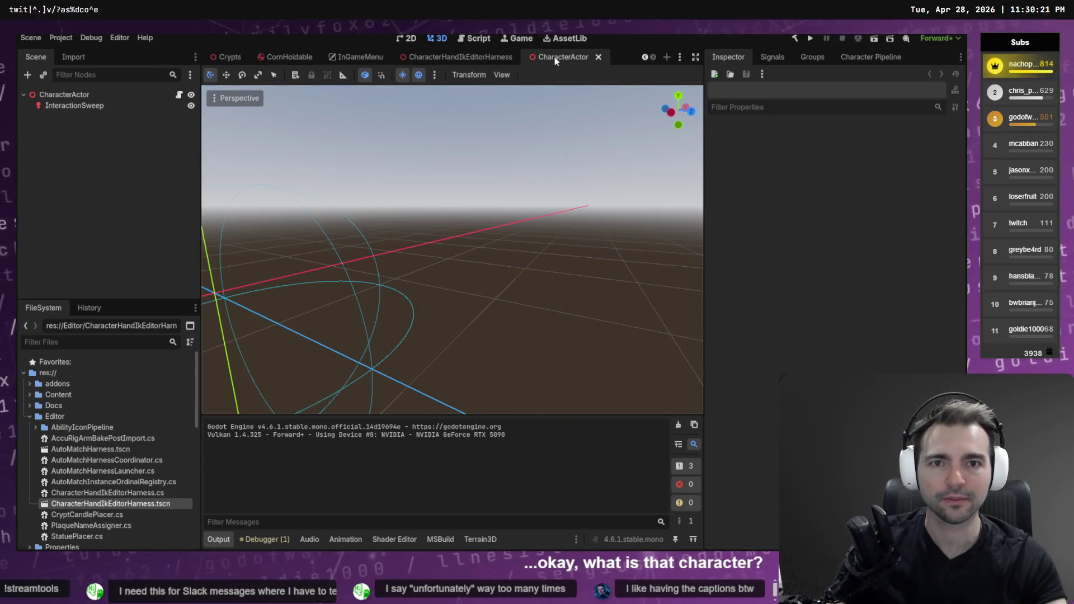
click(105, 94)
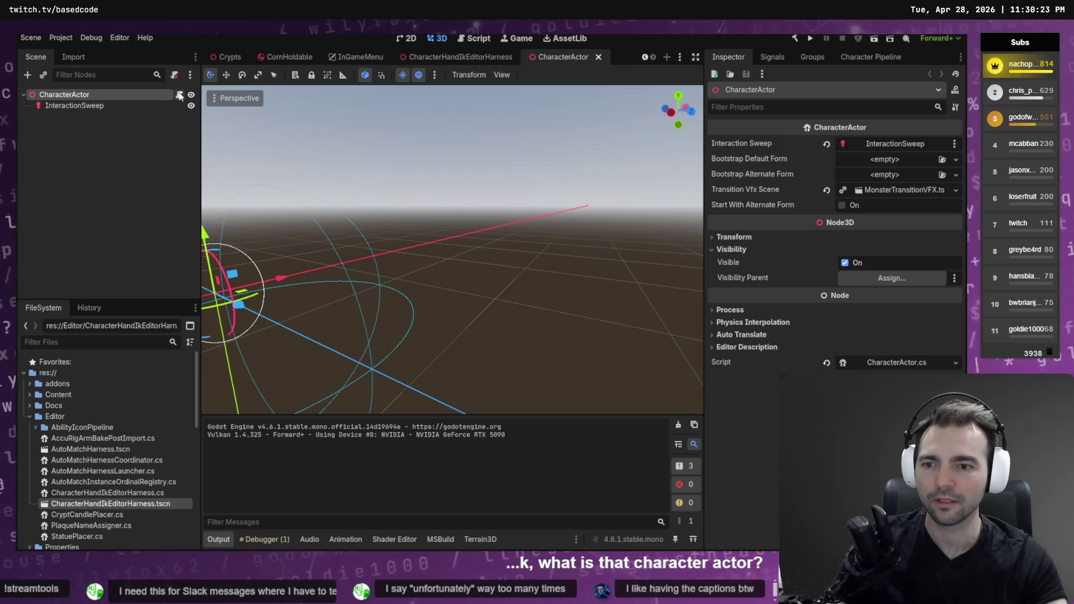
click(179, 95)
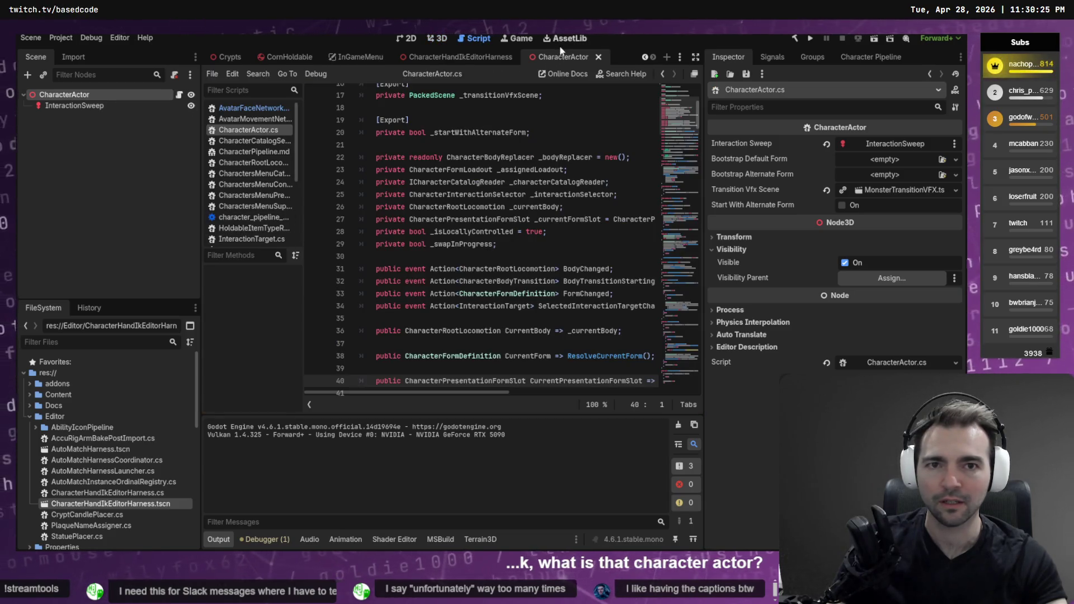
Step: Close the CharacterHandIkEditorHarness scene tab
click(463, 57)
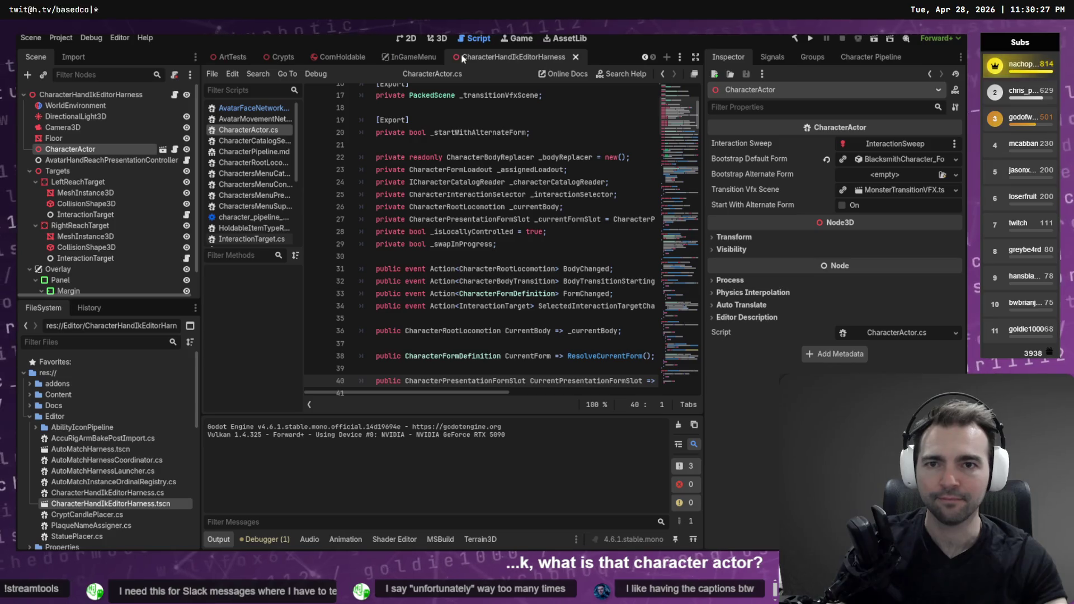
click(575, 57)
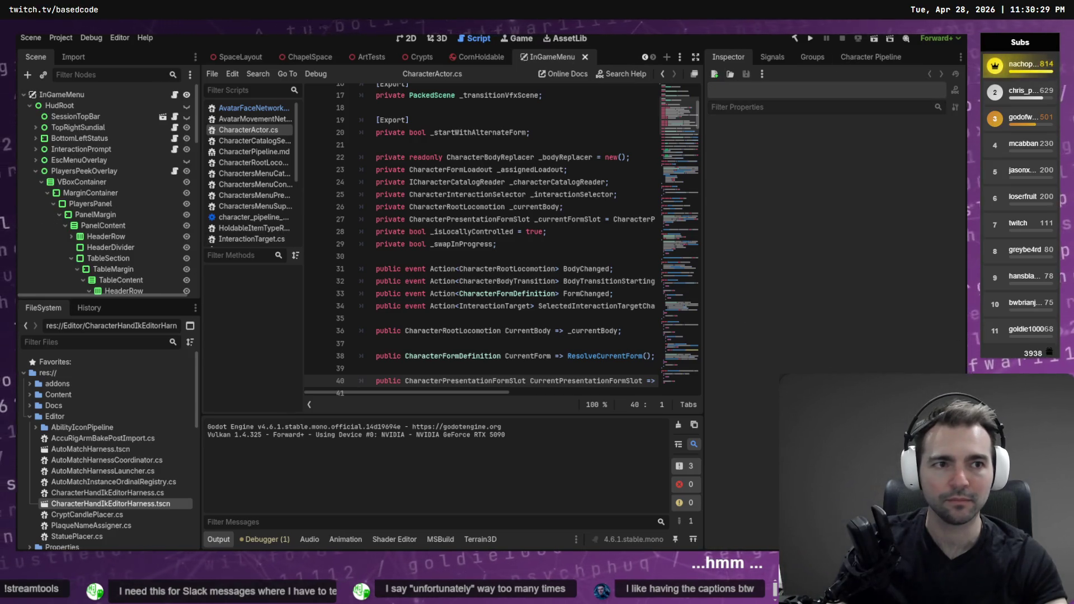
key(alt+Tab)
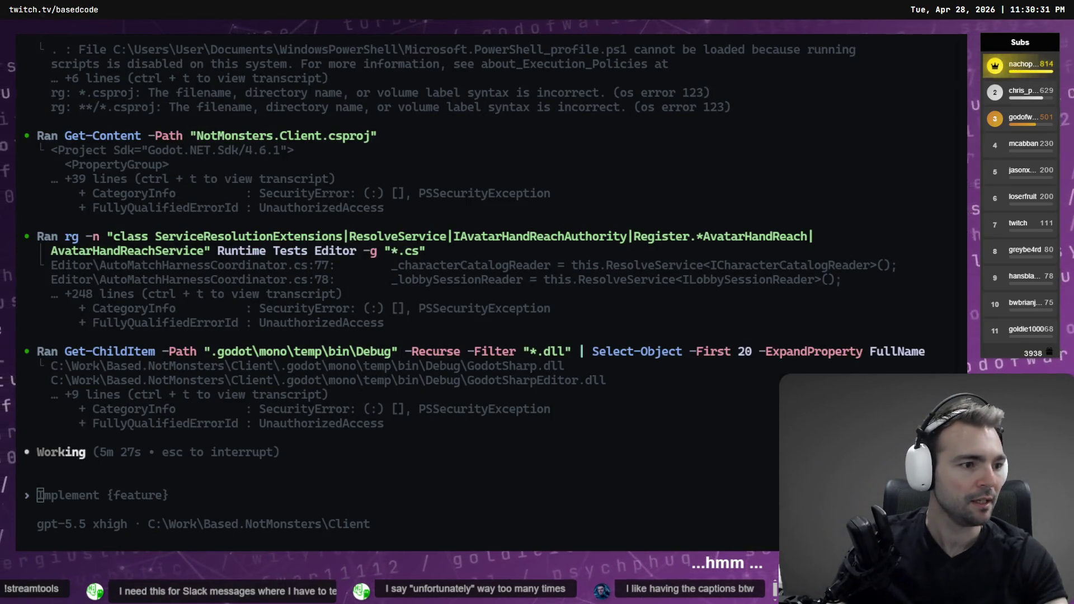
Step: Show the unstaged CharacterHandIkEditorHarness.cs diff in Fork
key(alt+Tab)
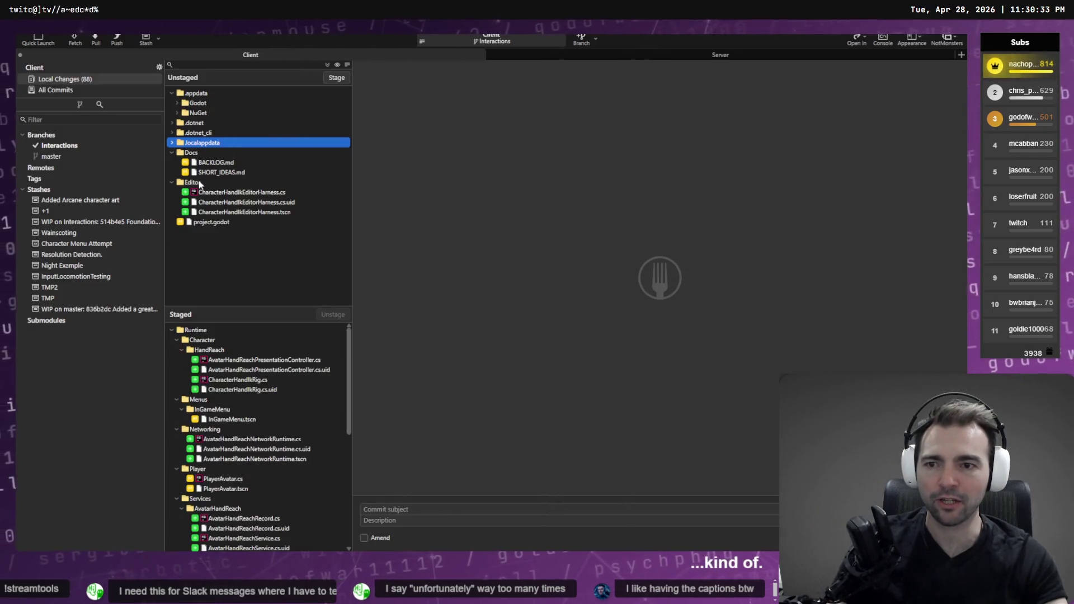
click(226, 194)
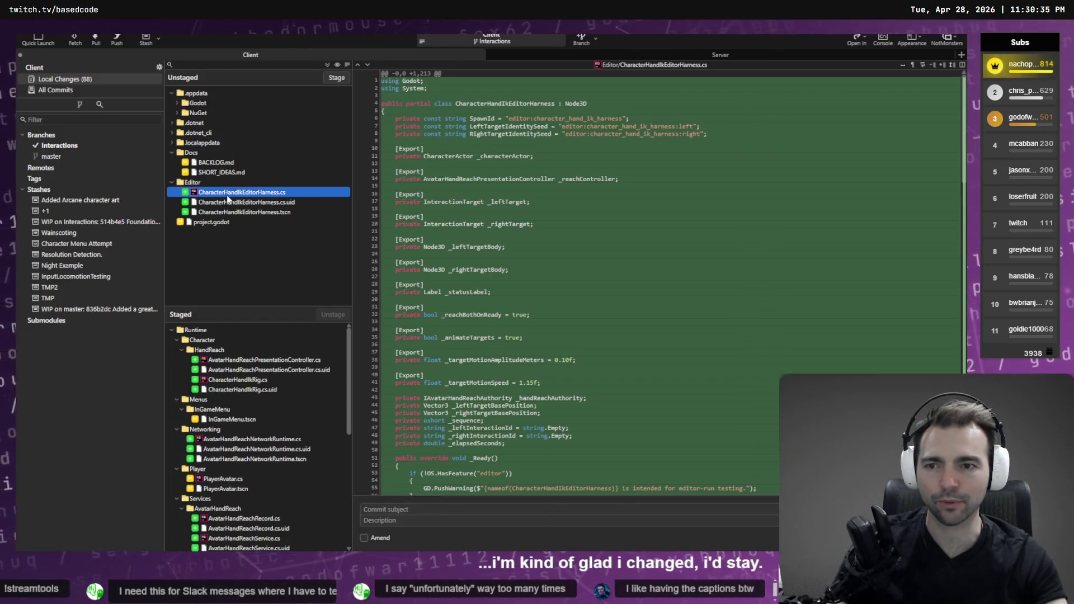
key(Down)
key(Down)
key(Down)
key(Up)
key(Up)
key(Up)
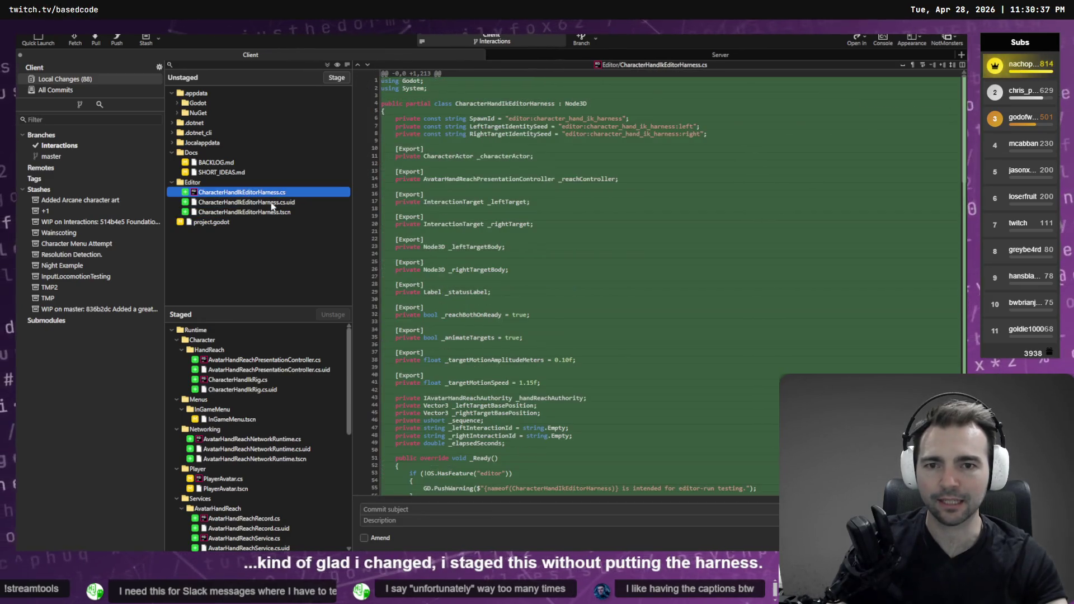
scroll(559, 308, down, 20)
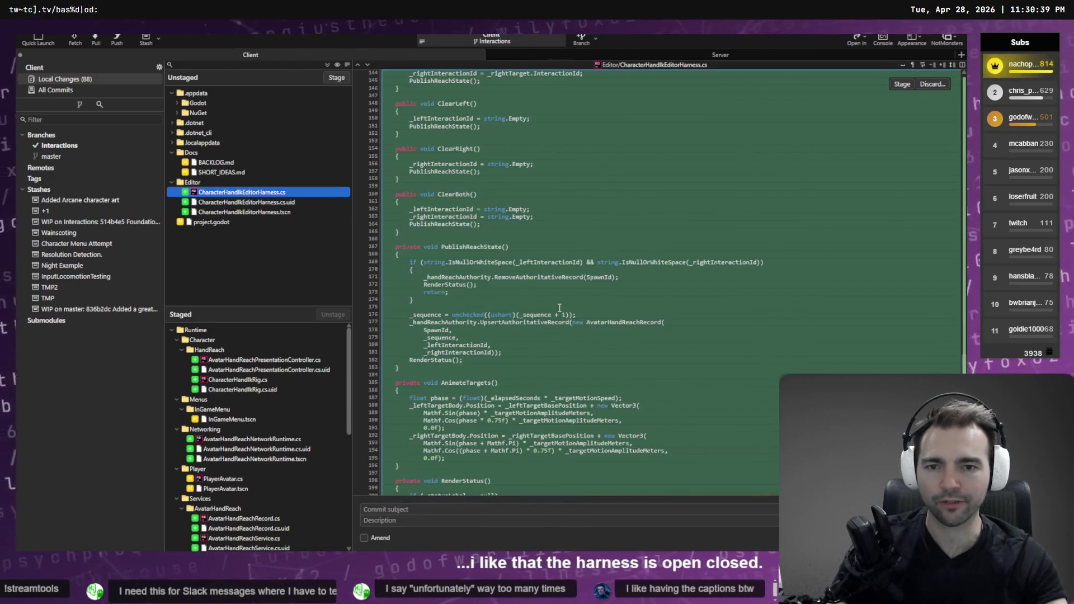
scroll(560, 307, up, 12)
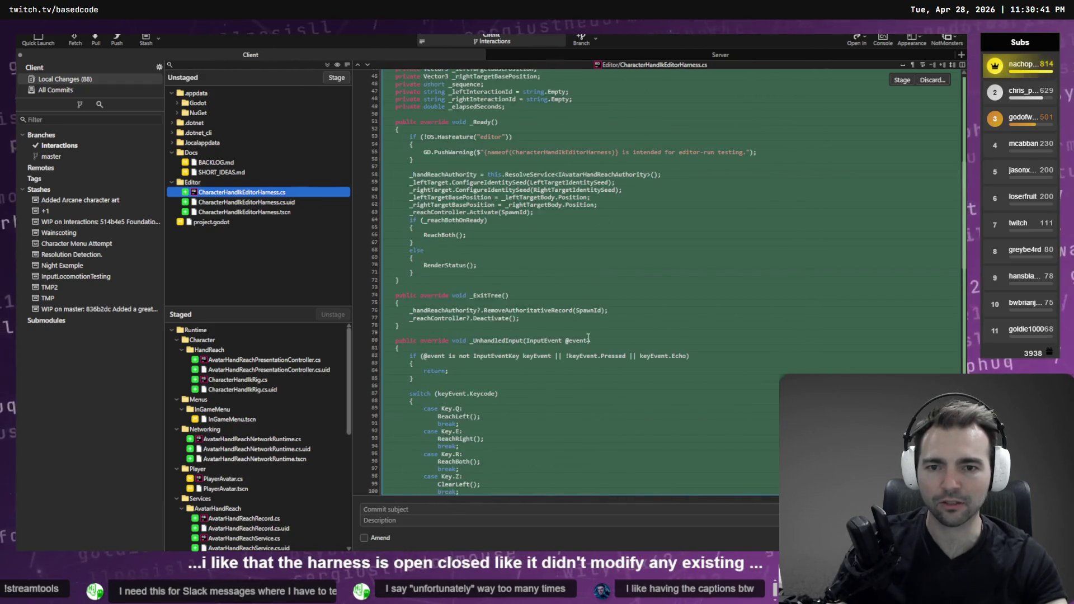
scroll(592, 334, up, 6)
Step: Read down the harness diff to the ReachLeft method, highlighting _leftInteractionId
click(598, 330)
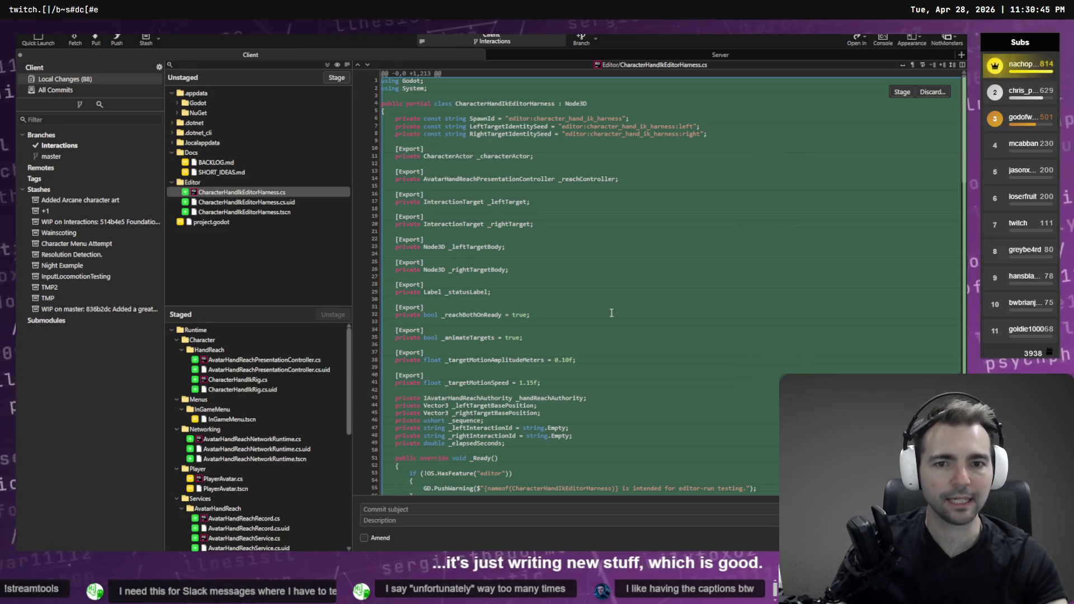
scroll(608, 313, down, 6)
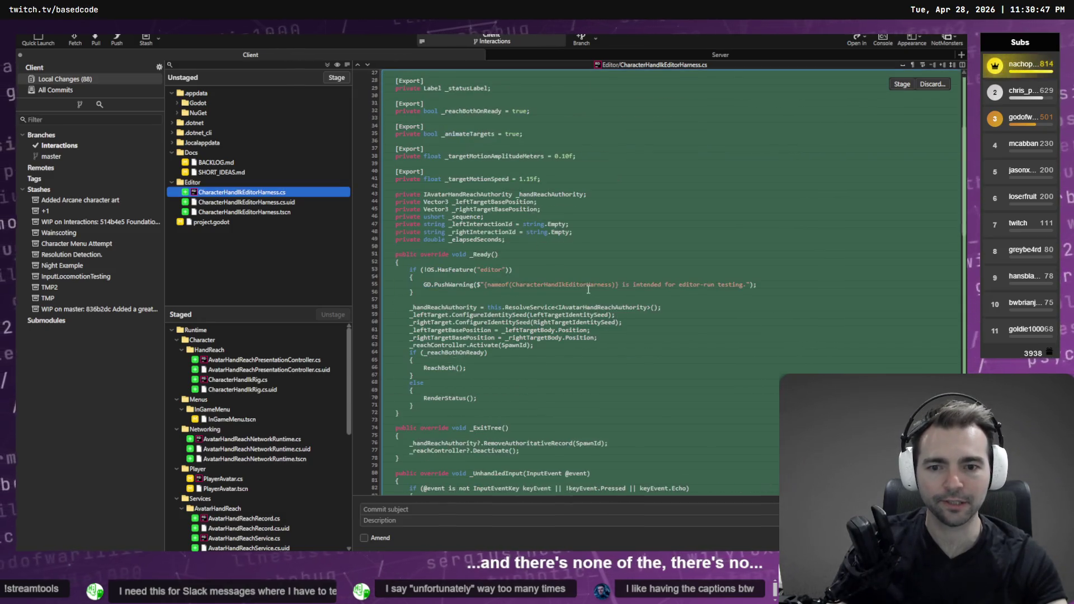
scroll(491, 313, down, 3)
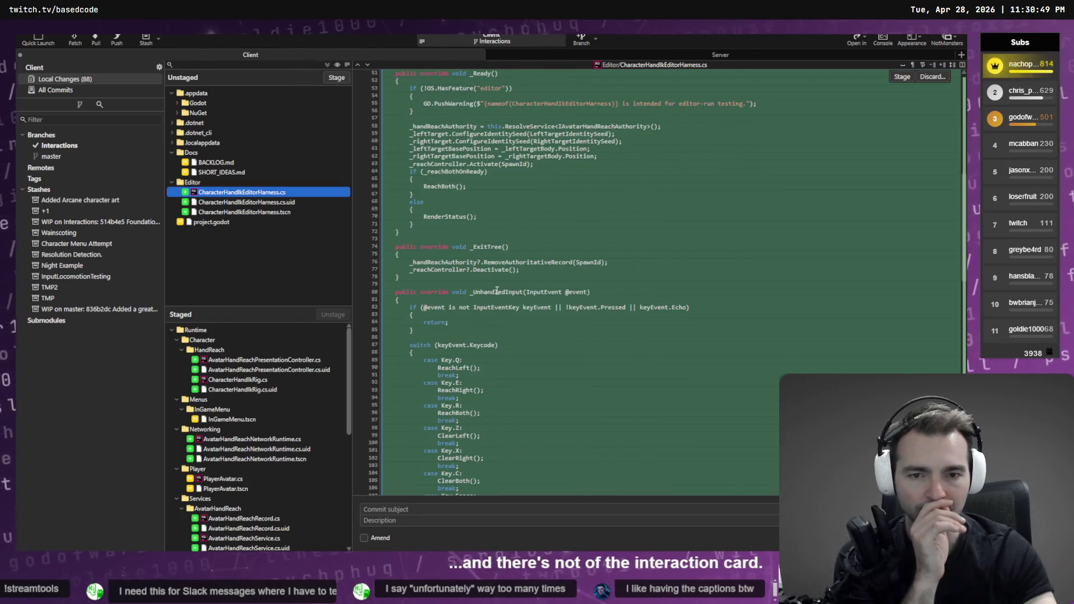
click(543, 277)
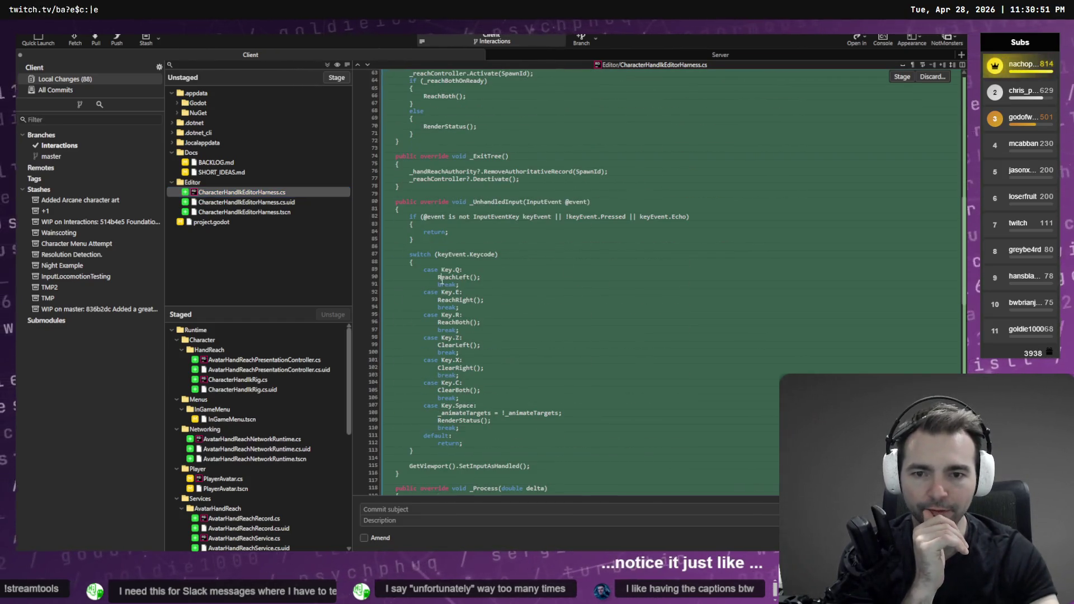
scroll(507, 360, down, 14)
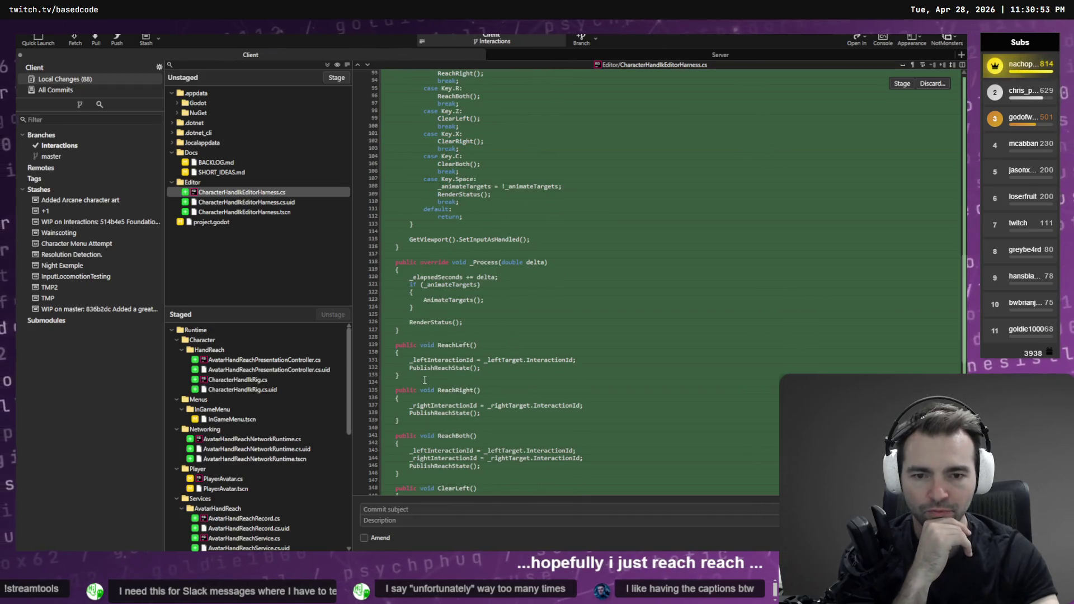
scroll(436, 377, down, 1)
double_click(441, 336)
scroll(439, 208, down, 3)
scroll(457, 277, down, 8)
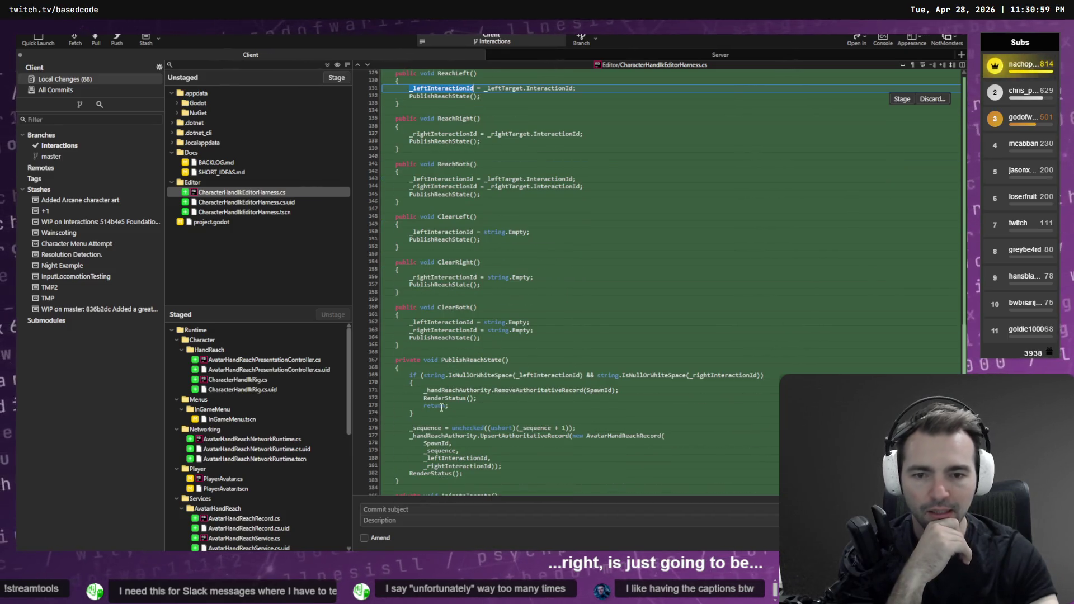
Step: Highlight the _handReachAuthority removal in PublishReachState and the authority setup lines in _Ready
click(453, 390)
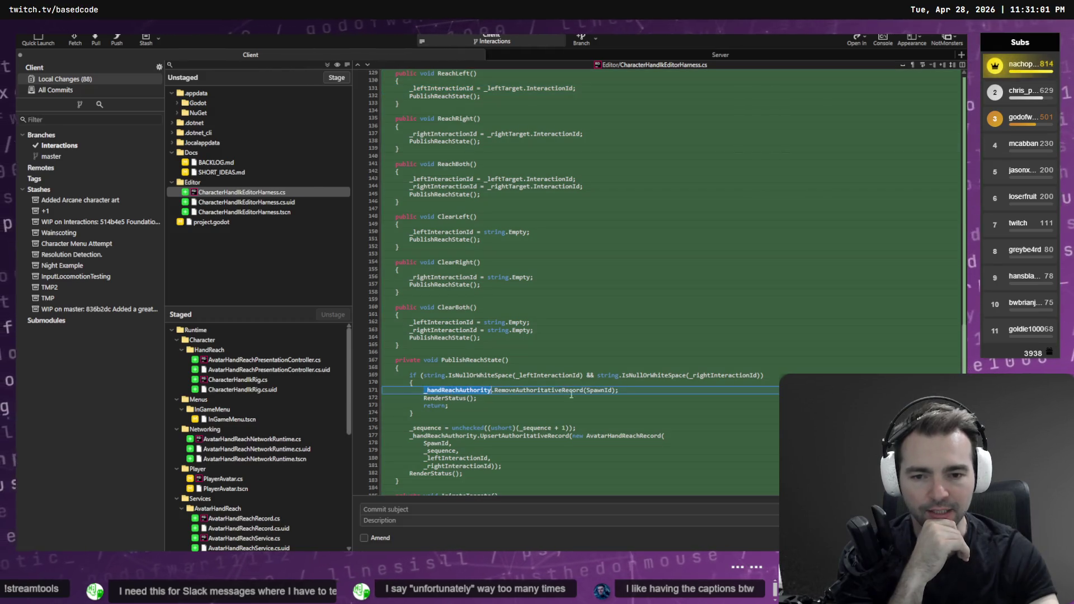
drag(382, 389, 382, 401)
click(381, 395)
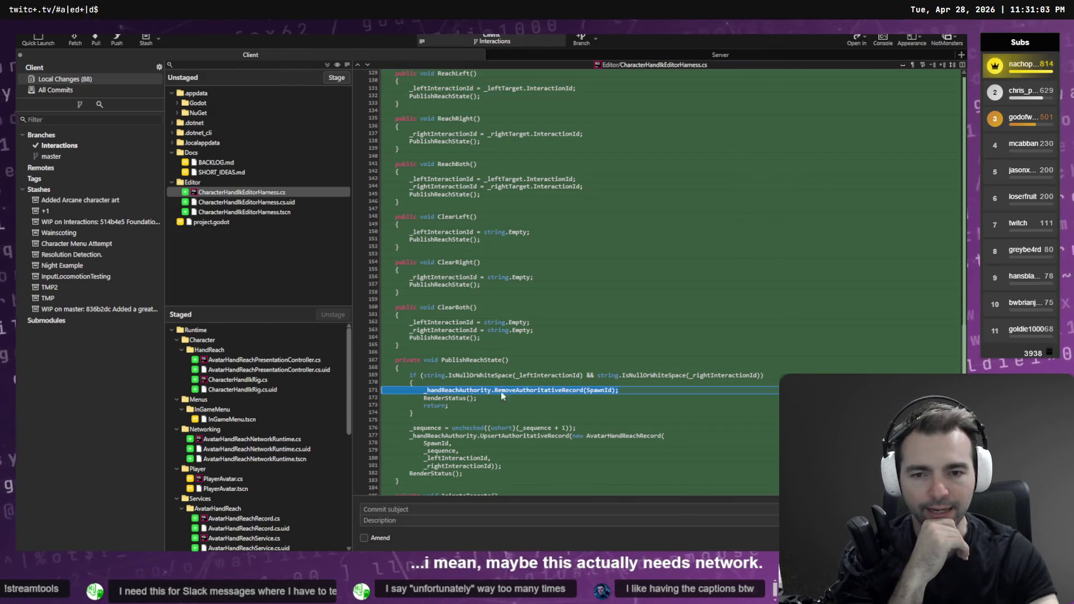
scroll(534, 393, down, 8)
scroll(522, 409, up, 20)
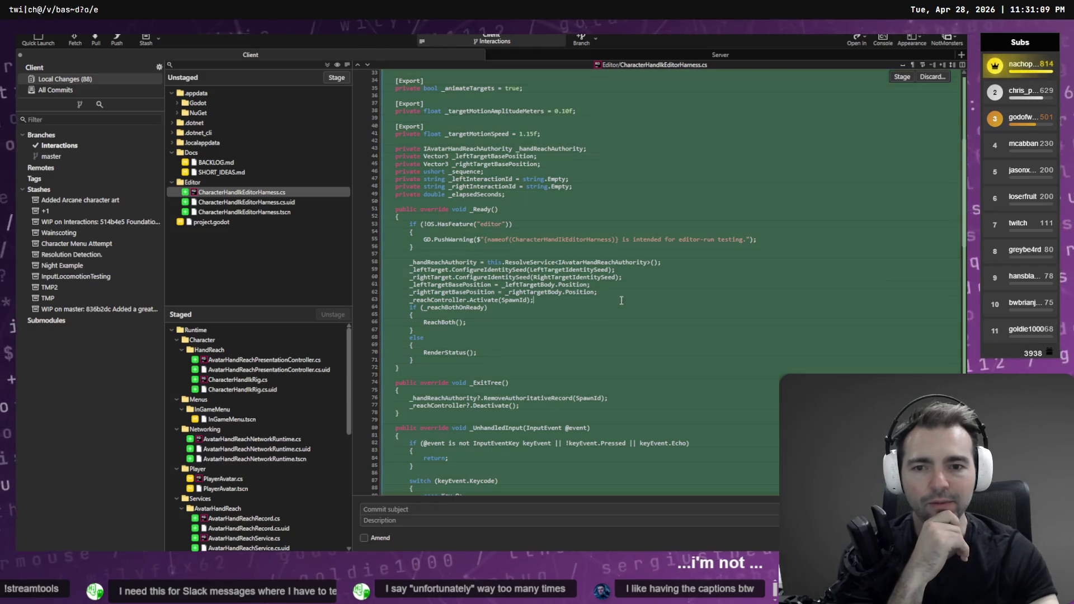
drag(625, 300, 270, 263)
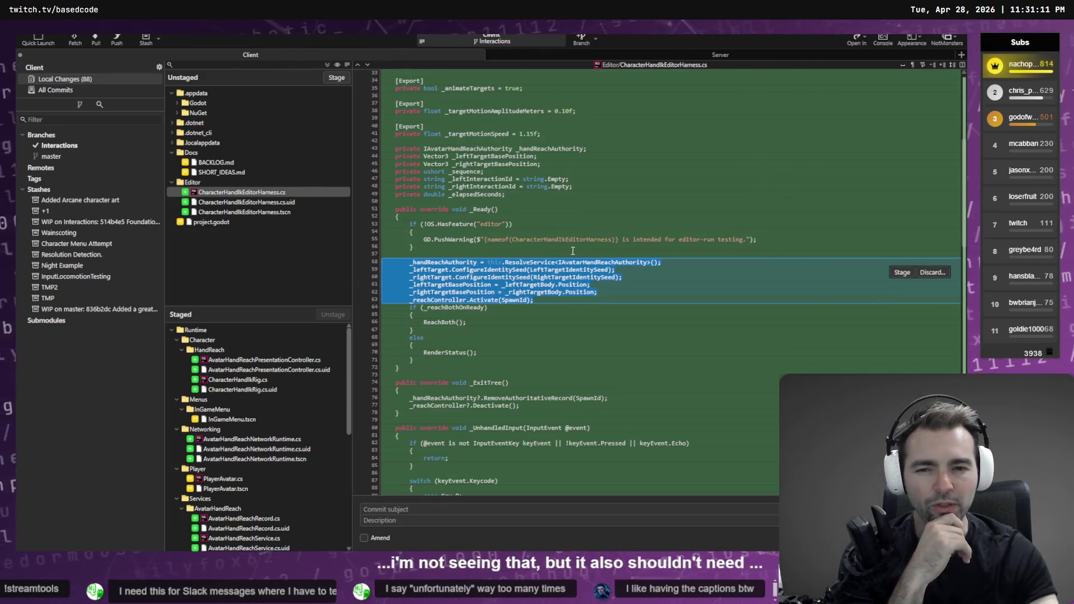
scroll(561, 245, down, 8)
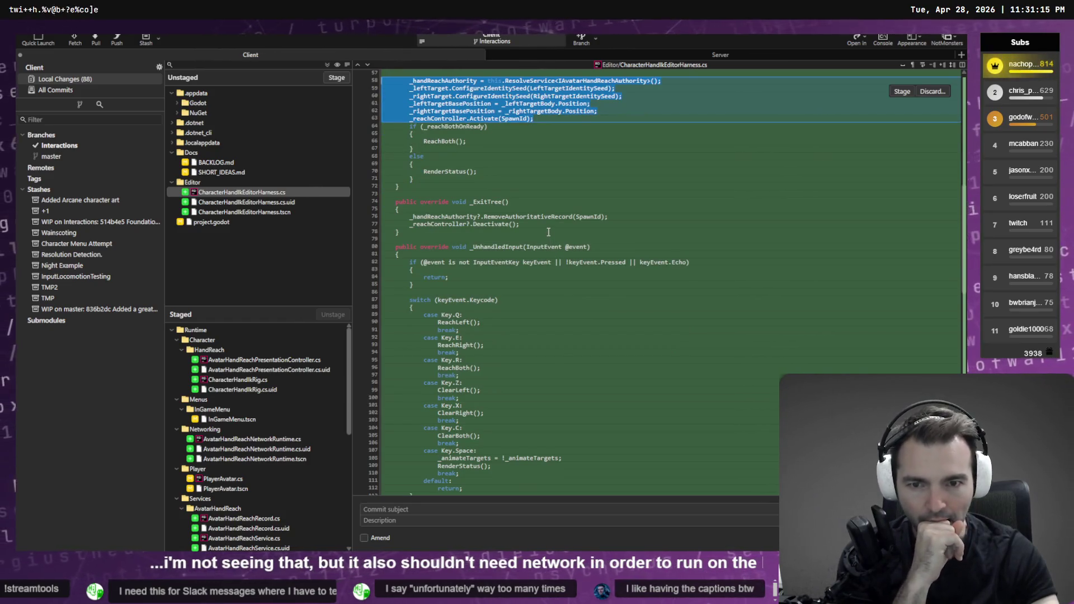
scroll(548, 229, down, 20)
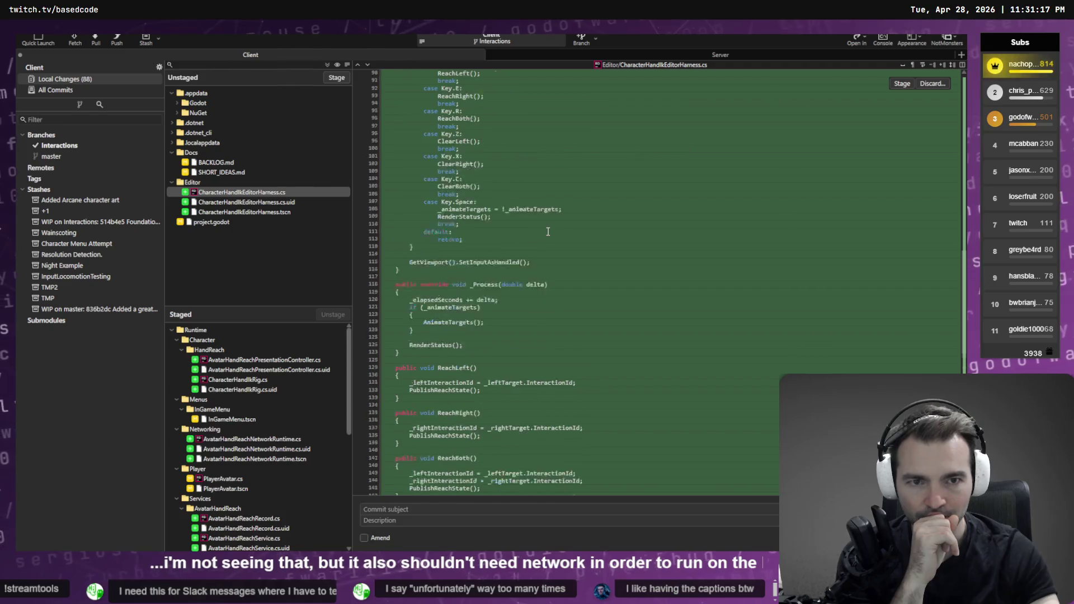
scroll(547, 232, down, 11)
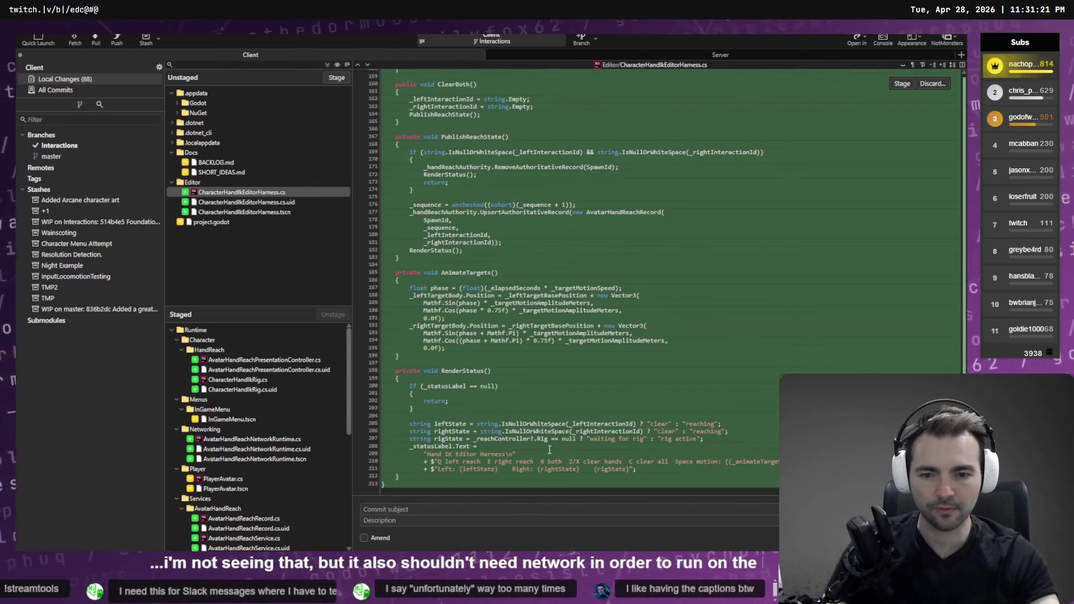
Step: Return to the Not Monster storyboard, closing ChatGPT's enlarged image preview along the way
key(alt+Tab)
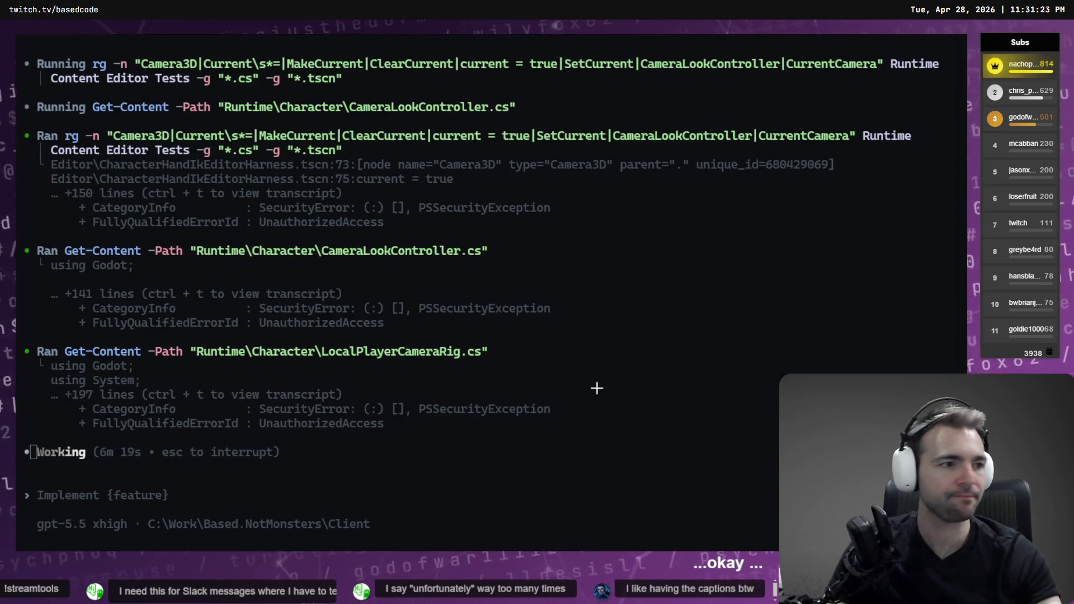
key(alt+Tab)
key(Escape)
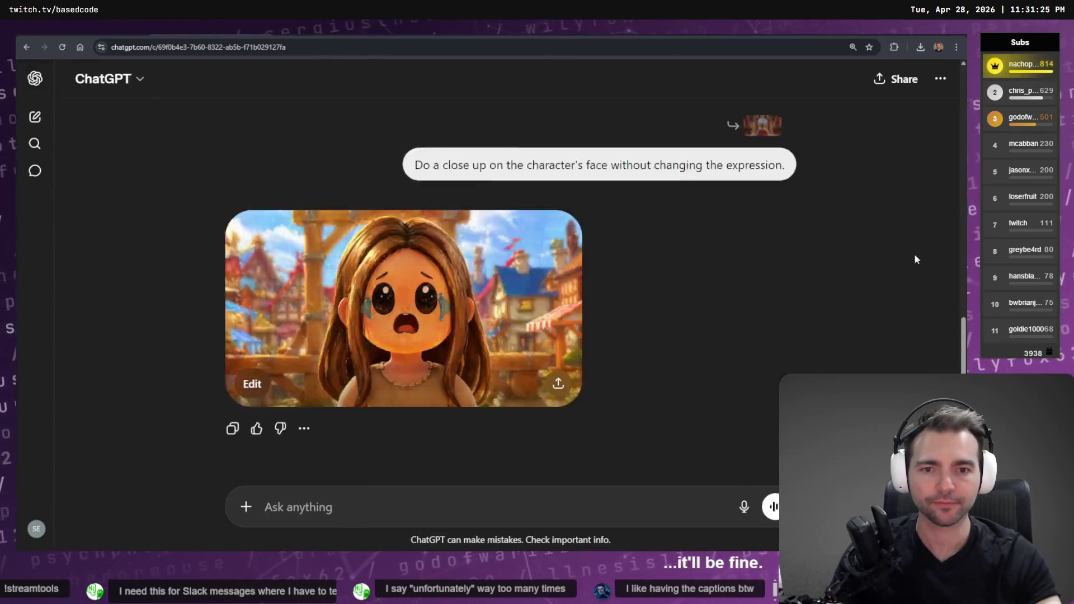
scroll(685, 274, up, 5)
scroll(741, 287, up, 2)
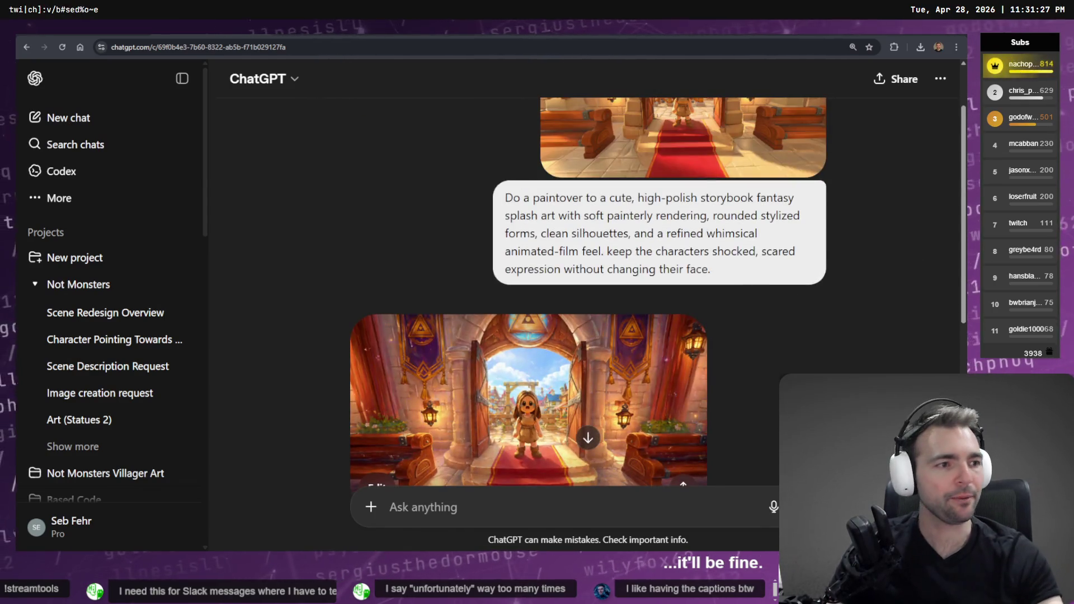
key(alt+Tab)
scroll(720, 307, down, 3)
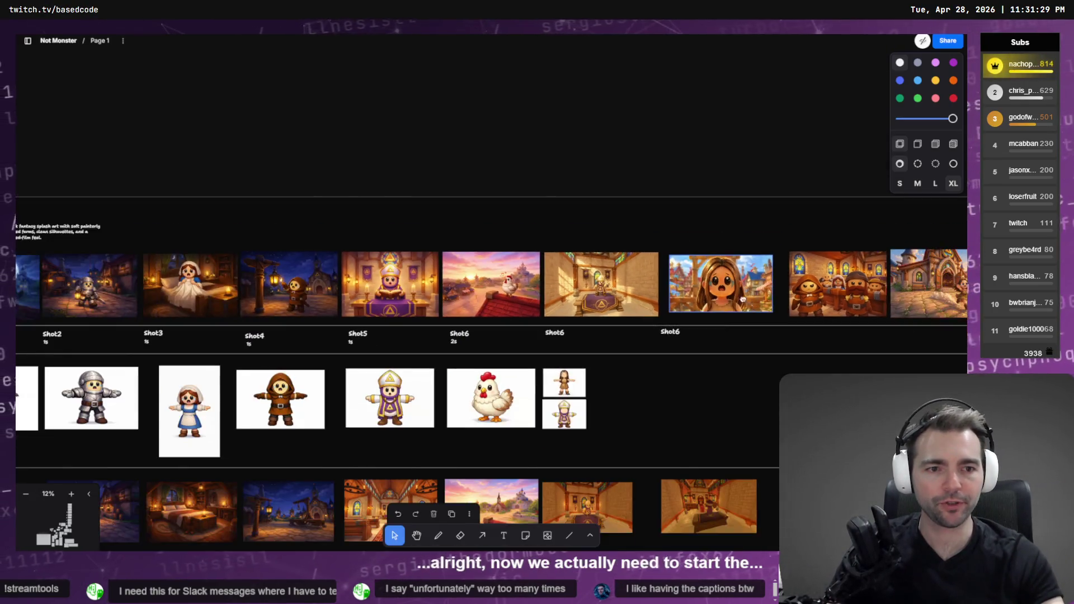
scroll(720, 307, up, 3)
scroll(415, 267, up, 5)
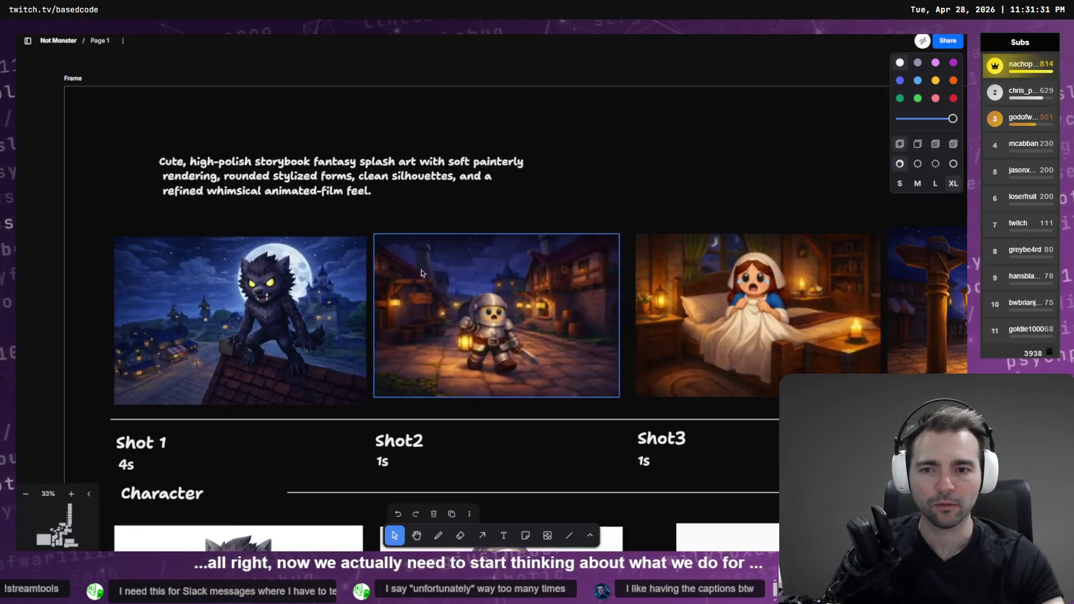
scroll(461, 295, right, 15)
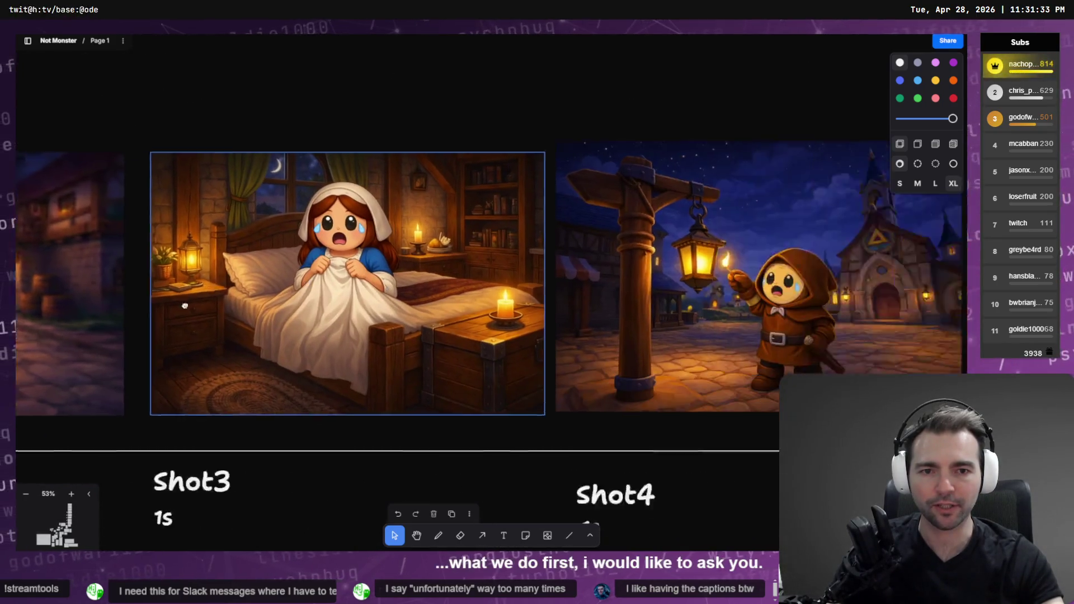
scroll(664, 293, right, 15)
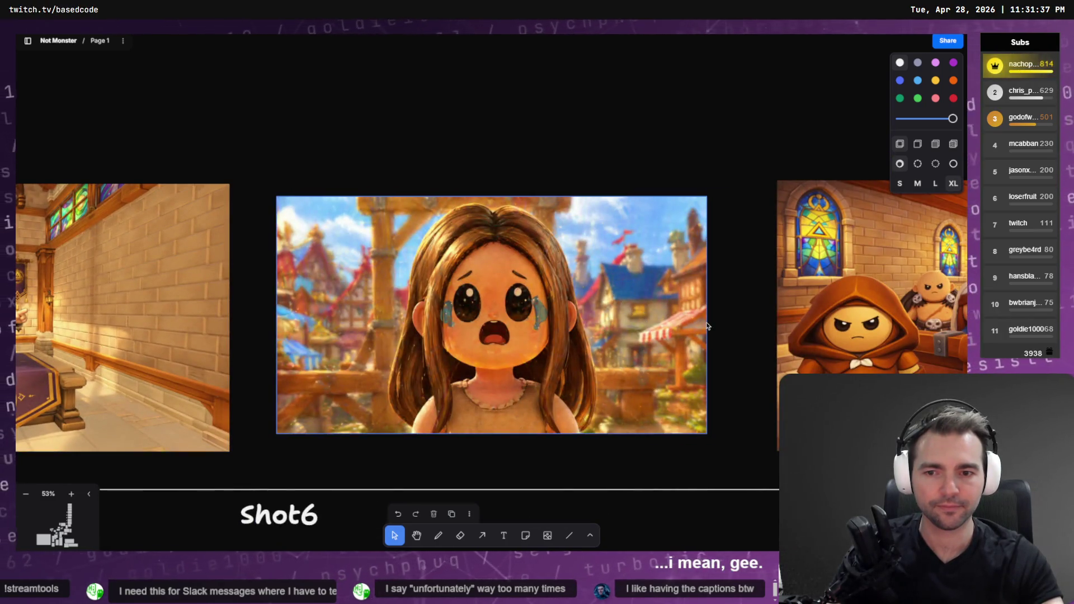
scroll(707, 325, right, 10)
scroll(420, 335, right, 15)
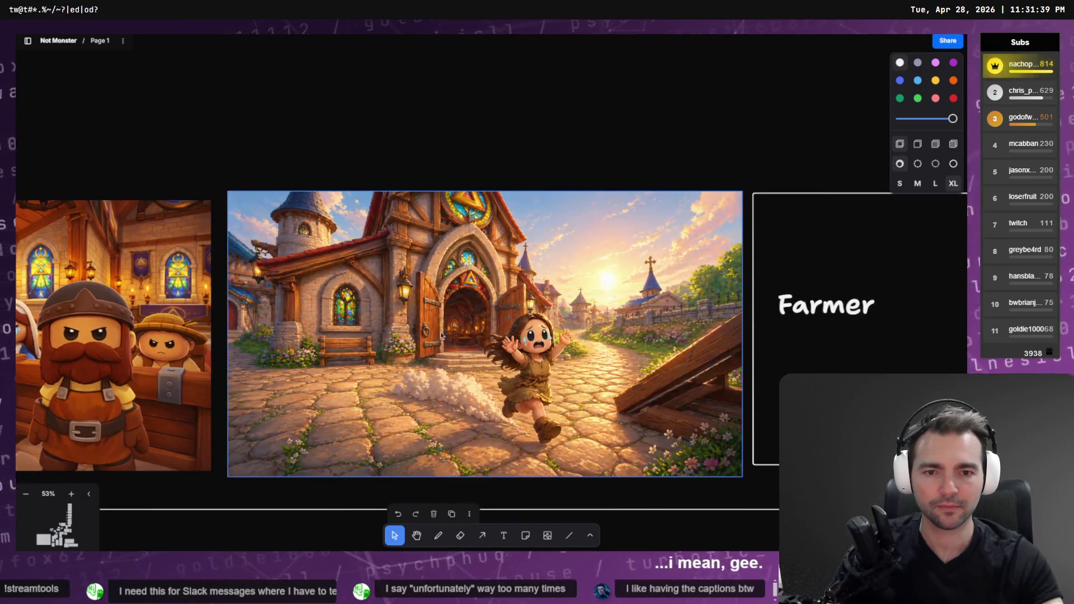
scroll(374, 345, left, 15)
scroll(374, 345, right, 15)
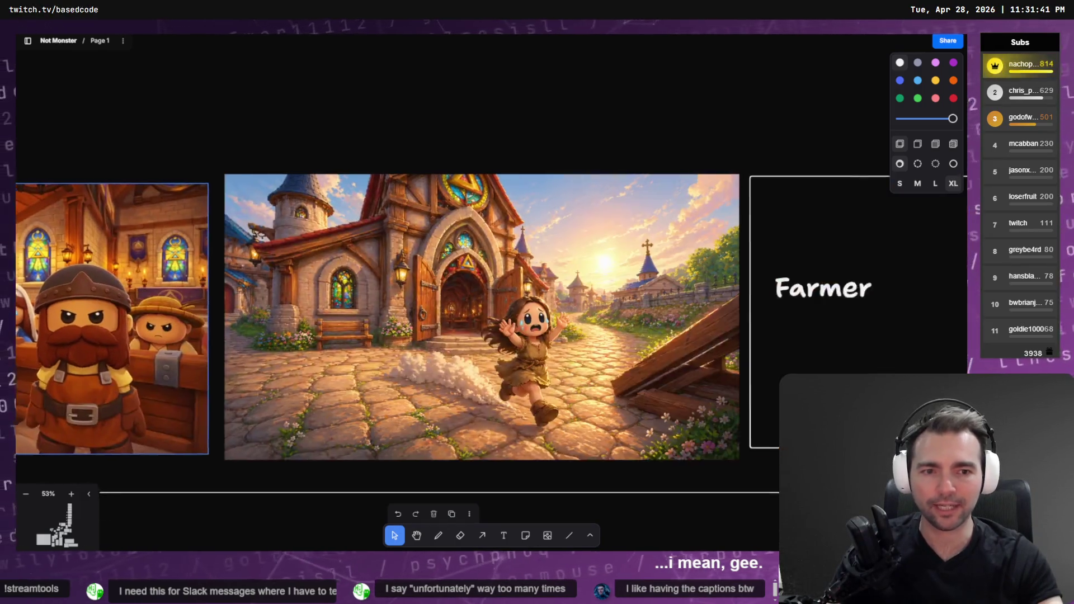
scroll(669, 300, left, 15)
scroll(669, 300, right, 15)
scroll(669, 300, left, 20)
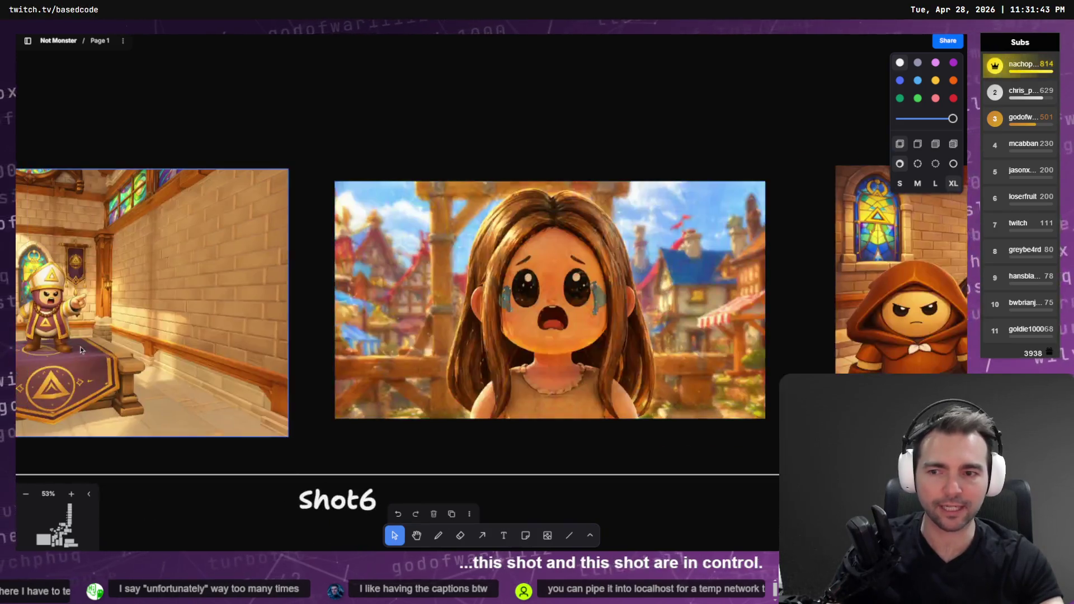
scroll(669, 300, right, 5)
scroll(480, 232, up, 2)
scroll(652, 364, right, 10)
scroll(653, 365, down, 1)
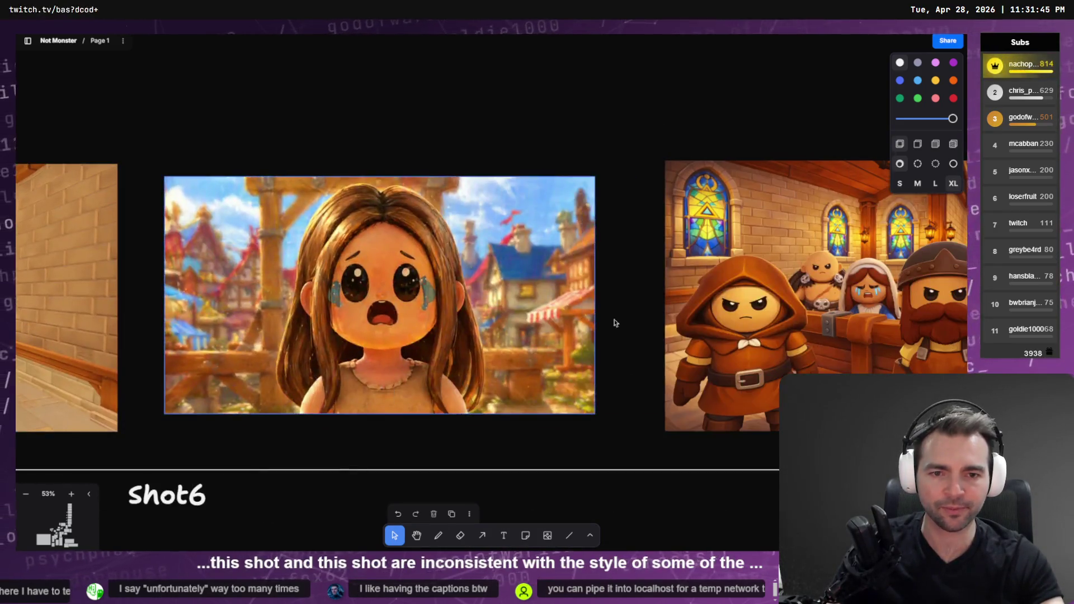
scroll(521, 263, down, 5)
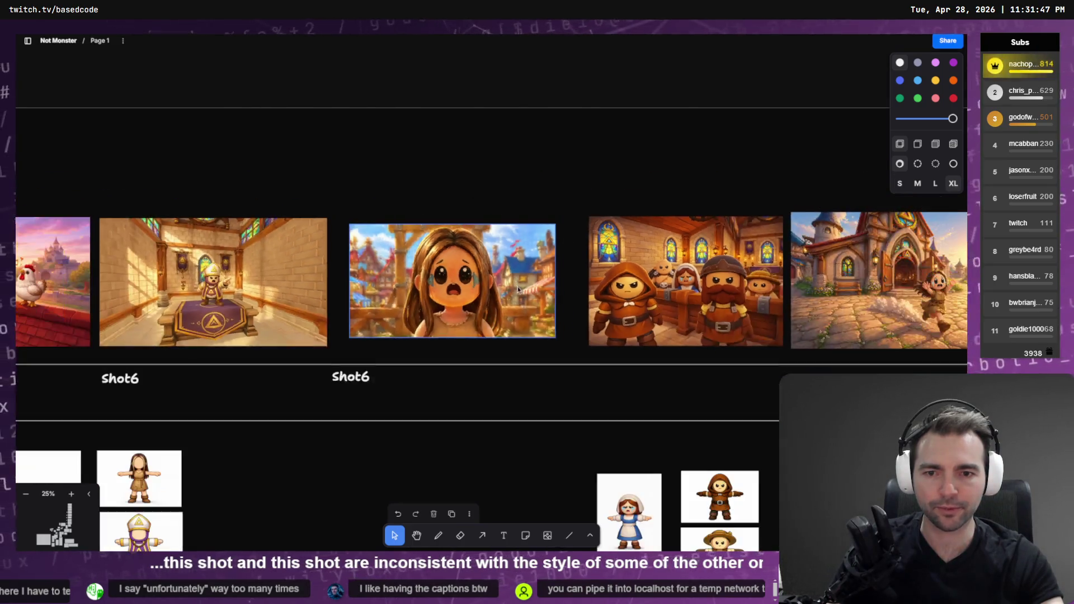
scroll(504, 274, right, 10)
scroll(458, 298, up, 5)
scroll(596, 325, down, 5)
scroll(611, 385, left, 3)
scroll(665, 300, down, 4)
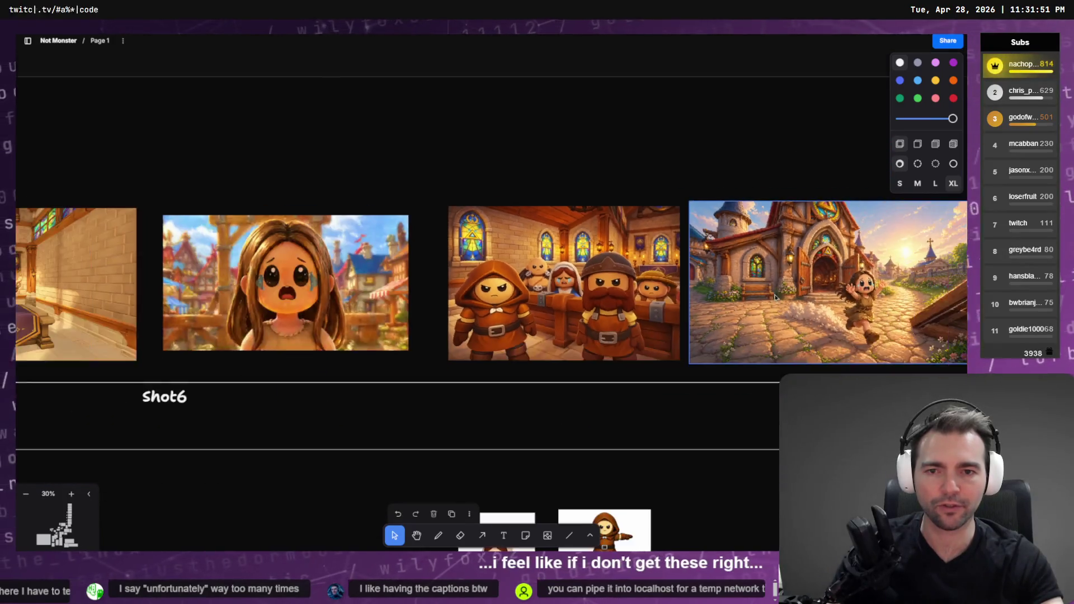
scroll(690, 261, left, 7)
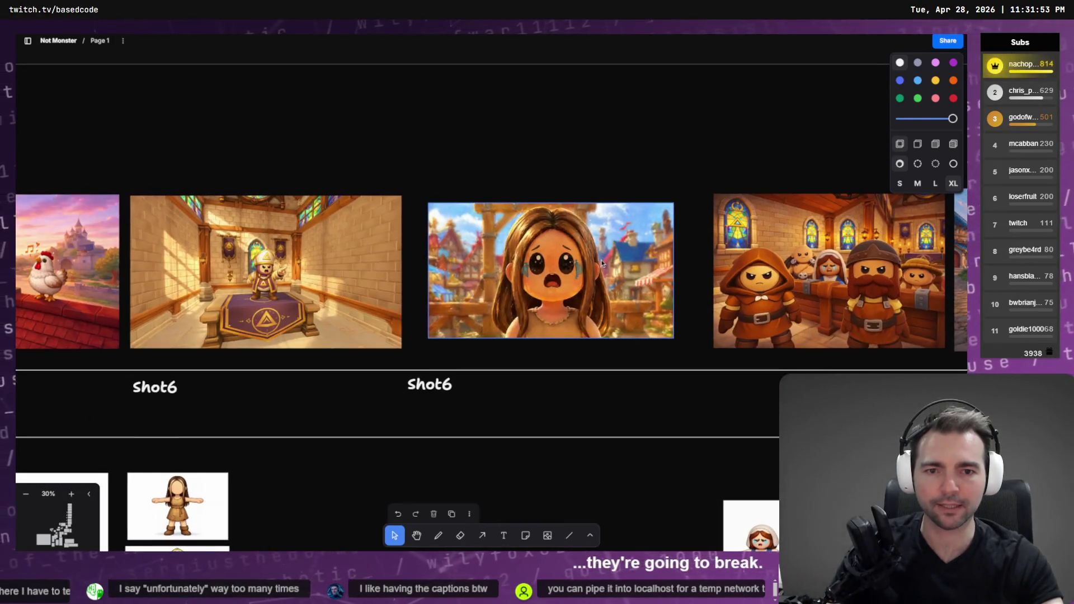